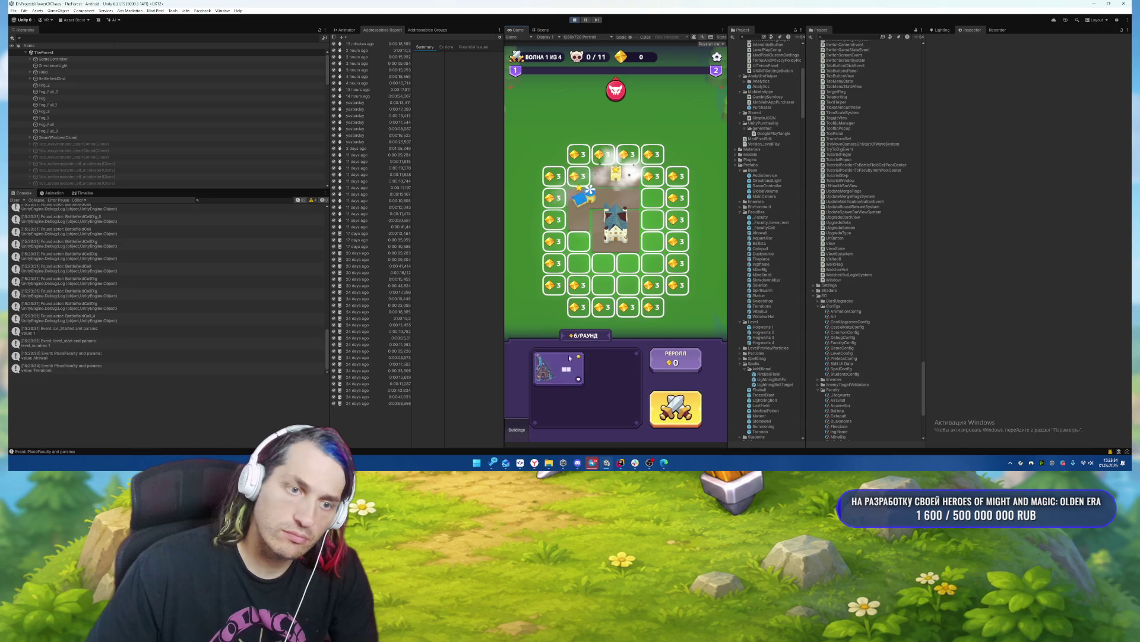
Place three building cards, including the Ballista, on the grid, rerolling the shop once.
drag(564, 370, 654, 203)
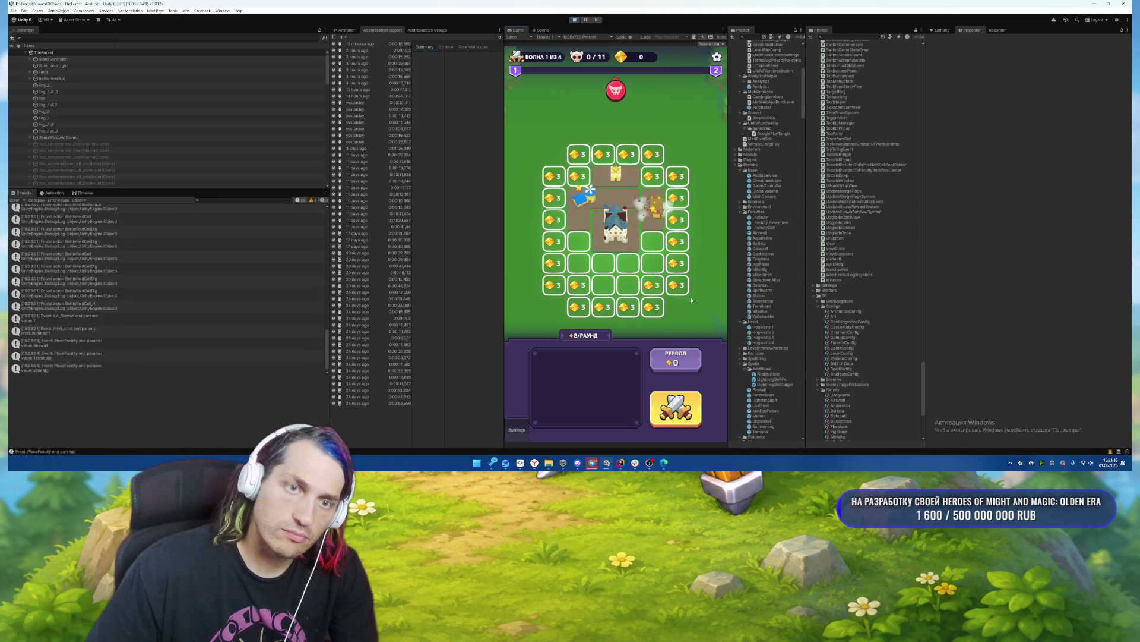
click(686, 368)
mouse_move(618, 372)
mouse_down()
mouse_move(635, 256)
mouse_move(644, 261)
mouse_up()
drag(562, 368, 580, 236)
Start the first wave battle and cast the chosen Tornado spell on the enemies.
click(688, 417)
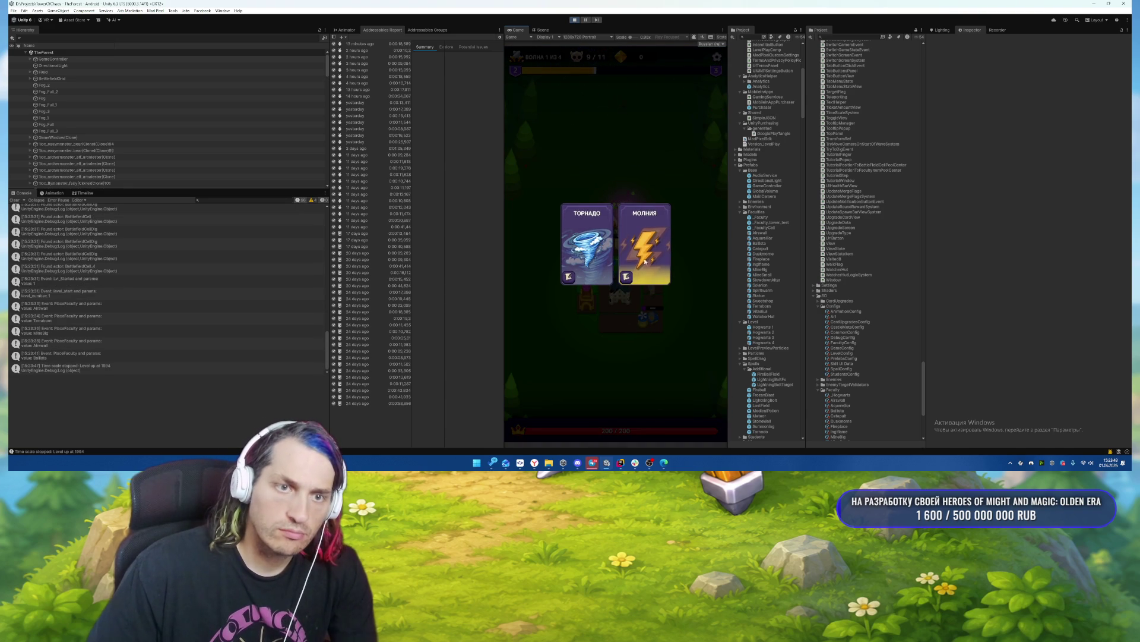
click(633, 273)
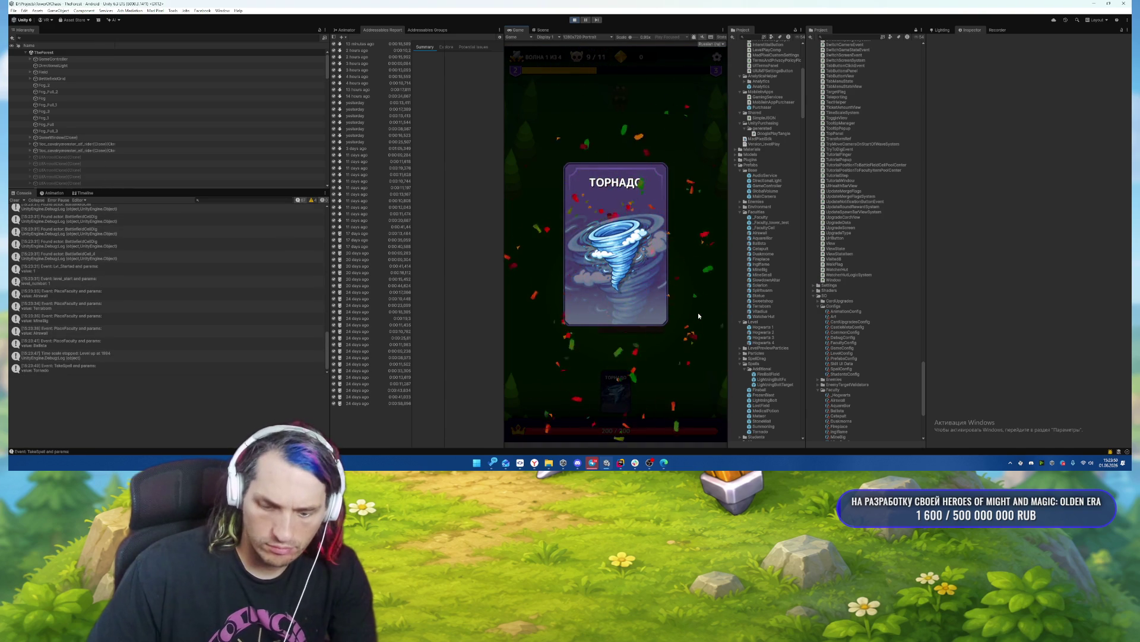
click(620, 156)
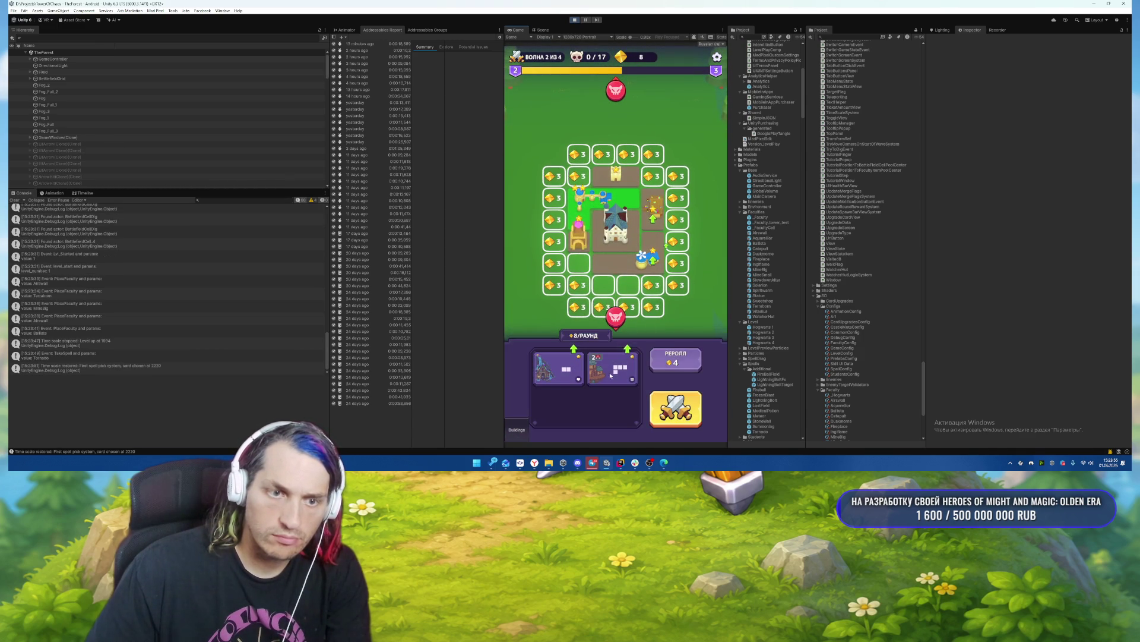
Place two more buildings, start wave 2, and cast the newly chosen Молния lightning spell.
mouse_move(610, 375)
mouse_down()
mouse_move(620, 300)
mouse_move(612, 199)
mouse_up()
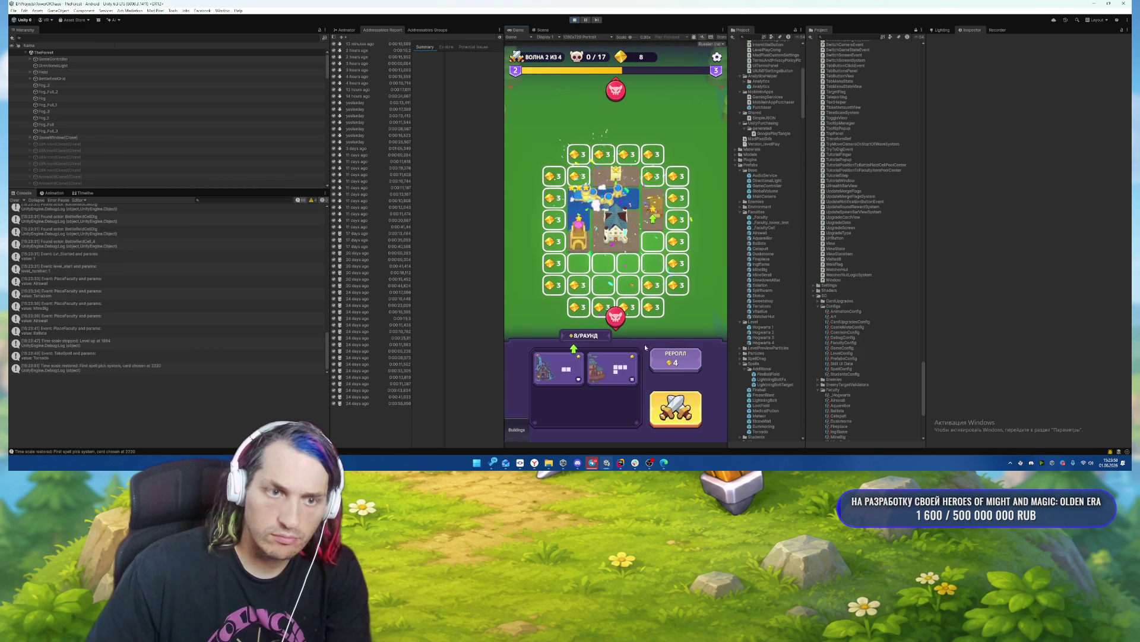
mouse_move(614, 373)
mouse_down()
mouse_move(630, 252)
mouse_move(647, 238)
mouse_up()
click(675, 409)
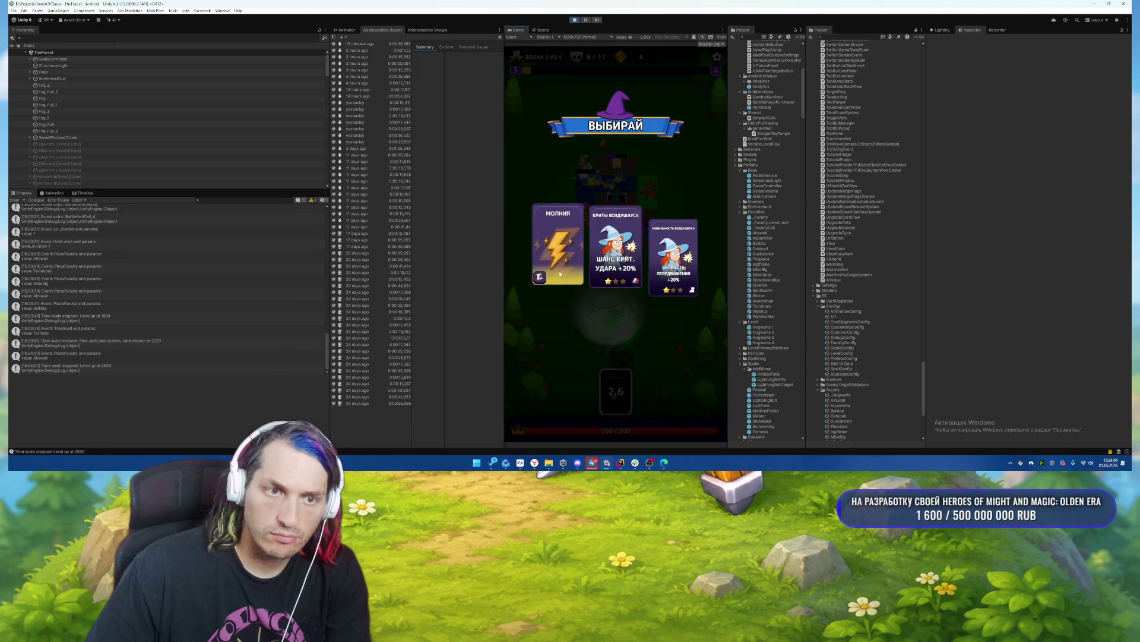
click(561, 245)
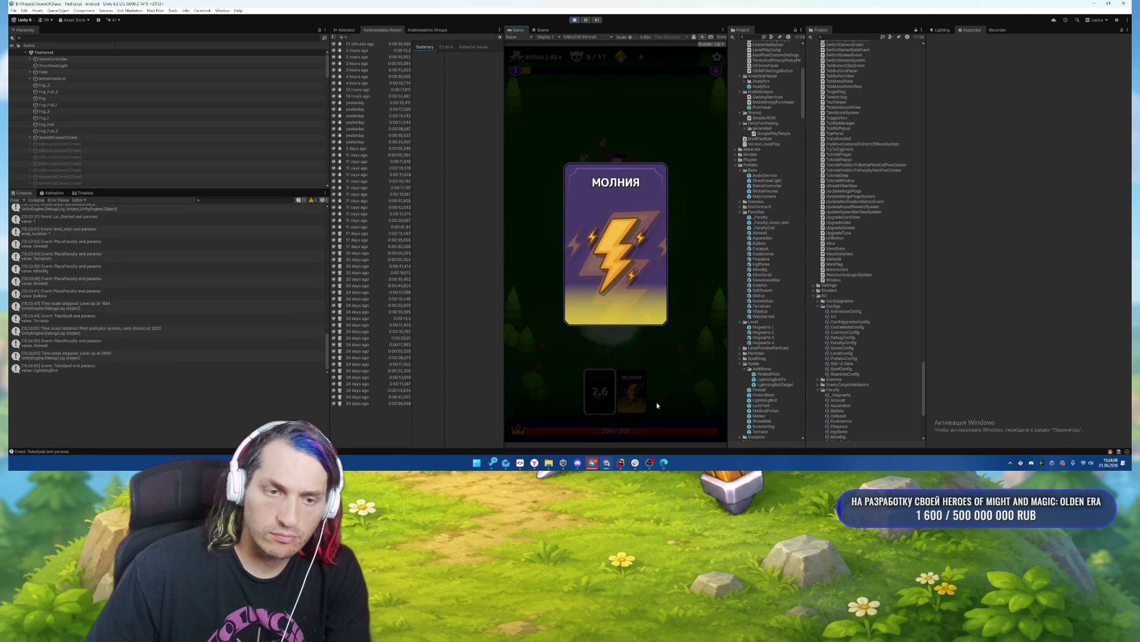
drag(633, 396, 604, 294)
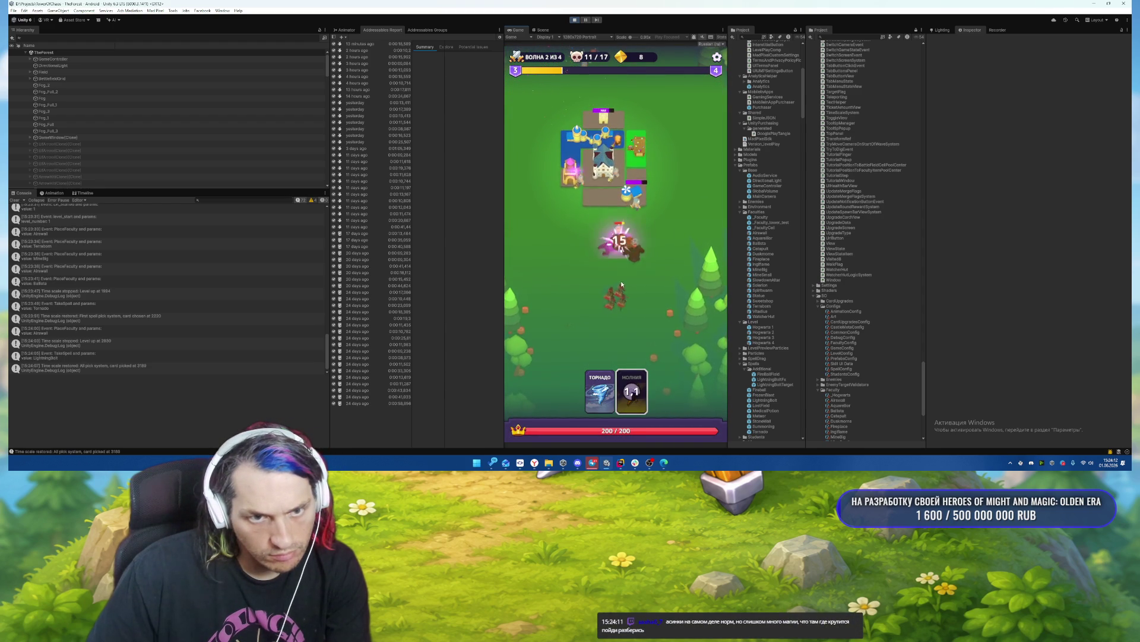
Strike the enemies with Lightning, then place a house and a tower on the board.
drag(632, 392, 609, 256)
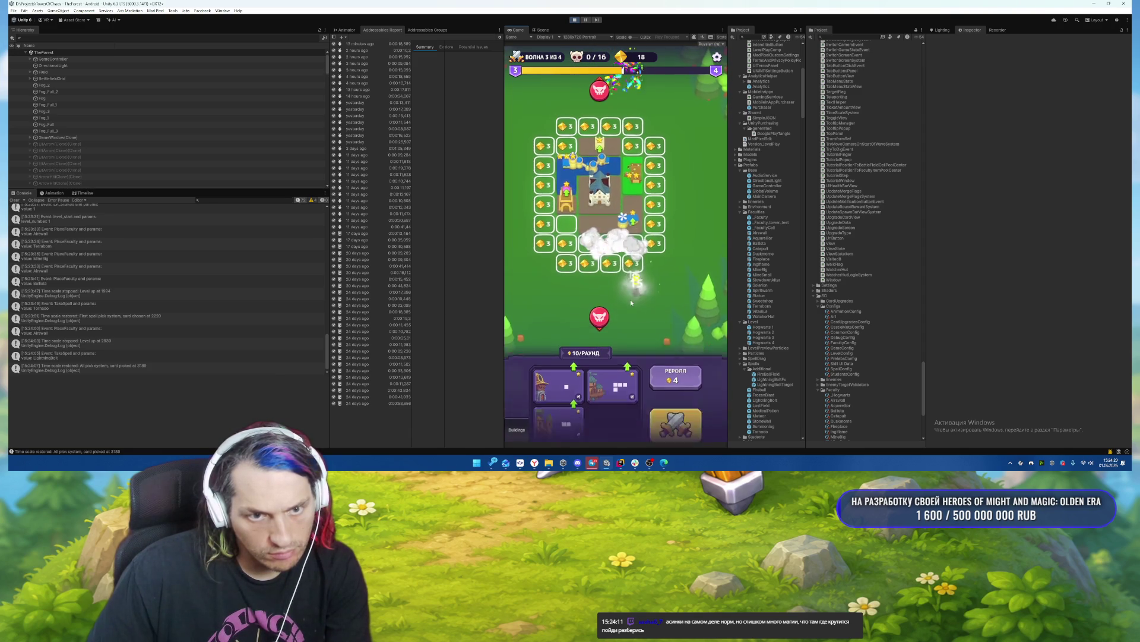
click(615, 370)
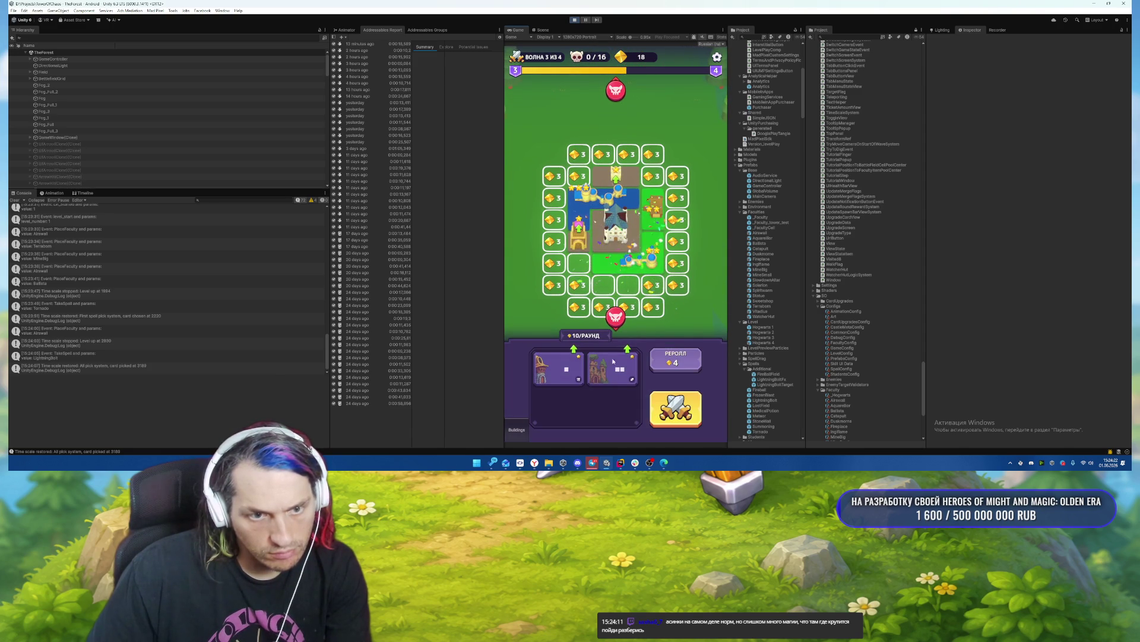
drag(612, 369, 633, 285)
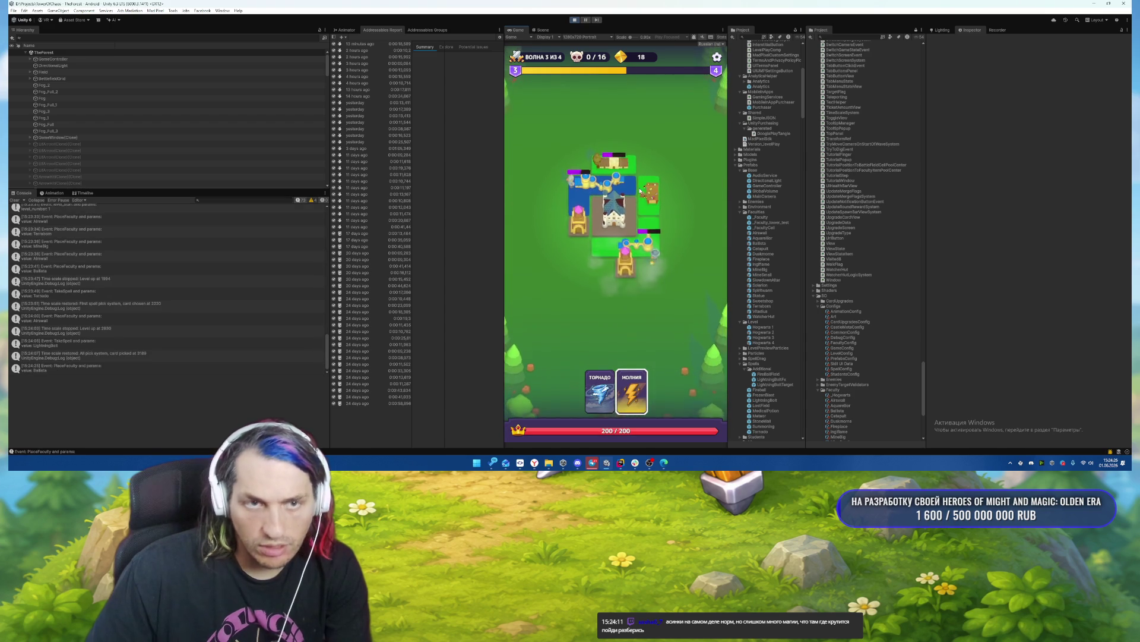
Repeatedly cast Lightning and Tornado on the enemy groups in the lane.
click(632, 391)
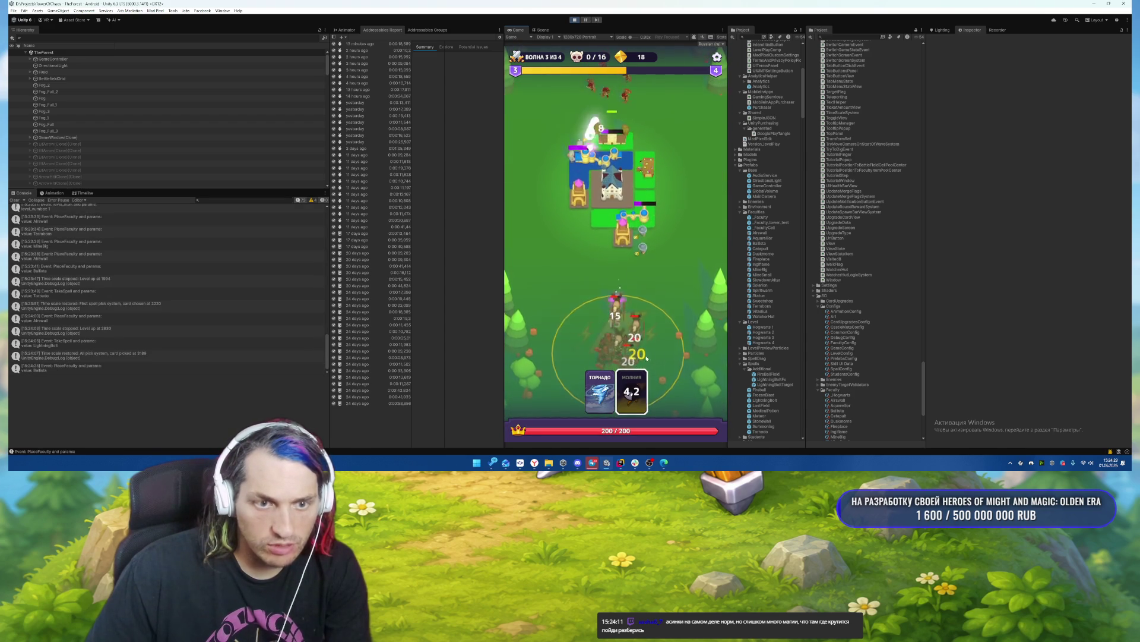
click(640, 317)
click(600, 391)
click(623, 314)
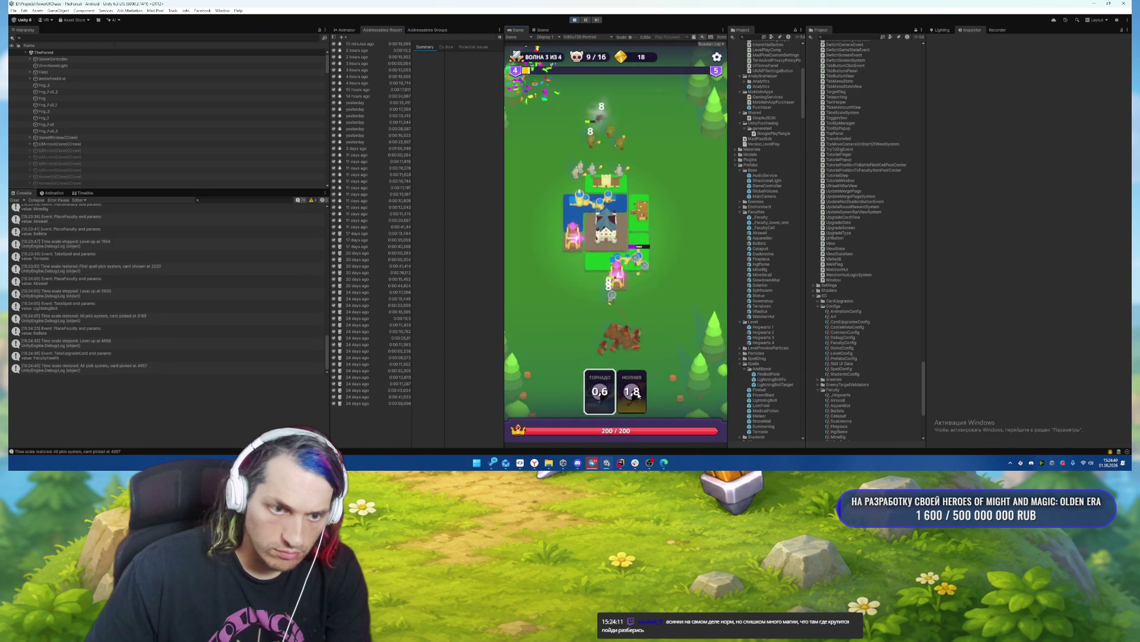
drag(600, 393, 618, 321)
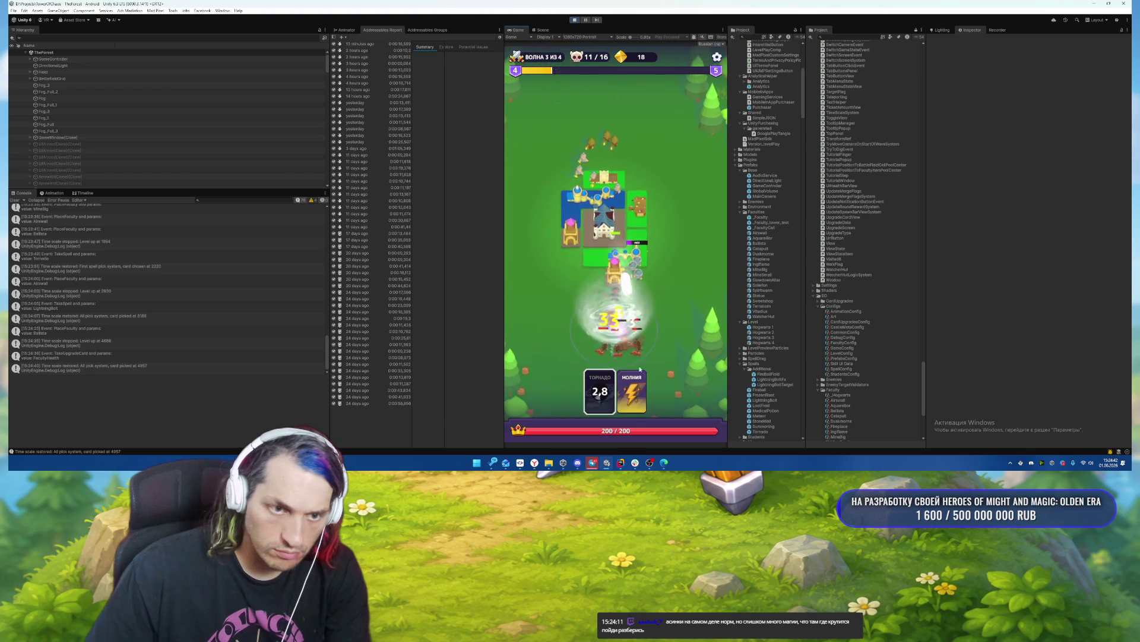
drag(632, 392, 651, 358)
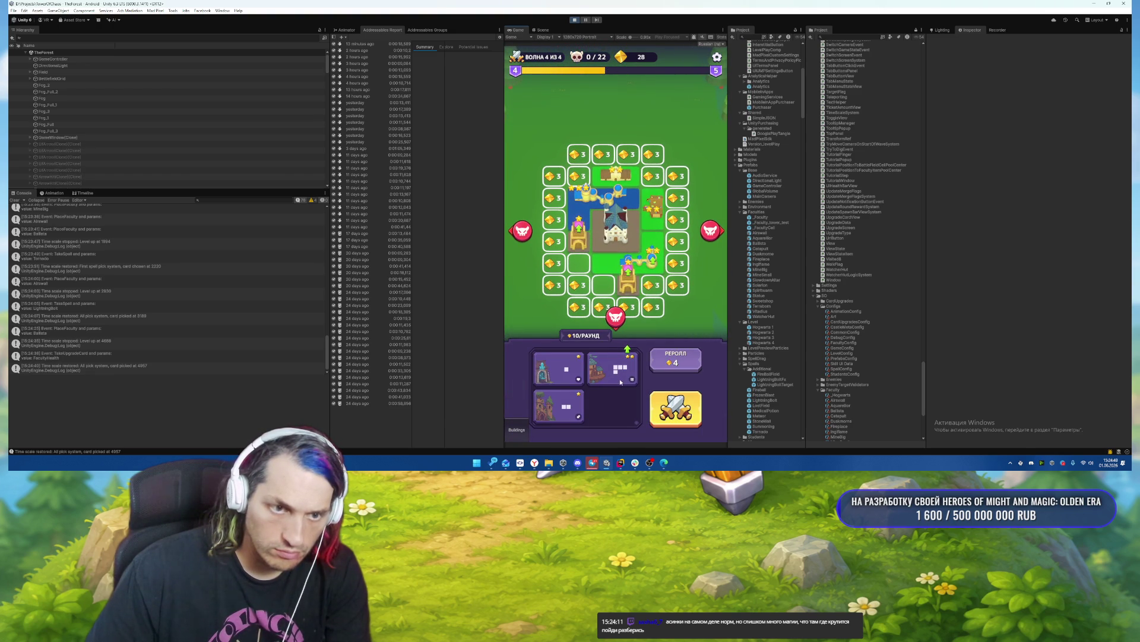
Place two more buildings, move three towers to new cells, and start the final wave.
mouse_move(620, 381)
mouse_down()
mouse_move(625, 212)
mouse_move(634, 237)
mouse_up()
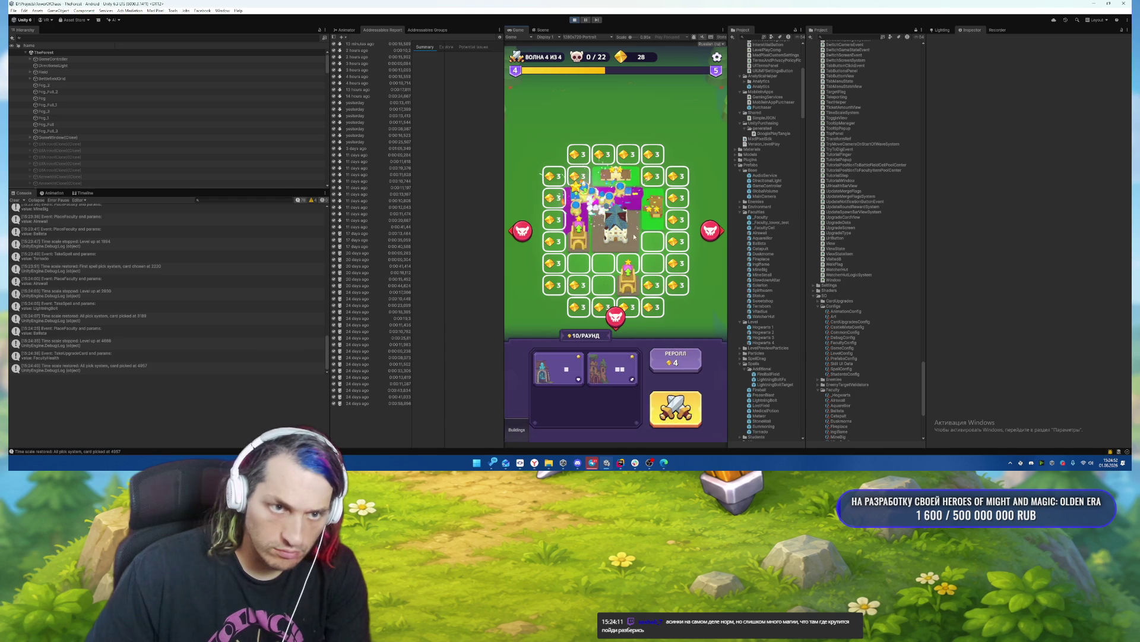
mouse_move(612, 368)
mouse_down()
mouse_move(602, 267)
mouse_move(632, 285)
mouse_up()
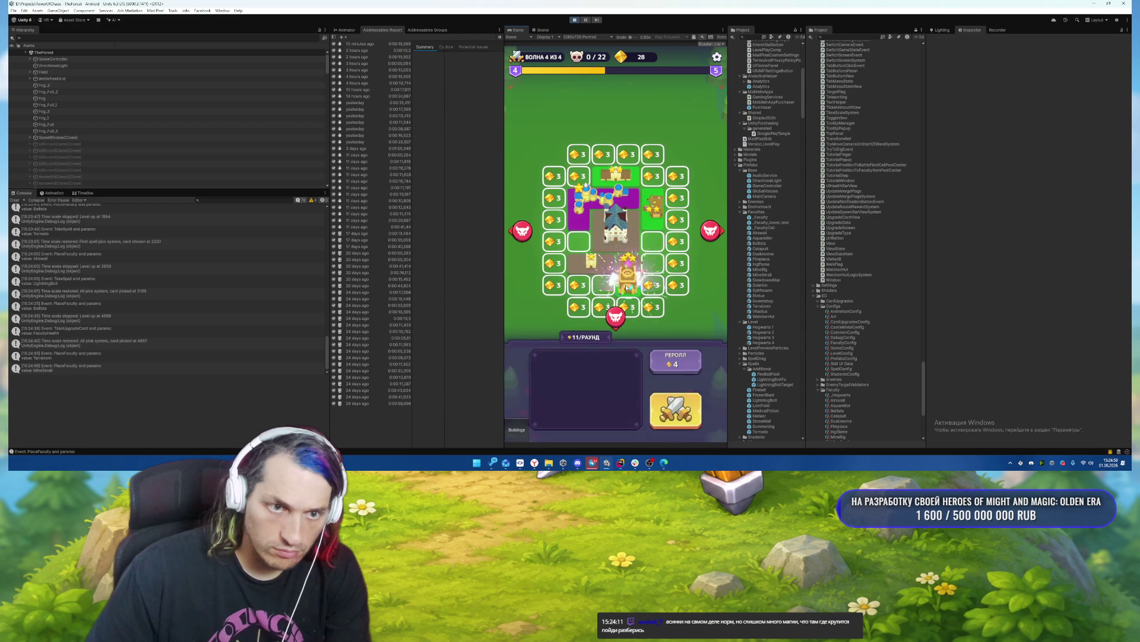
mouse_move(577, 238)
mouse_down()
mouse_move(641, 280)
mouse_move(653, 241)
mouse_up()
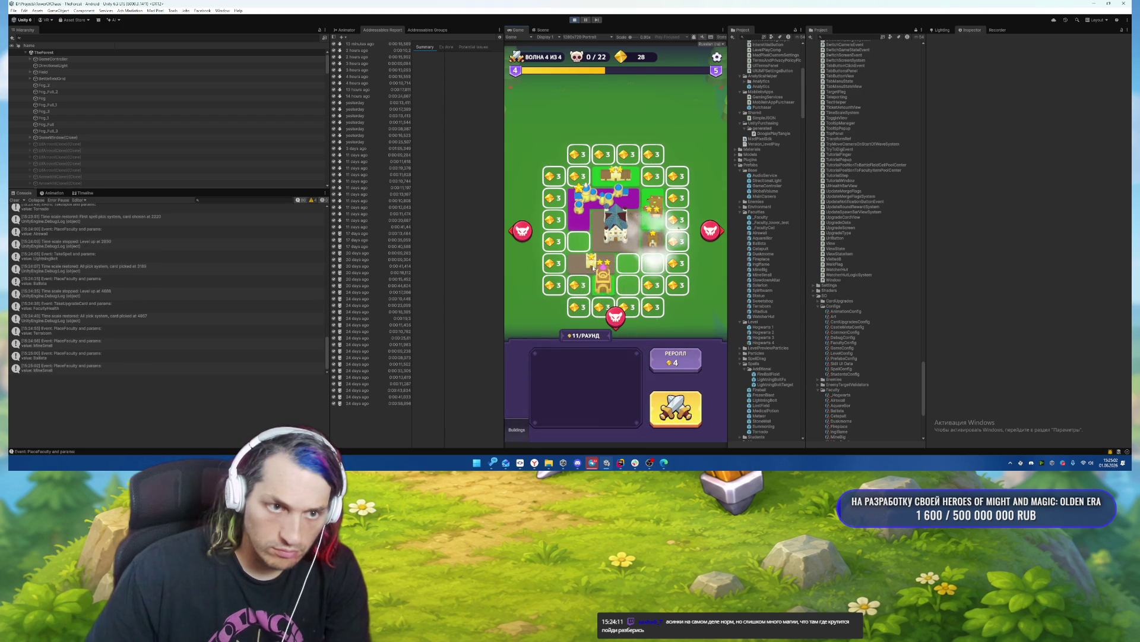
drag(618, 186, 640, 261)
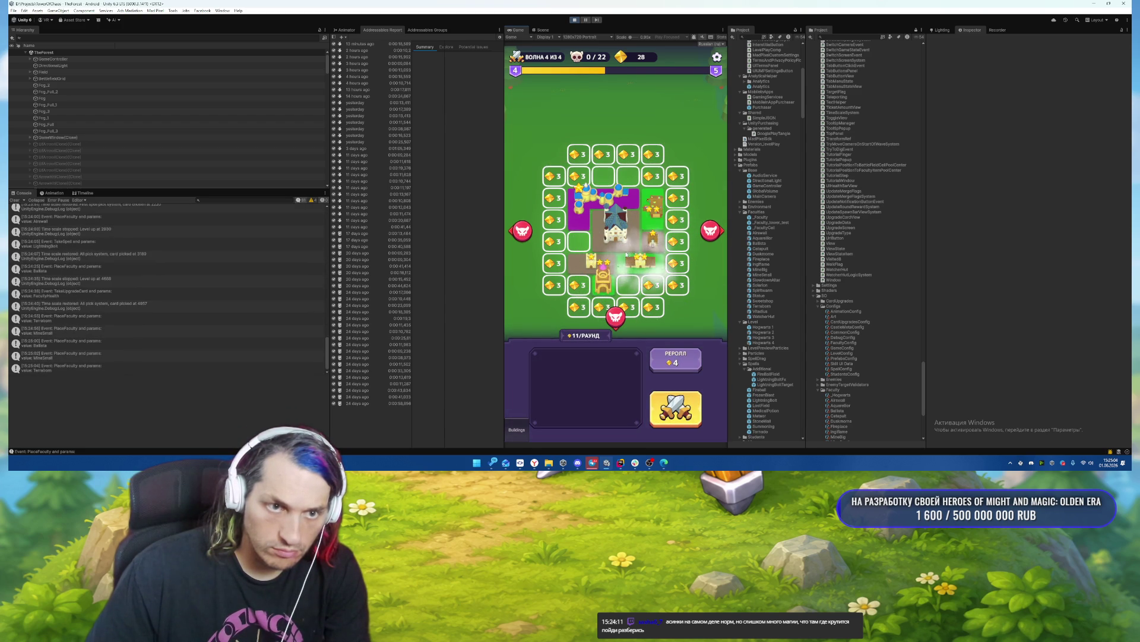
mouse_move(657, 211)
mouse_down()
mouse_move(587, 369)
mouse_move(618, 181)
mouse_up()
click(675, 410)
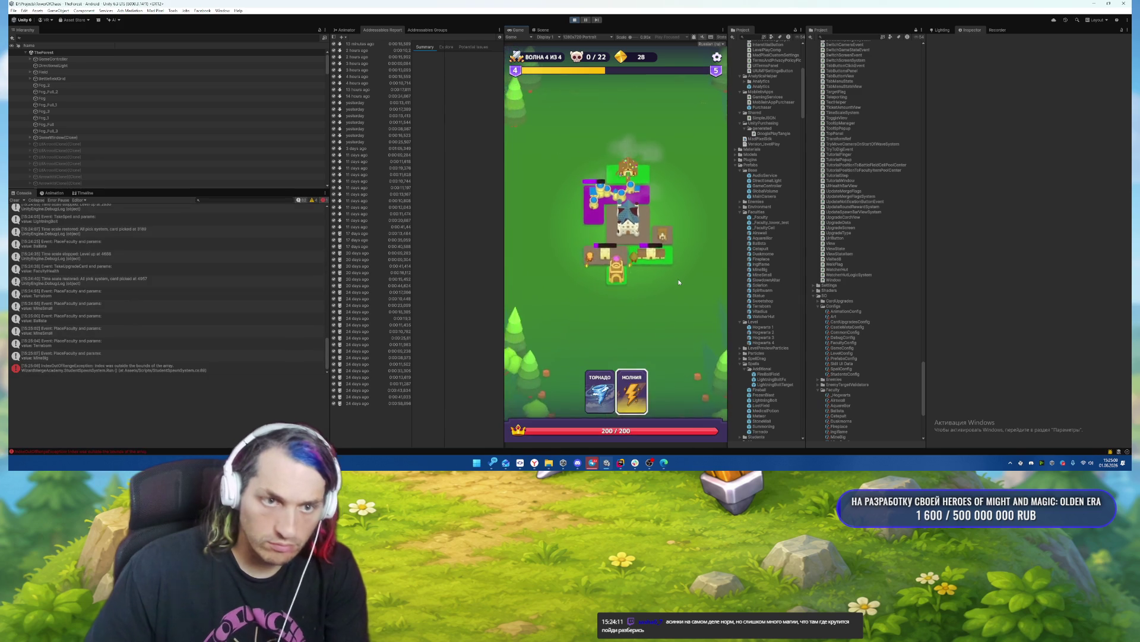
Keep casting Tornado and Lightning on the wave 4 enemies until the battle ends.
mouse_move(631, 392)
mouse_down()
mouse_move(666, 318)
mouse_move(650, 291)
mouse_up()
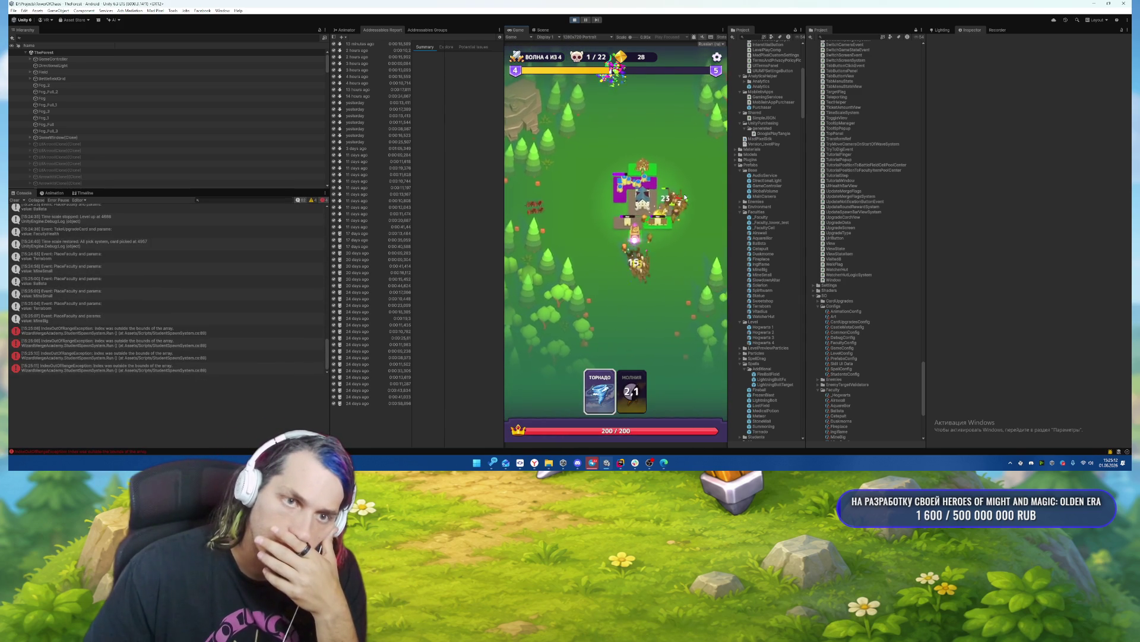
drag(600, 392, 671, 226)
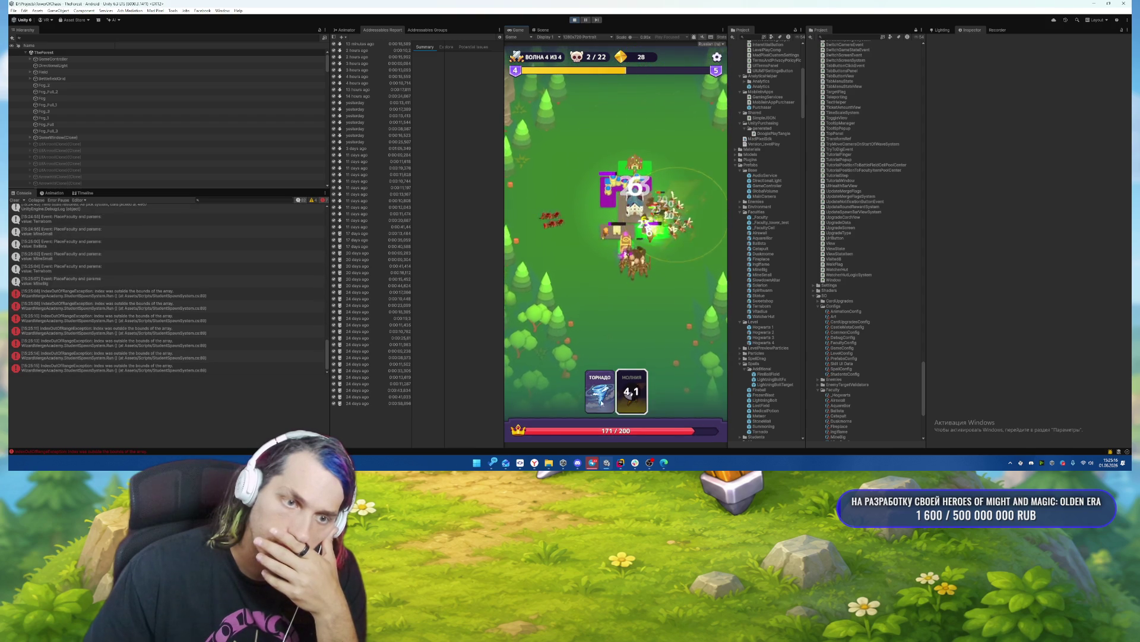
drag(600, 392, 683, 214)
drag(631, 392, 641, 202)
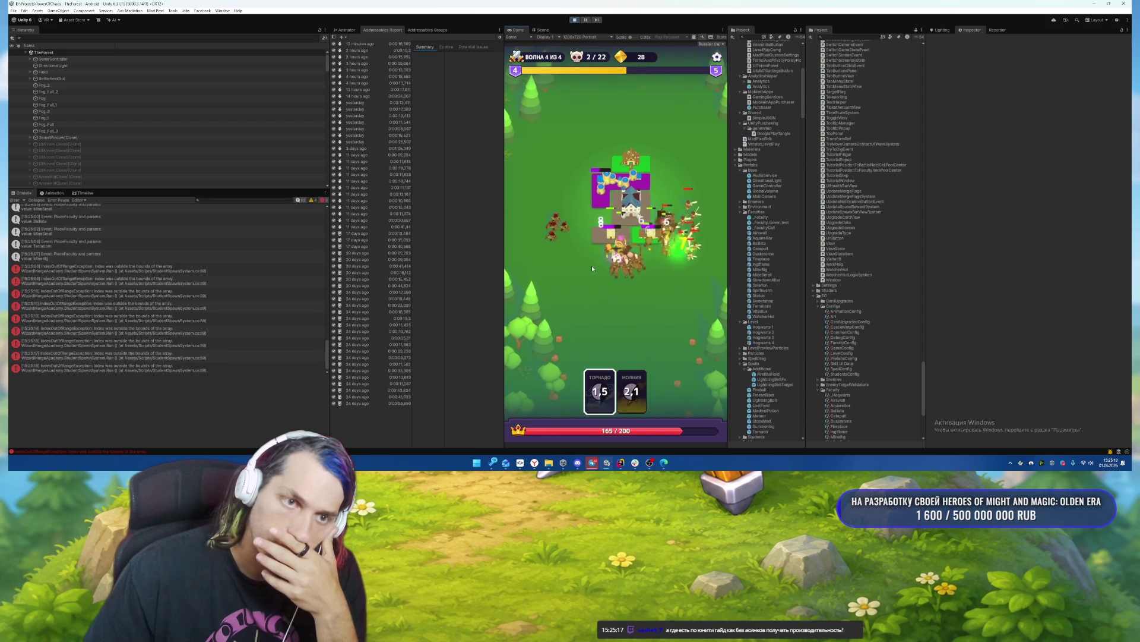
drag(599, 392, 645, 243)
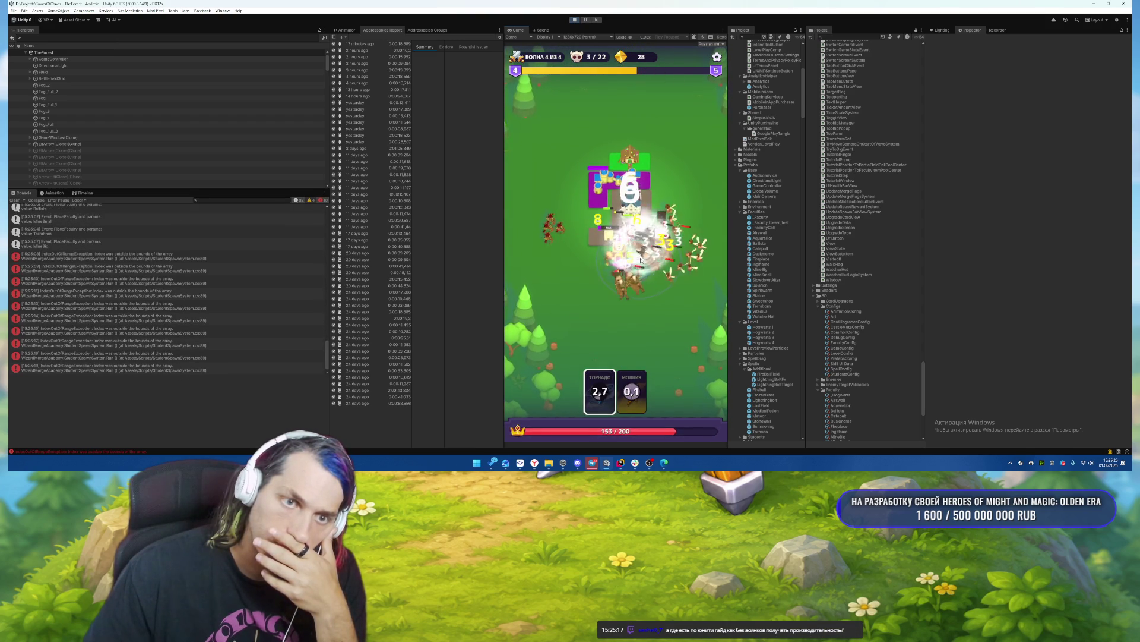
drag(631, 392, 654, 283)
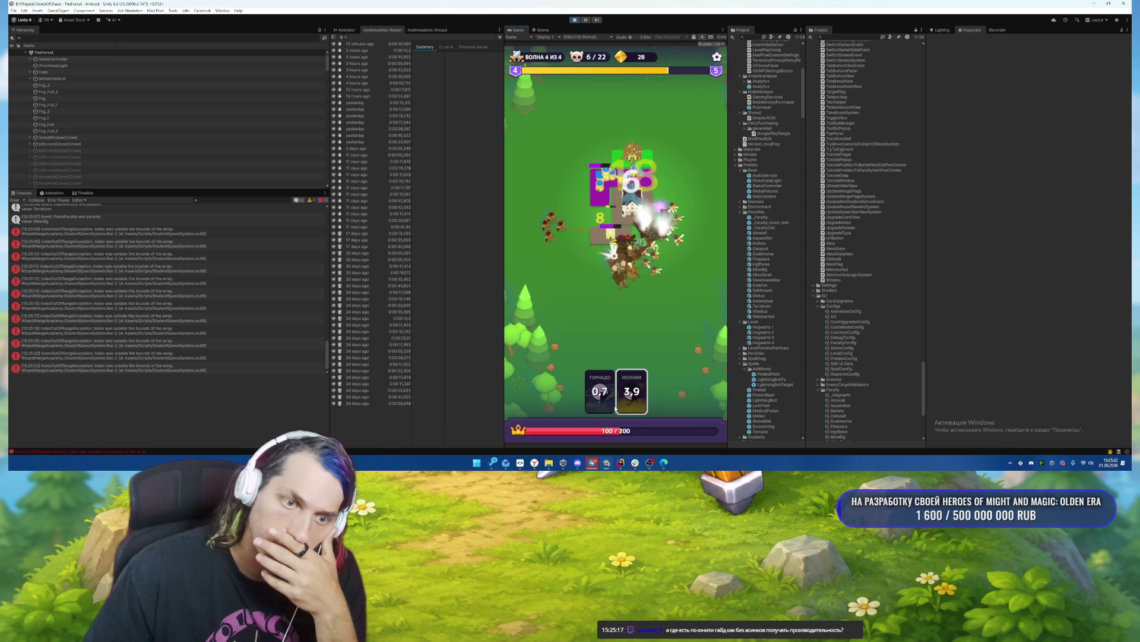
drag(600, 392, 588, 220)
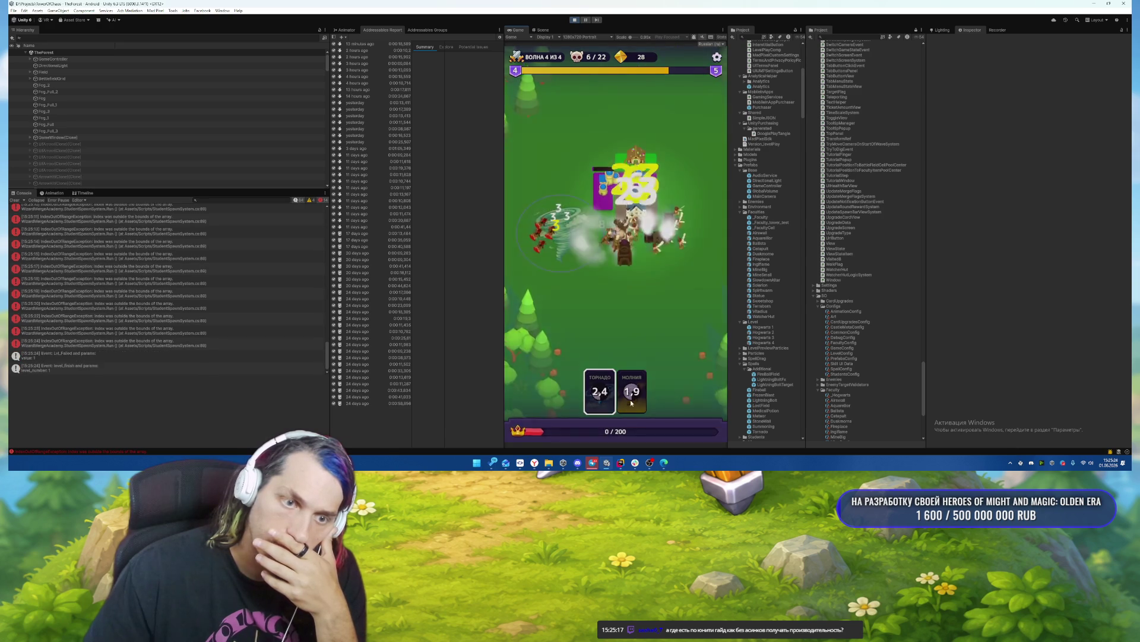
Stop Play mode and open the Console error's source line in the code editor.
click(575, 19)
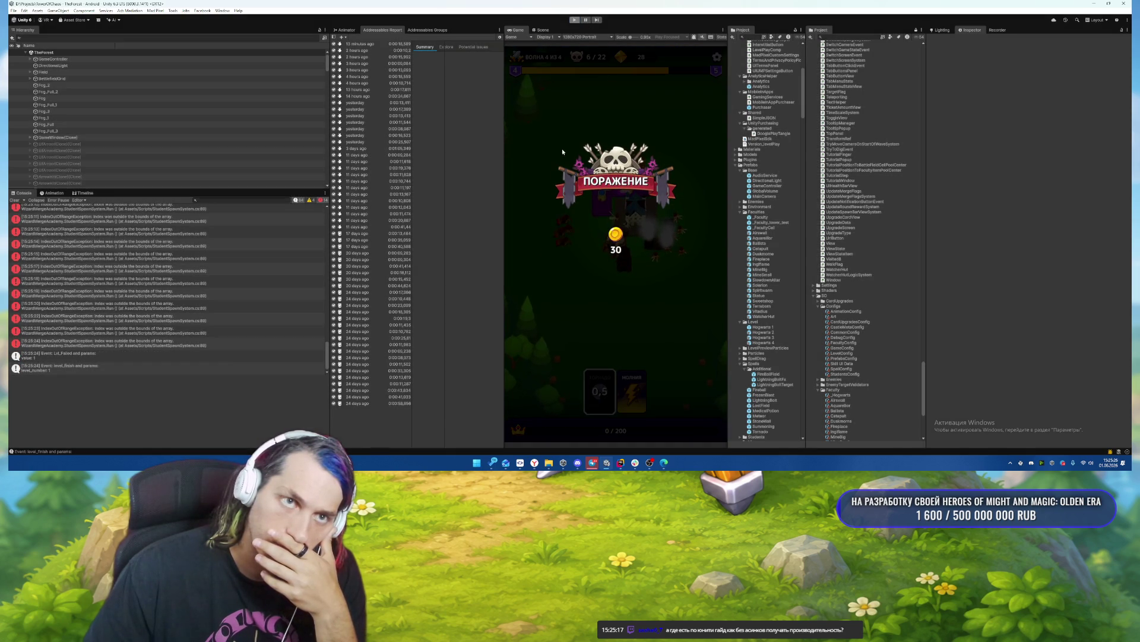
click(107, 229)
click(170, 271)
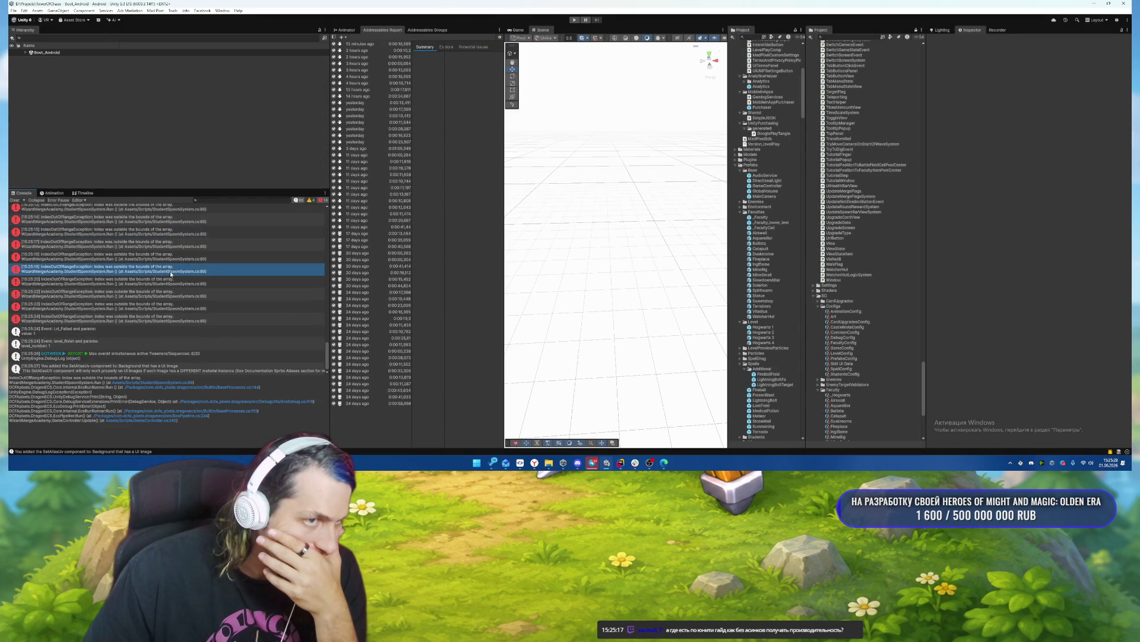
double_click(144, 280)
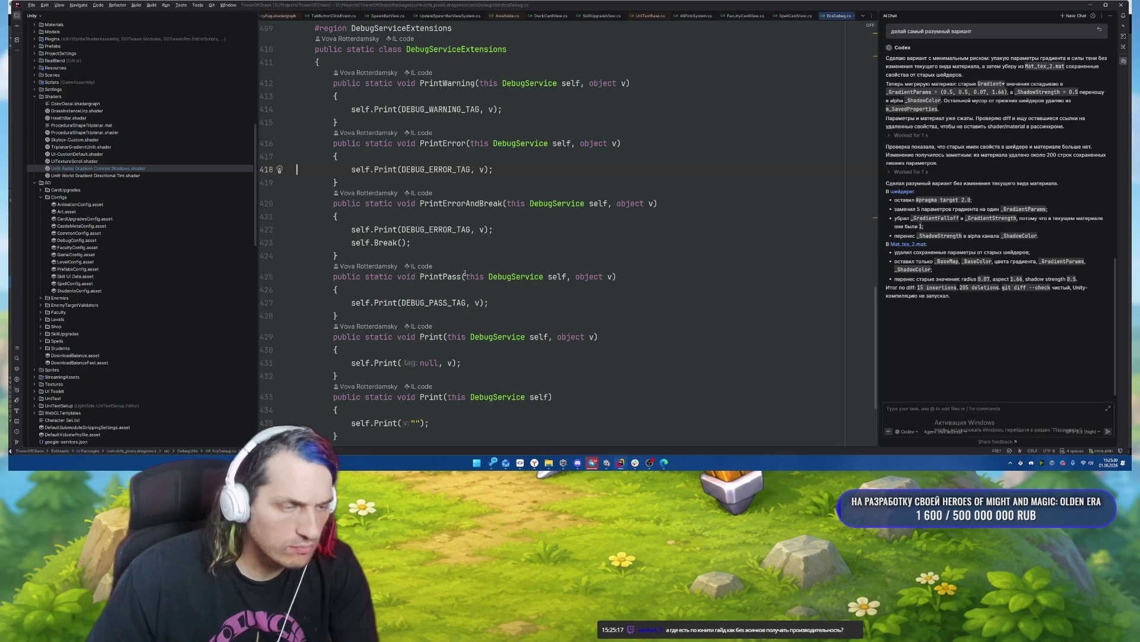
Select the full IndexOutOfRangeException stack trace for StudentSpawnSystem.cs:89 in the Console.
key(alt+Tab)
click(173, 383)
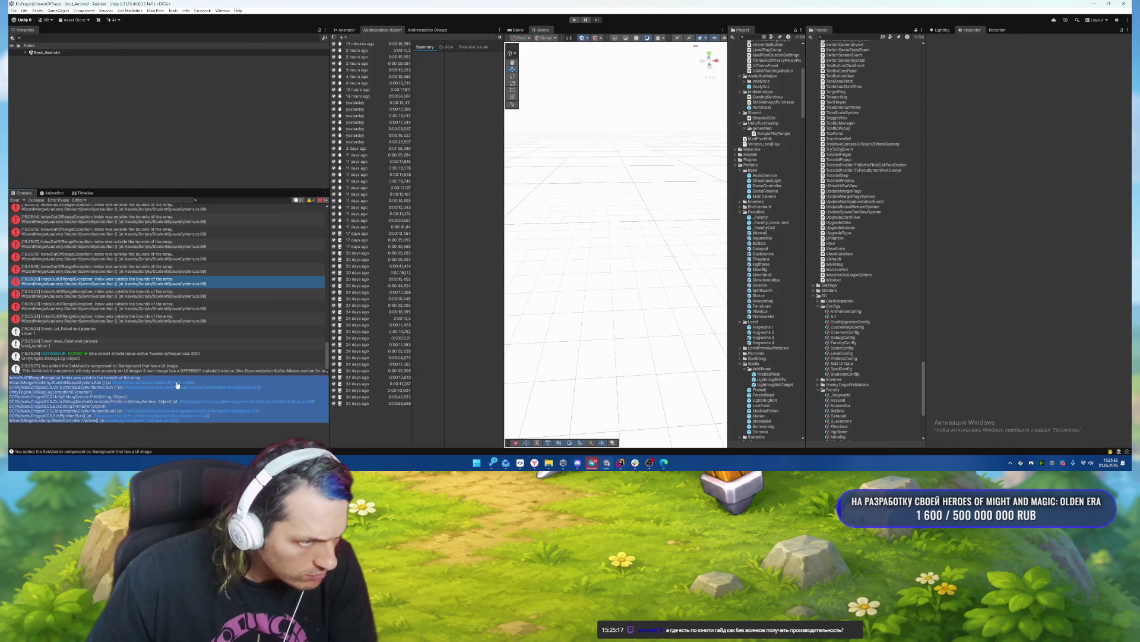
key(alt+Tab)
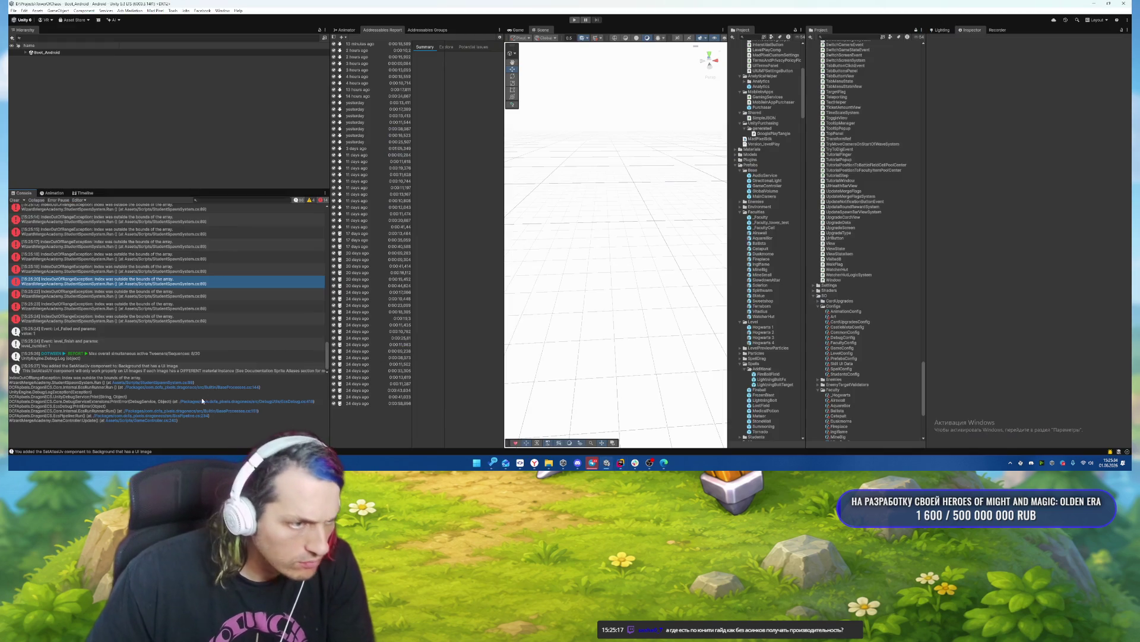
drag(221, 430, 9, 377)
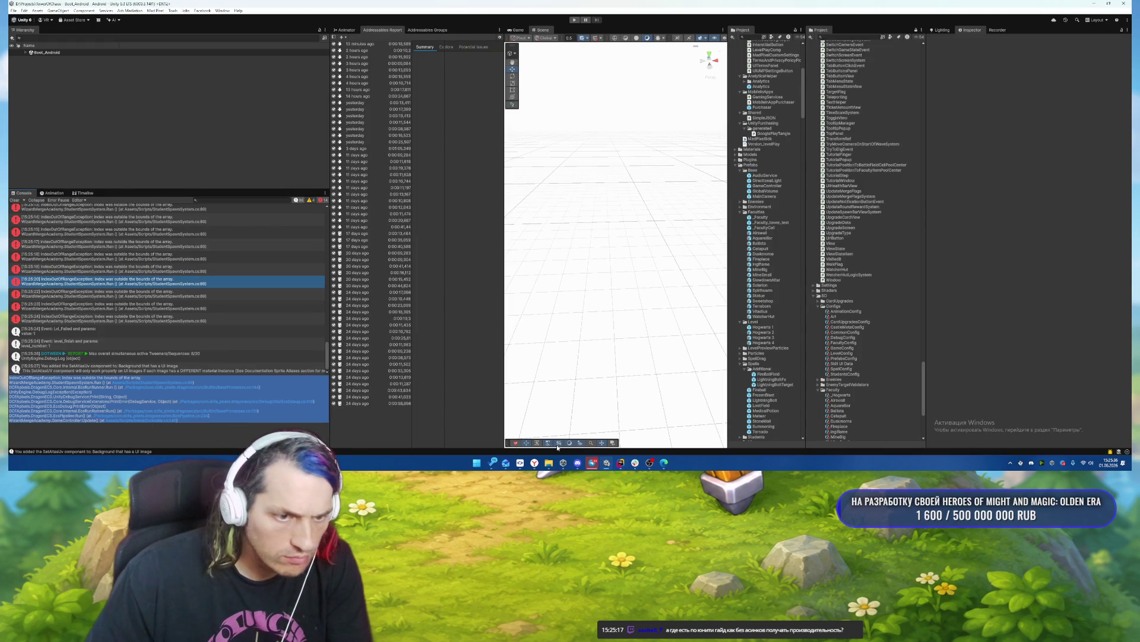
click(520, 463)
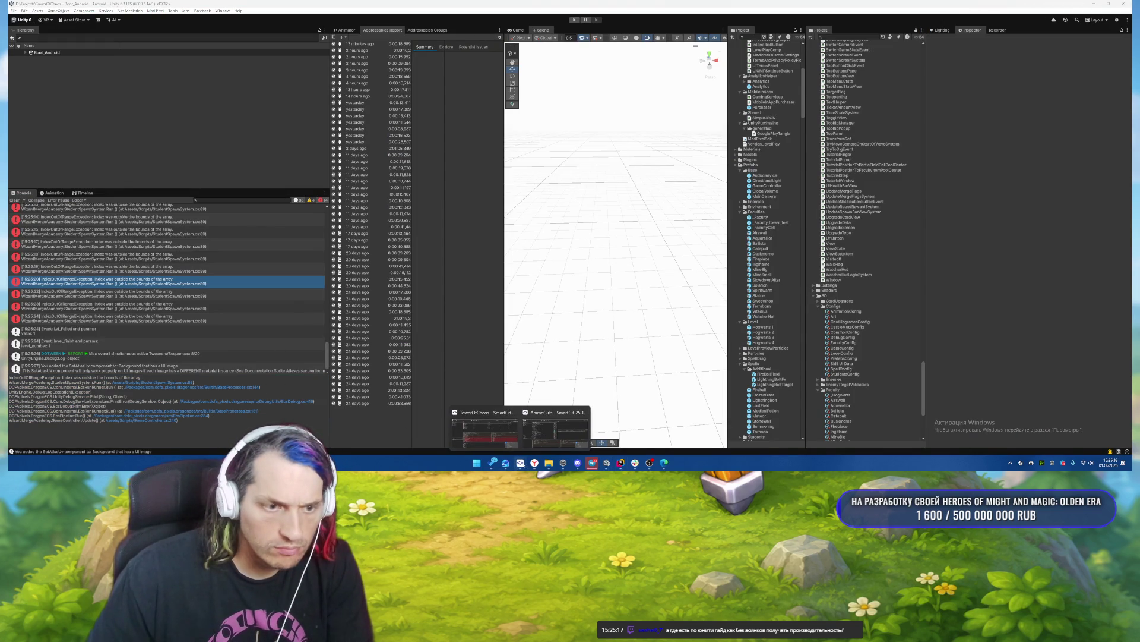
In the TowerOfChaos repository window, select the first 12 changed files, starting at Boot_Android.unity.
click(538, 426)
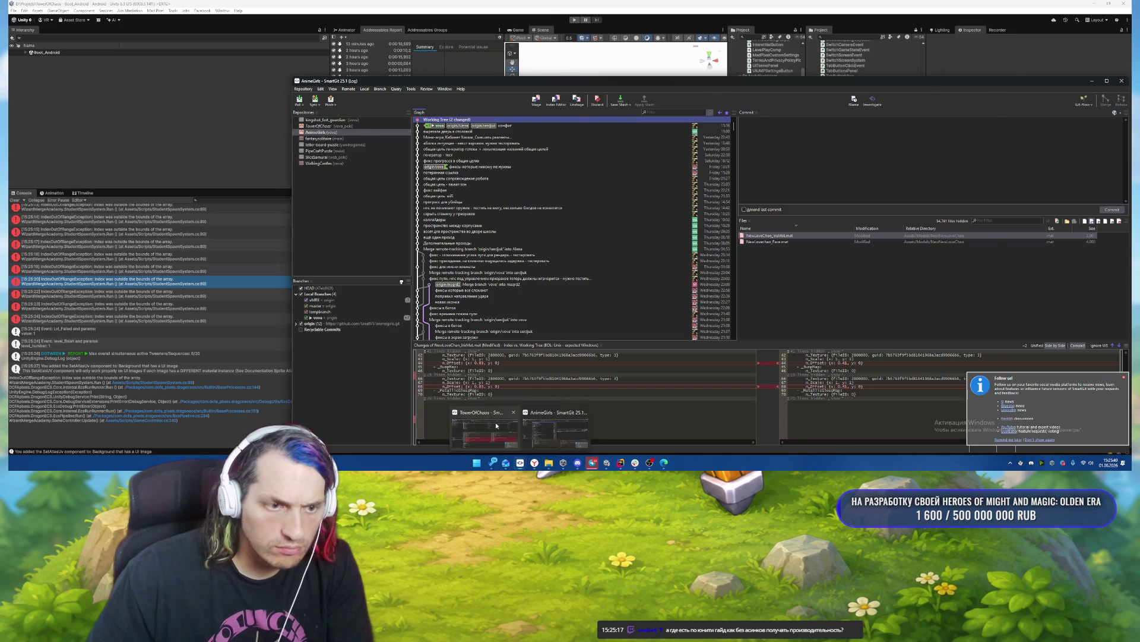
click(497, 425)
click(387, 146)
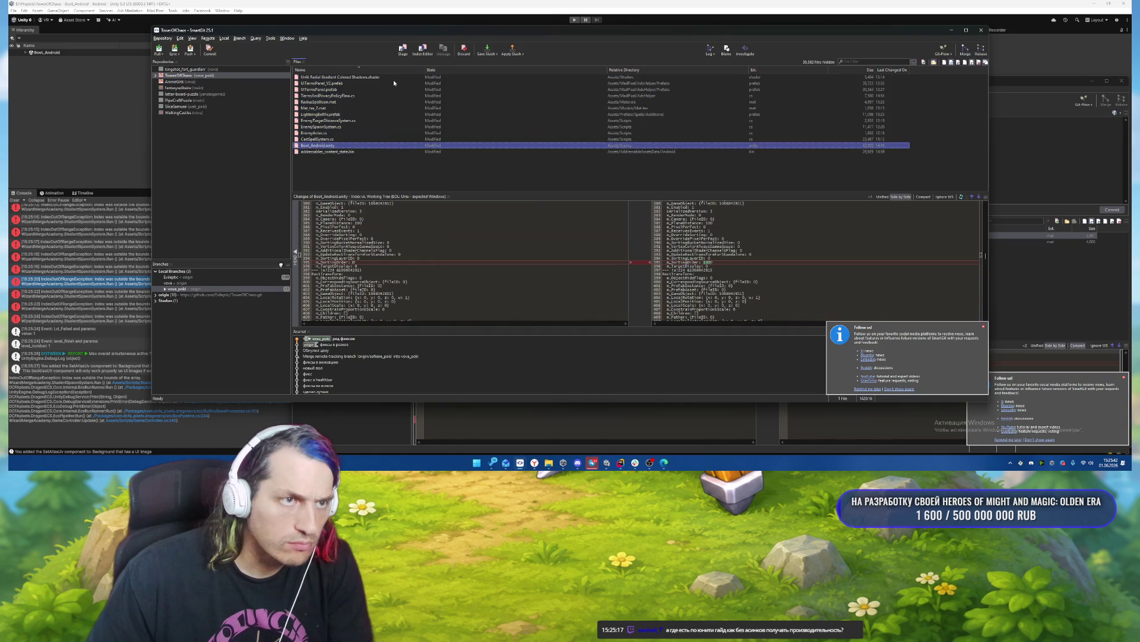
shift+click(393, 80)
right_click(375, 127)
Commit the 12 files, dismiss the warnings, and push vova_poki to origin.
click(412, 168)
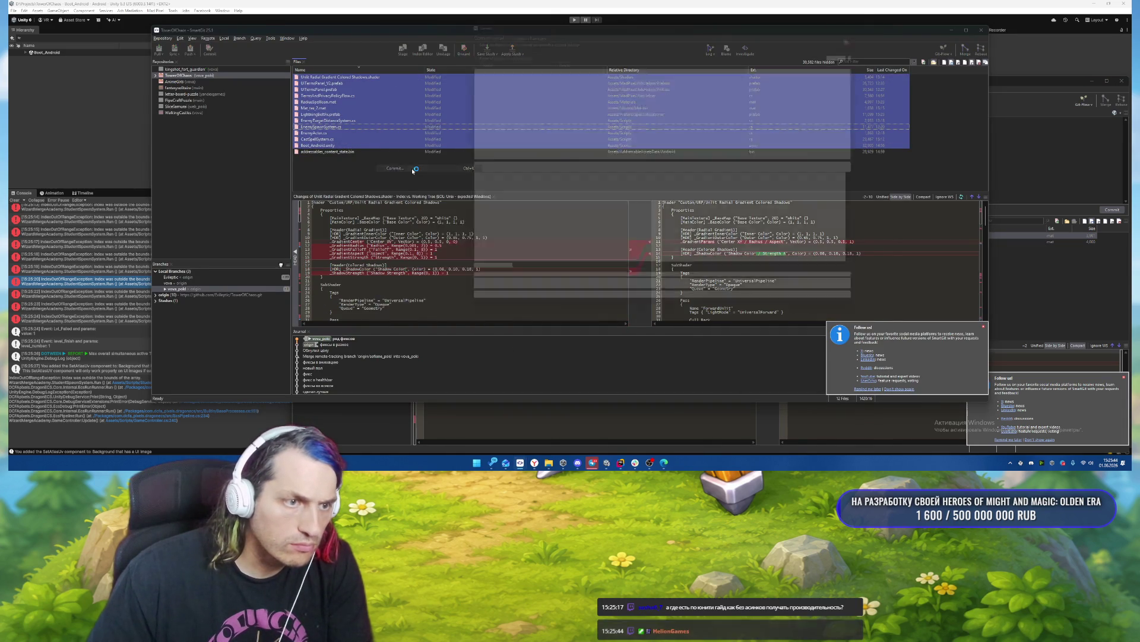
click(470, 282)
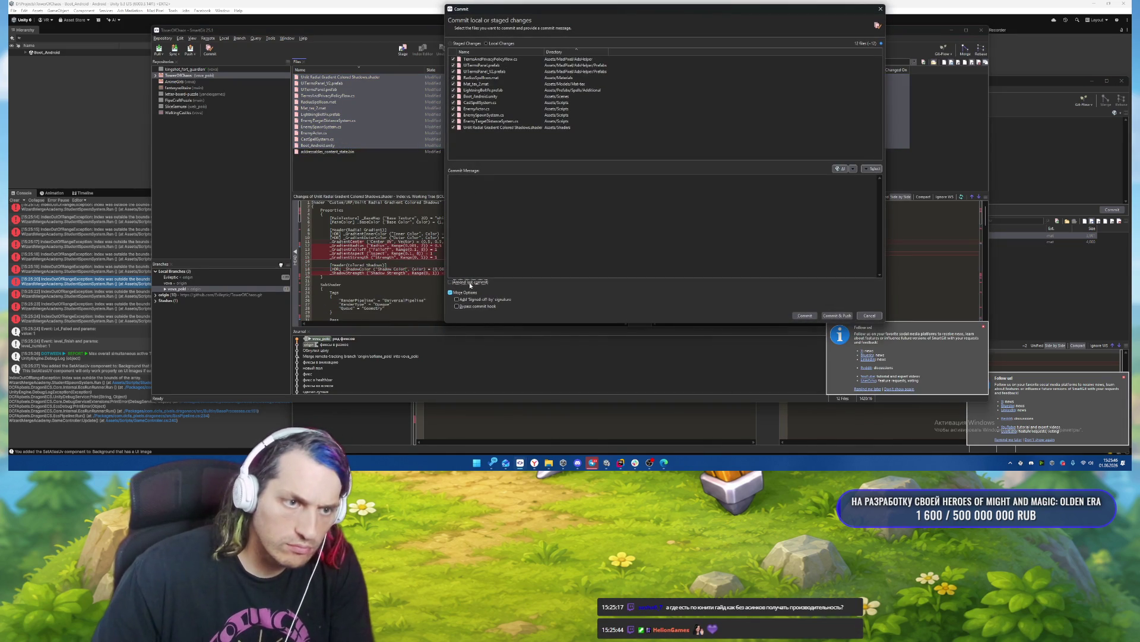
click(805, 316)
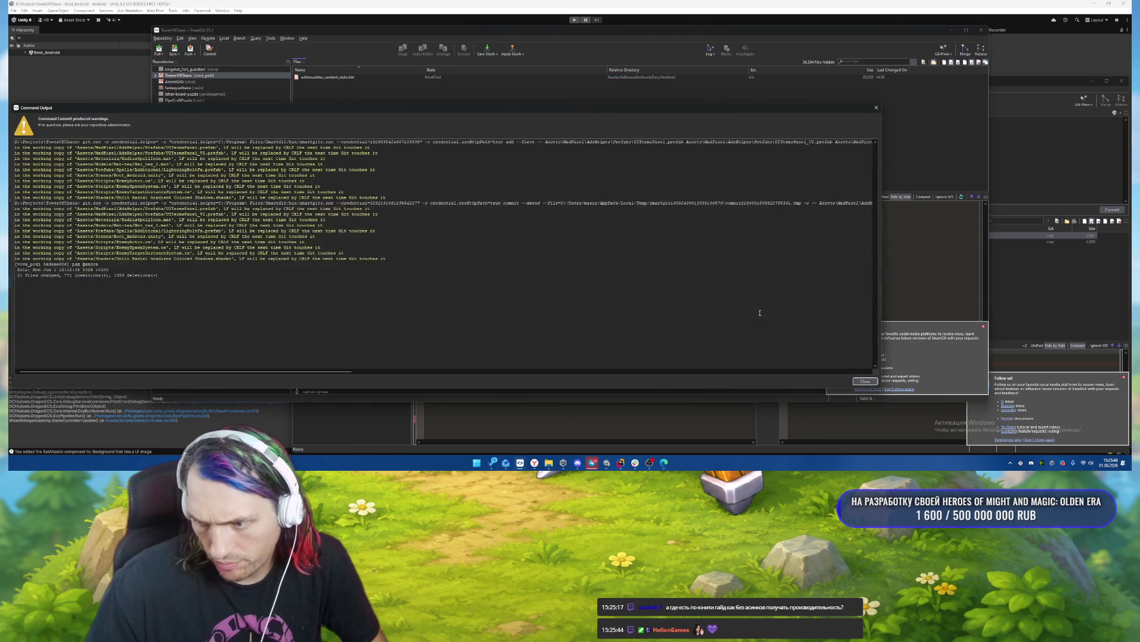
click(868, 381)
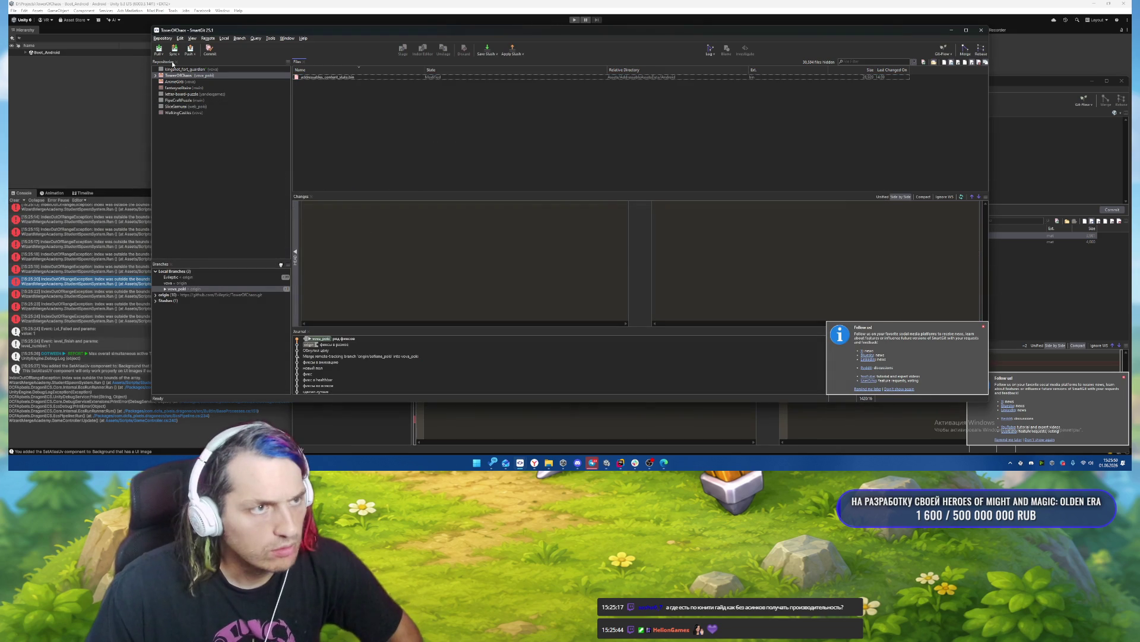
click(190, 49)
click(576, 231)
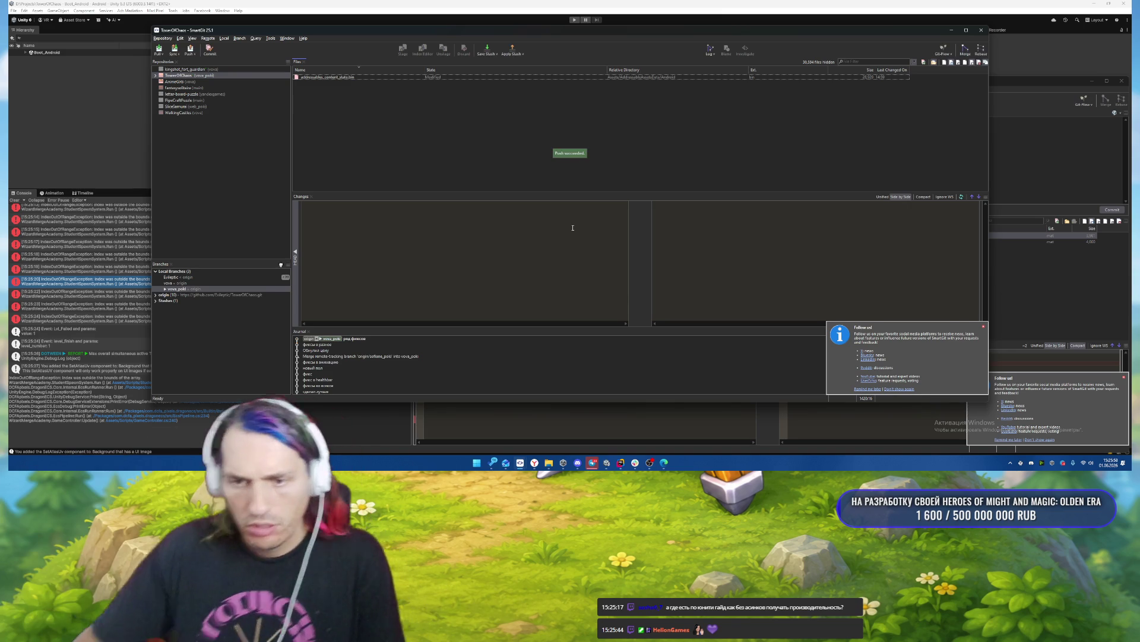
Start a new AI chat in Rider, paste the stack trace, and send it.
click(622, 468)
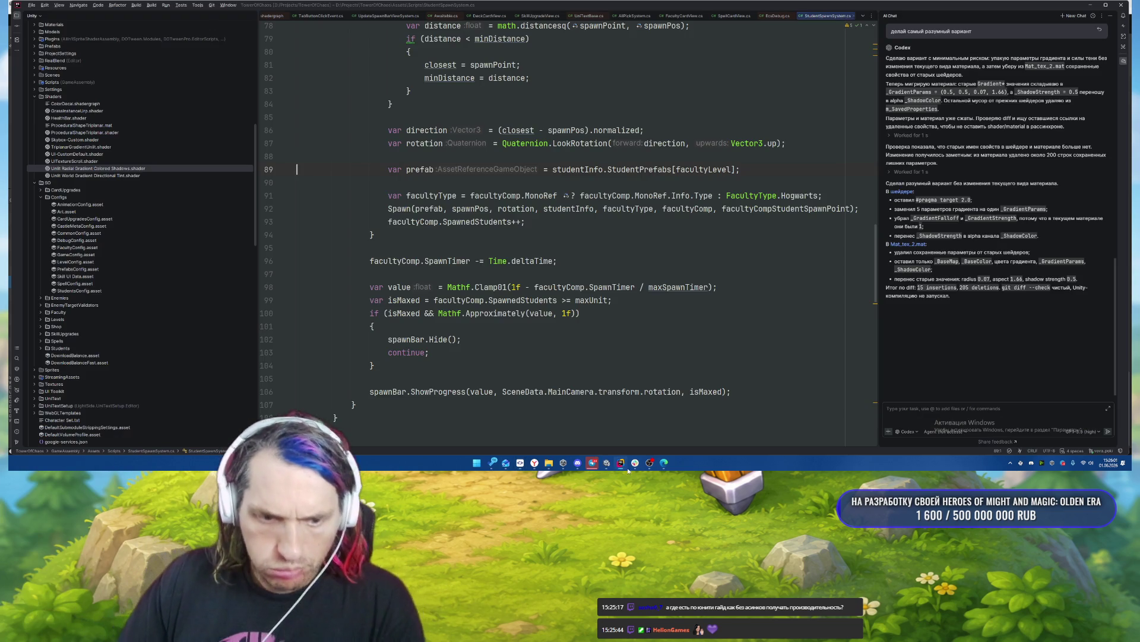
click(1073, 16)
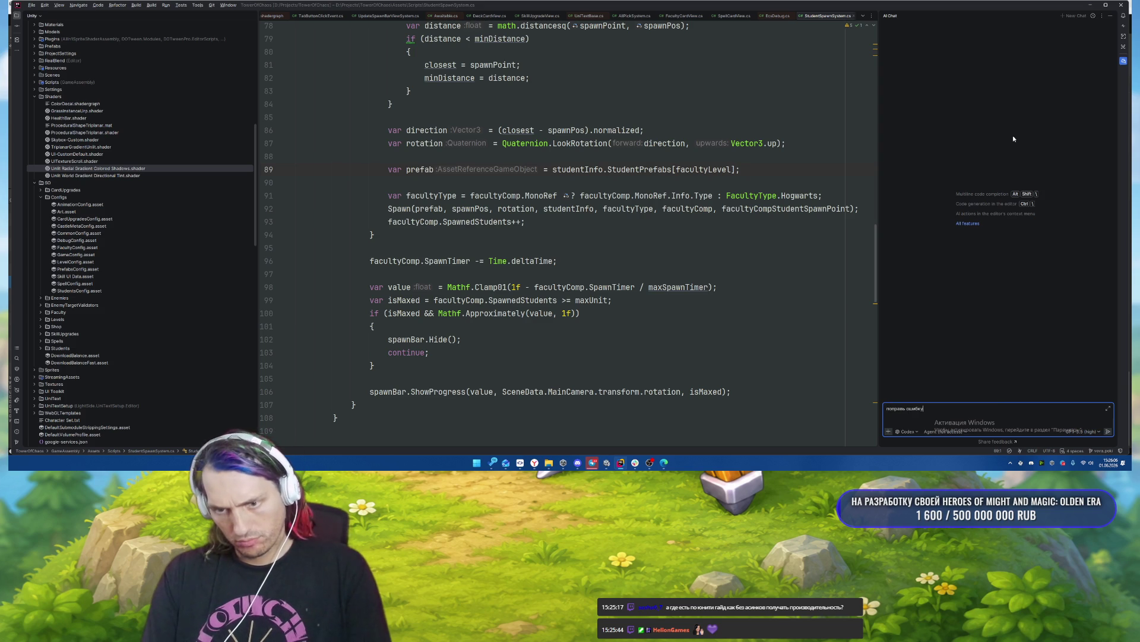
key(ctrl+v)
key(Return)
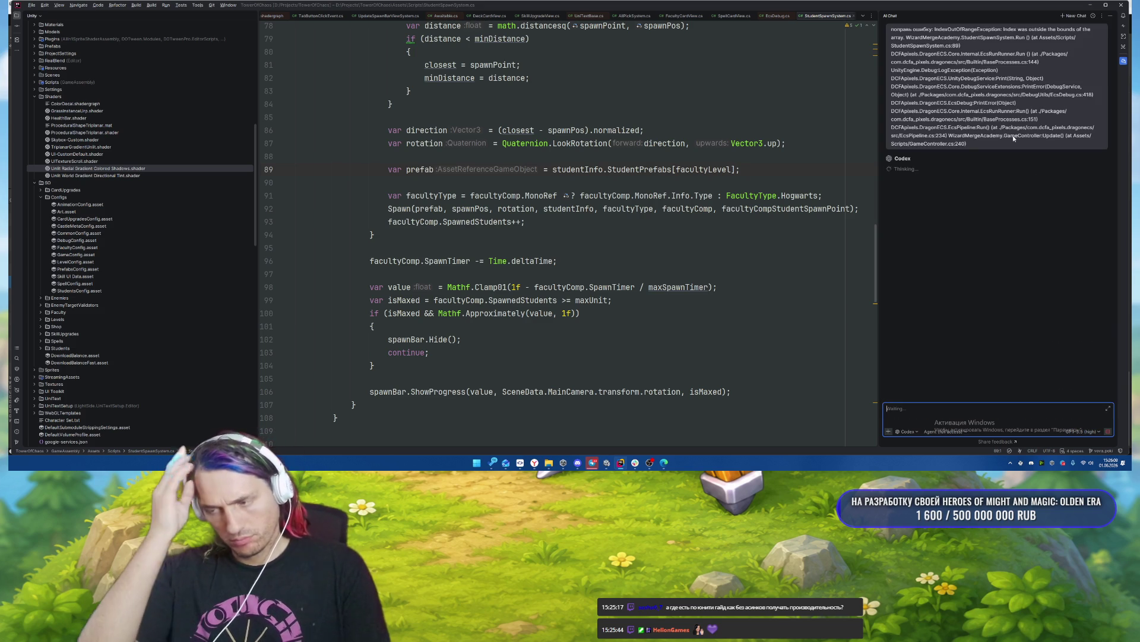
In Unity, open the first error's source line, widen the Project browser, and inspect the Airswall prefab.
click(608, 468)
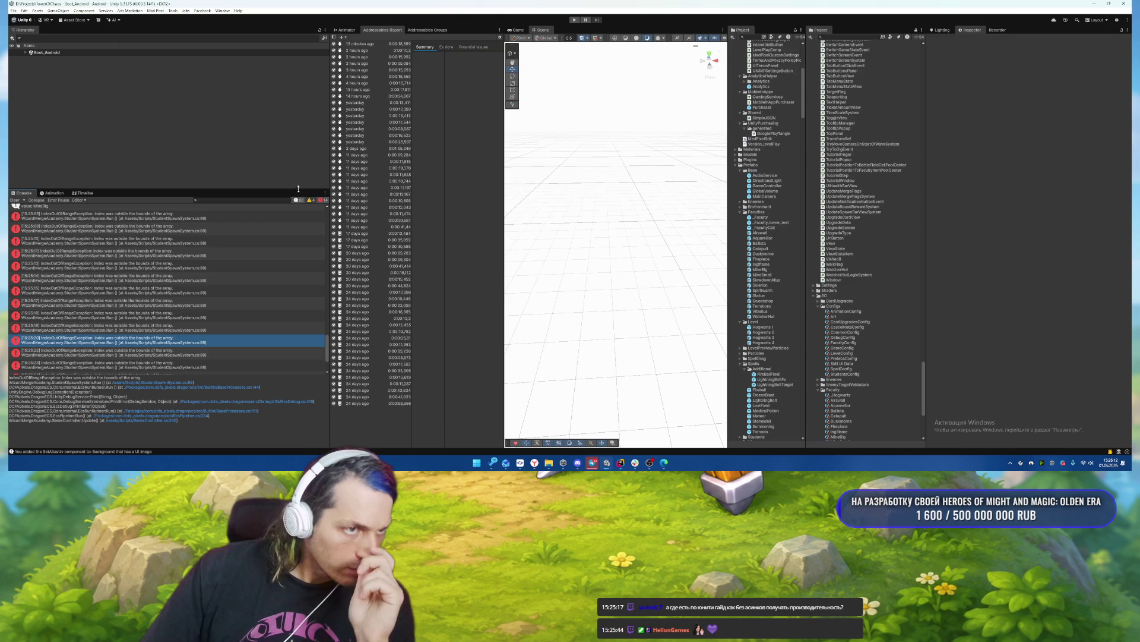
click(207, 213)
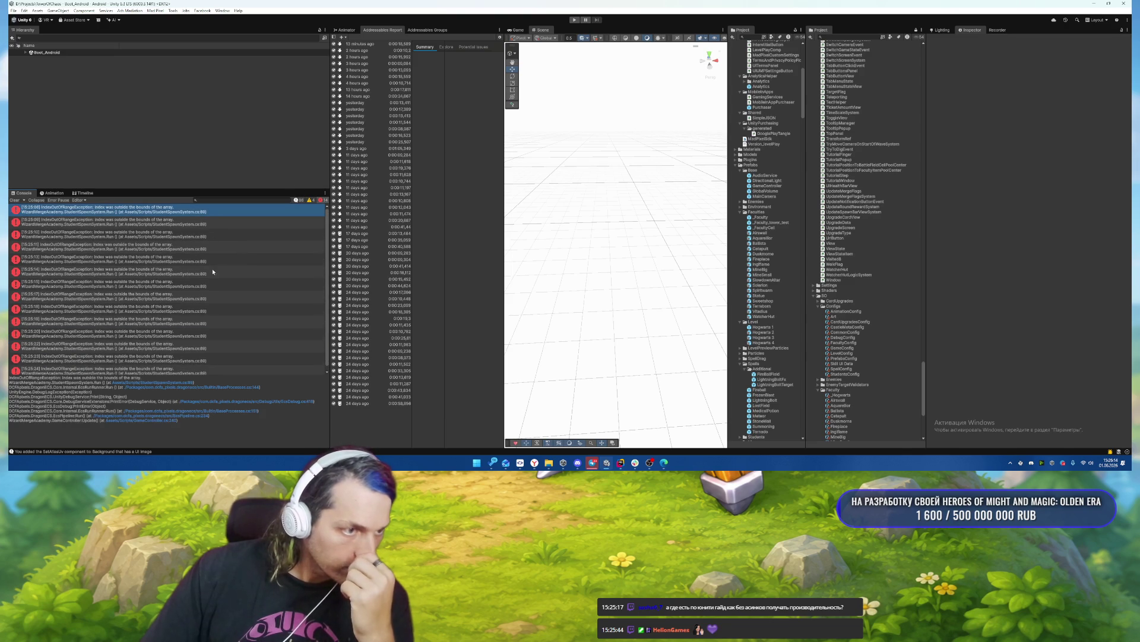
click(176, 384)
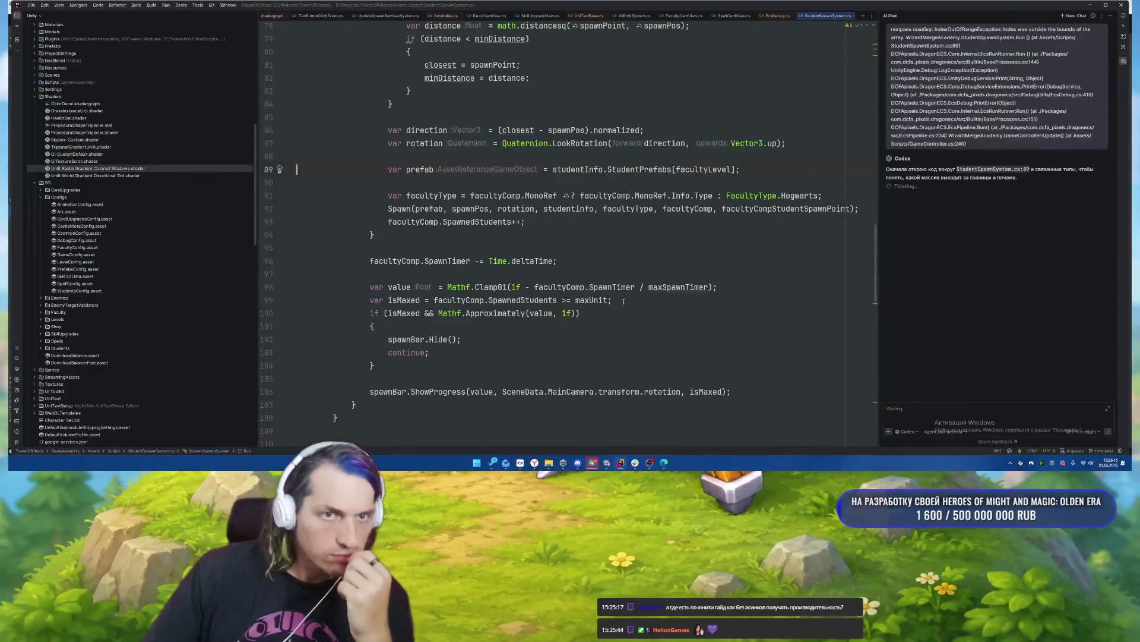
scroll(725, 174, up, 2)
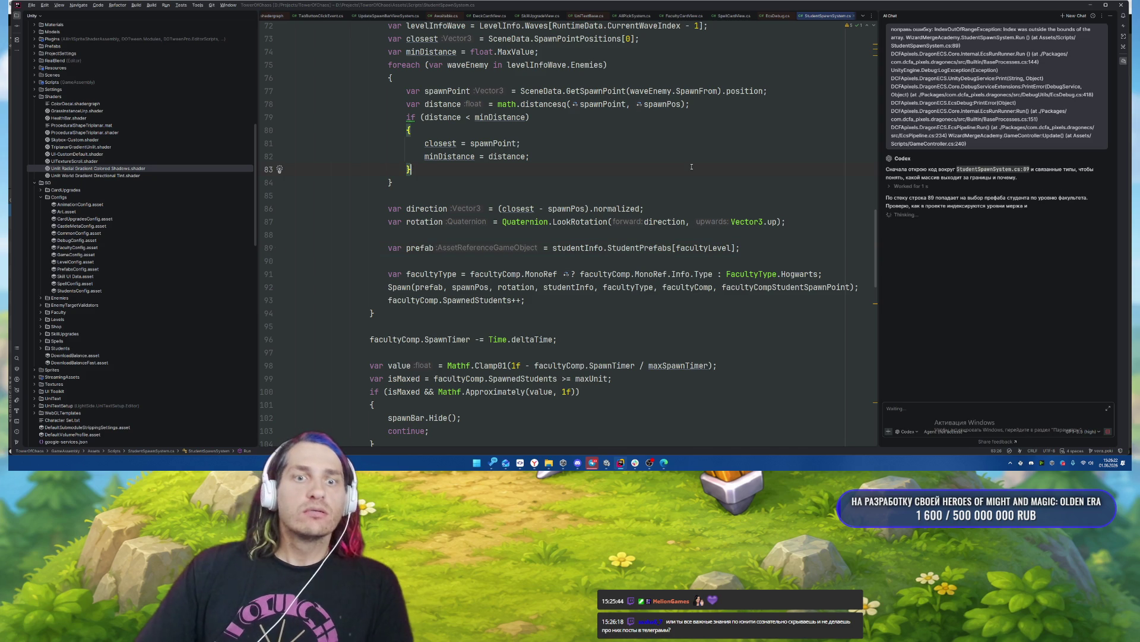
key(alt+Tab)
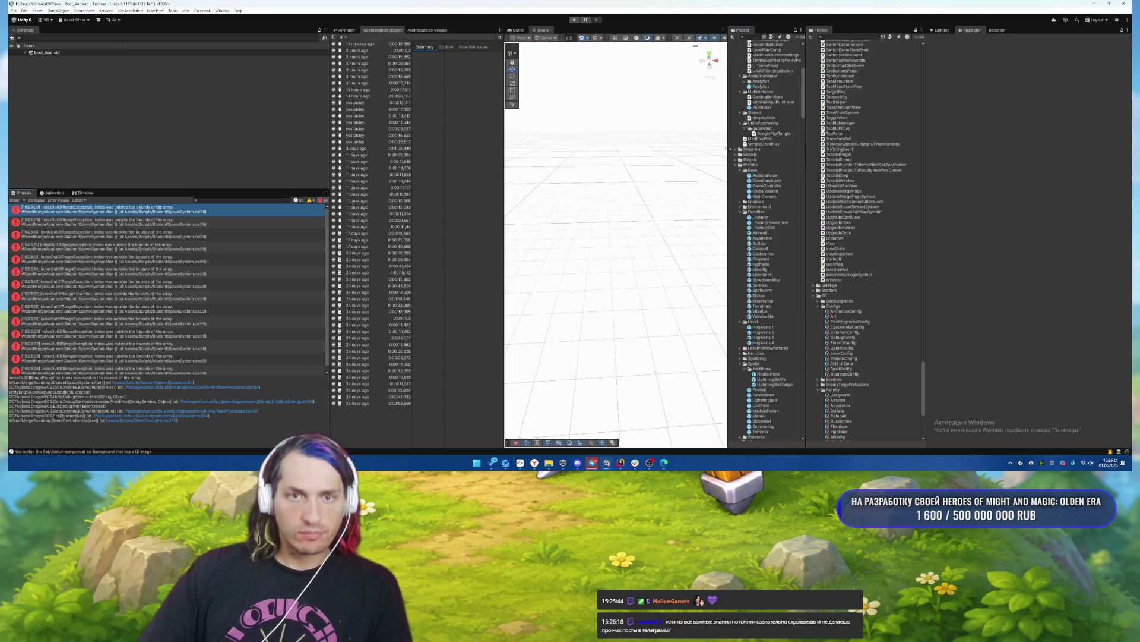
drag(729, 149, 628, 153)
click(676, 234)
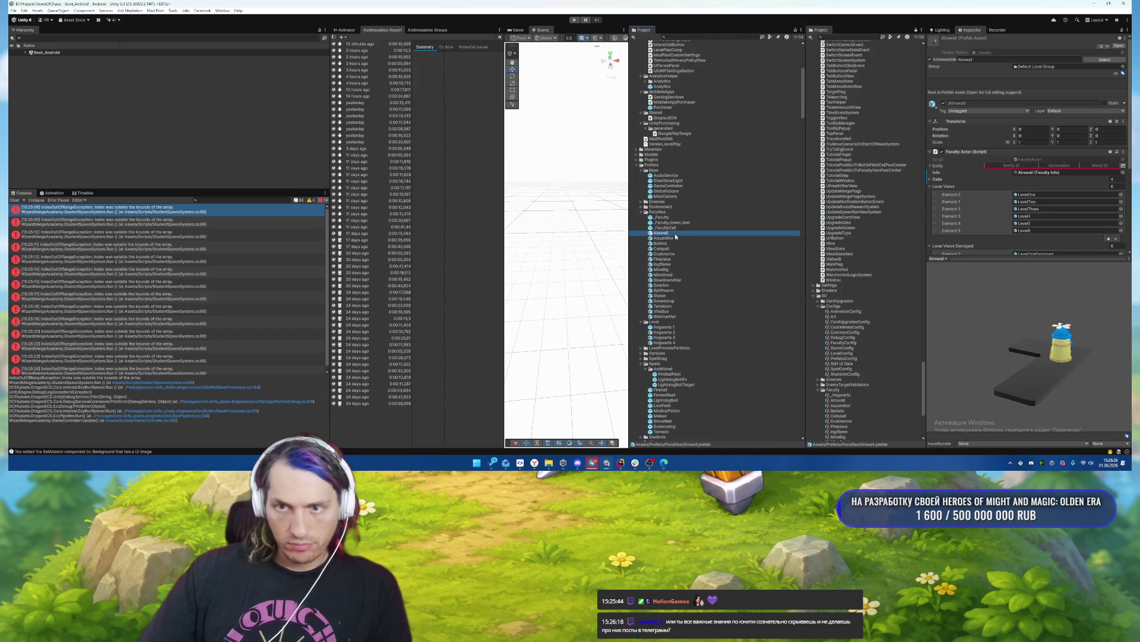
key(alt+Tab)
scroll(628, 282, up, 3)
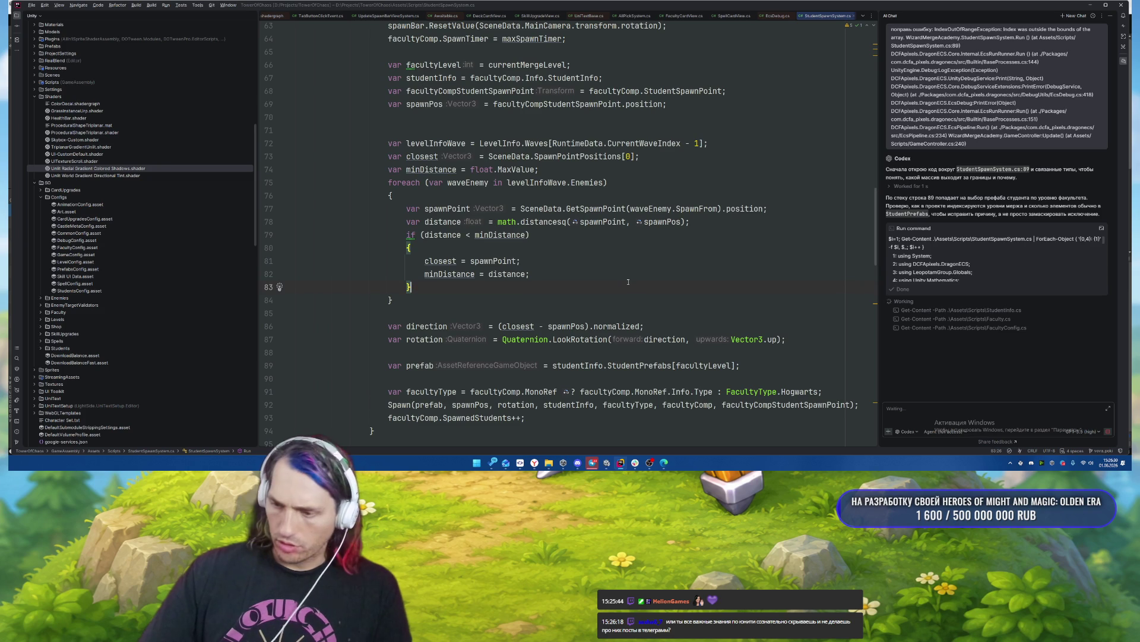
scroll(629, 282, up, 2)
scroll(628, 283, down, 3)
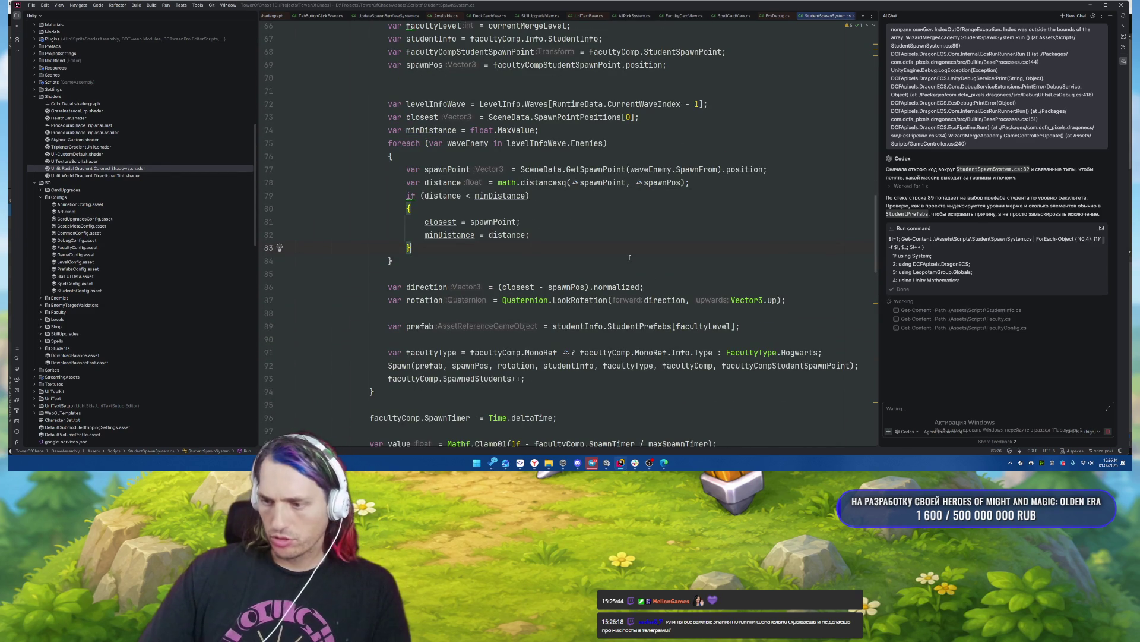
scroll(629, 257, up, 4)
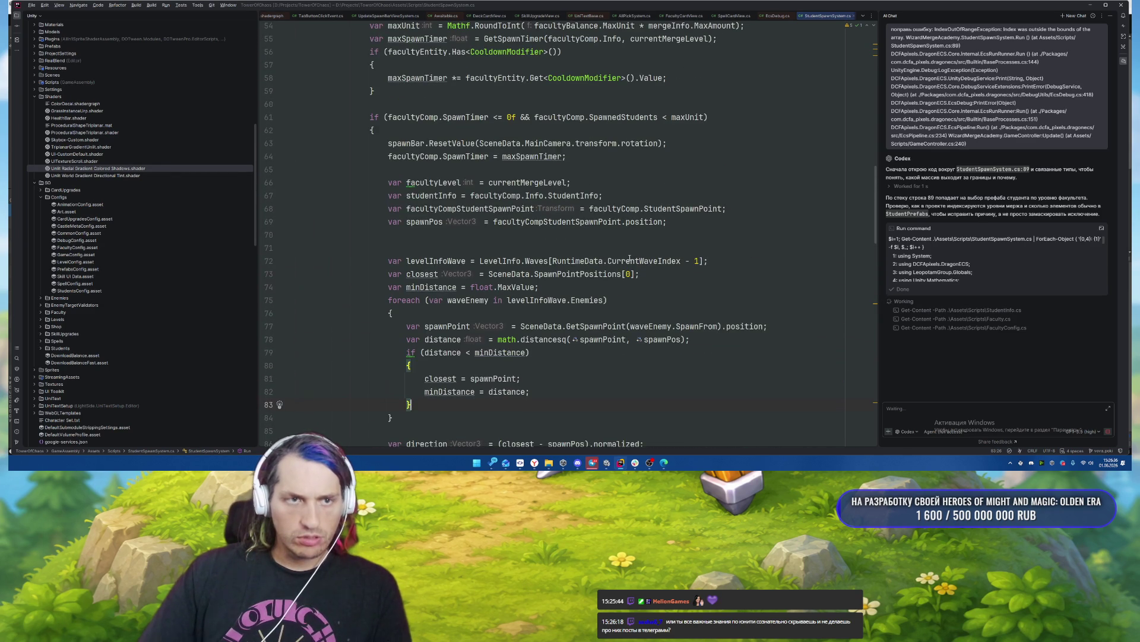
scroll(630, 259, down, 4)
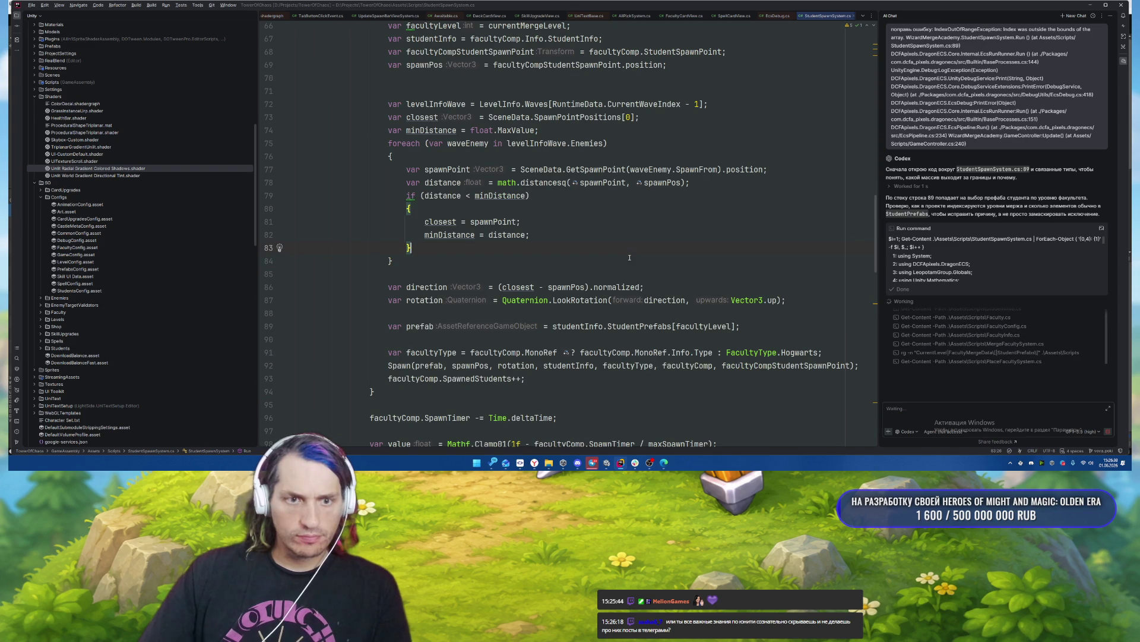
click(673, 327)
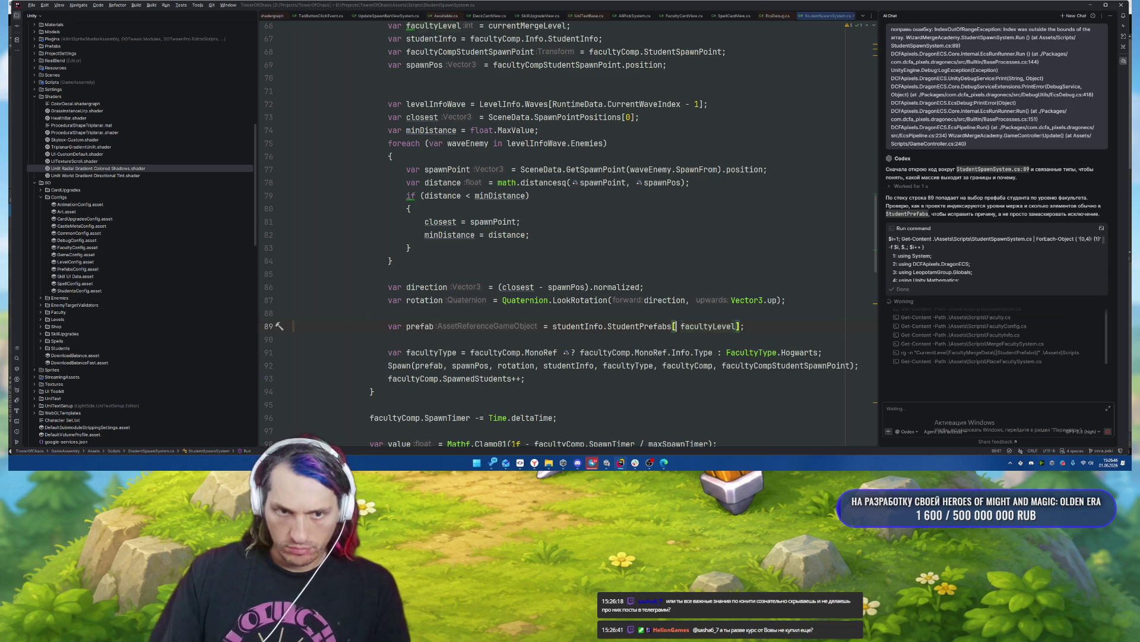
Try wrapping line 89's index in Mathf.Max, then Mathf.Clamp, and undo back to StudentPrefabs[facultyLevel].
text(M)
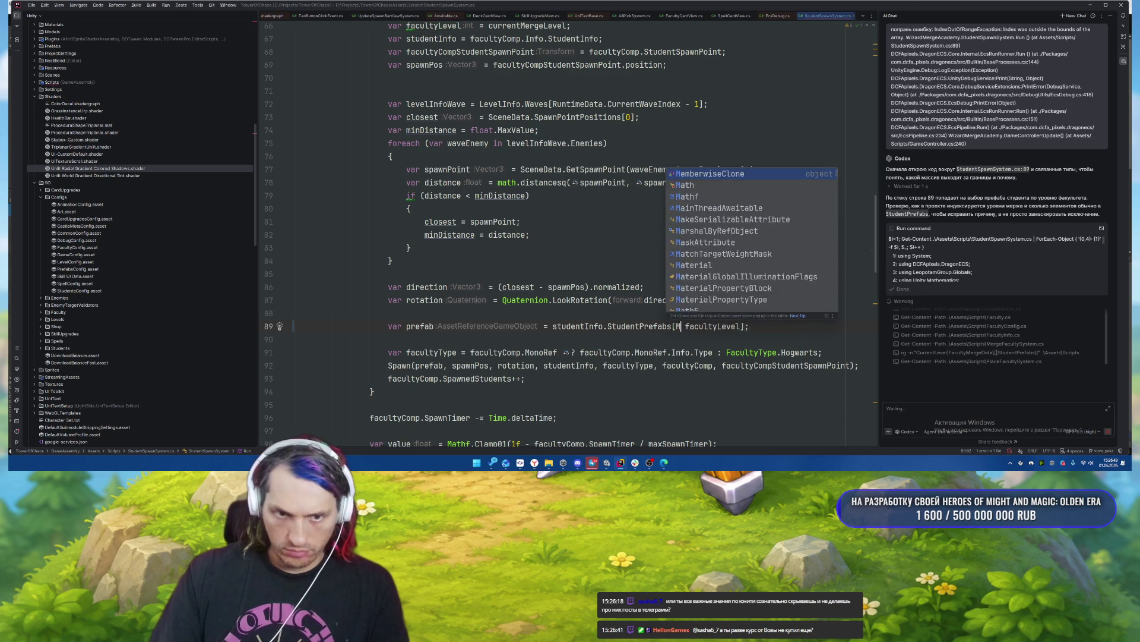
text(athf.Max)
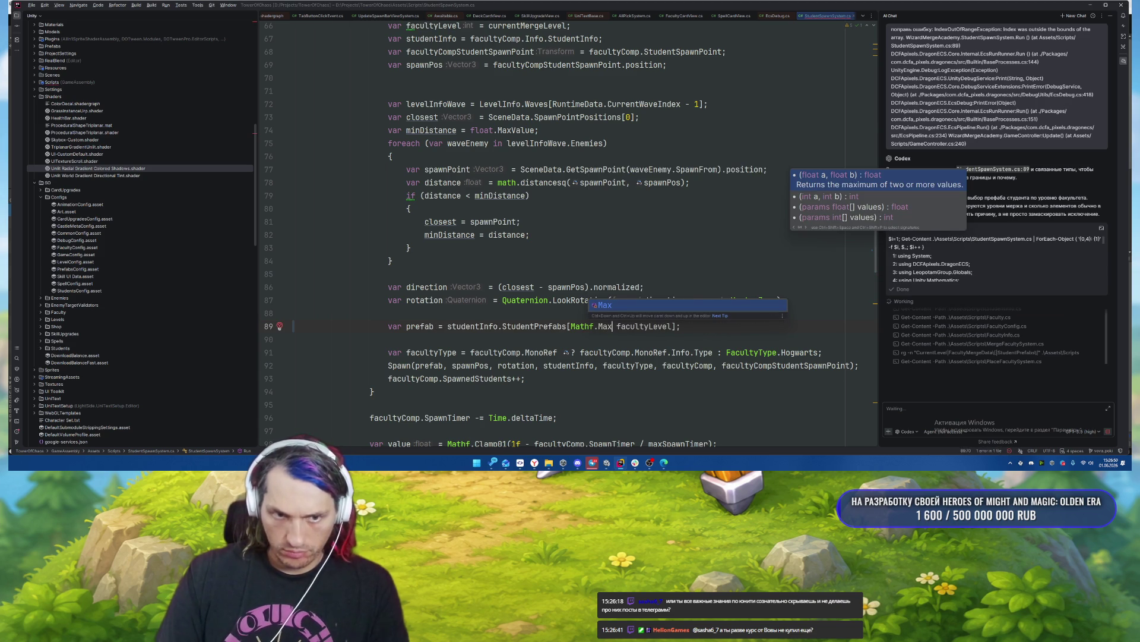
key(Escape)
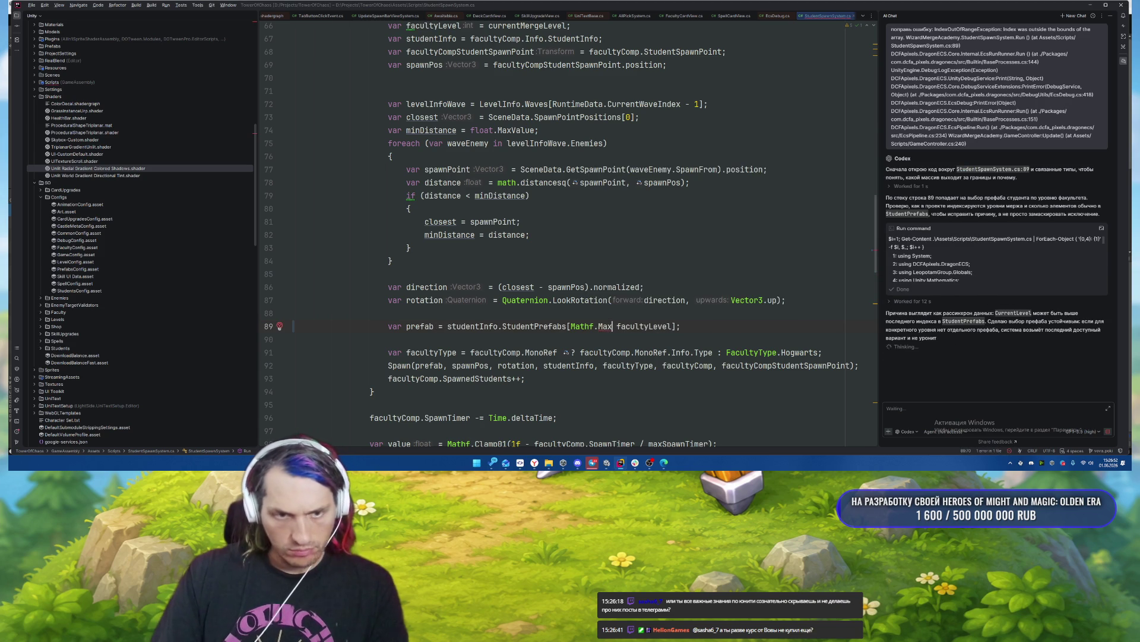
key(BackSpace)
key(BackSpace)
text(Cl)
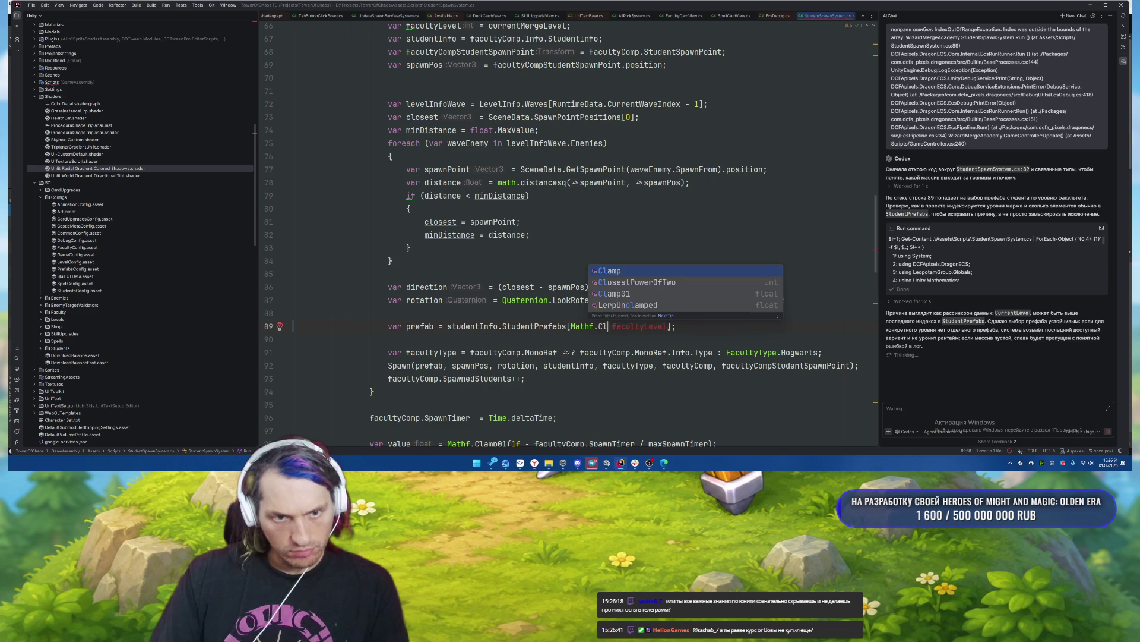
key(Return)
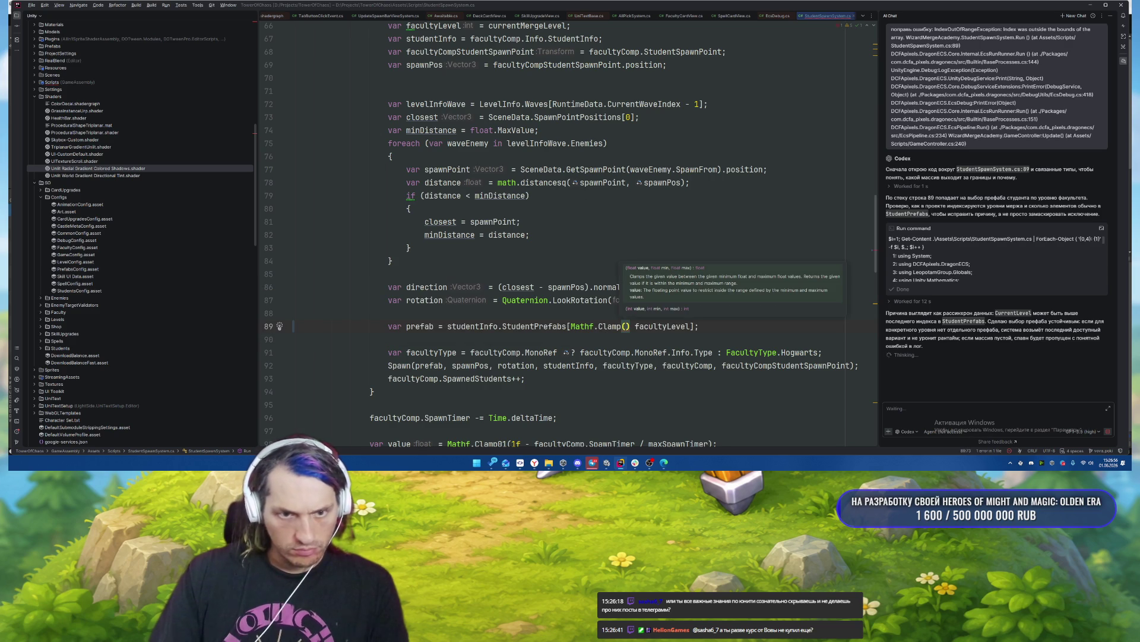
key(Delete)
key(Delete)
key(ctrl+Right)
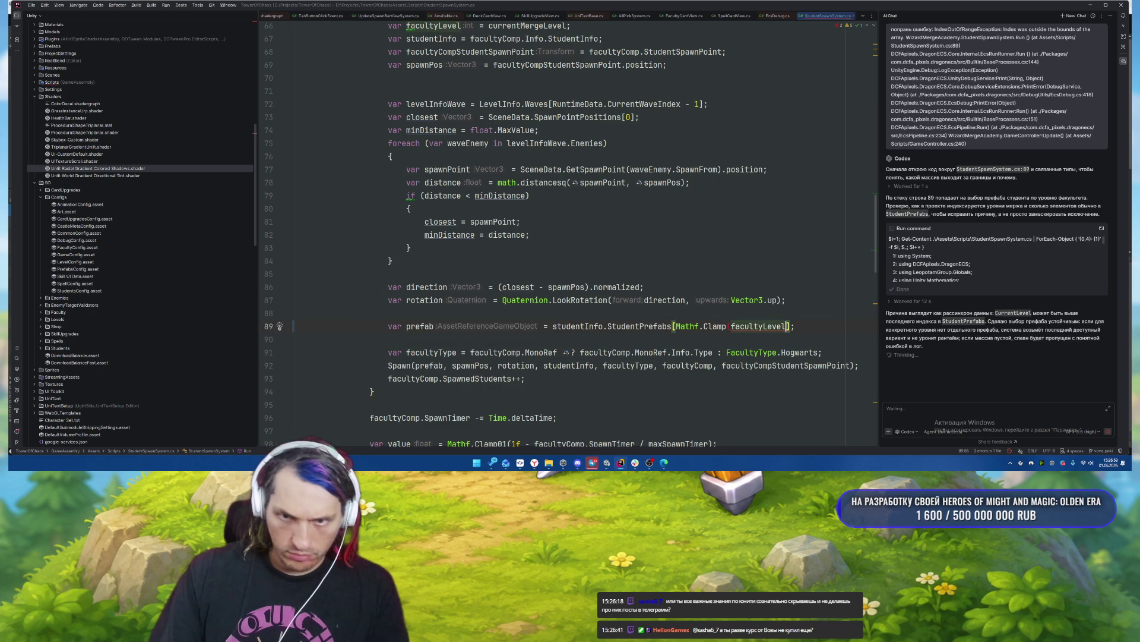
key(ctrl+z)
key(ctrl+z)
key(ctrl+z)
key(ctrl+z)
key(ctrl+z)
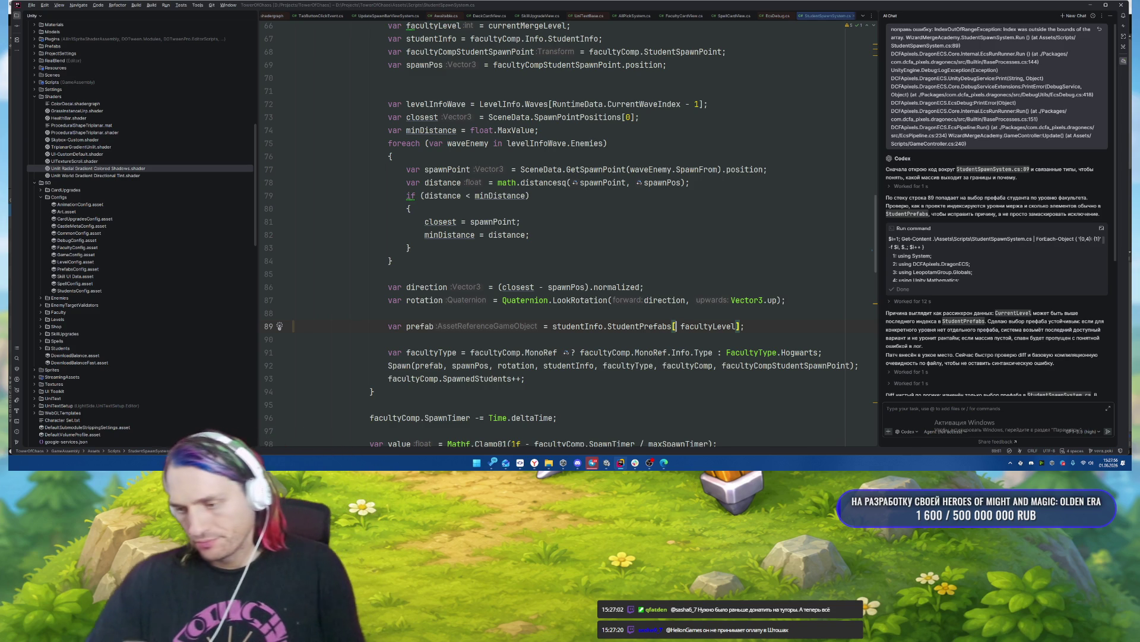
Read through Codex's StudentSpawnSystem.cs fix summary, then bring SmartGit's pending diff to the front.
click(620, 463)
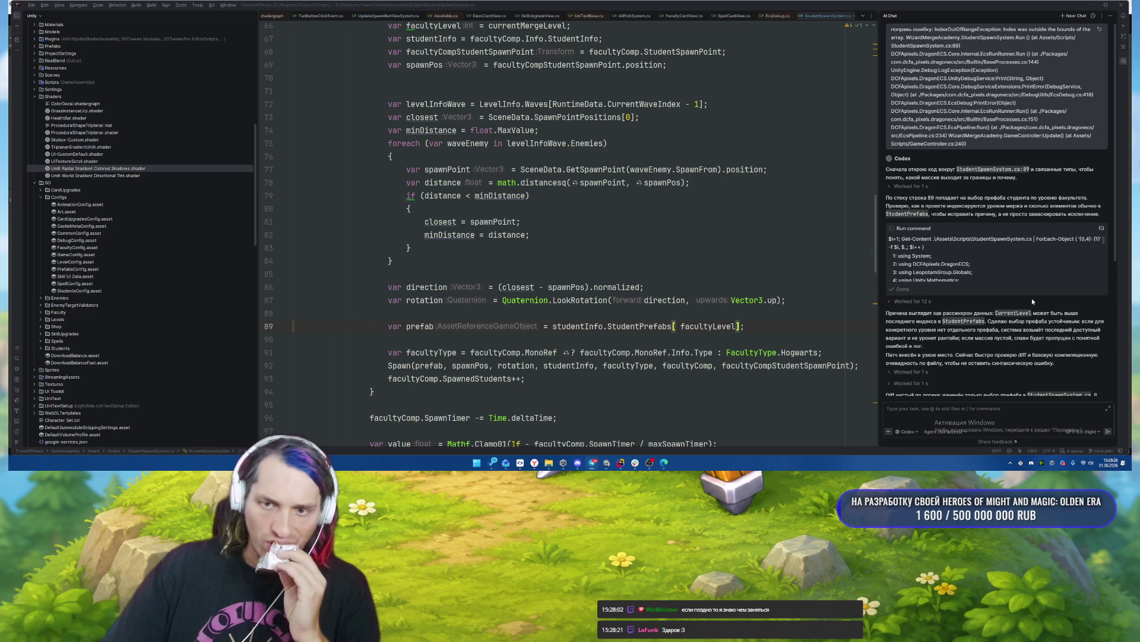
scroll(1024, 305, down, 5)
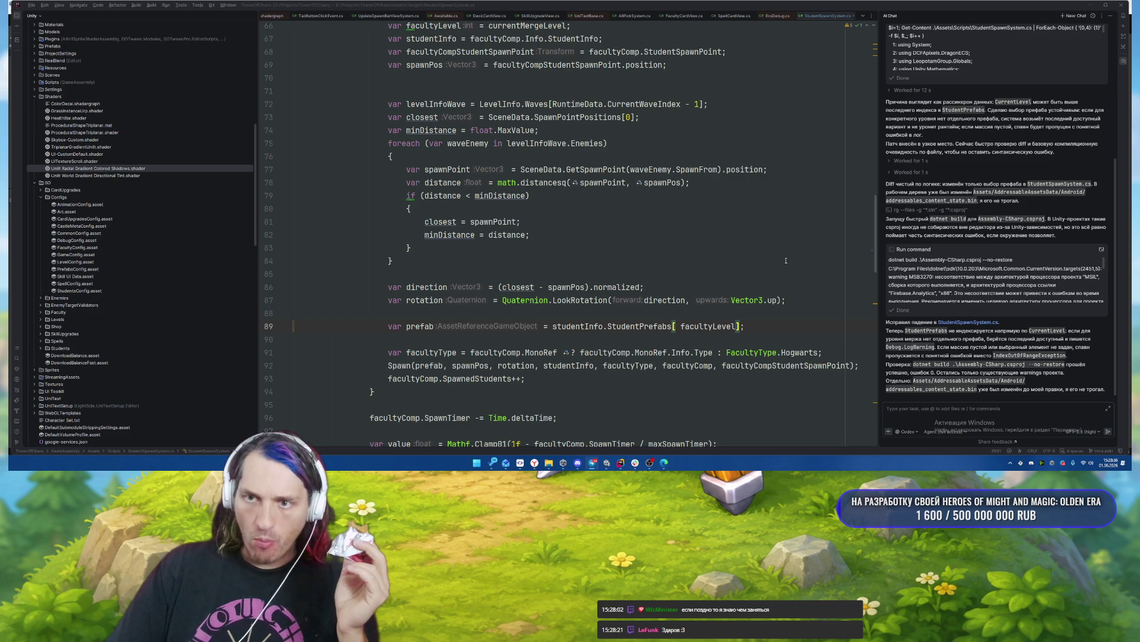
scroll(786, 260, down, 7)
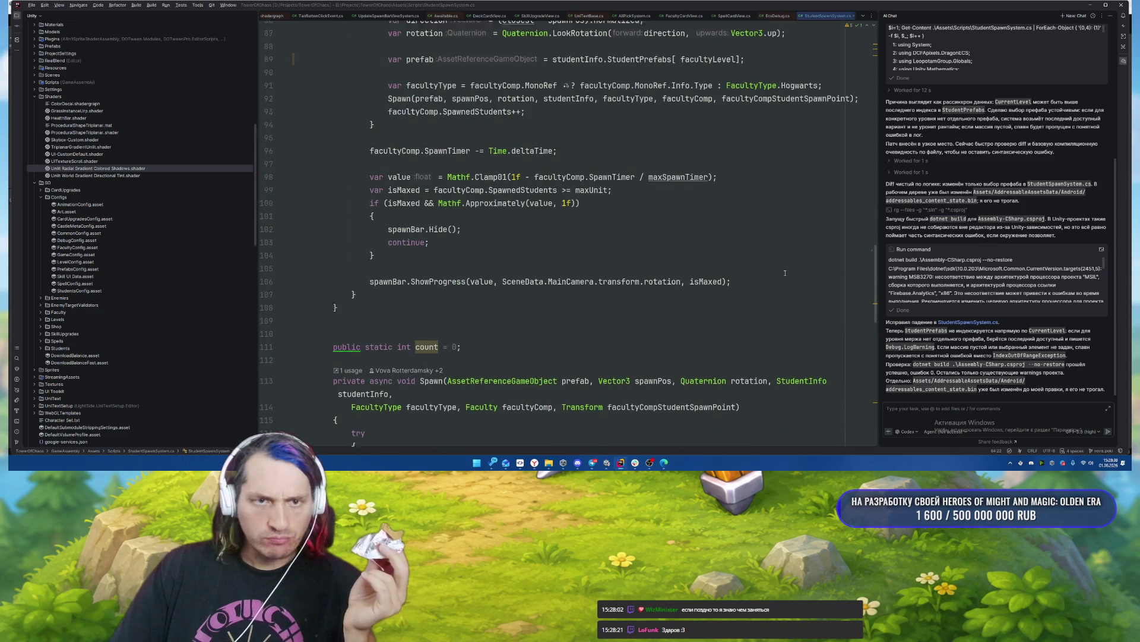
scroll(785, 272, up, 3)
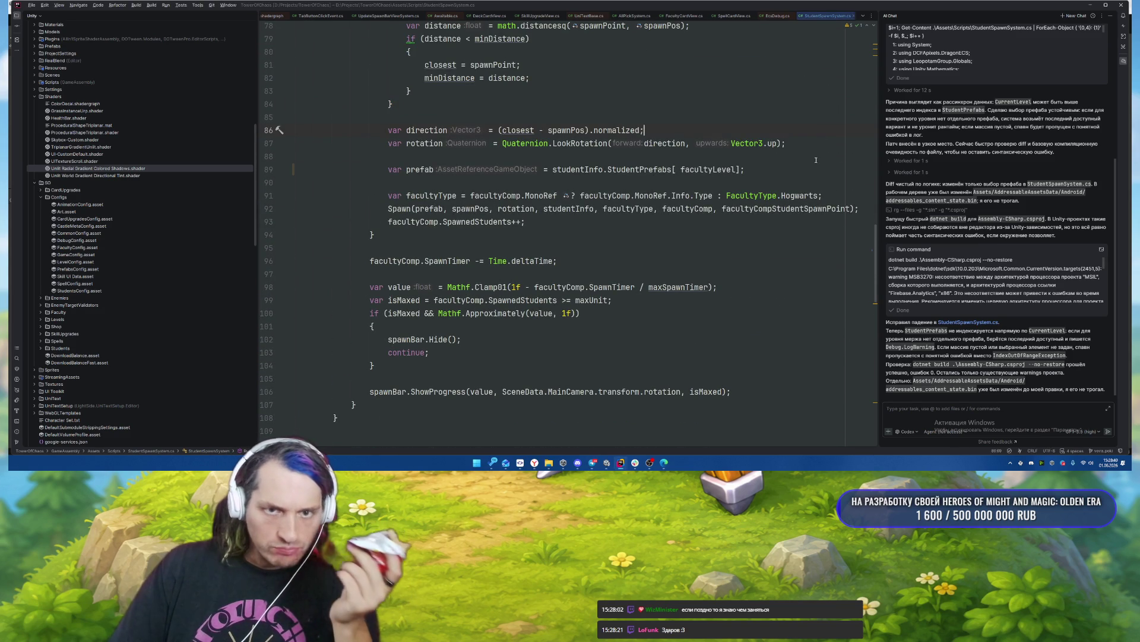
click(504, 446)
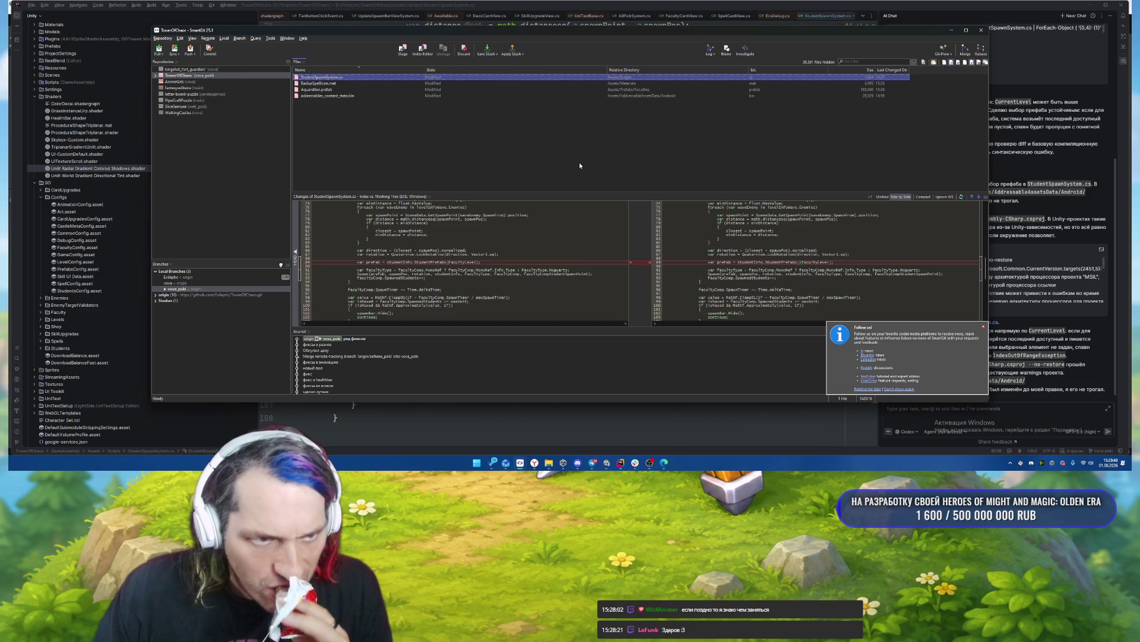
Review the Aquarellior and RadialSpellIcon diffs, discard StudentSpawnSystem.cs changes, and return to Rider.
click(340, 89)
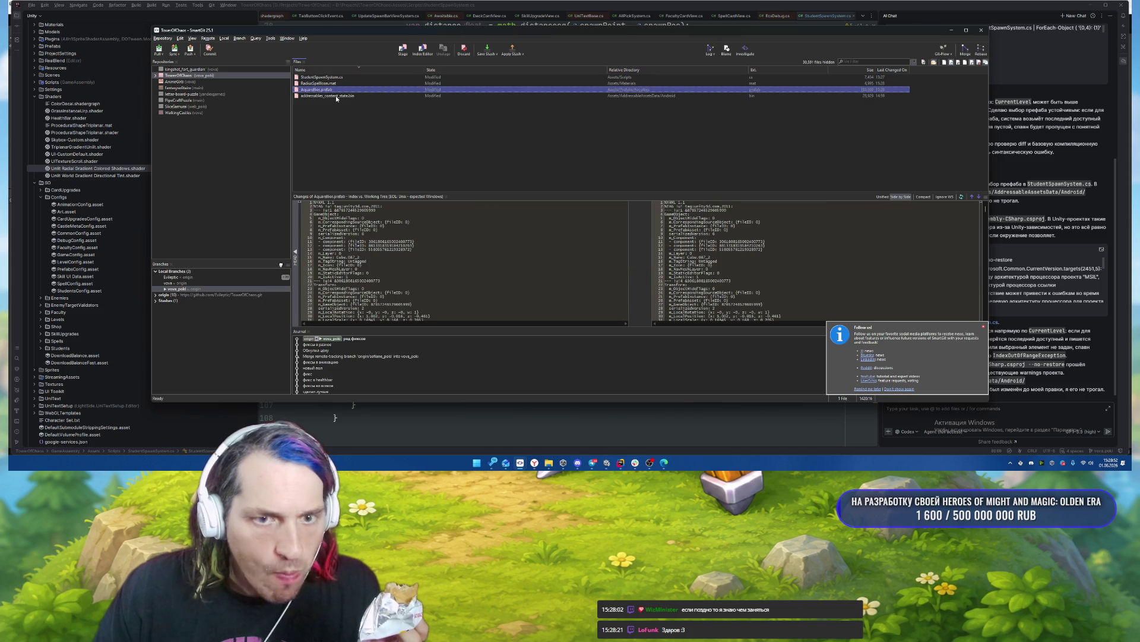
click(364, 85)
key(Up)
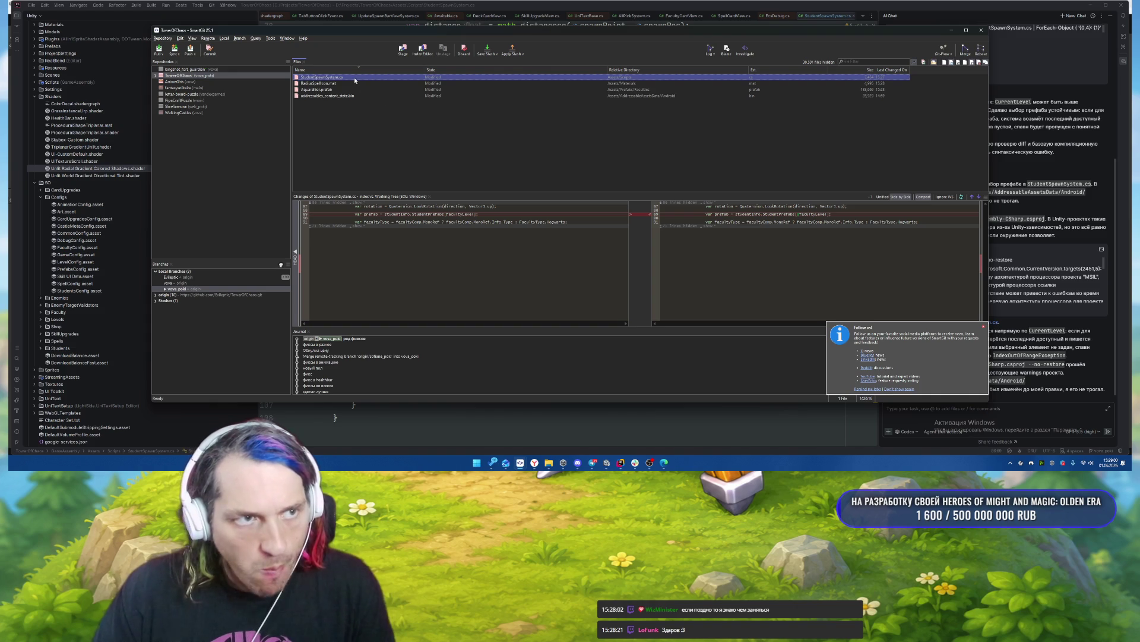
click(464, 49)
click(624, 252)
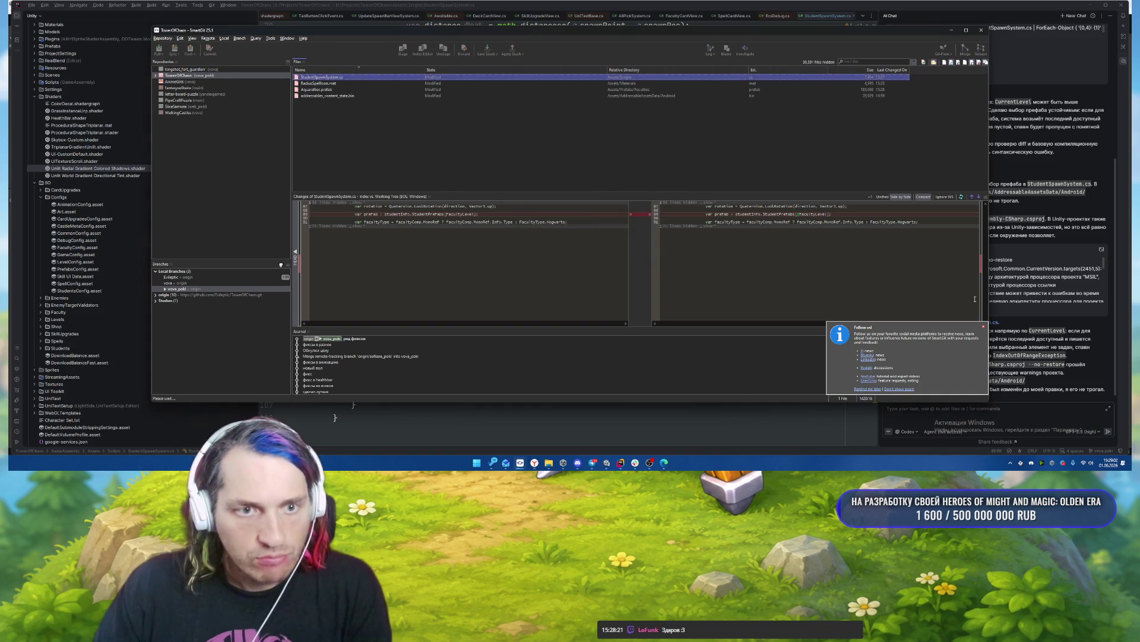
click(890, 271)
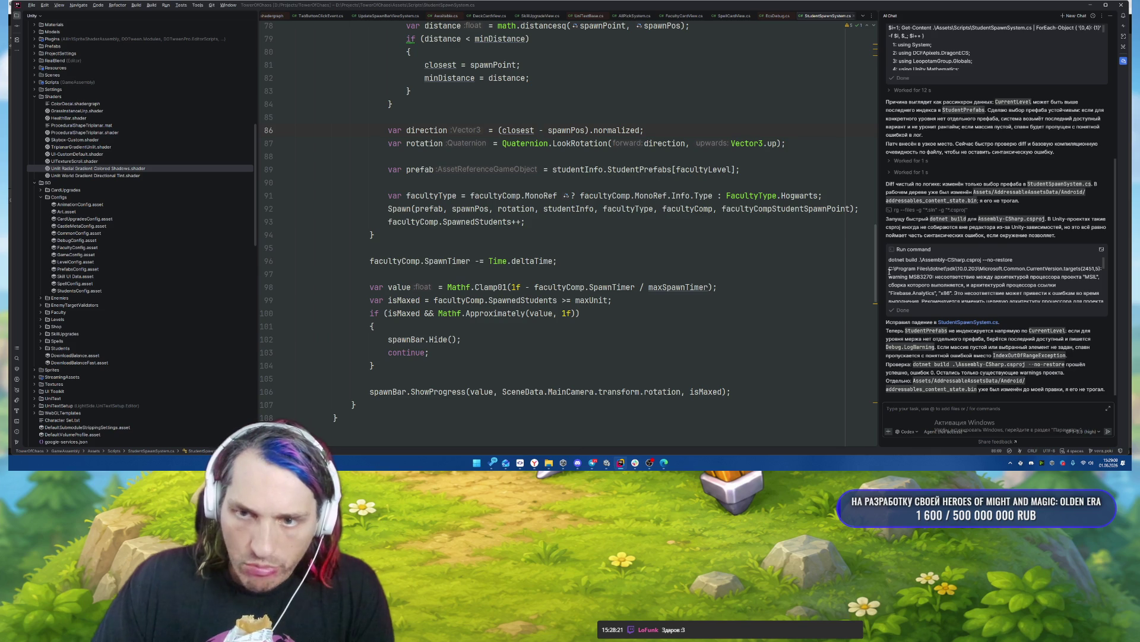
Open StudentSpawnSystem.cs and wrap line 89's index as Mathf.Clamp(facultyLevel, 0).
click(969, 324)
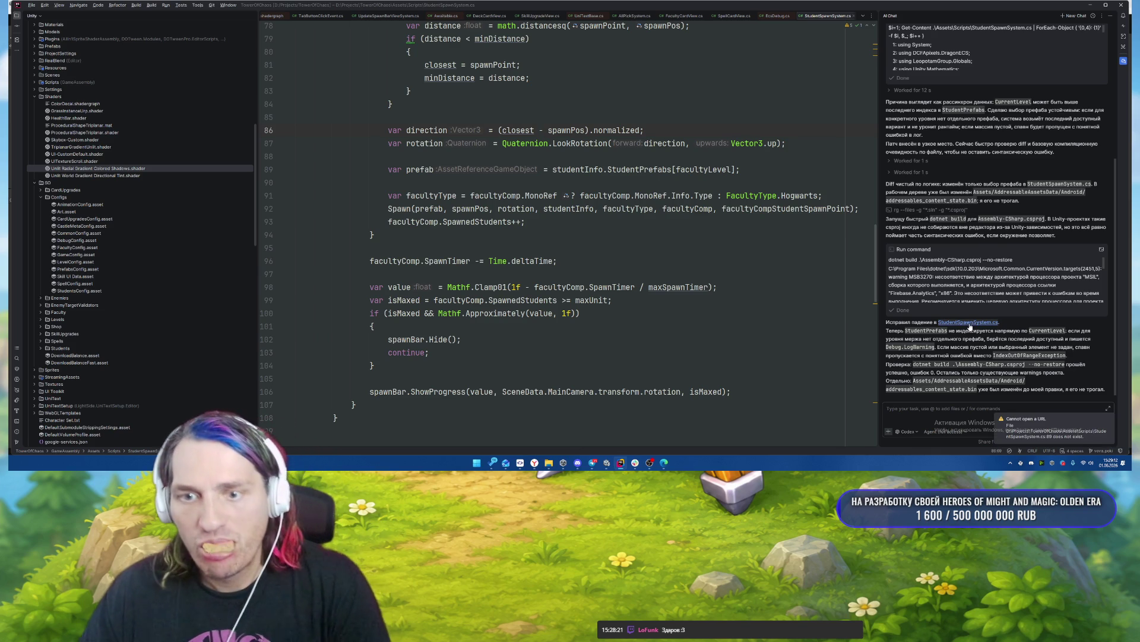
scroll(1002, 223, up, 5)
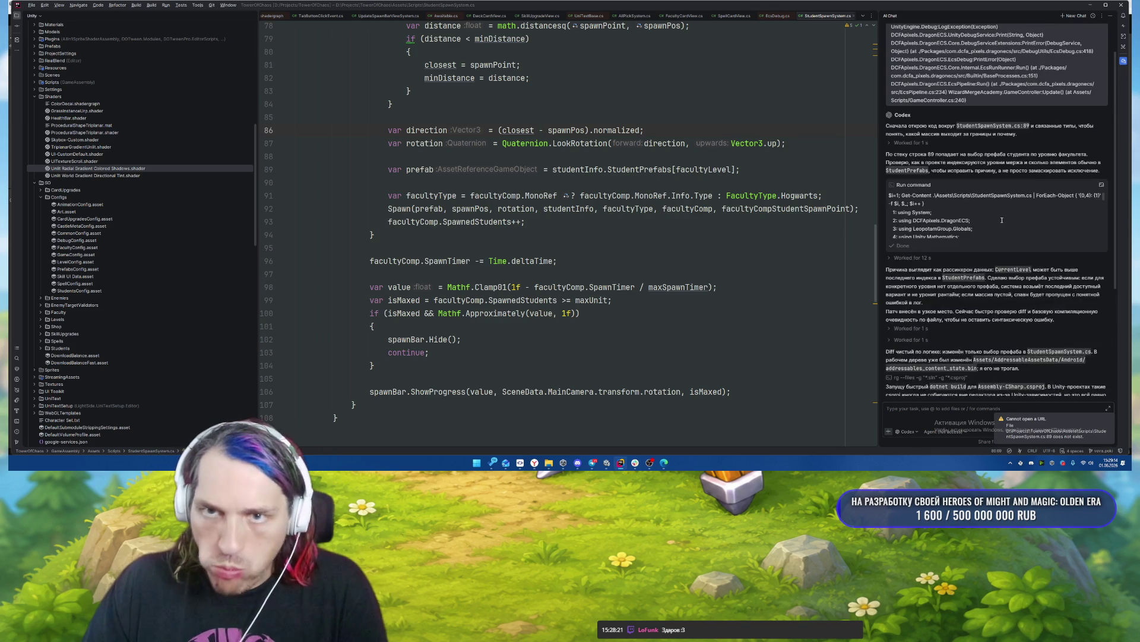
click(675, 169)
text(ьф)
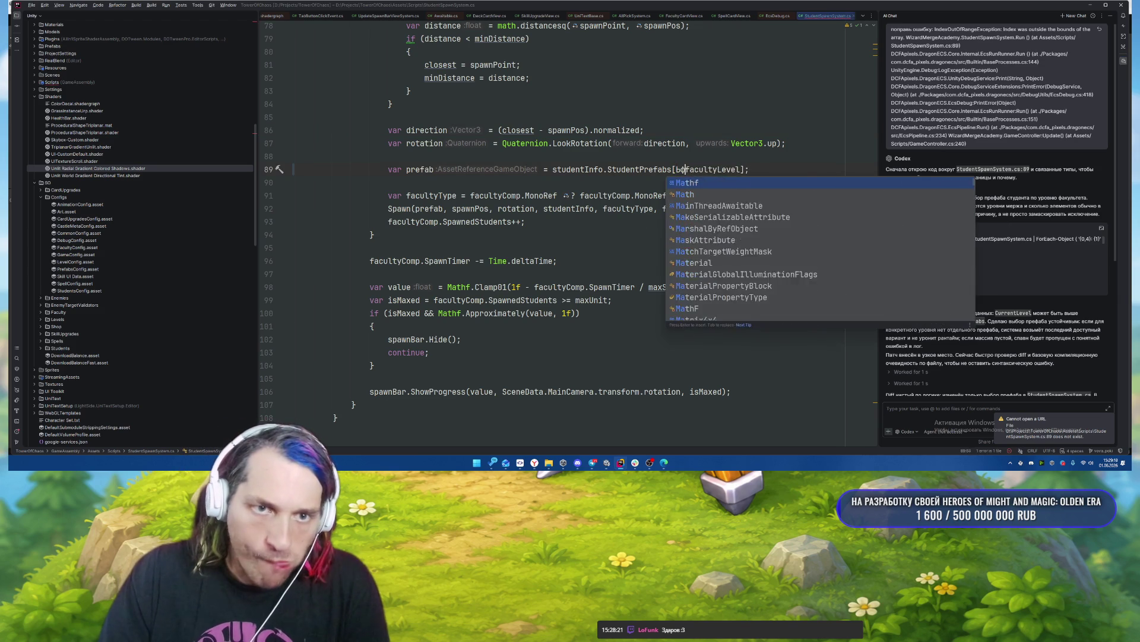
key(Return)
text(.Cla)
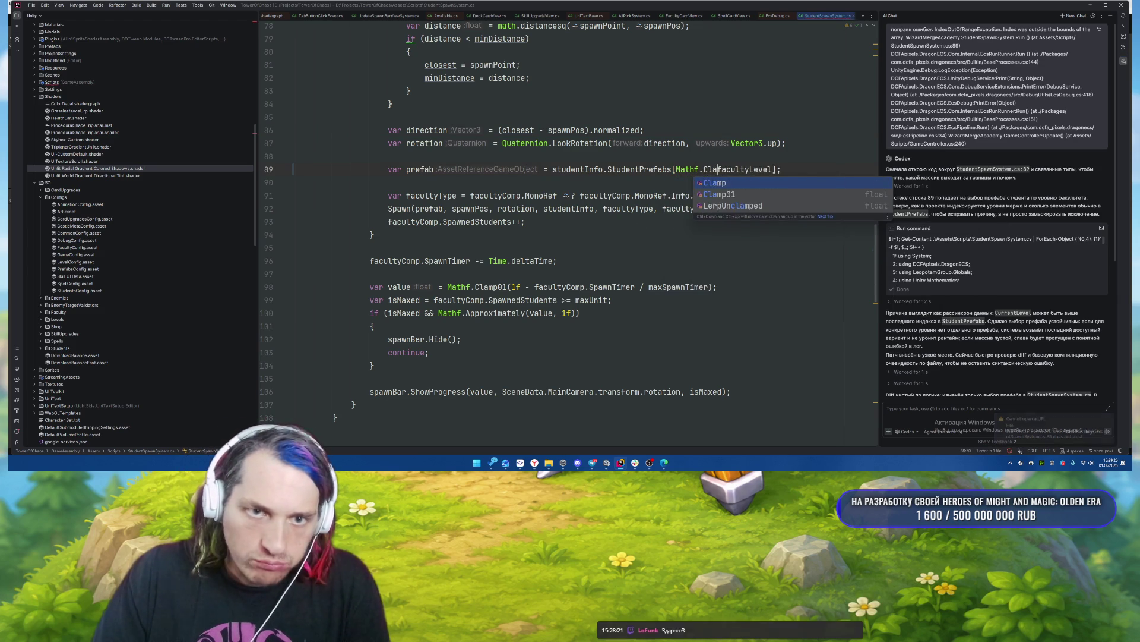
key(Return)
key(Delete)
key(ctrl+Right)
text())
key(Left)
text(,)
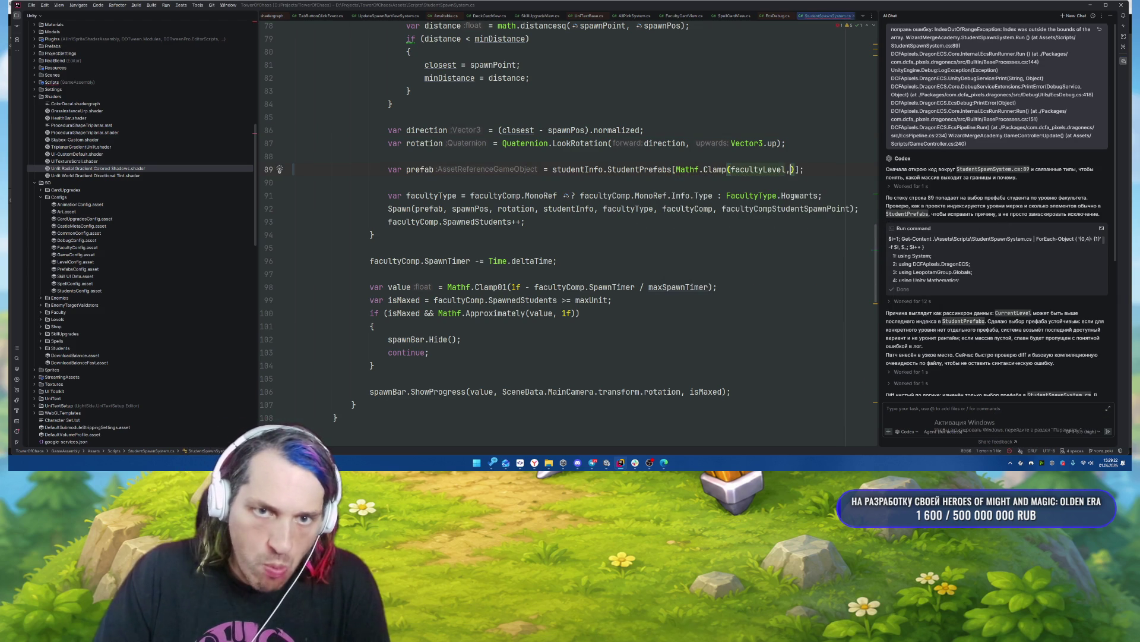
text( 0)
Add studentInfo.StudentPrefabs.Length-1 as the Clamp call's upper bound.
drag(552, 171, 672, 171)
click(799, 168)
text(,)
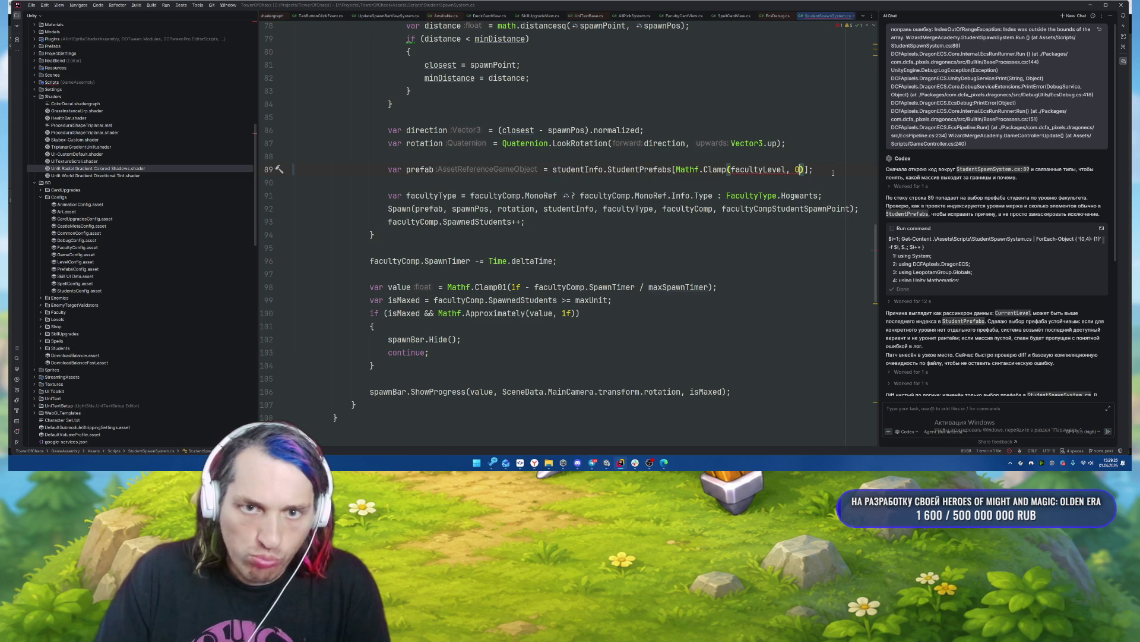
text(, studentInfo.StudentPrefabs)
text(.)
key(Return)
text(-1)
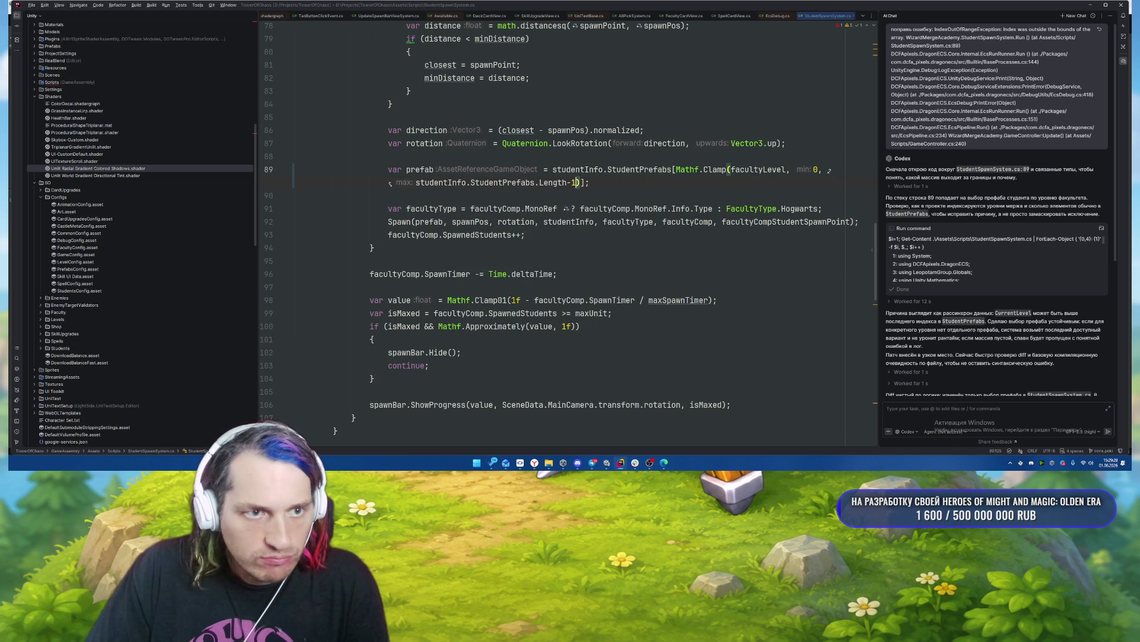
Run Find Usages on StudentPrefabs, close the results, and switch to Unity.
right_click(641, 170)
click(679, 223)
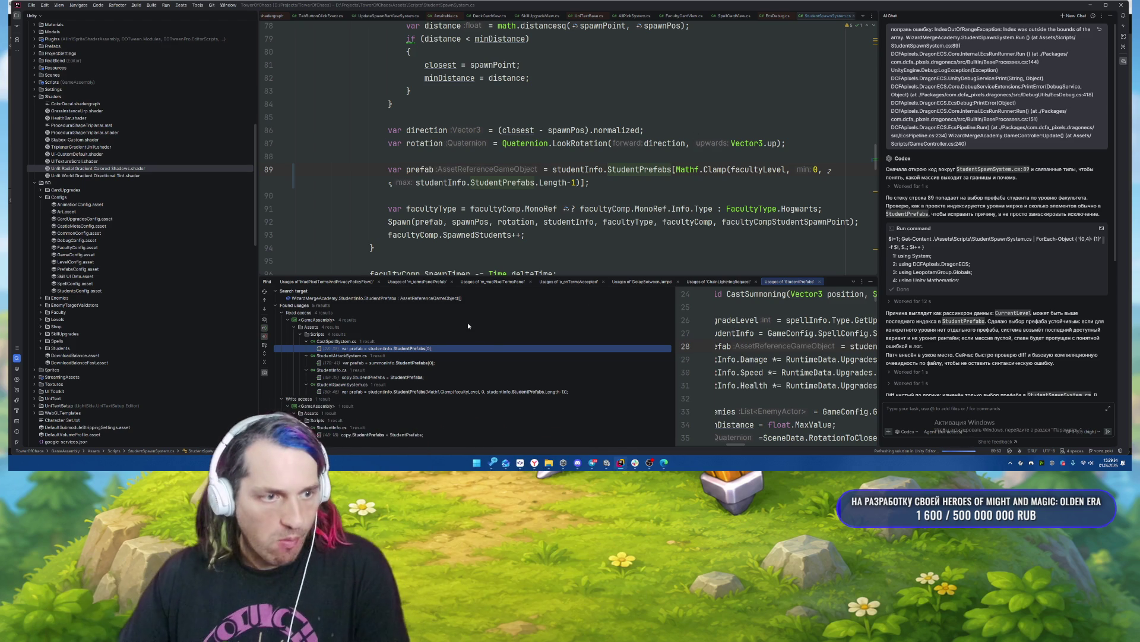
click(869, 282)
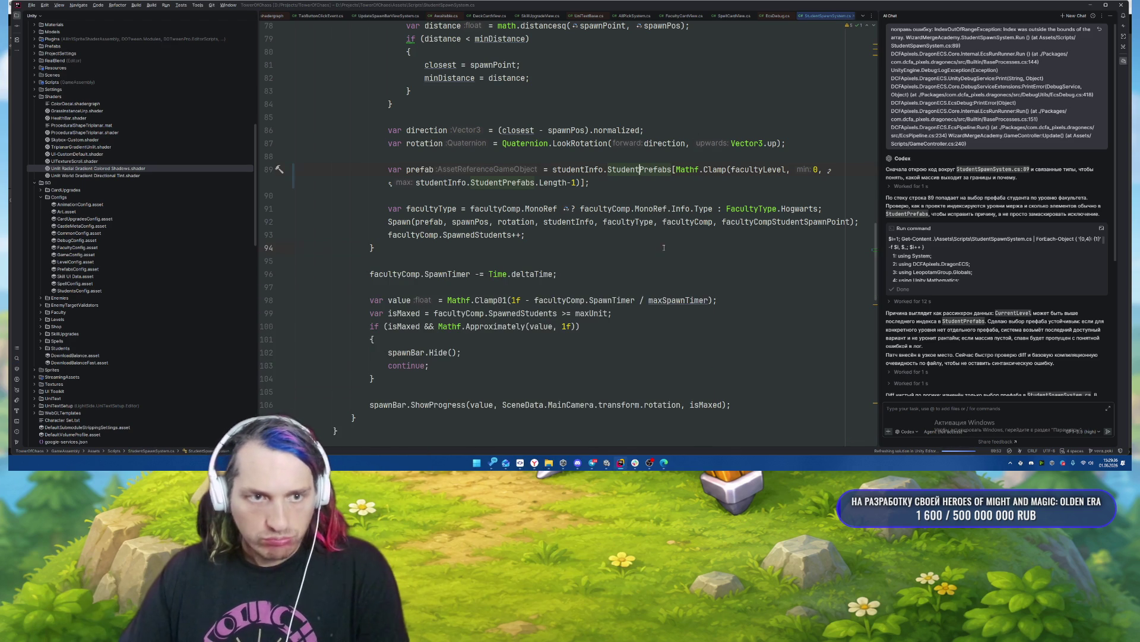
click(722, 80)
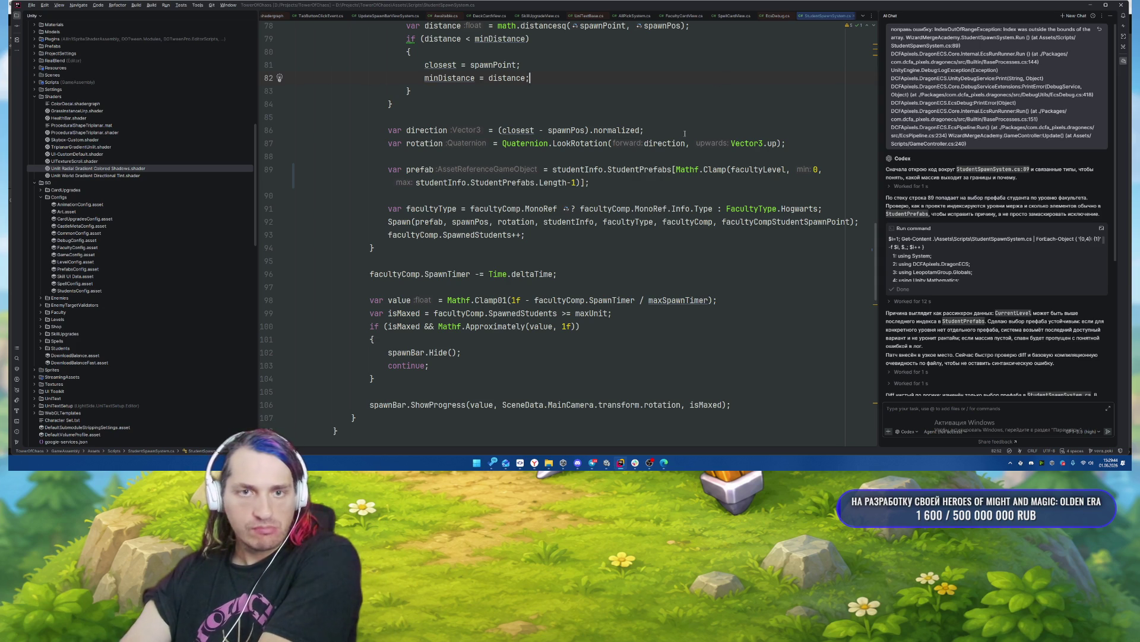
click(767, 319)
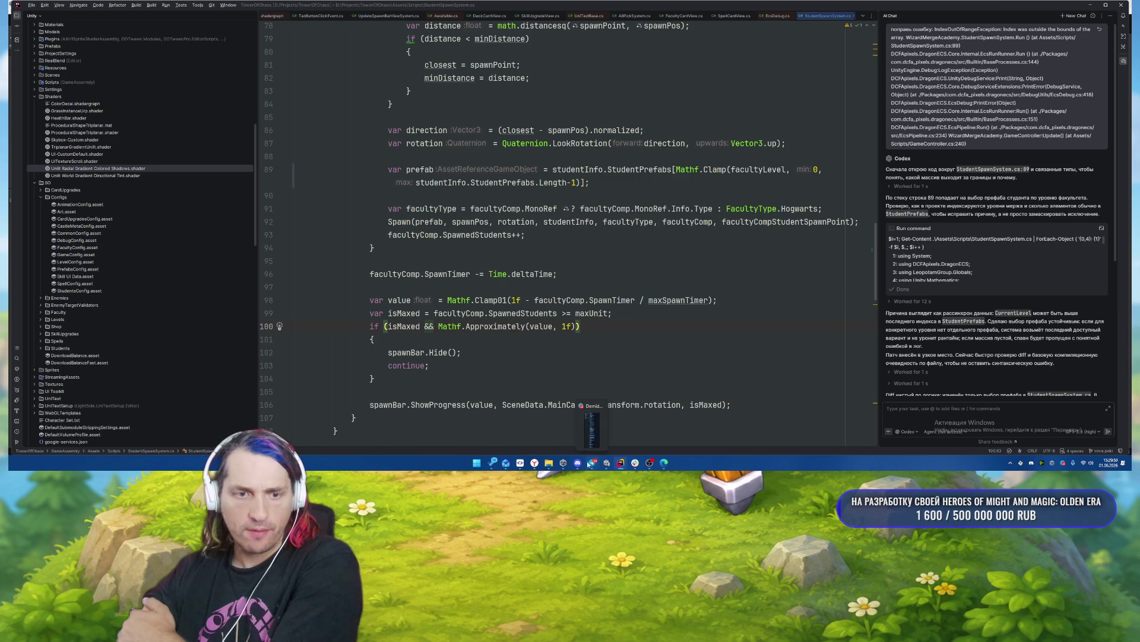
click(607, 462)
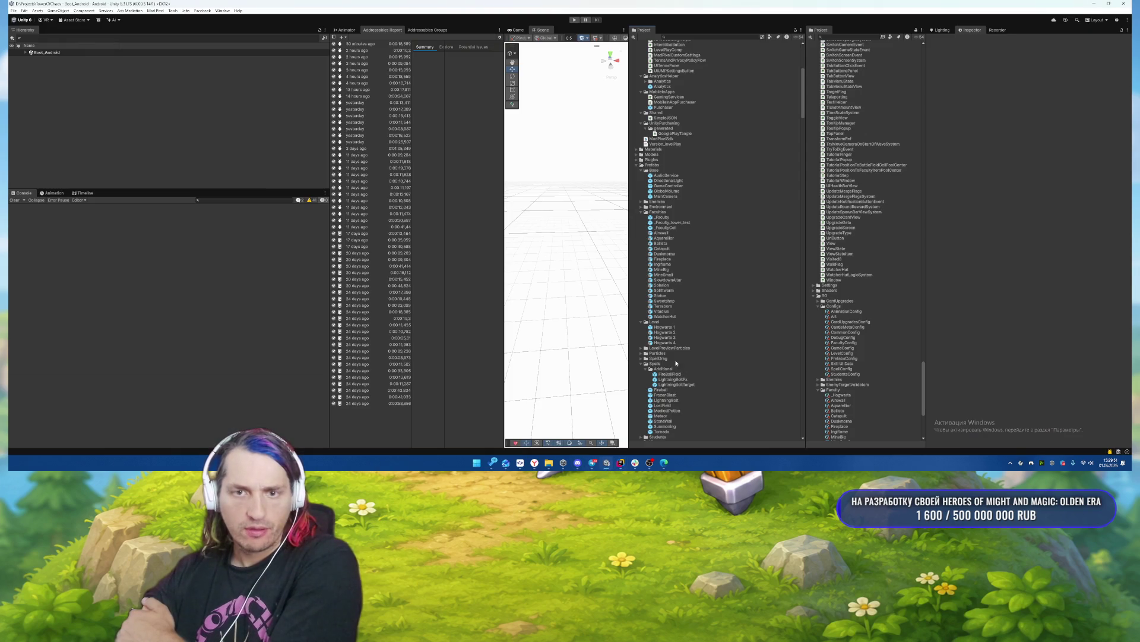
Set the LightningBoltFx prefab's Width to 0.2 and Jitter Radius to 0.3, then browse nearby prefabs.
click(847, 44)
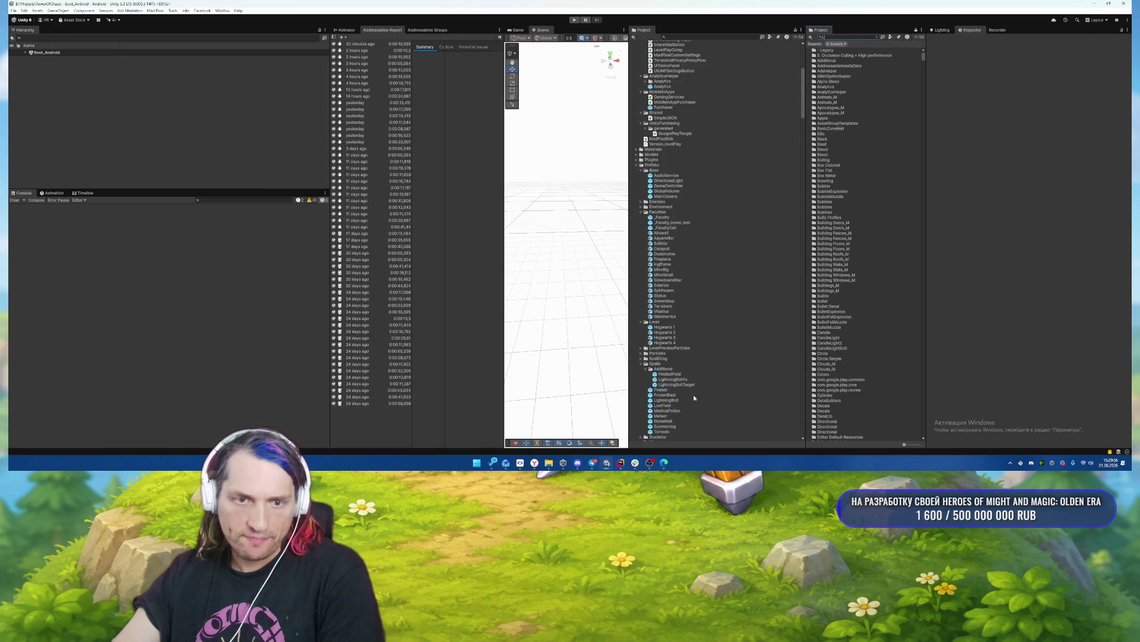
click(674, 379)
scroll(1030, 189, down, 3)
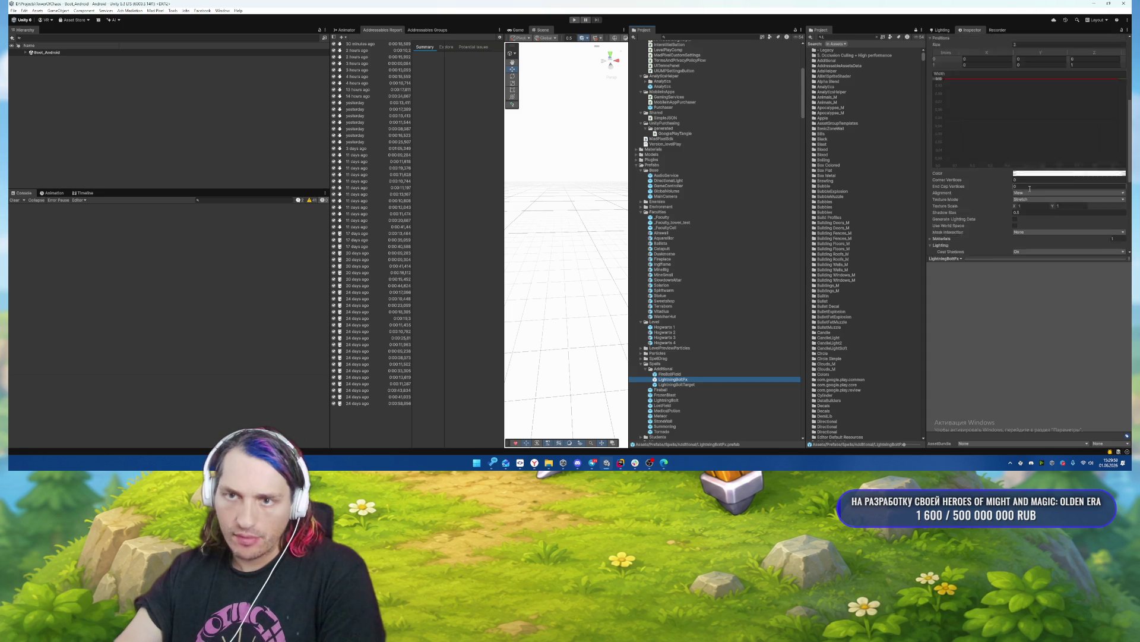
scroll(1030, 189, down, 5)
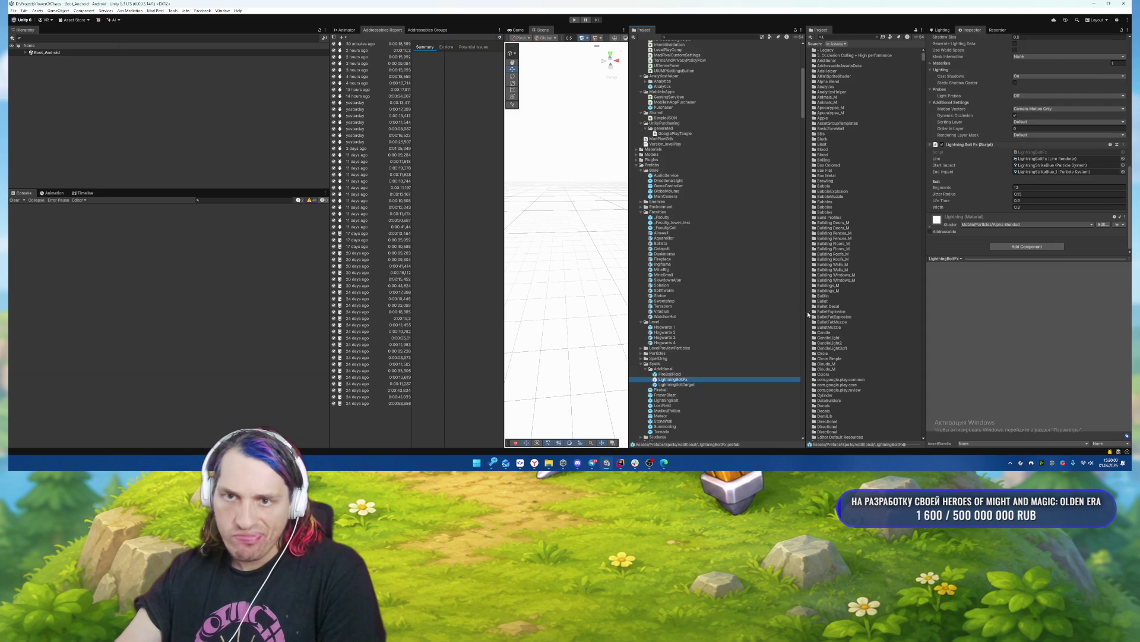
click(1036, 207)
text(0.2)
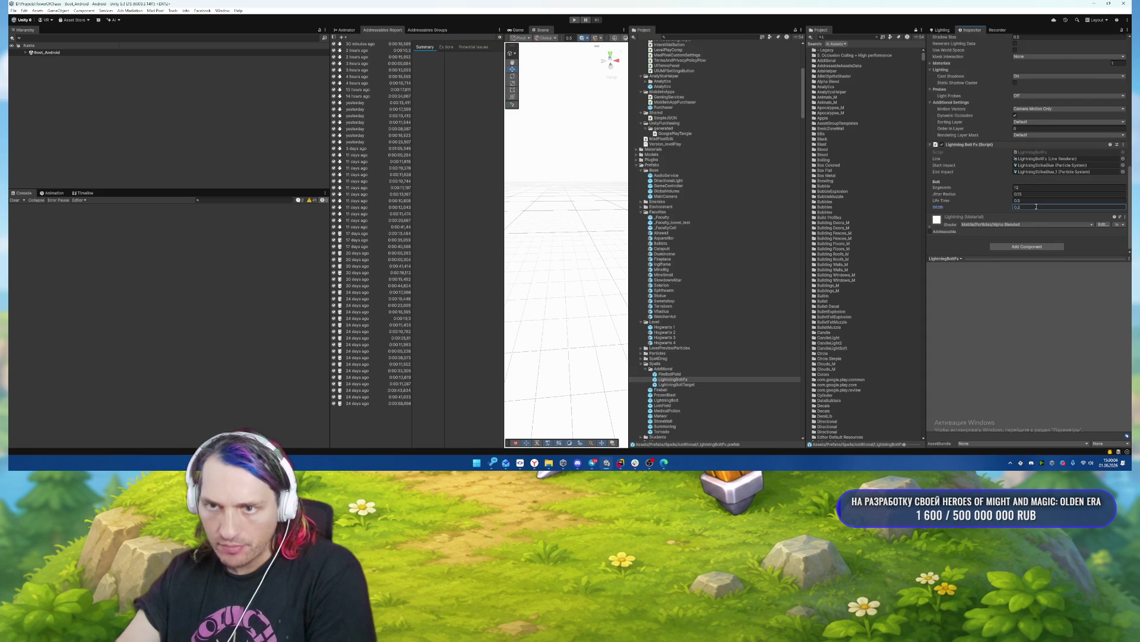
click(1036, 194)
text(0.3)
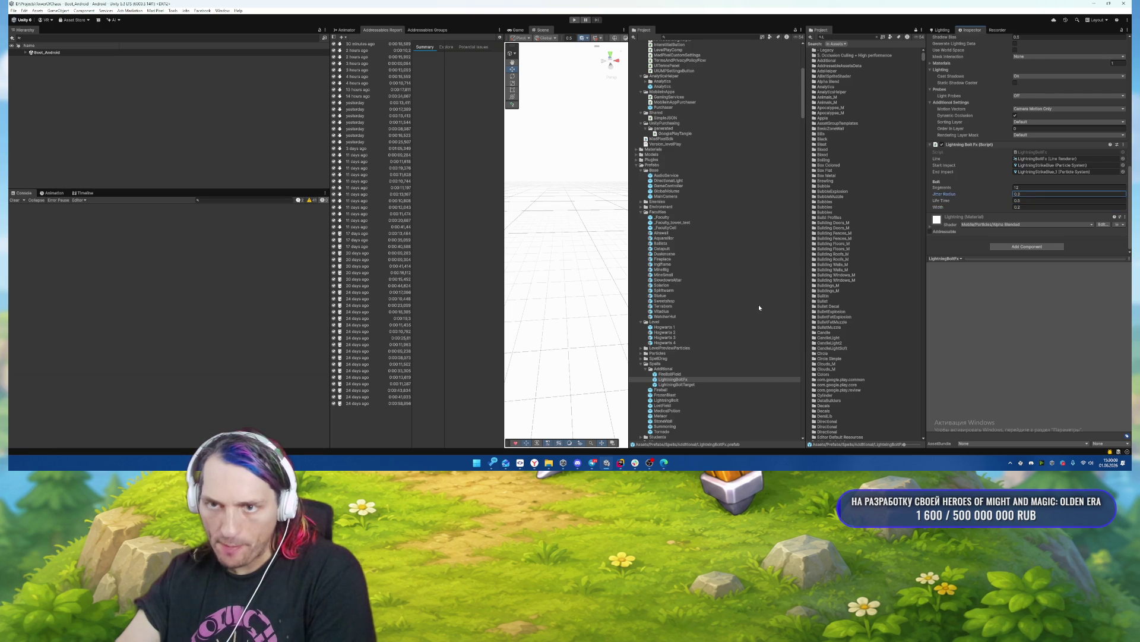
click(677, 385)
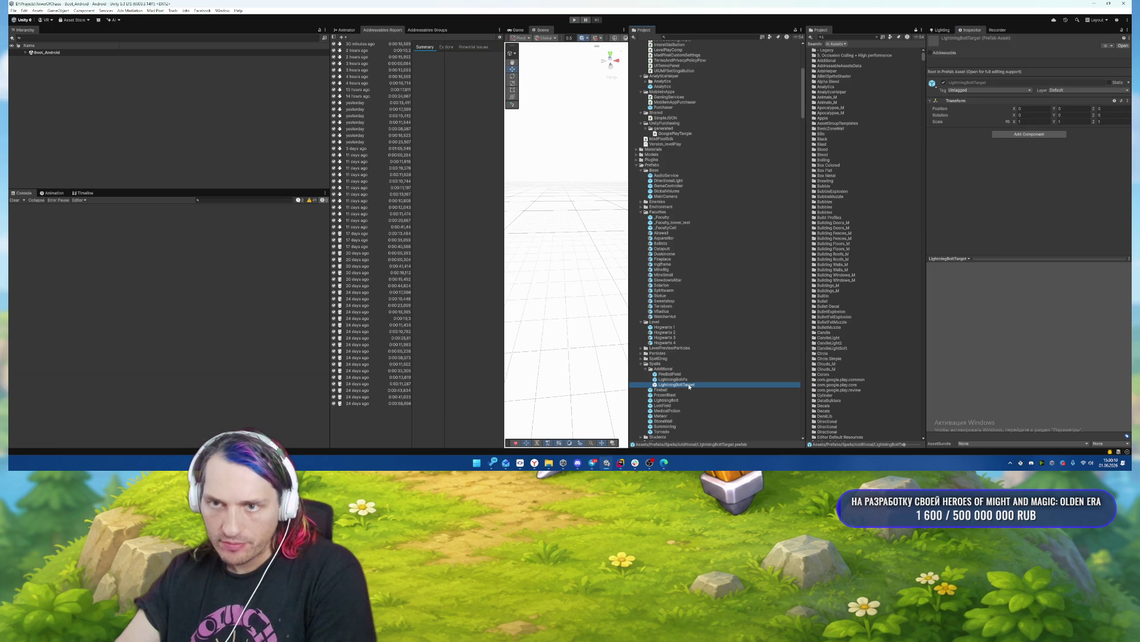
key(Up)
key(Up)
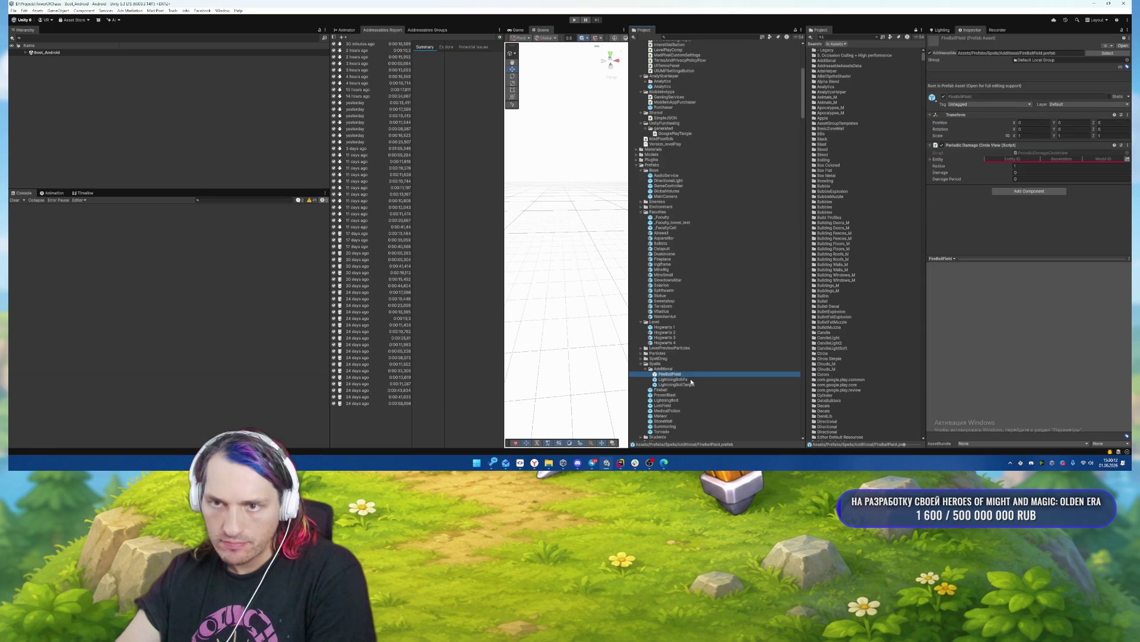
Open the FireBallField prefab and inspect its FireFieldIntenseRed, Sparks and GlowFlat particle layers.
double_click(687, 375)
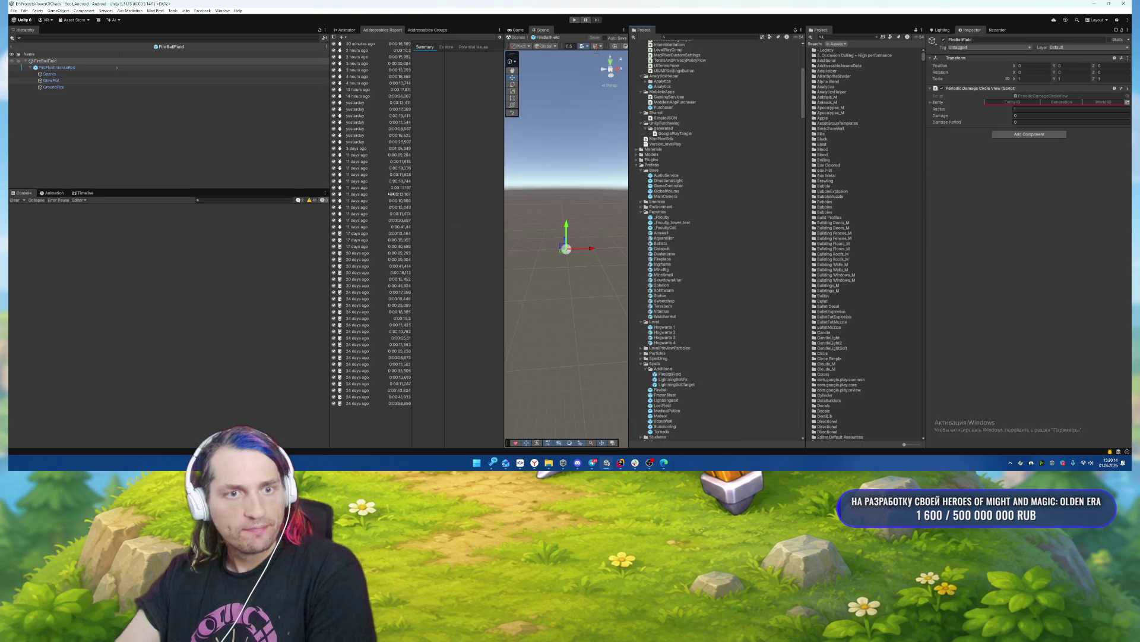
click(57, 67)
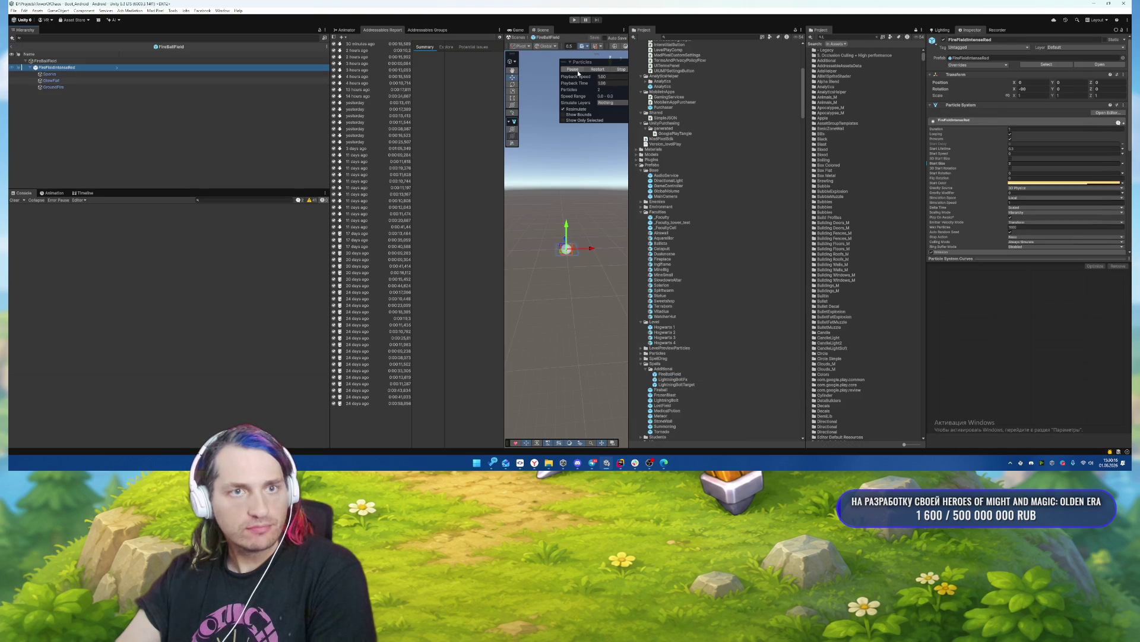
mouse_move(561, 252)
mouse_down()
mouse_move(577, 224)
mouse_move(576, 256)
mouse_up()
click(547, 359)
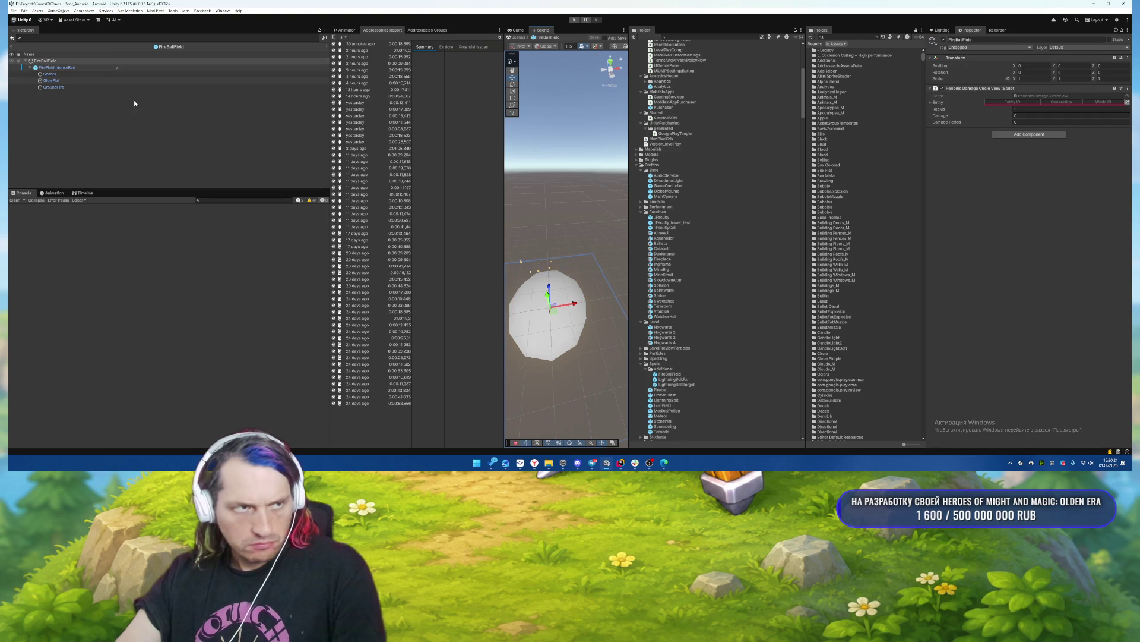
click(143, 74)
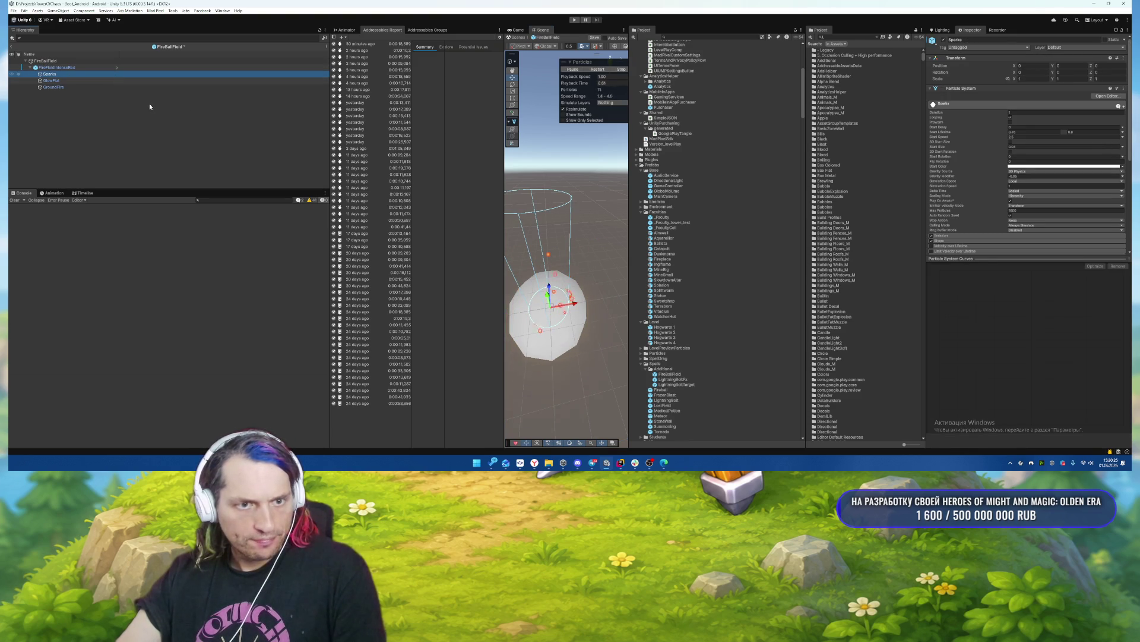
click(74, 81)
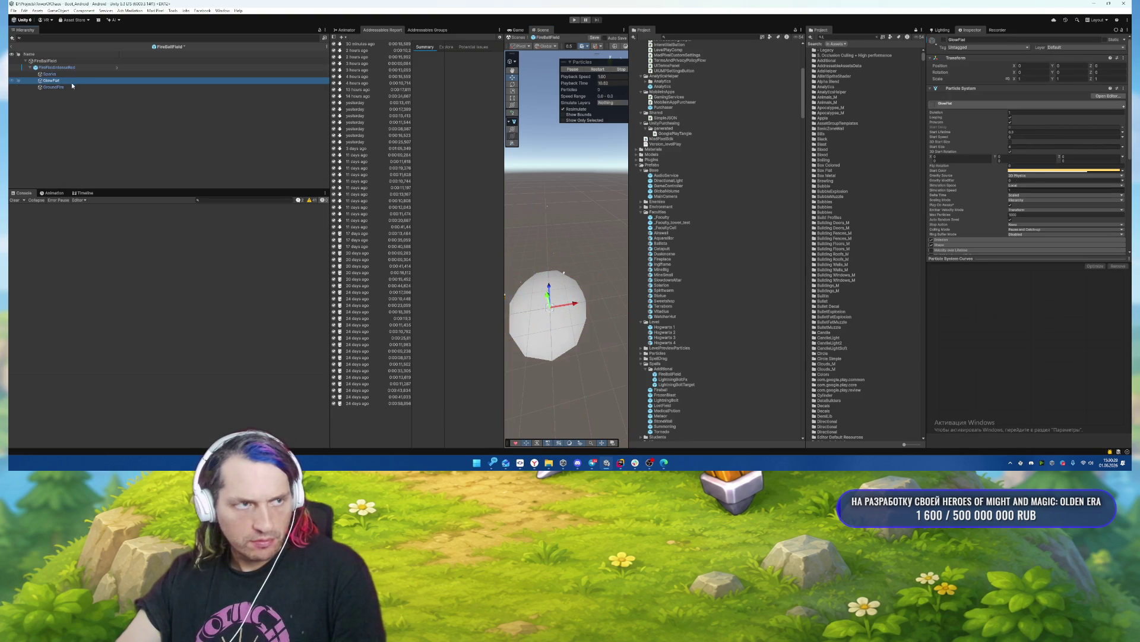
click(57, 67)
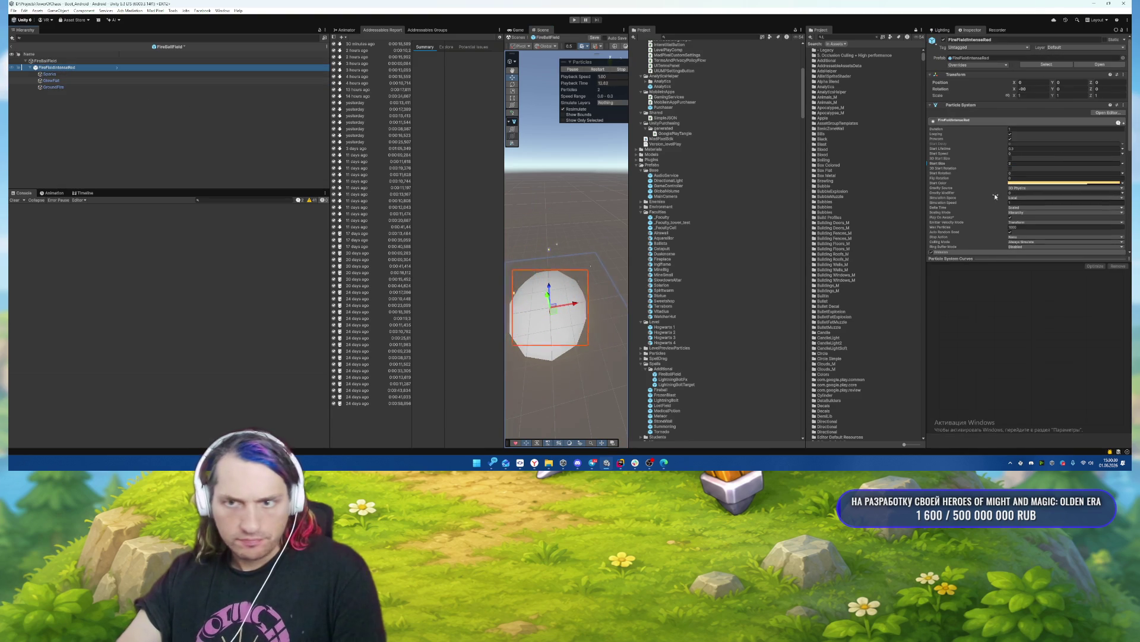
Preview GlowFlat's particles in a widened, recentred Scene view, then start Play mode past the save prompt.
scroll(996, 197, down, 6)
click(126, 62)
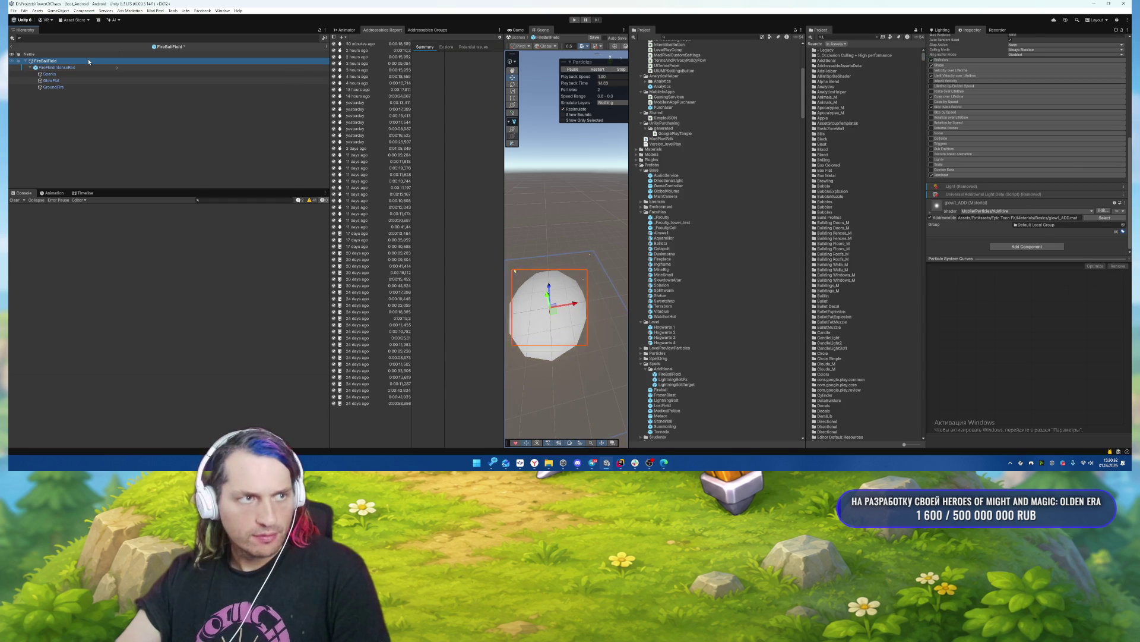
click(574, 367)
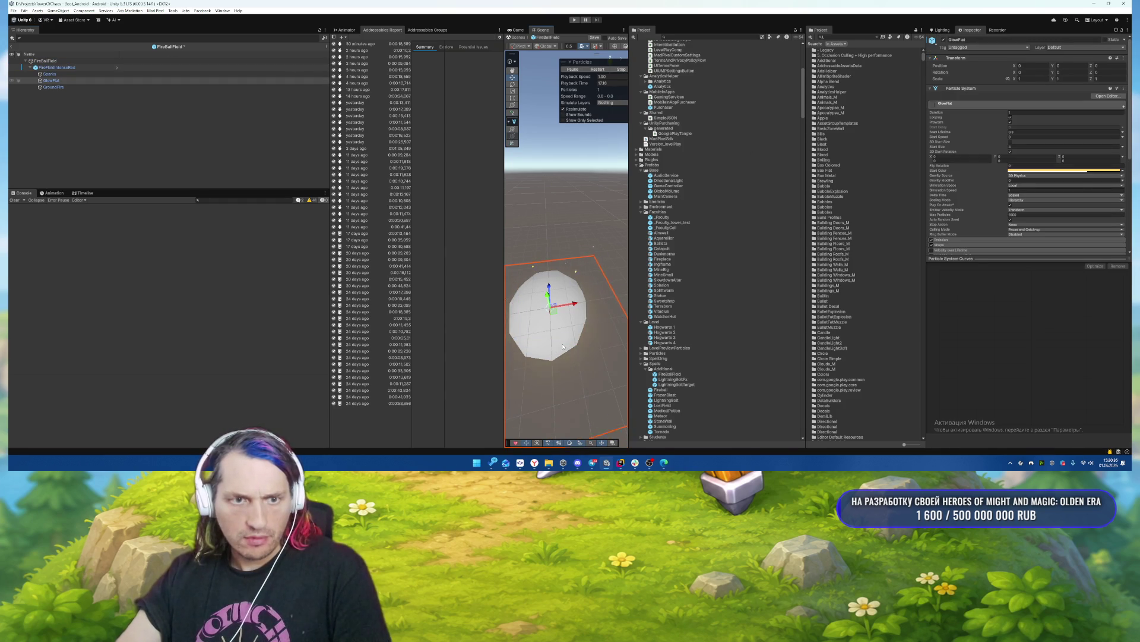
mouse_move(628, 46)
mouse_down()
mouse_move(862, 46)
mouse_move(833, 46)
mouse_up()
drag(731, 261, 630, 258)
click(575, 20)
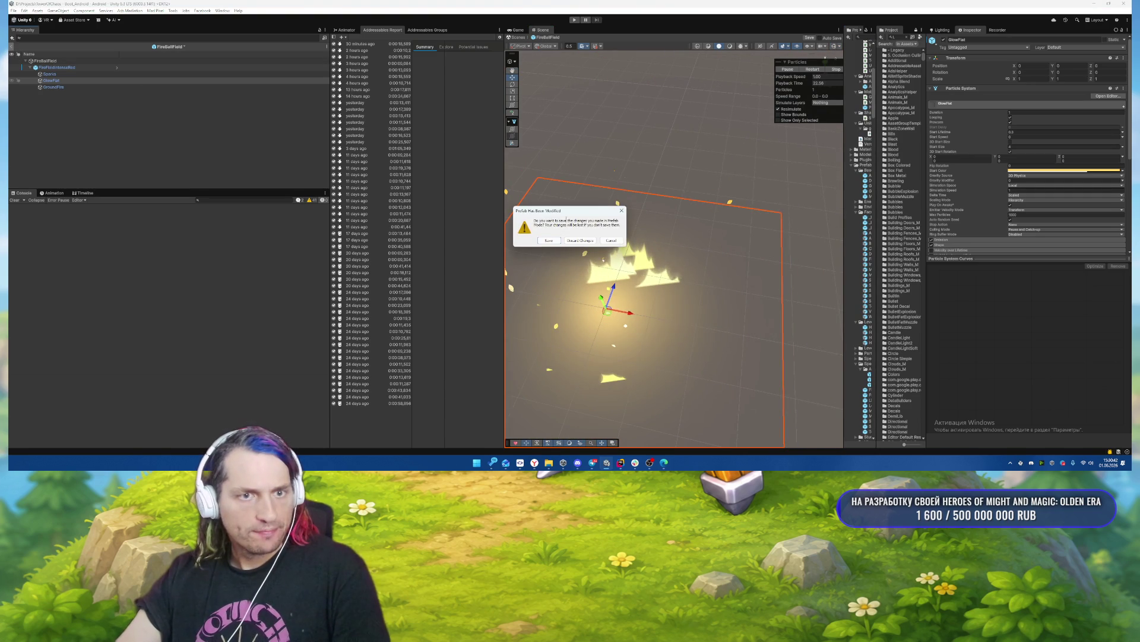
key(Return)
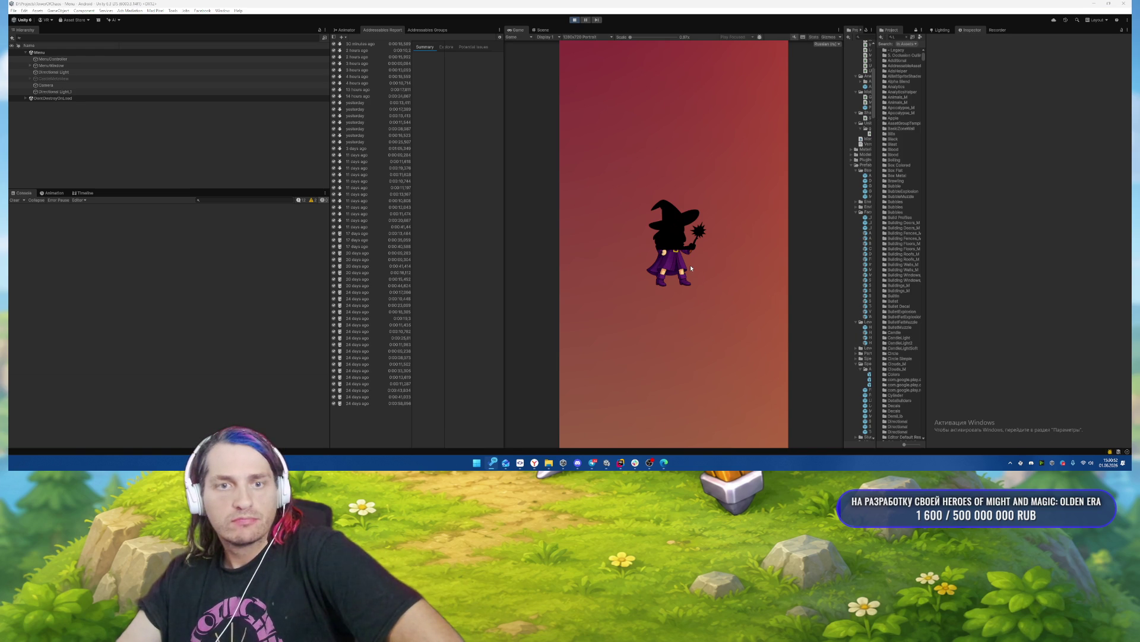
click(534, 462)
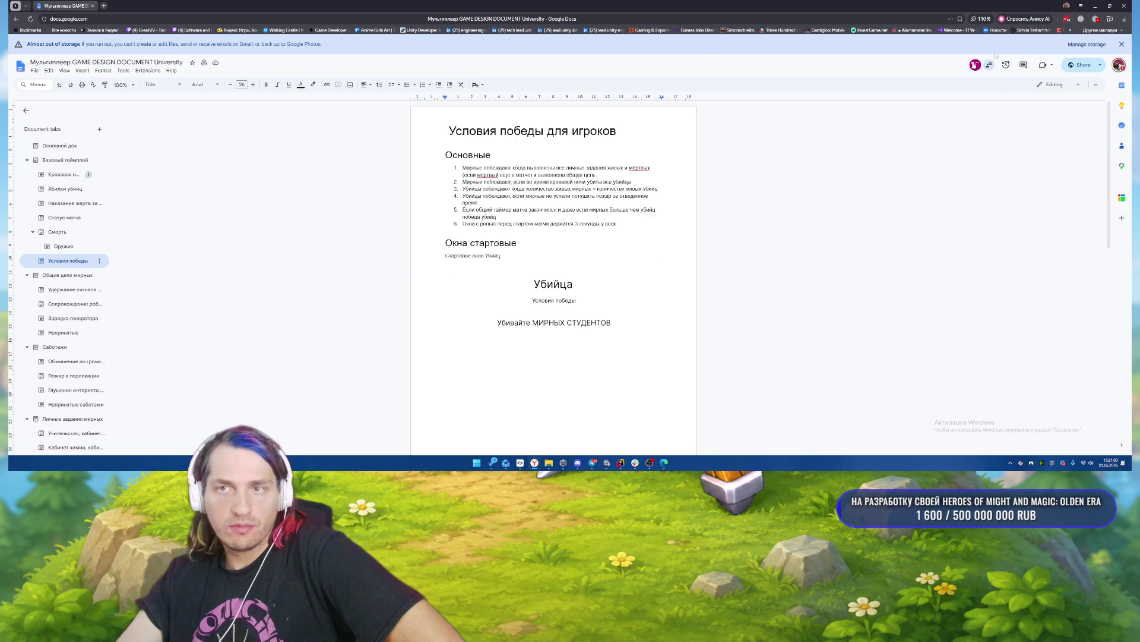
click(1095, 5)
mouse_move(533, 469)
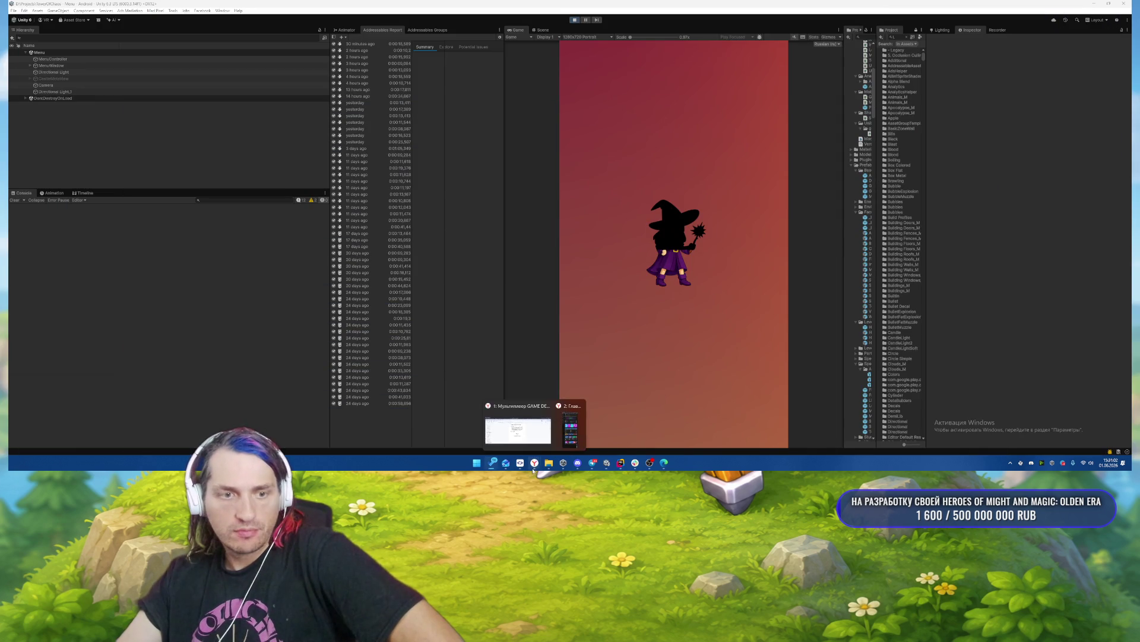
click(518, 429)
click(1129, 3)
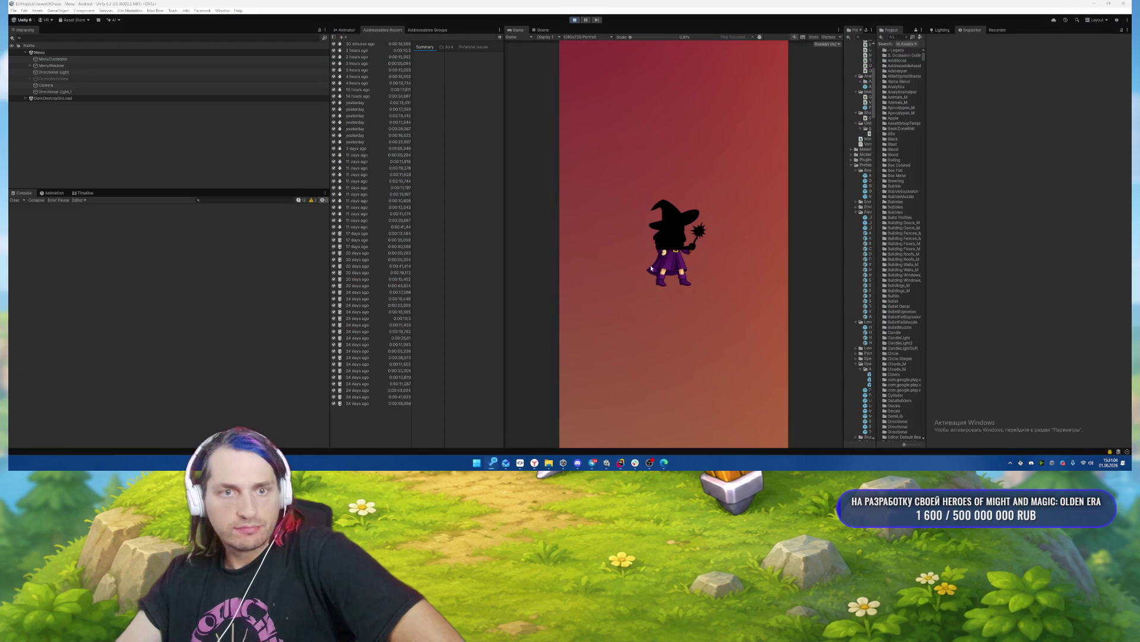
Browse the ЗАМОК castle buildings and view the Соларион and Терраборн cards on КОЛОДА.
click(710, 428)
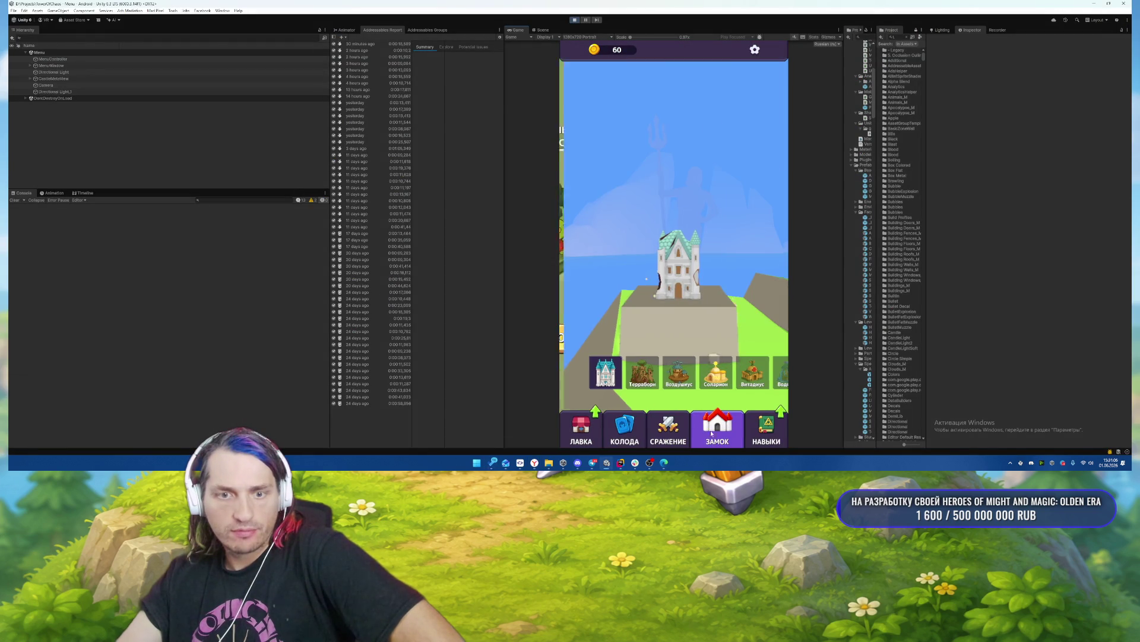
click(634, 371)
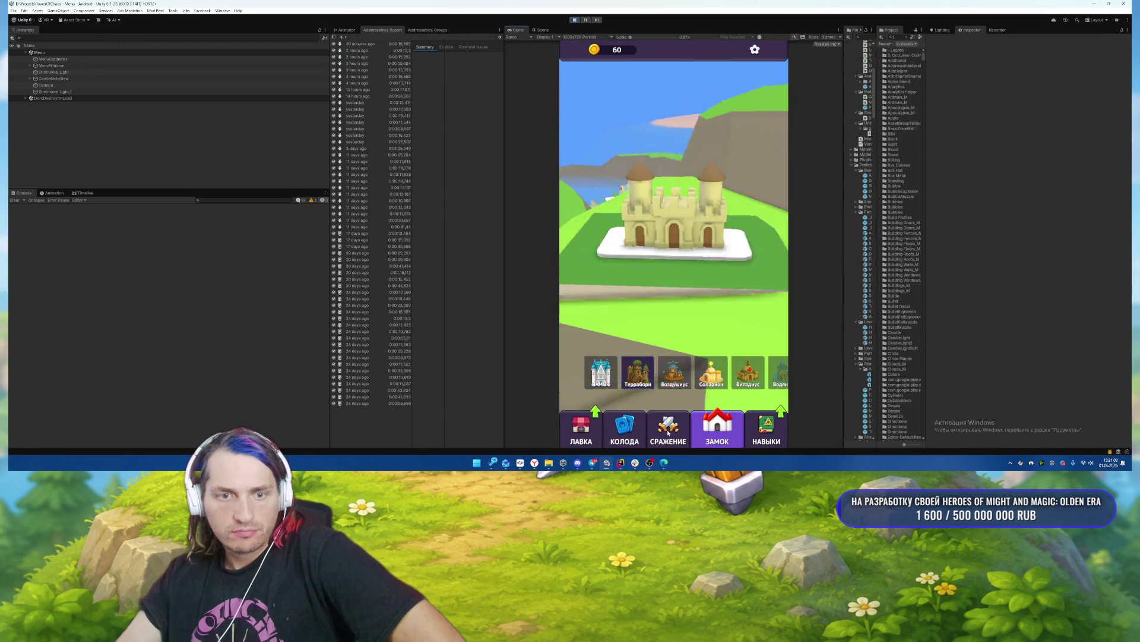
click(634, 419)
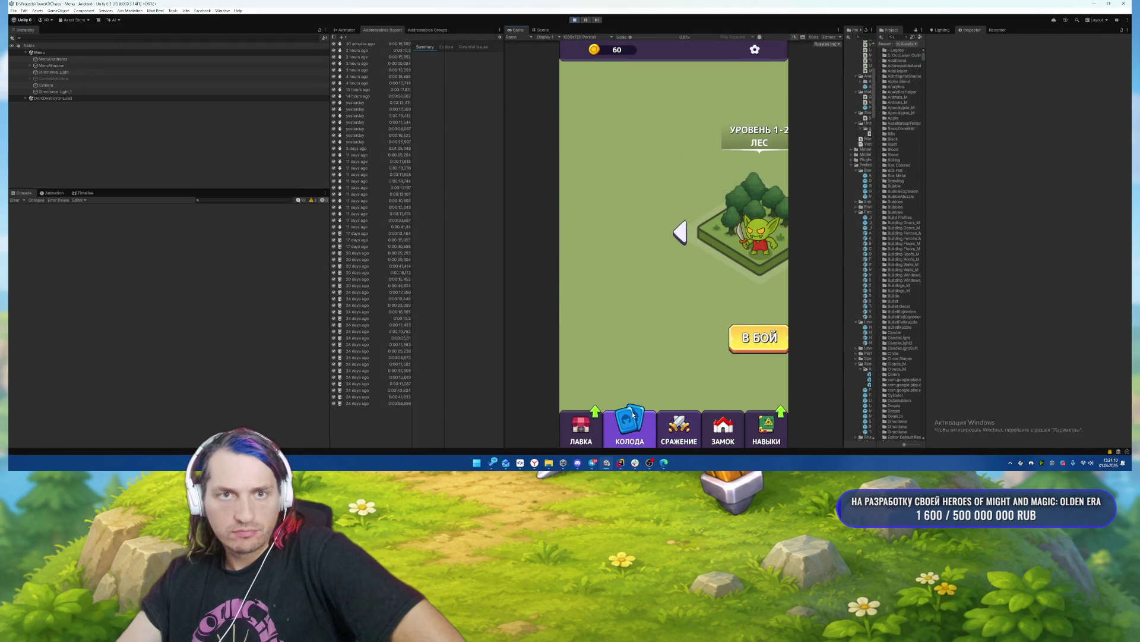
click(641, 95)
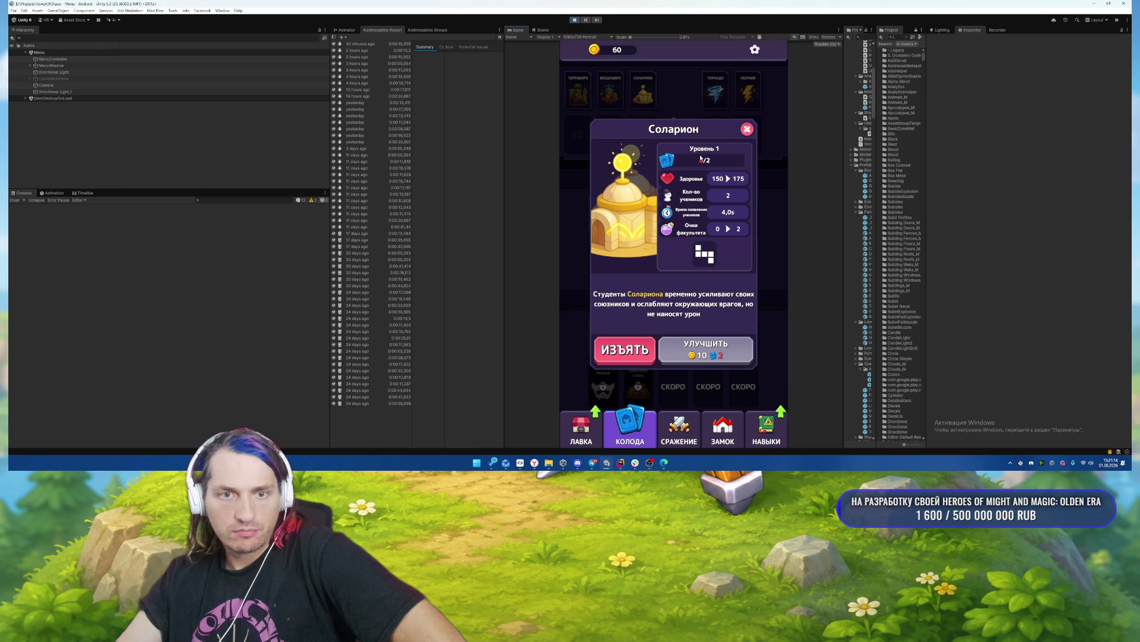
click(747, 130)
click(707, 157)
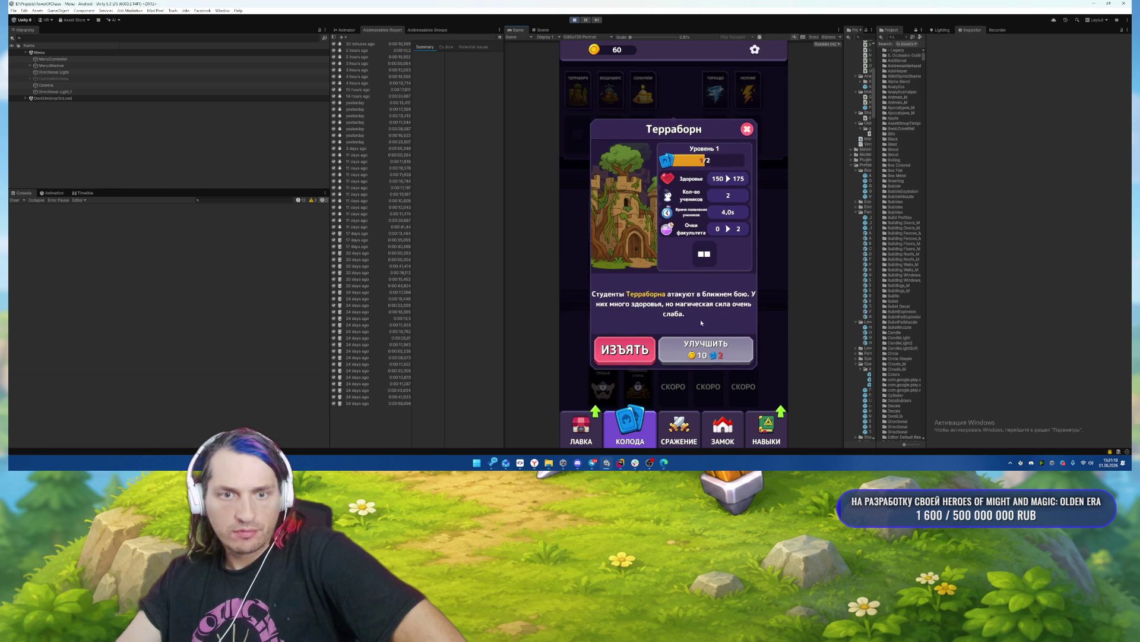
Collect a 2-card chest in the ЛАВКА shop and upgrade the Лечение spell to level 2.
click(704, 350)
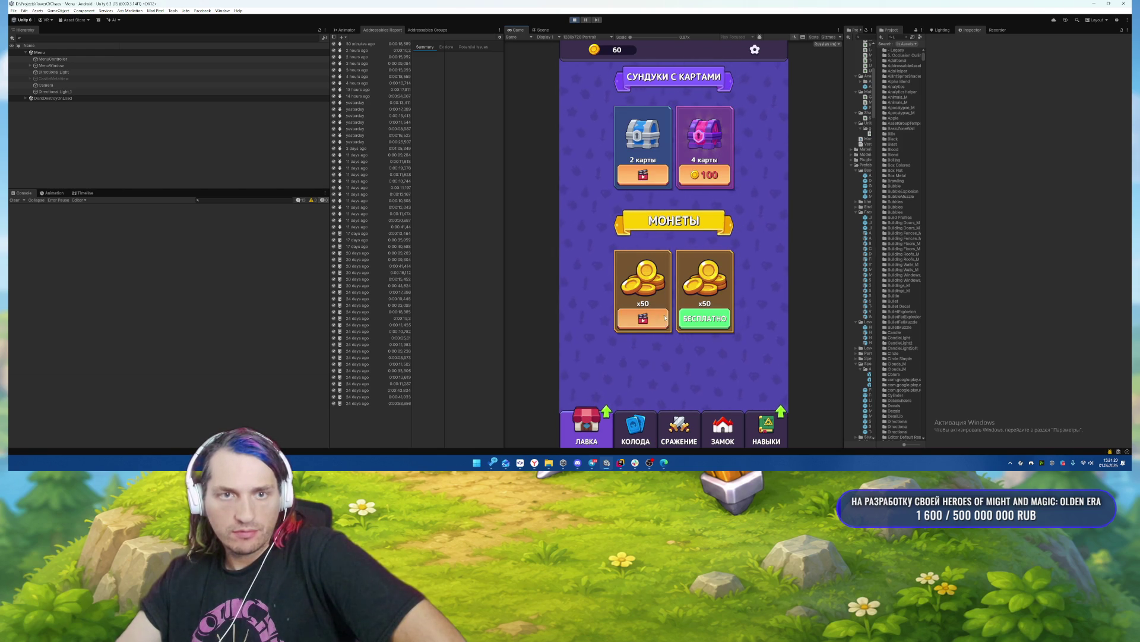
click(666, 318)
click(652, 178)
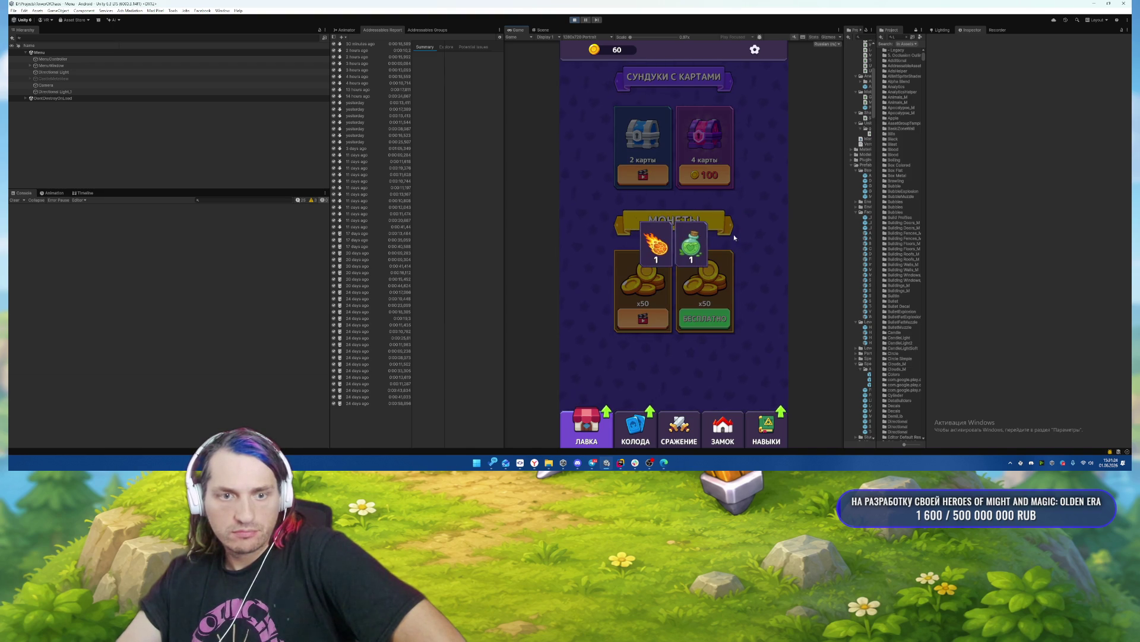
click(635, 426)
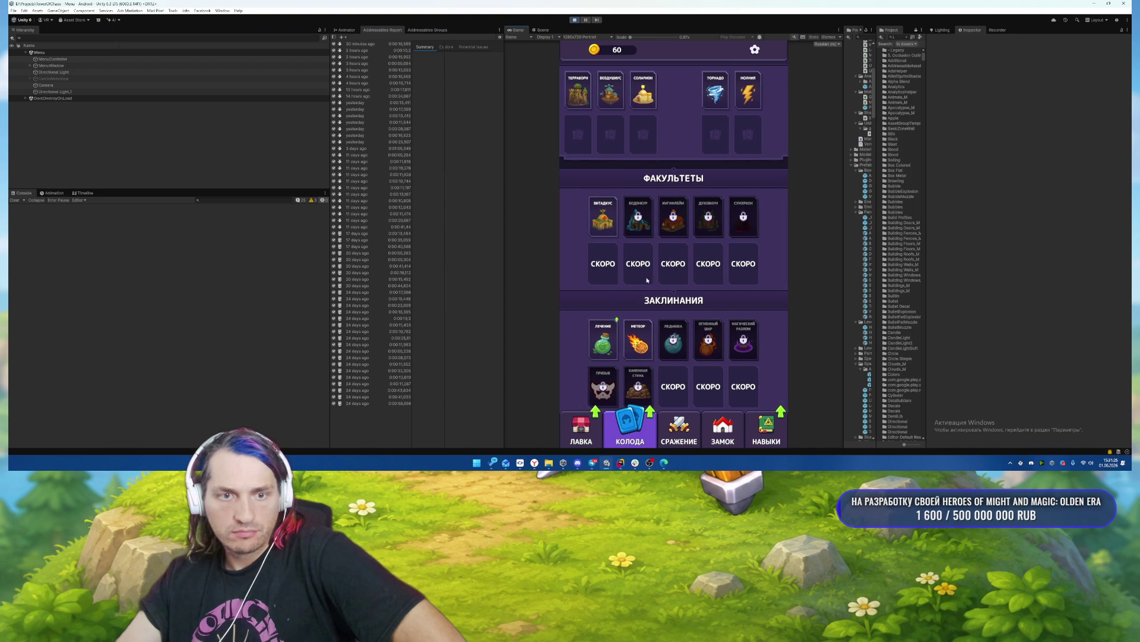
click(603, 340)
click(717, 356)
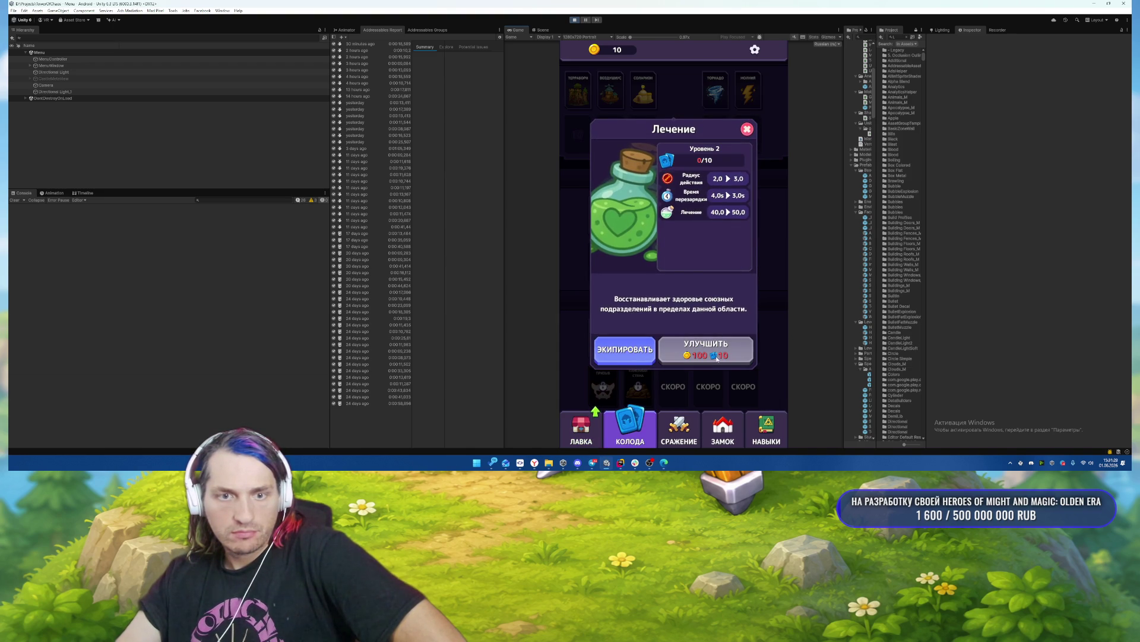
click(748, 130)
Add test coins in the ЛАВКА shop and buy and collect the 4-card chest.
click(583, 433)
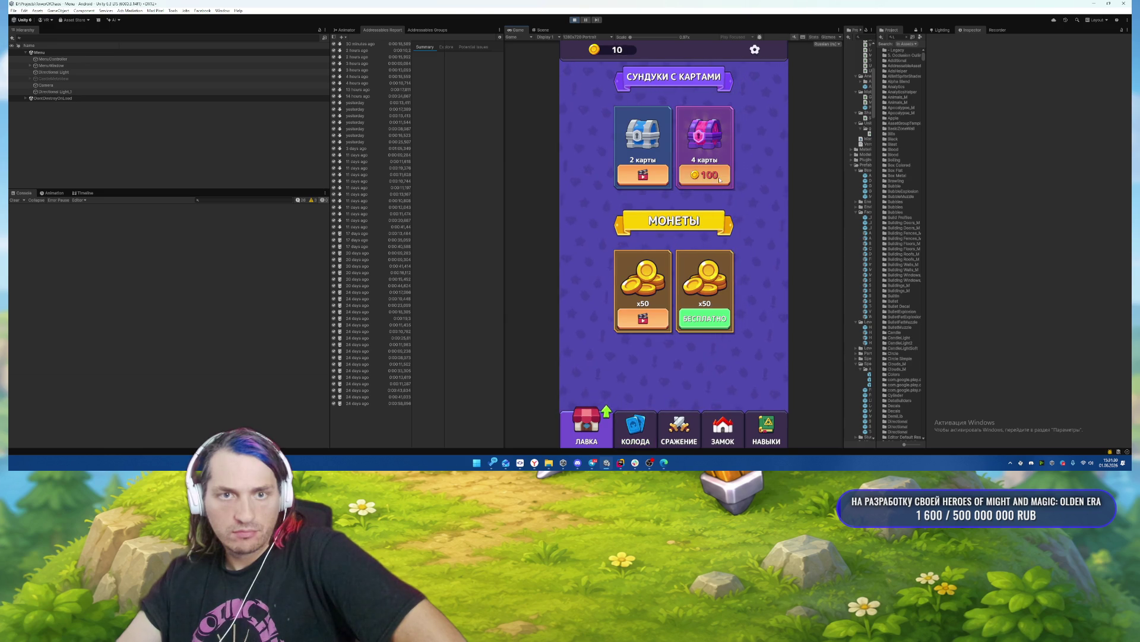
click(616, 51)
click(717, 183)
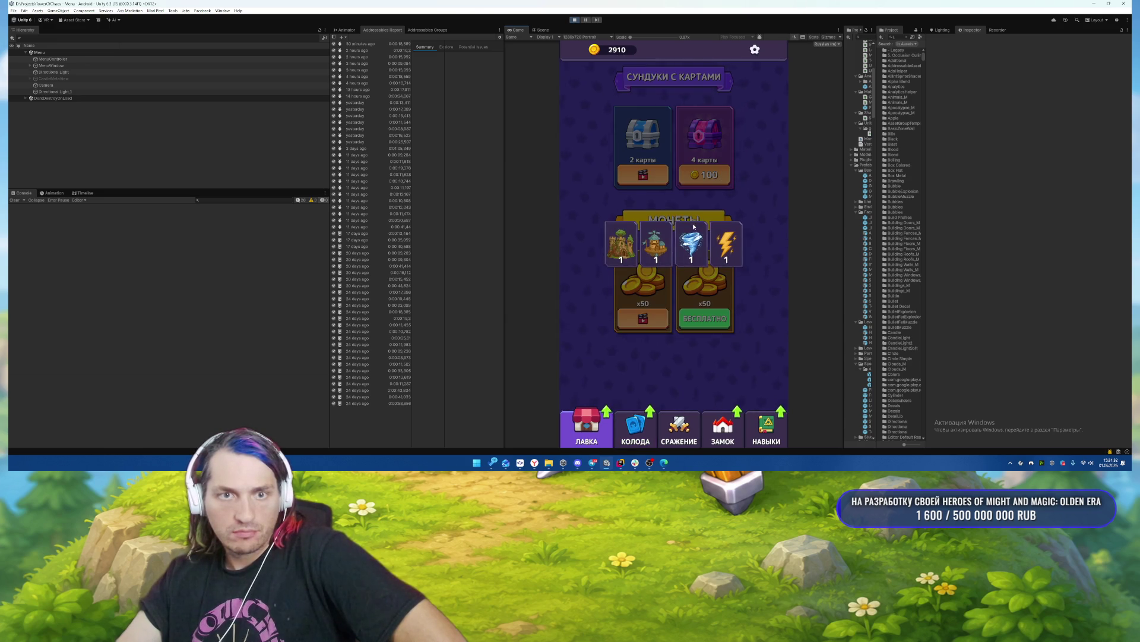
click(764, 213)
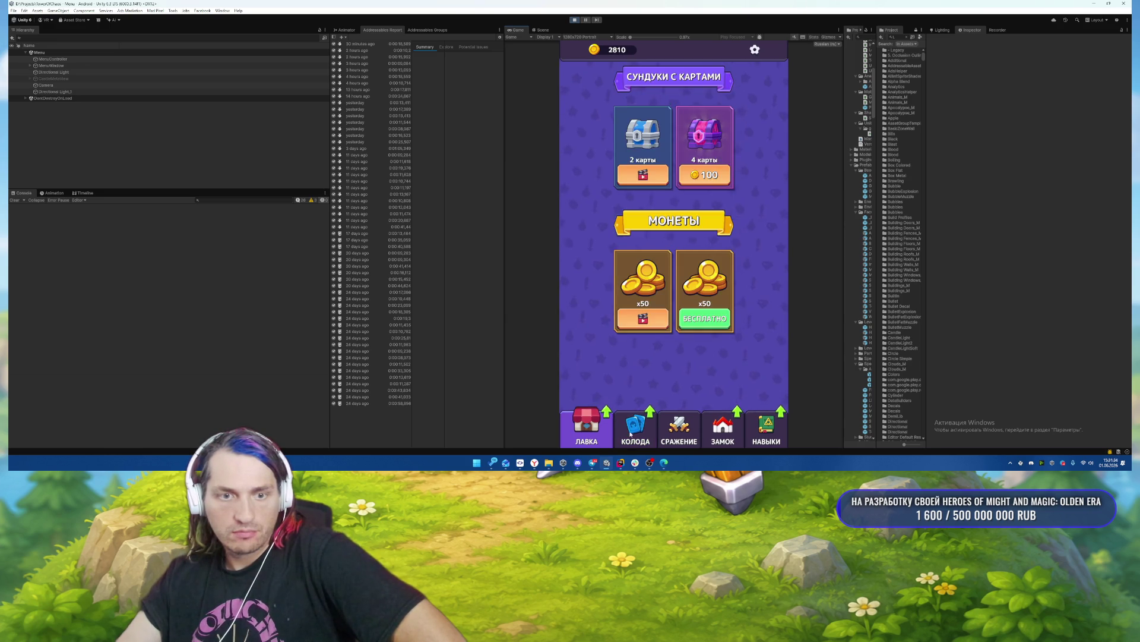
Check the НАВЫКИ skill tree and the castle health purchase offer, then dismiss it.
click(748, 437)
click(732, 424)
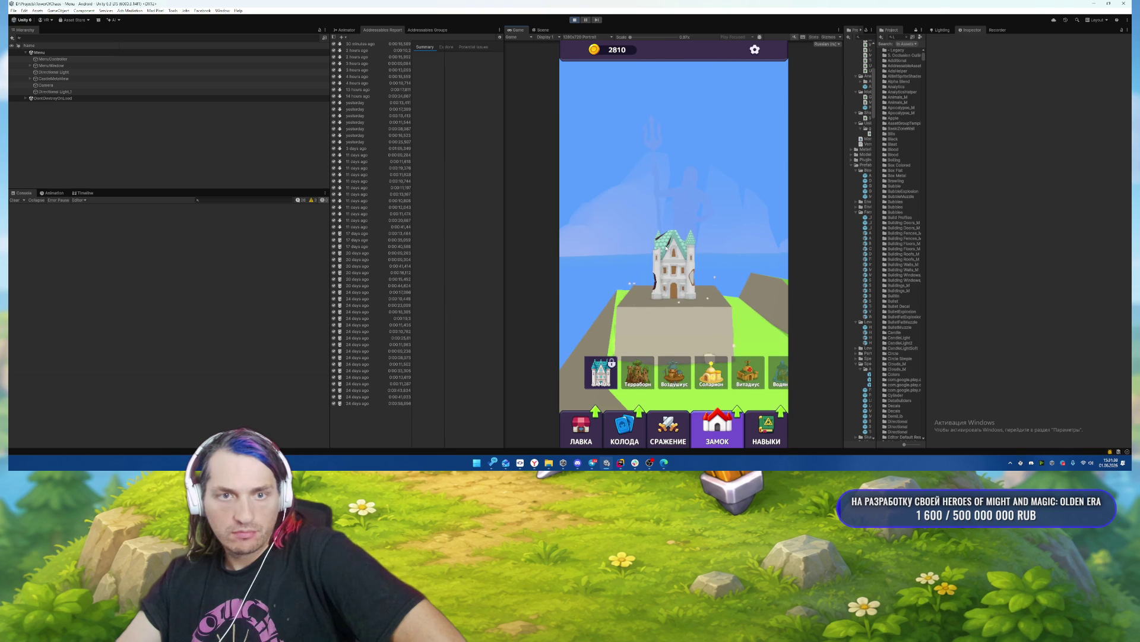
click(698, 302)
click(723, 145)
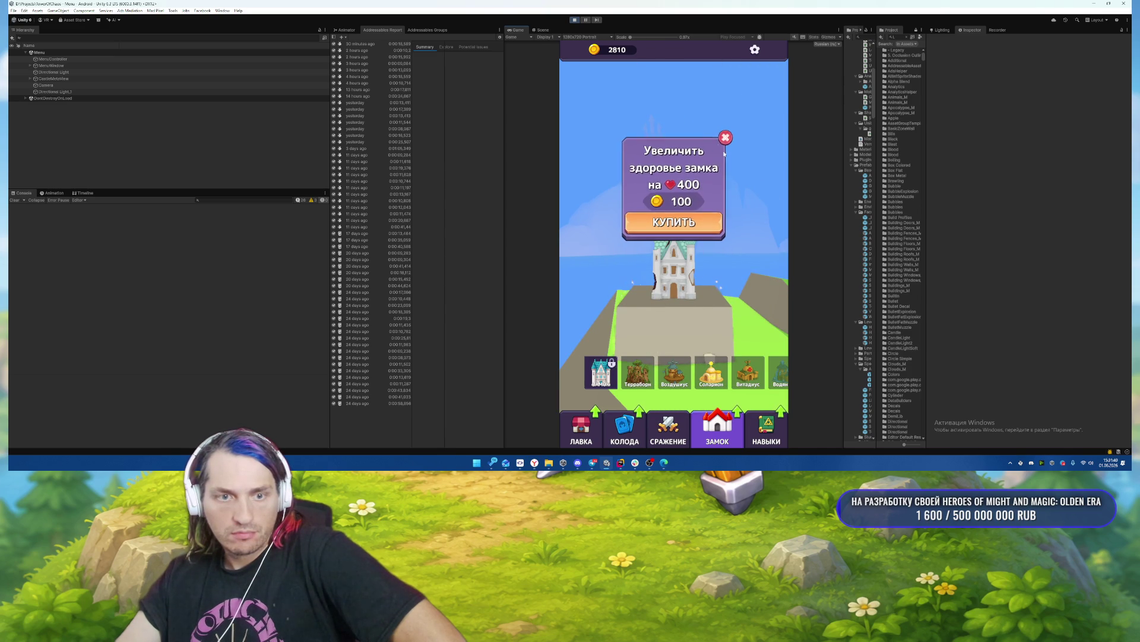
Upgrade the Воздушмус card, return to the ЗАМОК screen and stop the game.
click(626, 425)
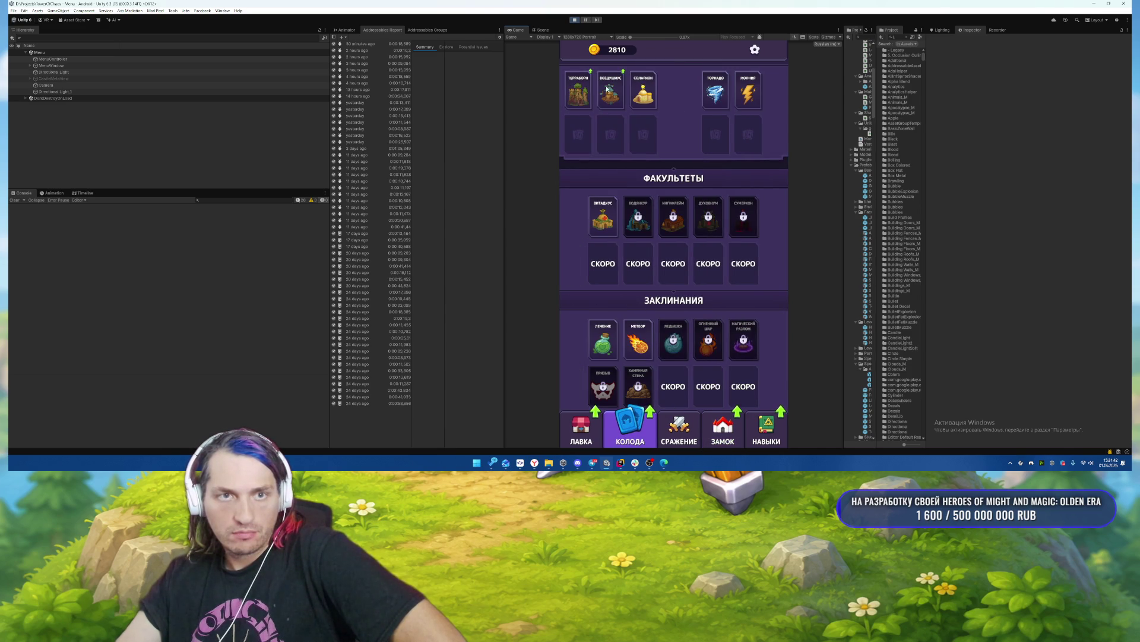
click(609, 89)
click(703, 348)
click(748, 127)
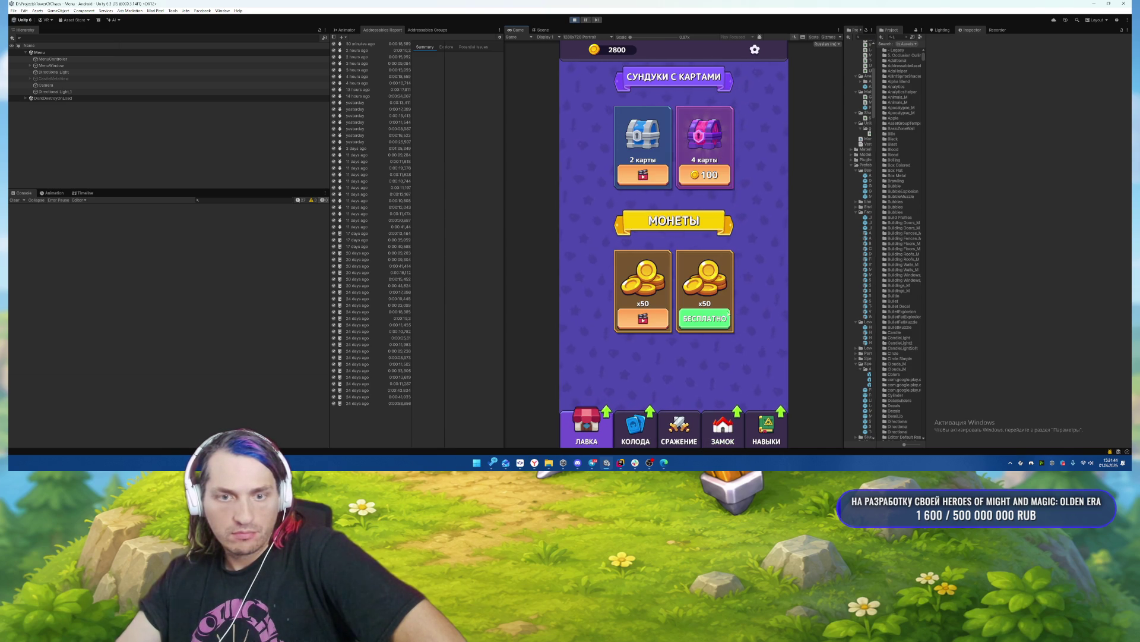
click(723, 426)
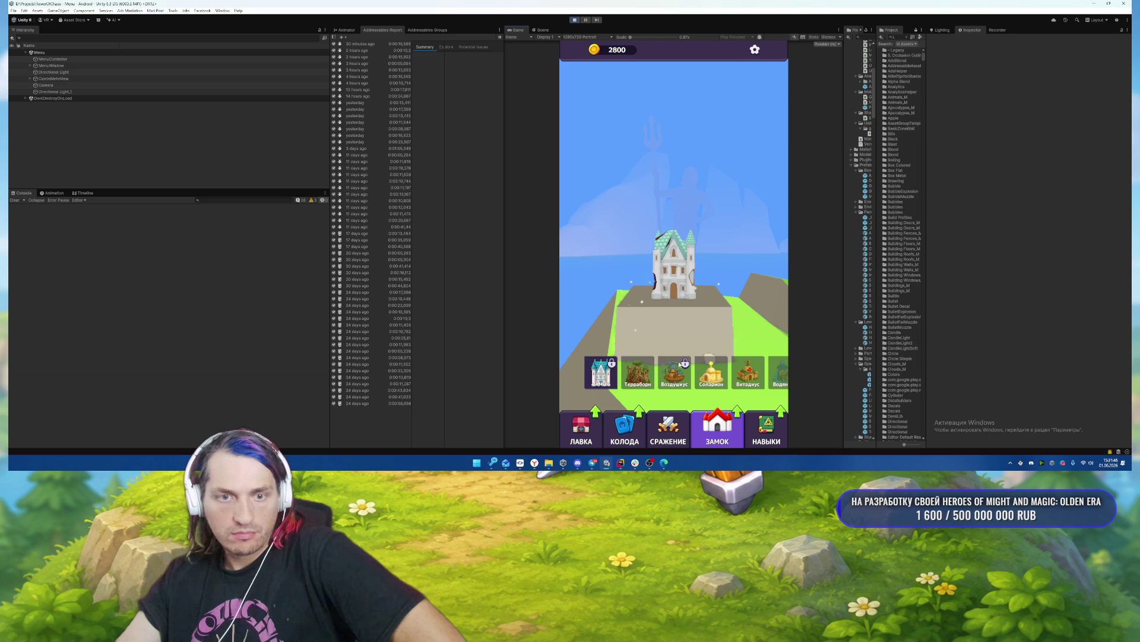
click(575, 21)
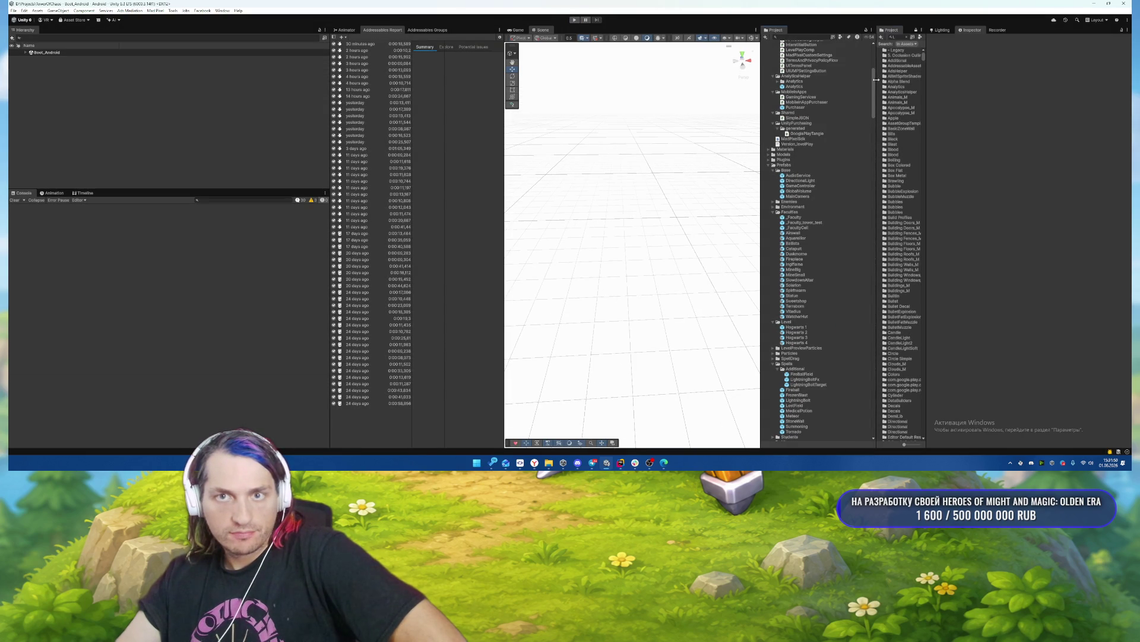
Search the Project assets and open the FacultyButton prefab.
drag(876, 79, 826, 80)
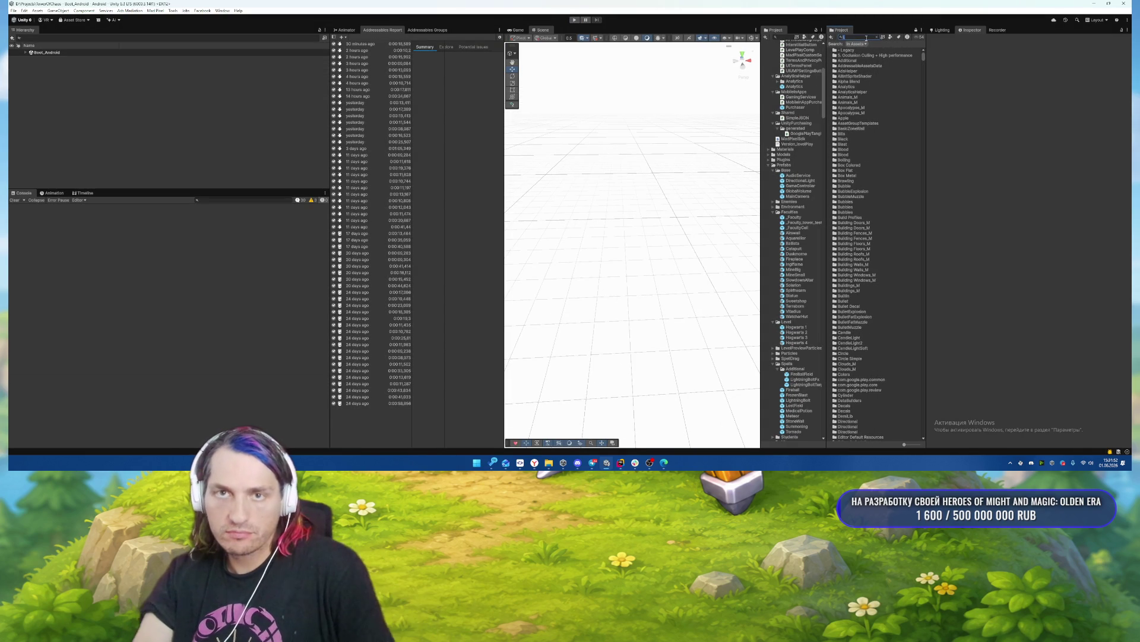
text(FacultyB)
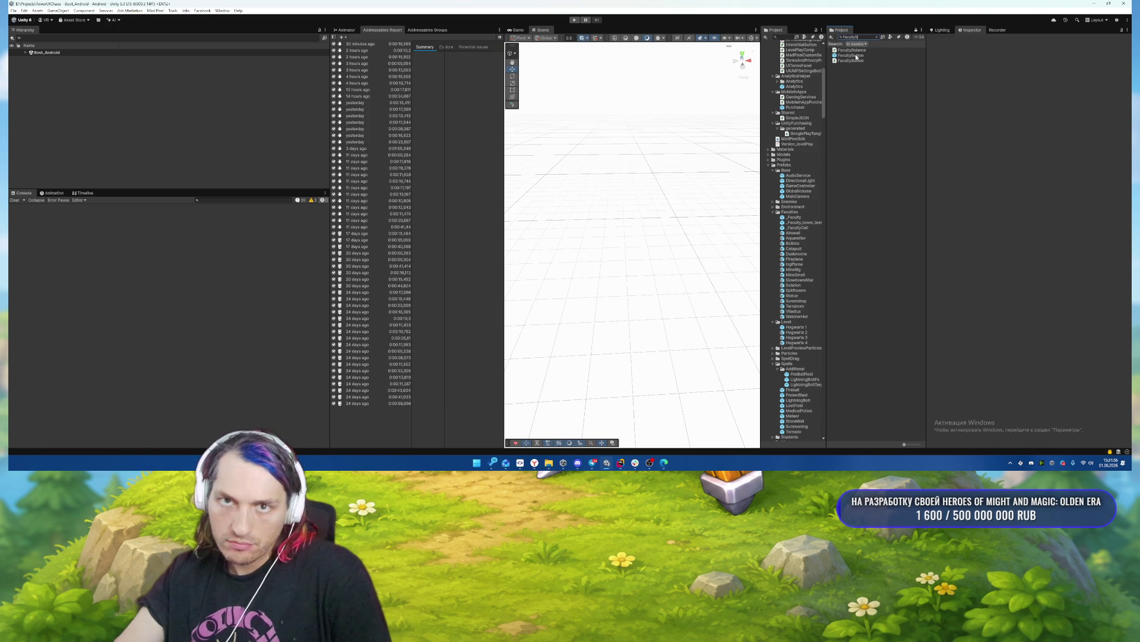
double_click(856, 56)
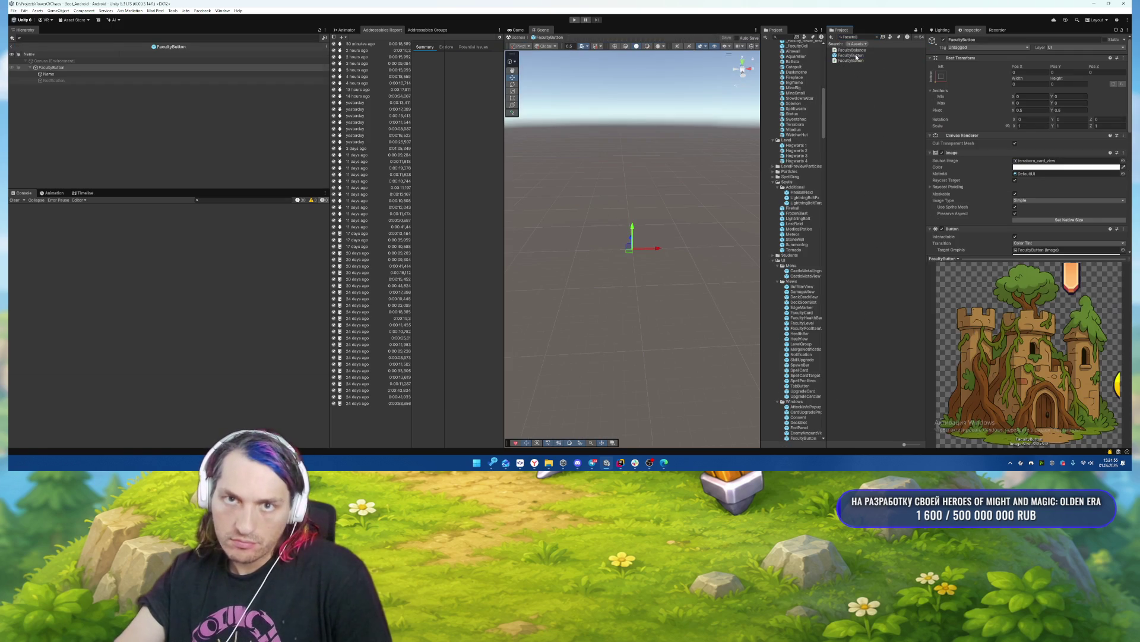
Enable the Notification object and browse 'noti' sprites for its image without changing it.
click(67, 81)
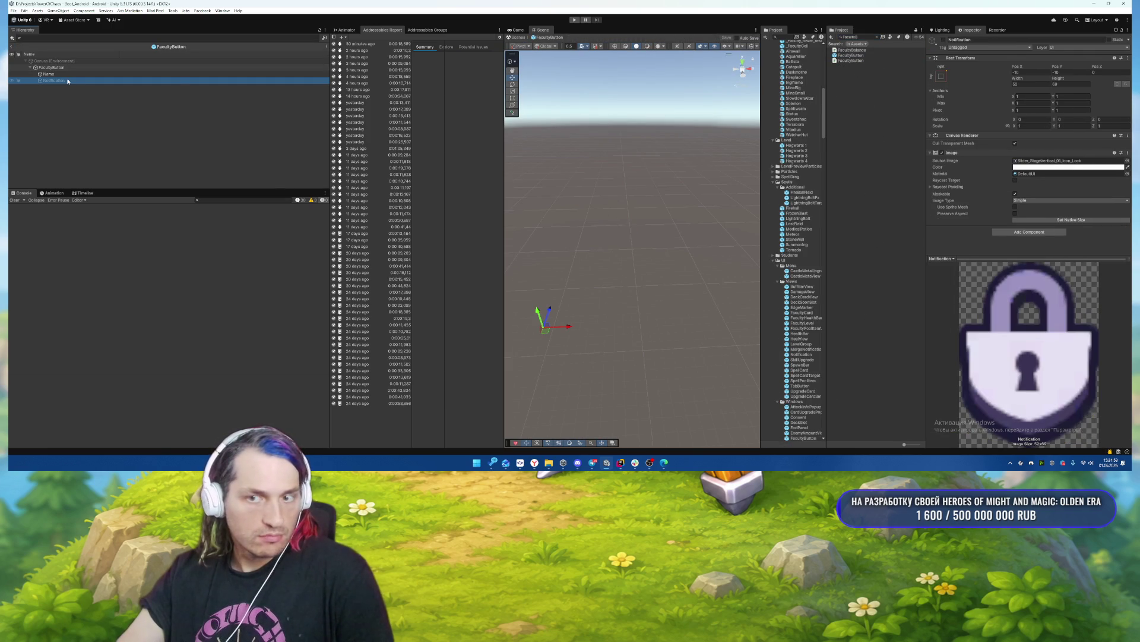
click(954, 39)
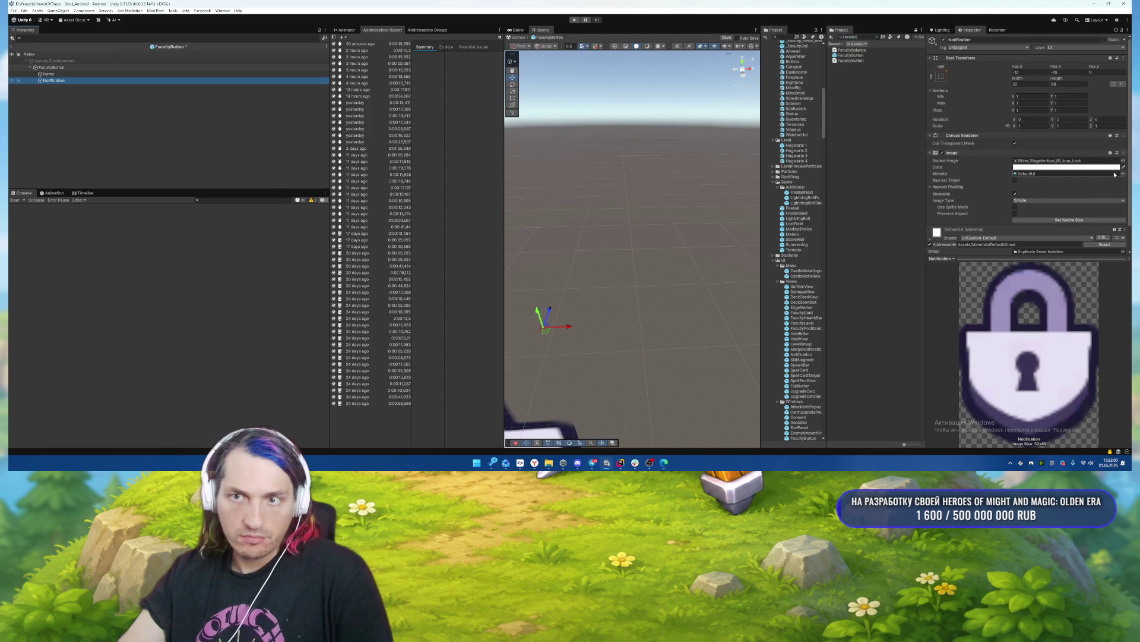
click(1124, 161)
text(noti)
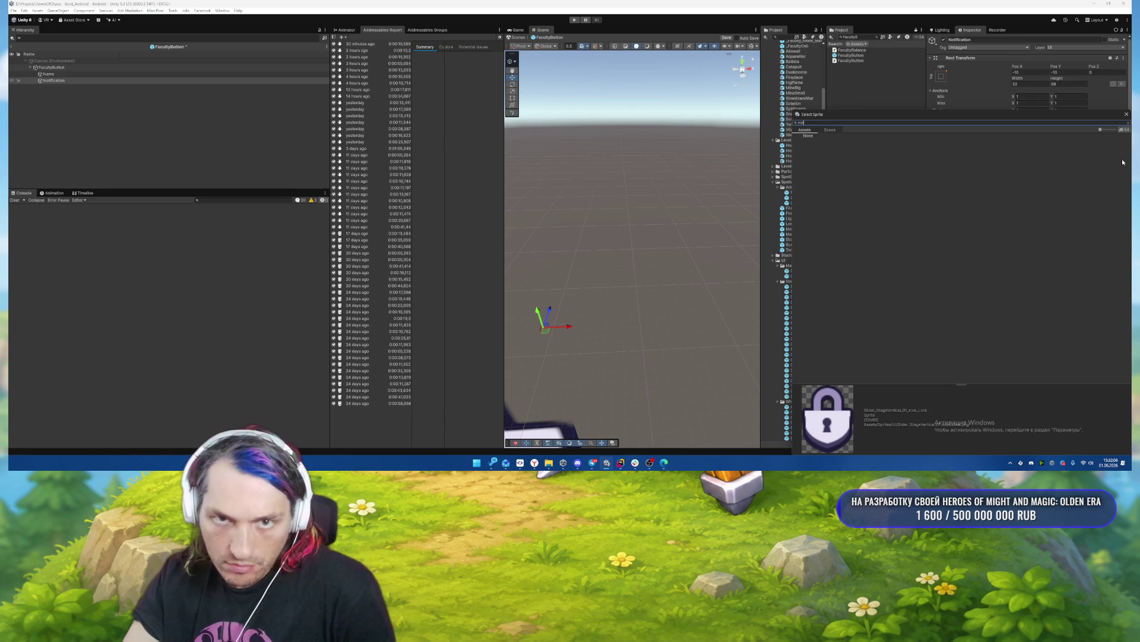
click(1110, 129)
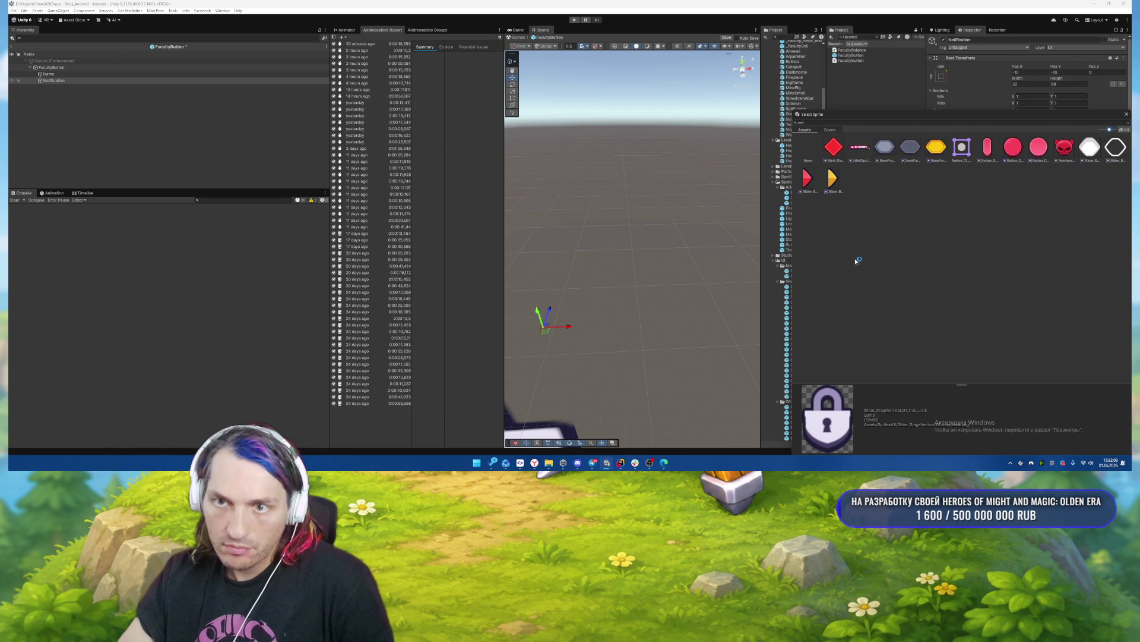
click(1125, 116)
click(867, 37)
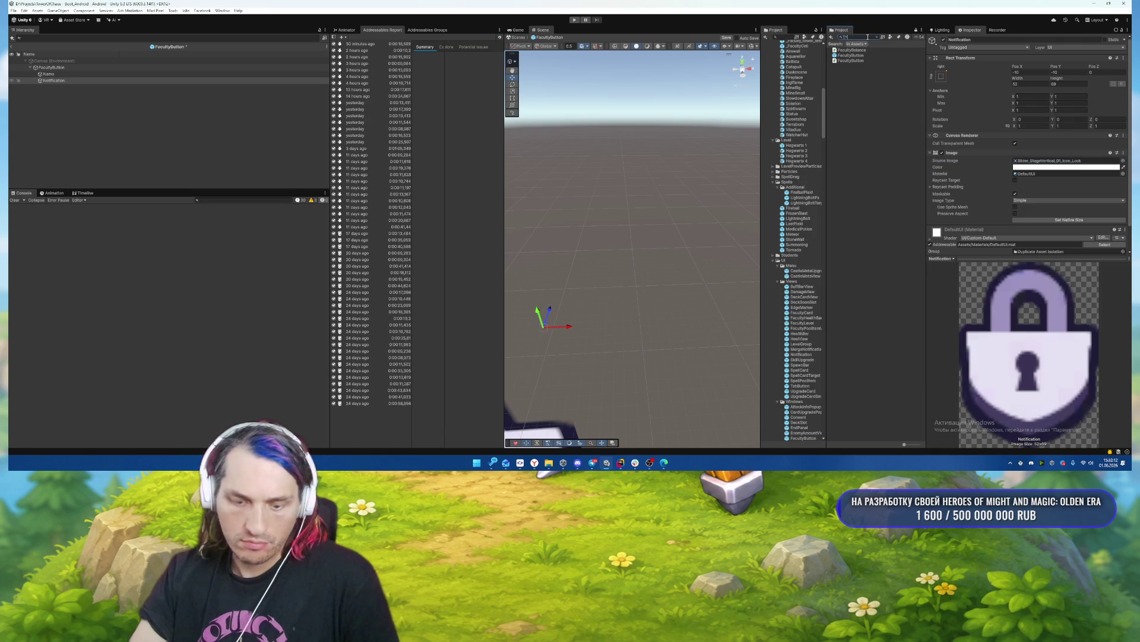
Open the TabButton prefab and toggle its Notification arrow on, then off again.
text(TabB)
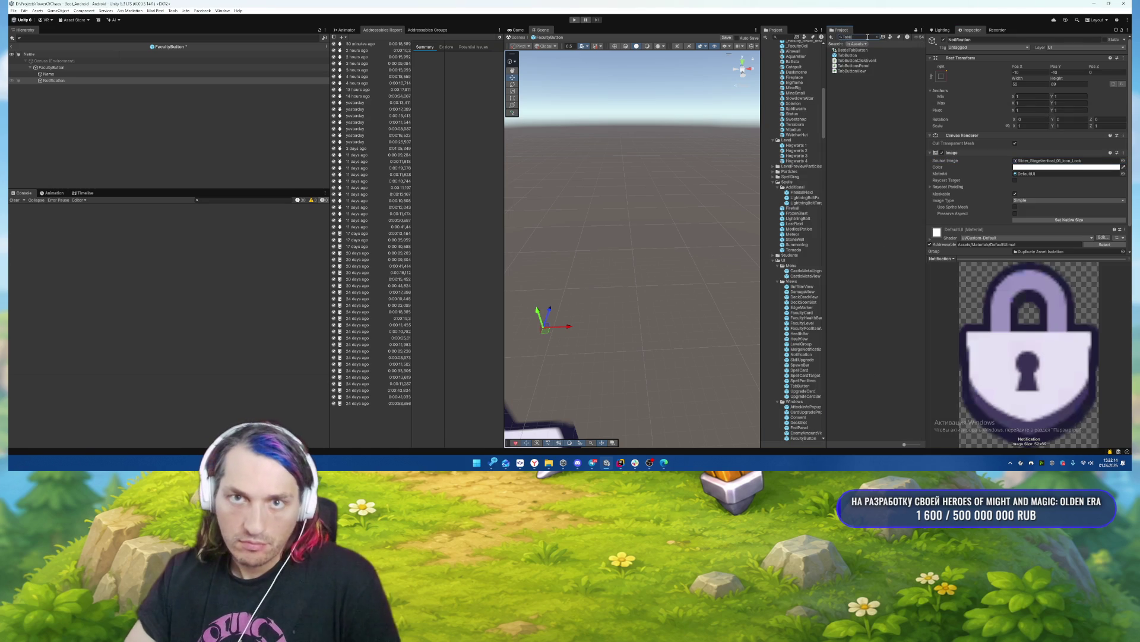
double_click(847, 54)
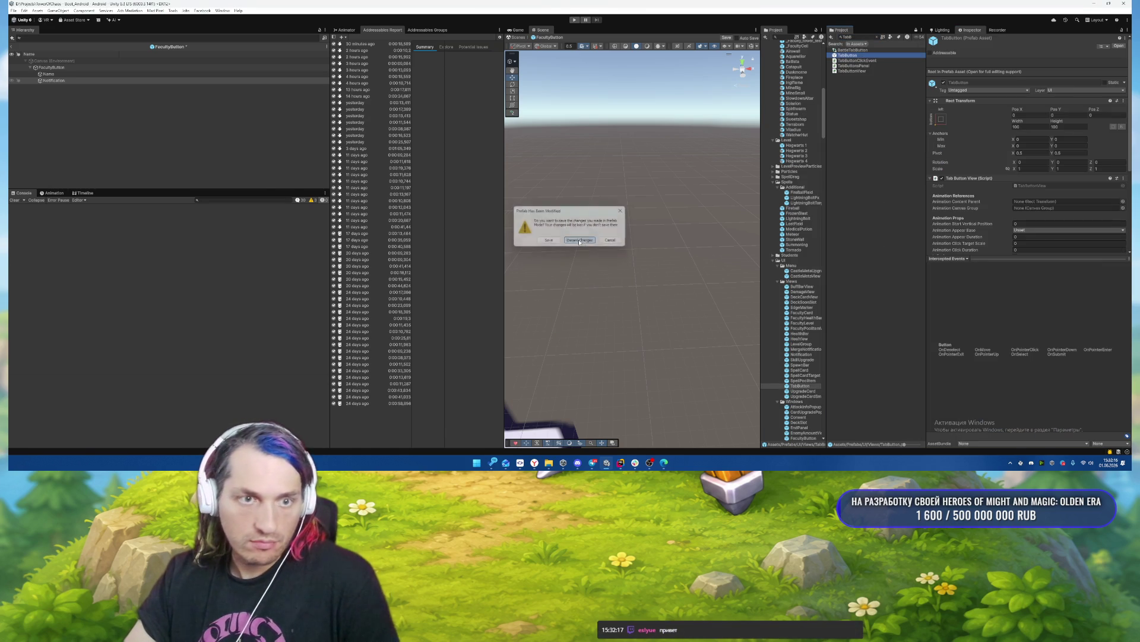
click(611, 249)
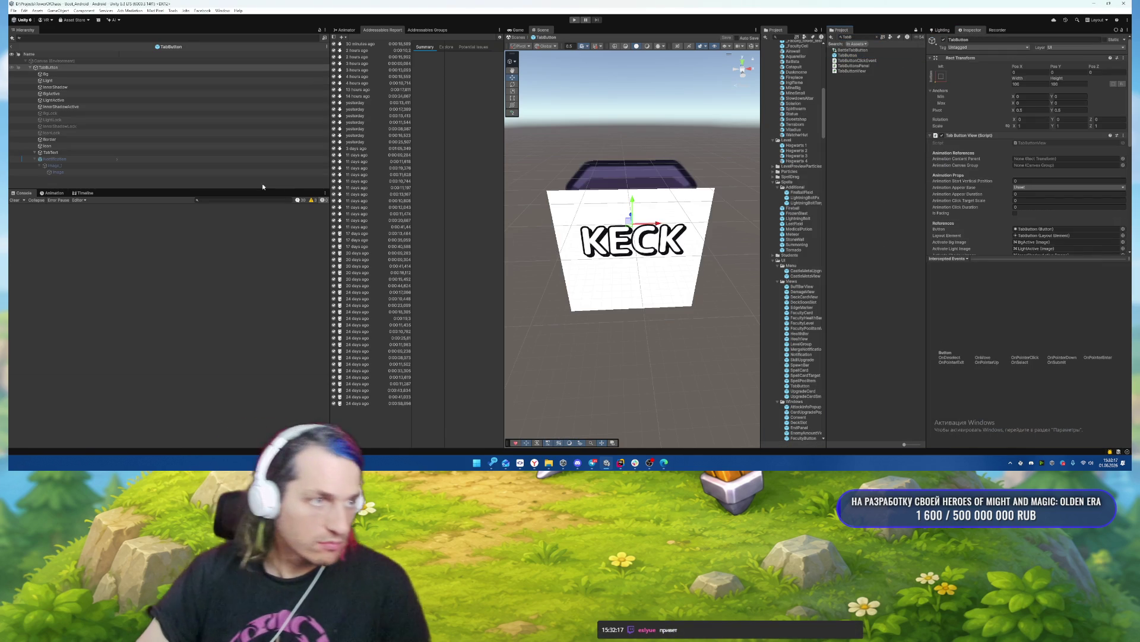
click(95, 160)
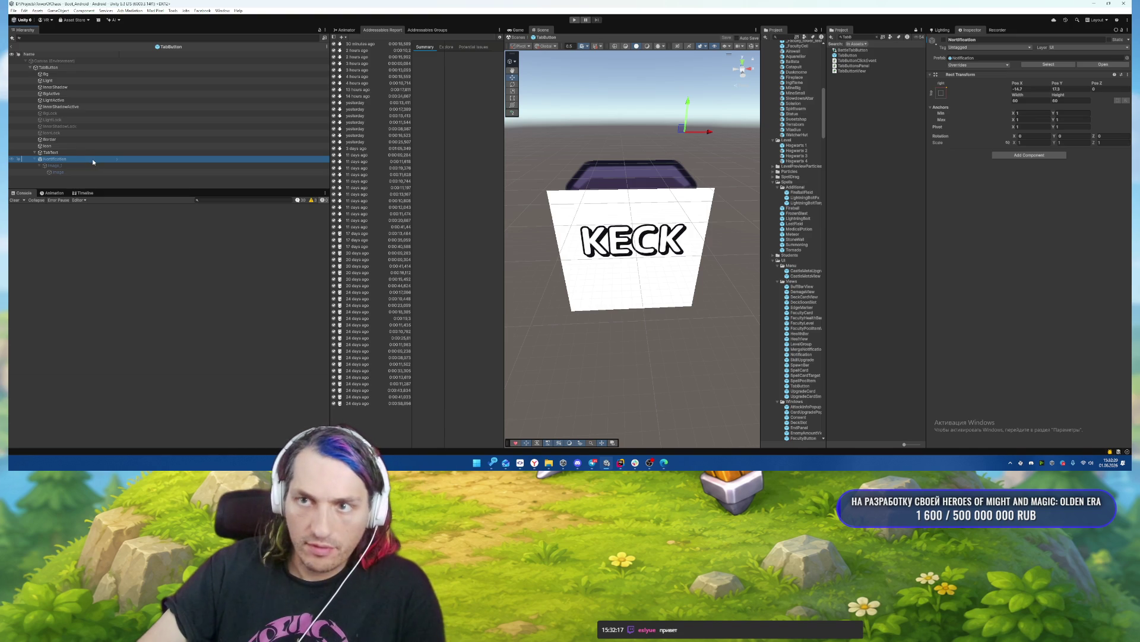
key(alt+shift+a)
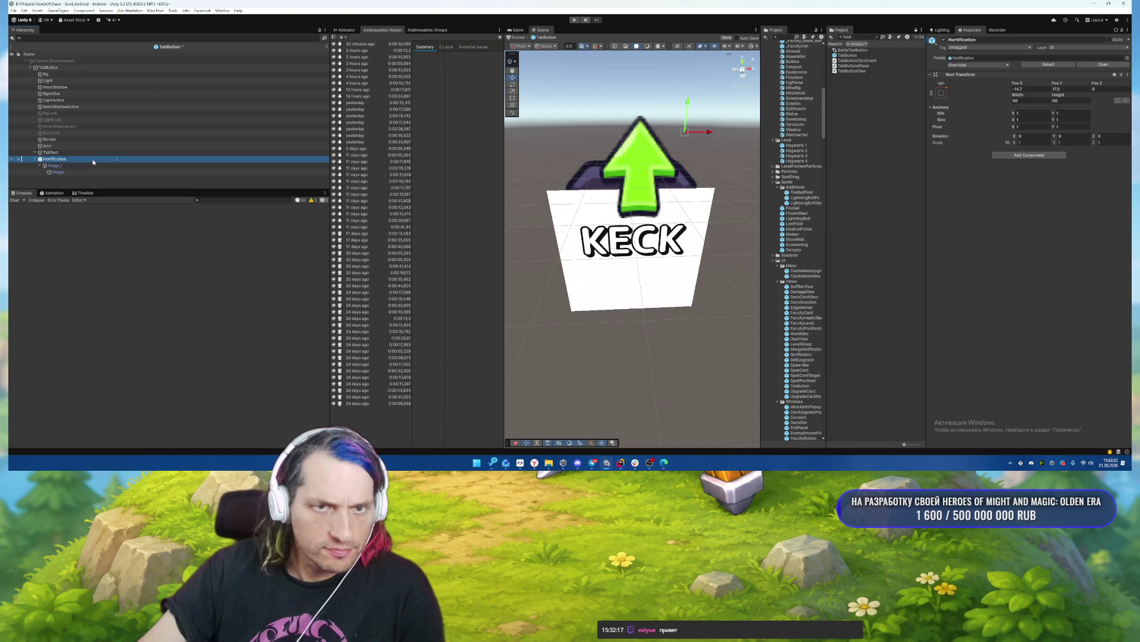
key(alt+shift+a)
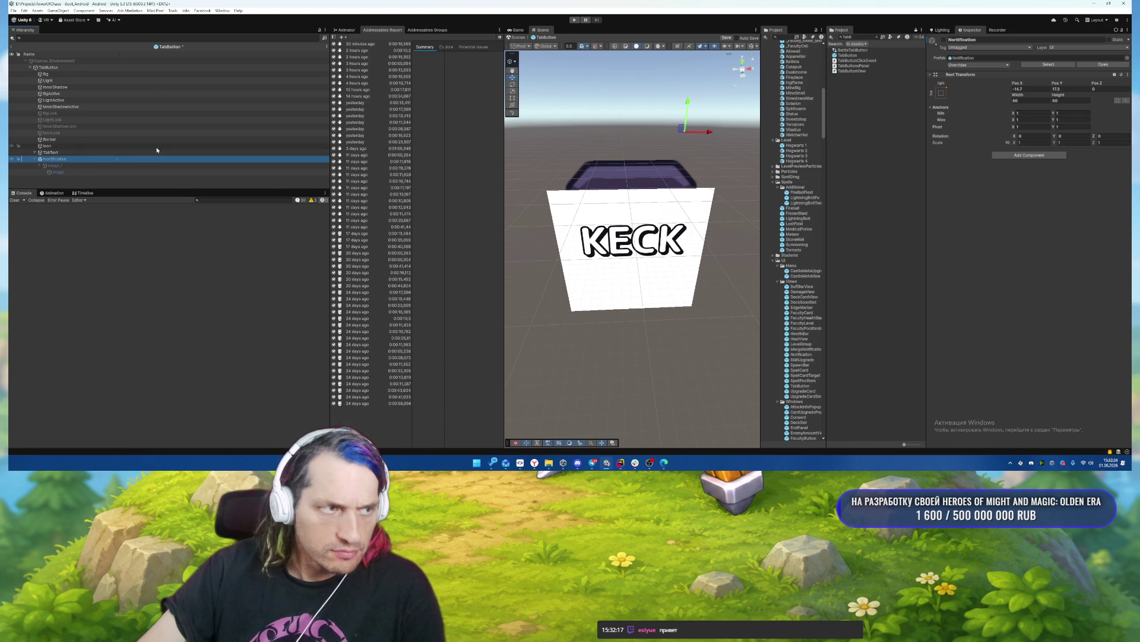
Search the Project for Faculty and reopen the FacultyButton prefab.
click(868, 37)
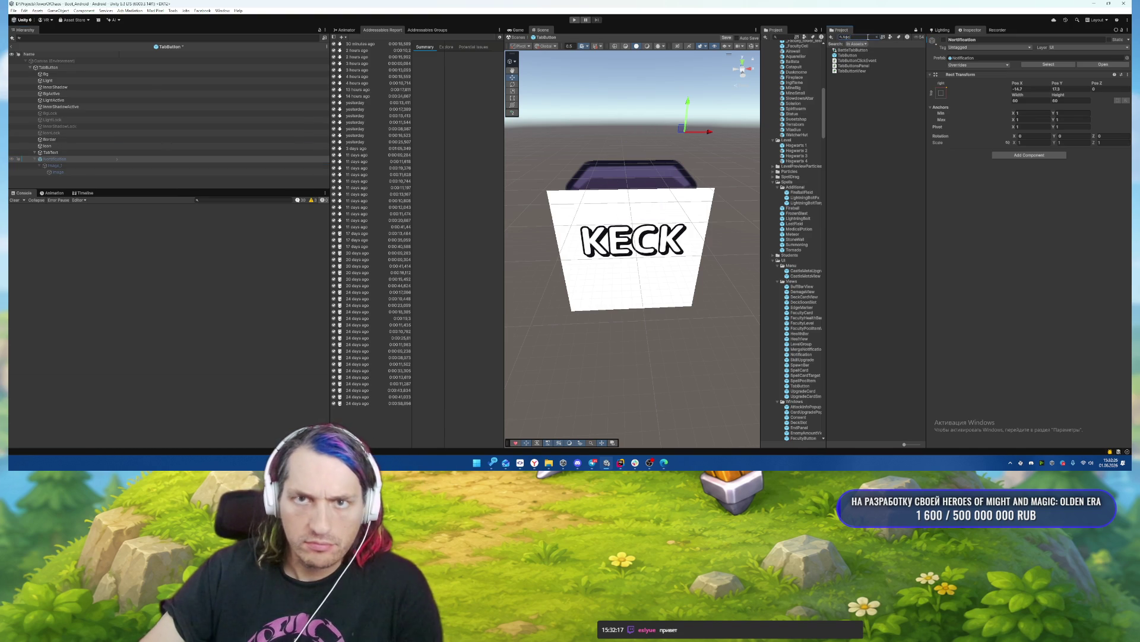
key(BackSpace)
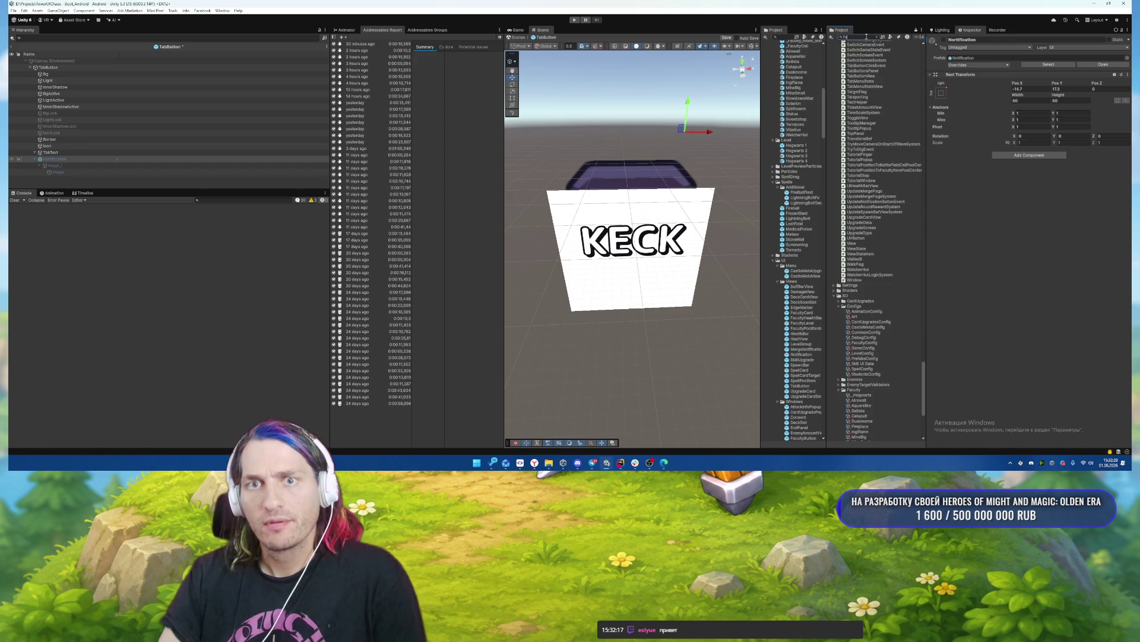
text(cultyB)
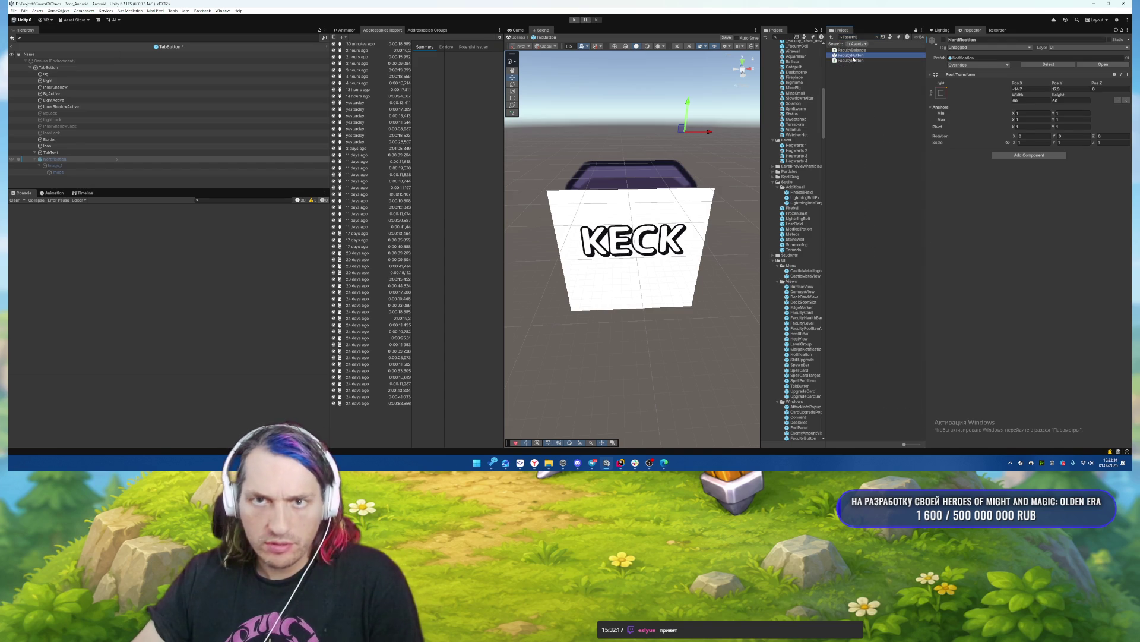
double_click(850, 55)
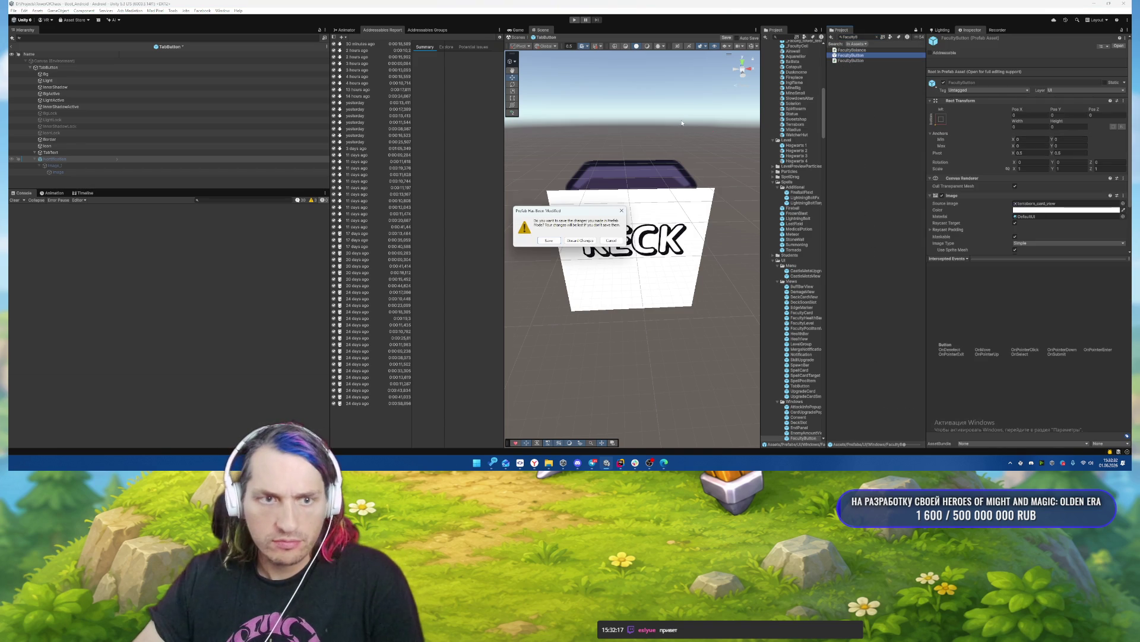
Discard TabButton's edits and replace FacultyButton's lock Notification with the green-arrow one.
click(582, 241)
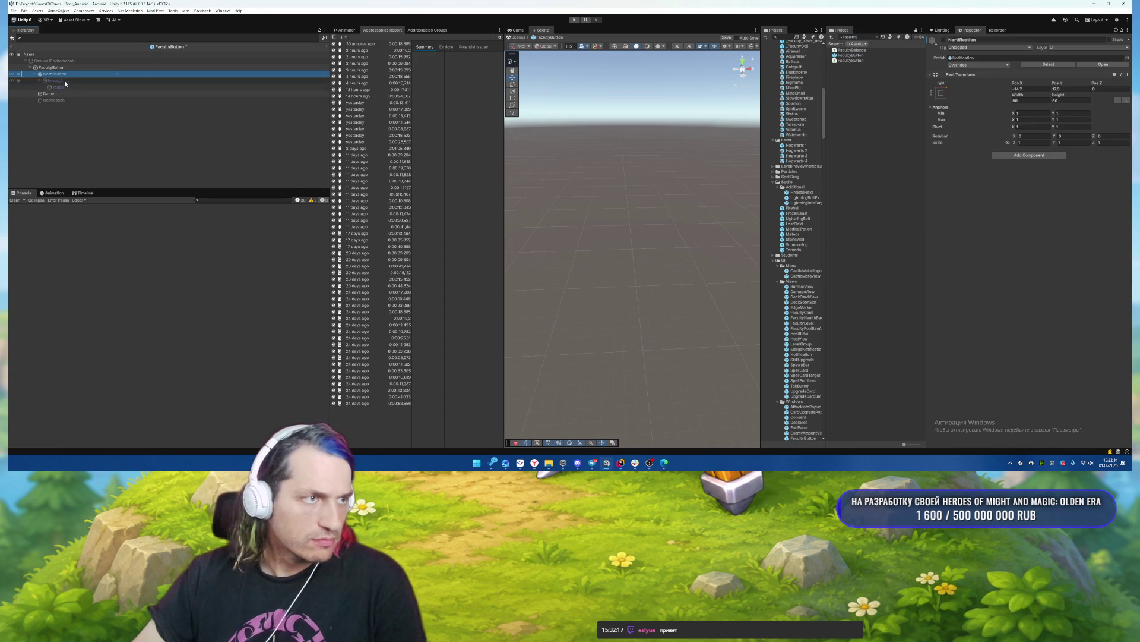
click(60, 100)
key(Delete)
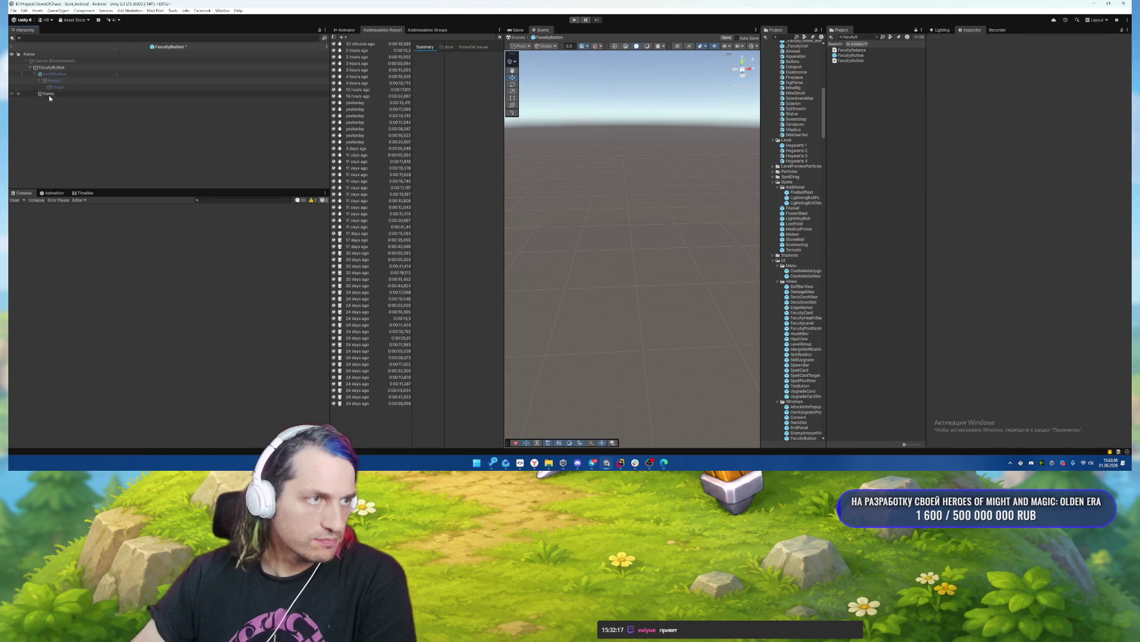
drag(60, 93, 70, 78)
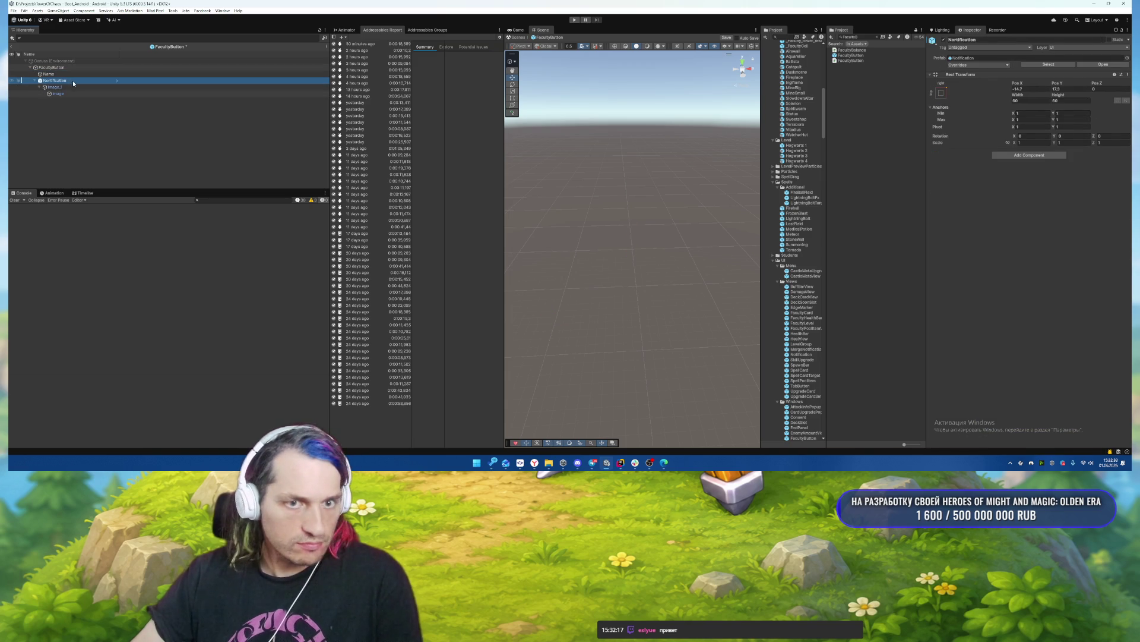
double_click(65, 86)
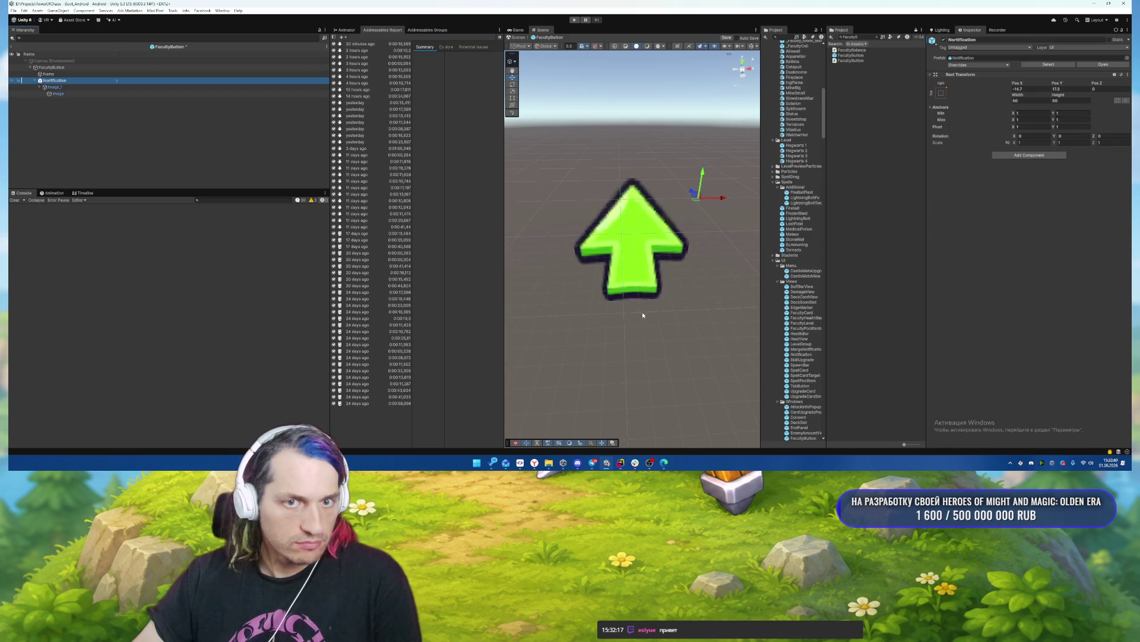
click(645, 312)
click(59, 81)
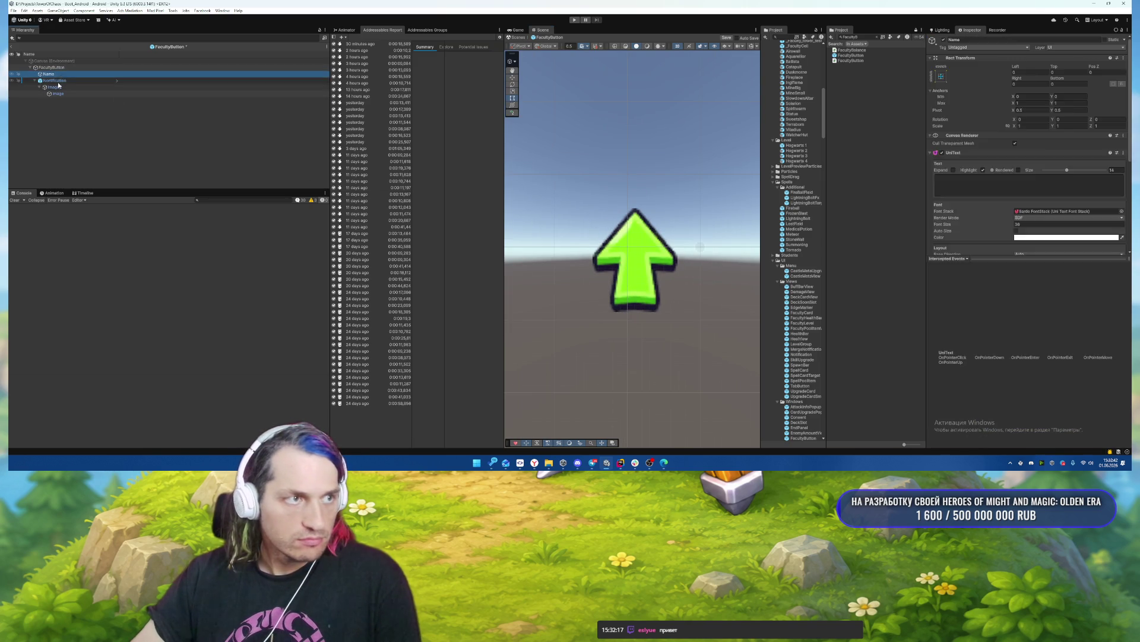
Set the FacultyButton root's width and height to 300.
double_click(69, 67)
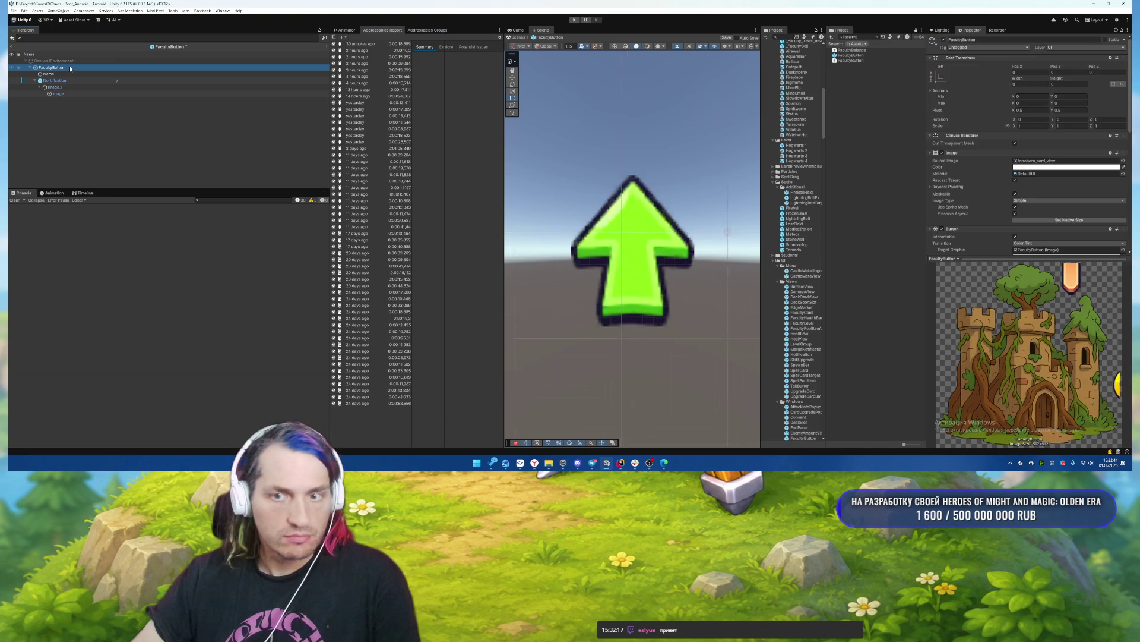
scroll(597, 257, down, 4)
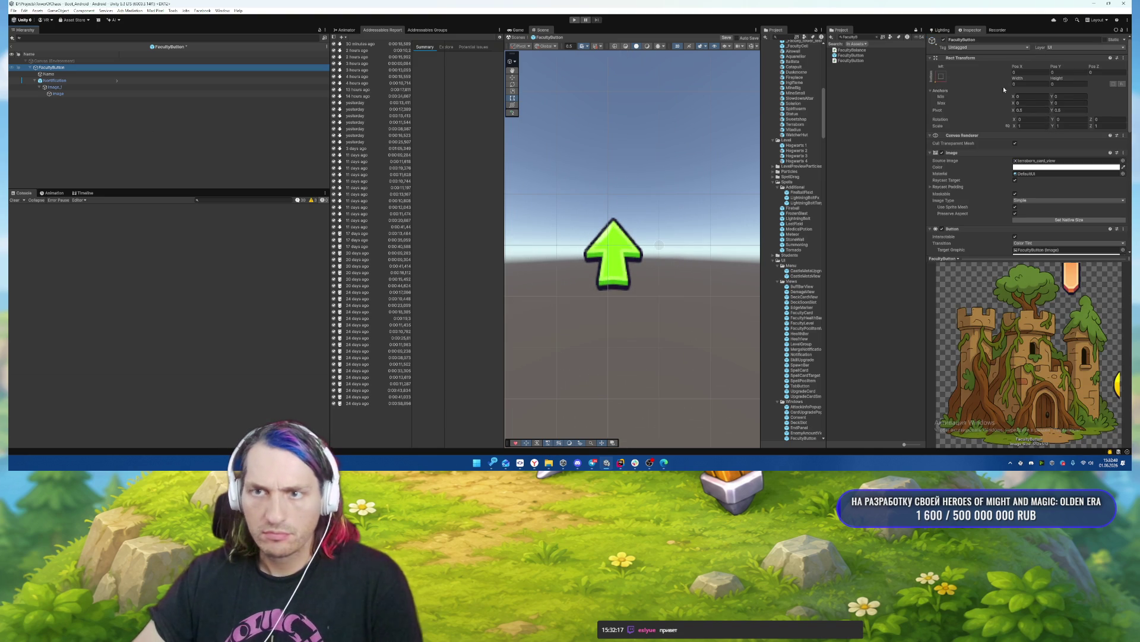
click(1031, 84)
text(300)
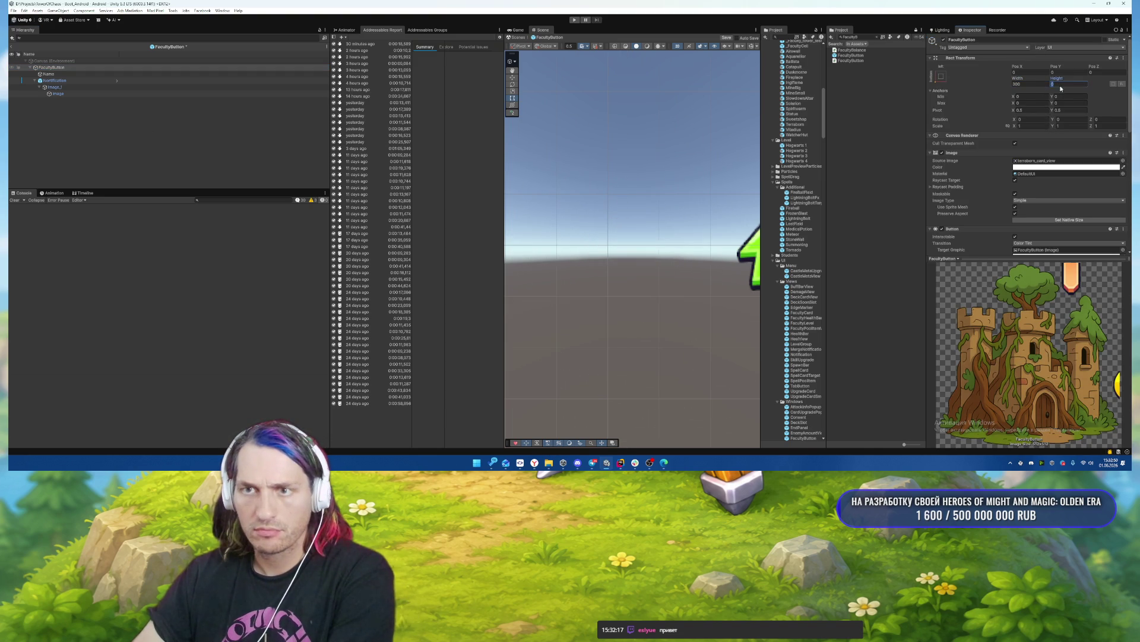
text(300)
key(Return)
scroll(672, 220, down, 2)
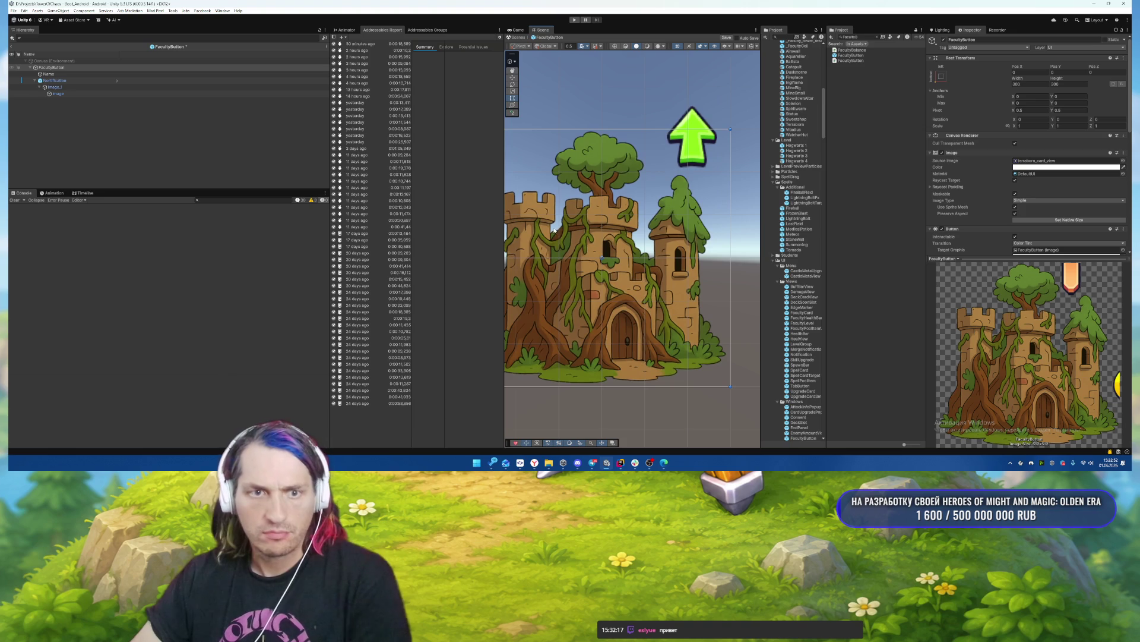
Link the arrow Notification to the button script, hide it, and exit prefab editing.
click(89, 67)
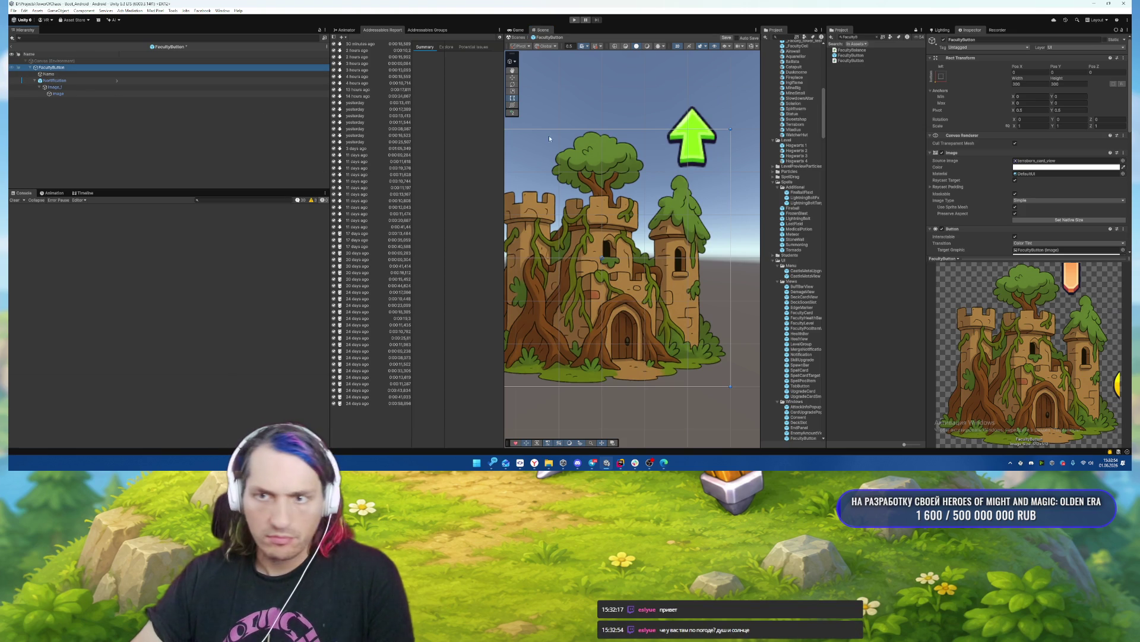
scroll(999, 152, down, 6)
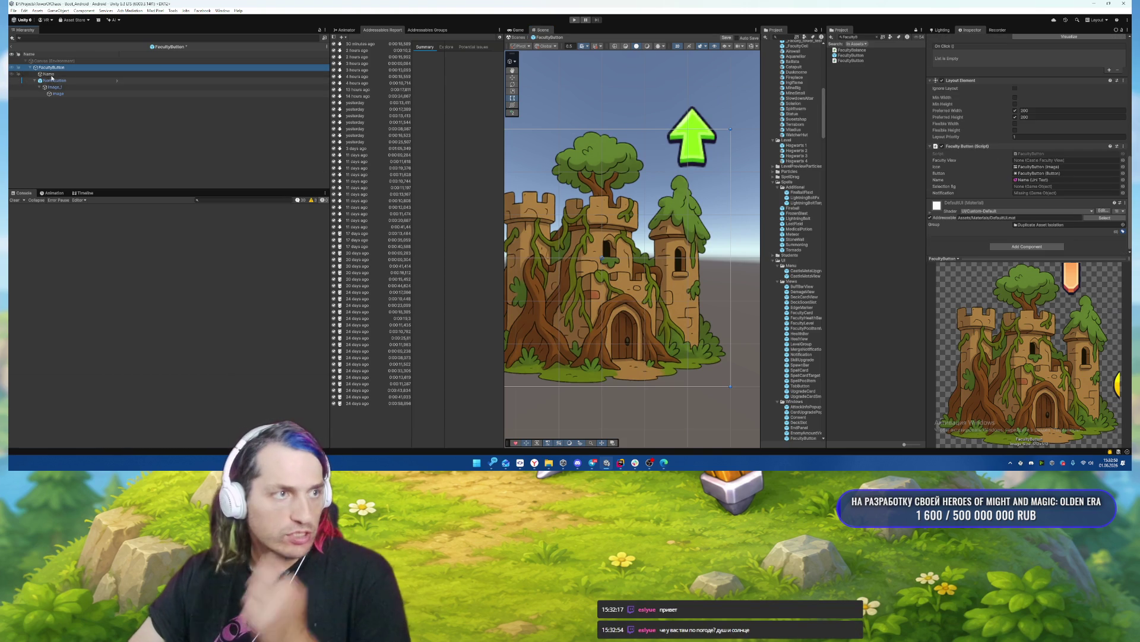
mouse_move(51, 78)
mouse_down()
mouse_move(416, 149)
mouse_move(1063, 193)
mouse_up()
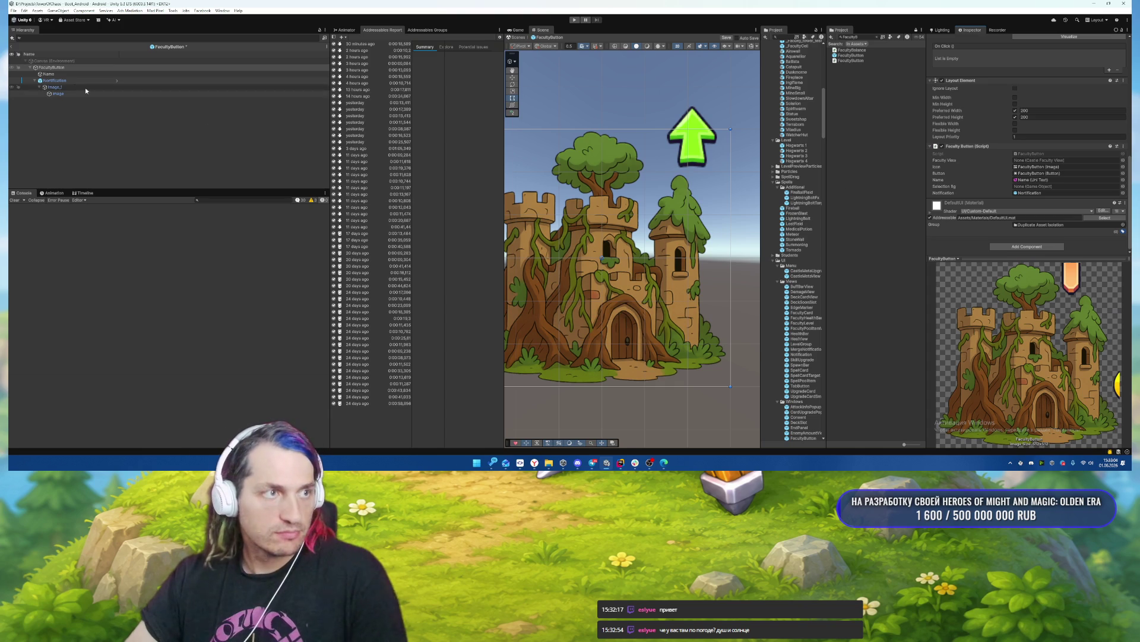
click(68, 82)
key(alt+shift+a)
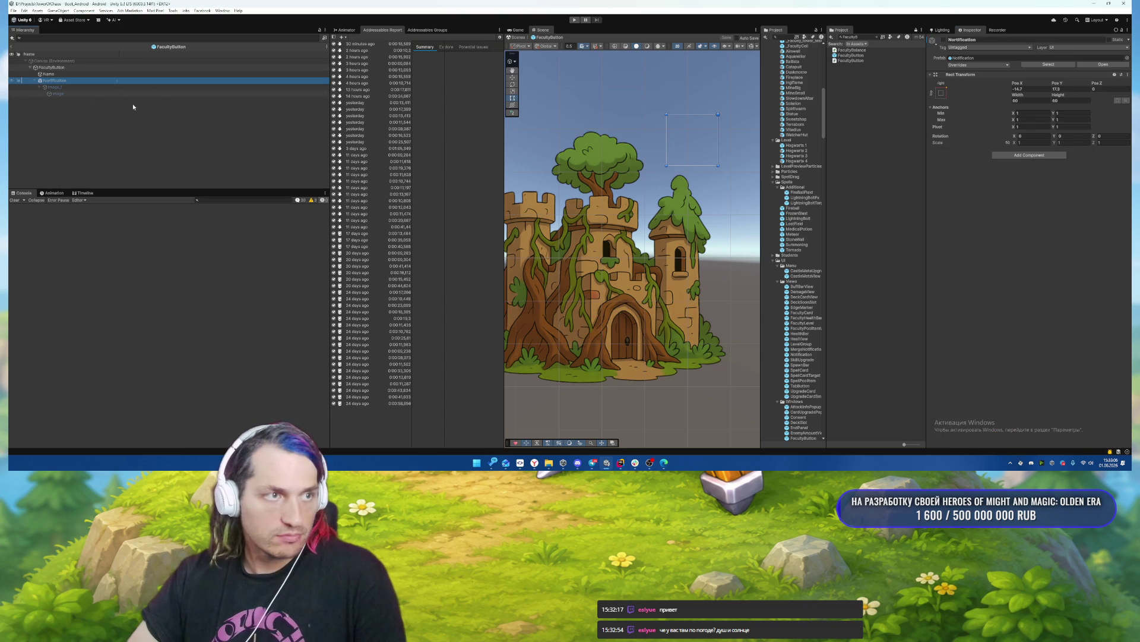
click(11, 47)
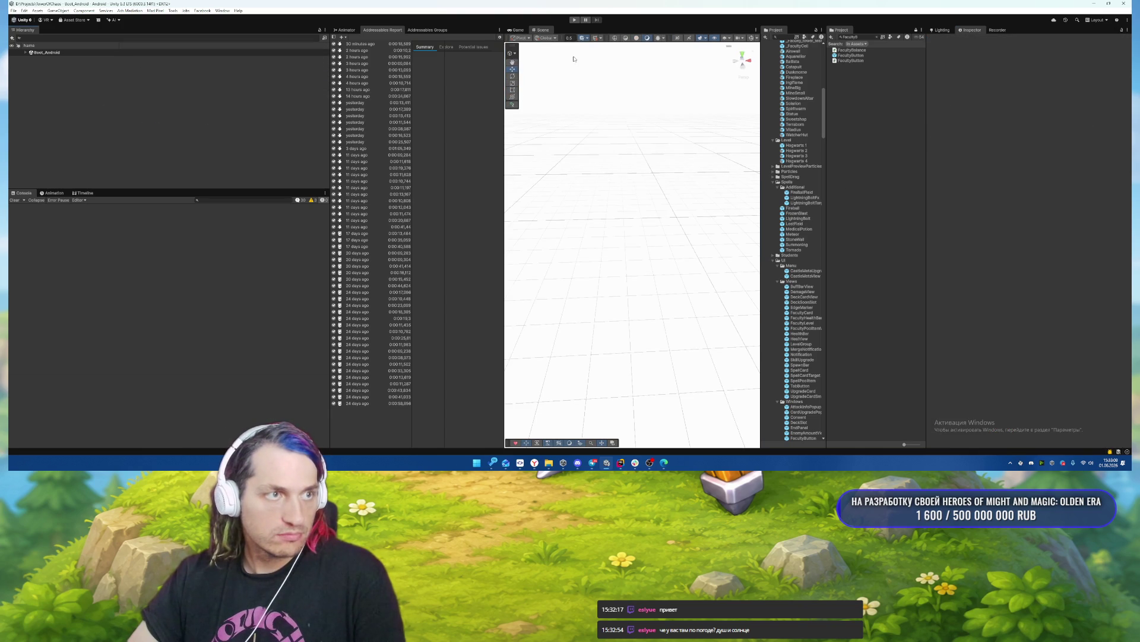
Run the game briefly to check the castle menu, then stop it.
click(574, 20)
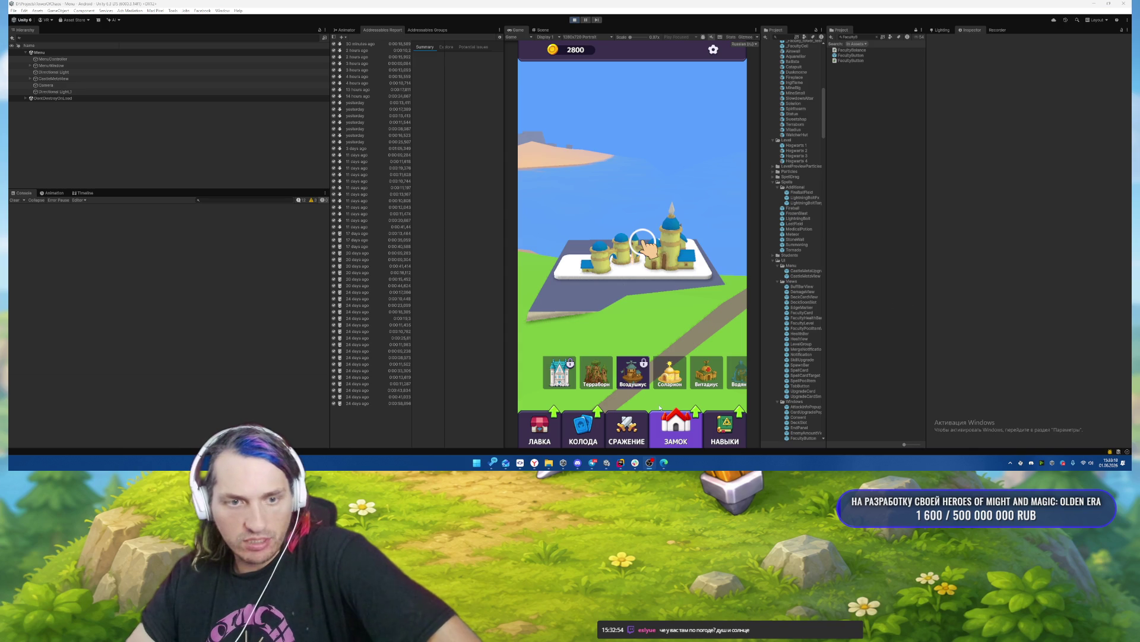
click(575, 20)
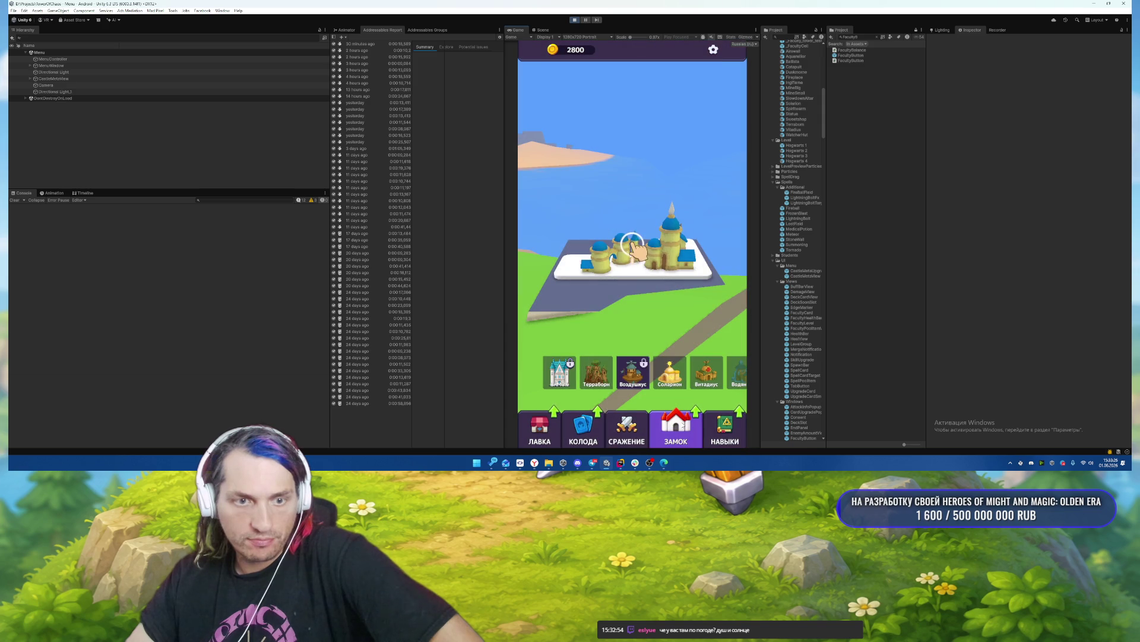
click(575, 20)
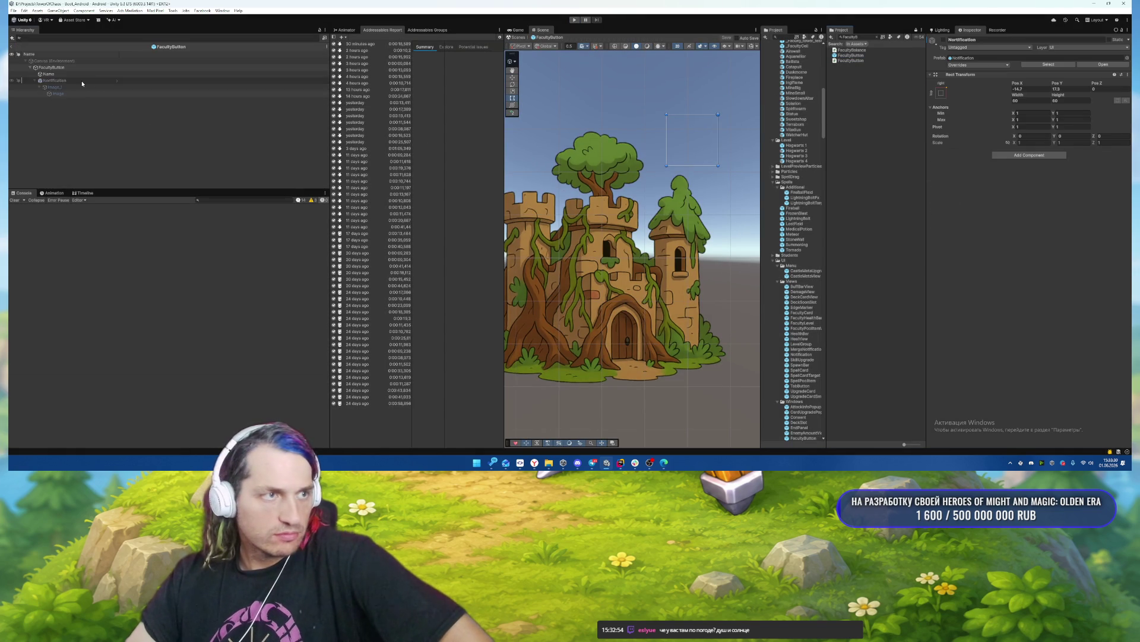
Leave the FacultyButton prefab and open the Menu scene from the Project.
click(133, 80)
click(12, 40)
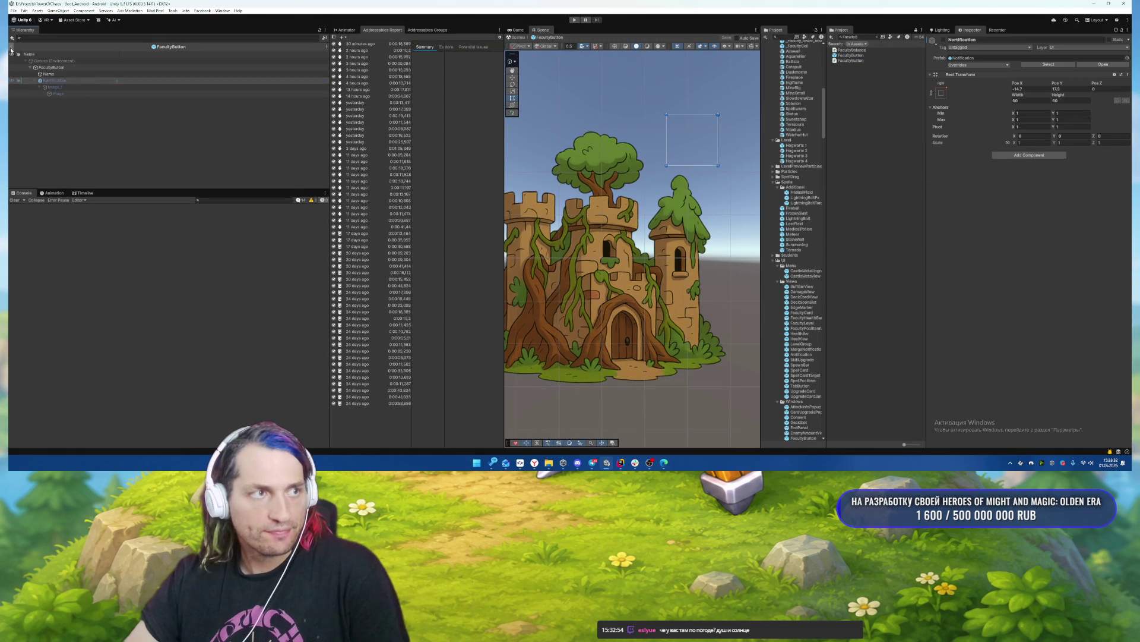
text(Menu)
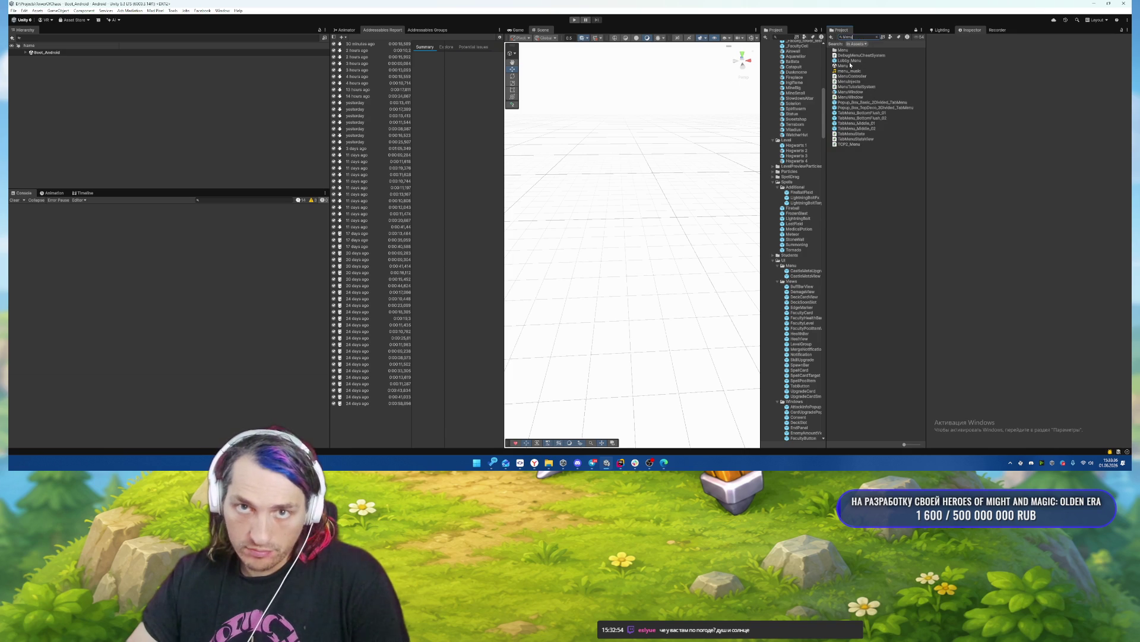
click(848, 65)
Search the Menu hierarchy, open the MenuWindow prefab and select FacultyScreen.
click(135, 38)
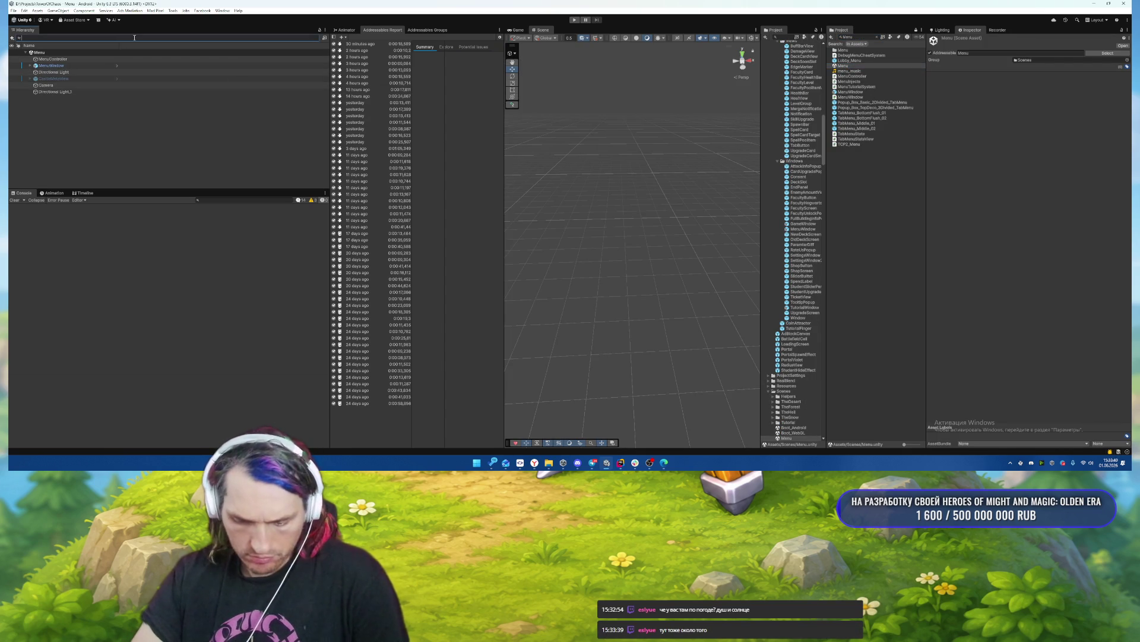
text(Nei)
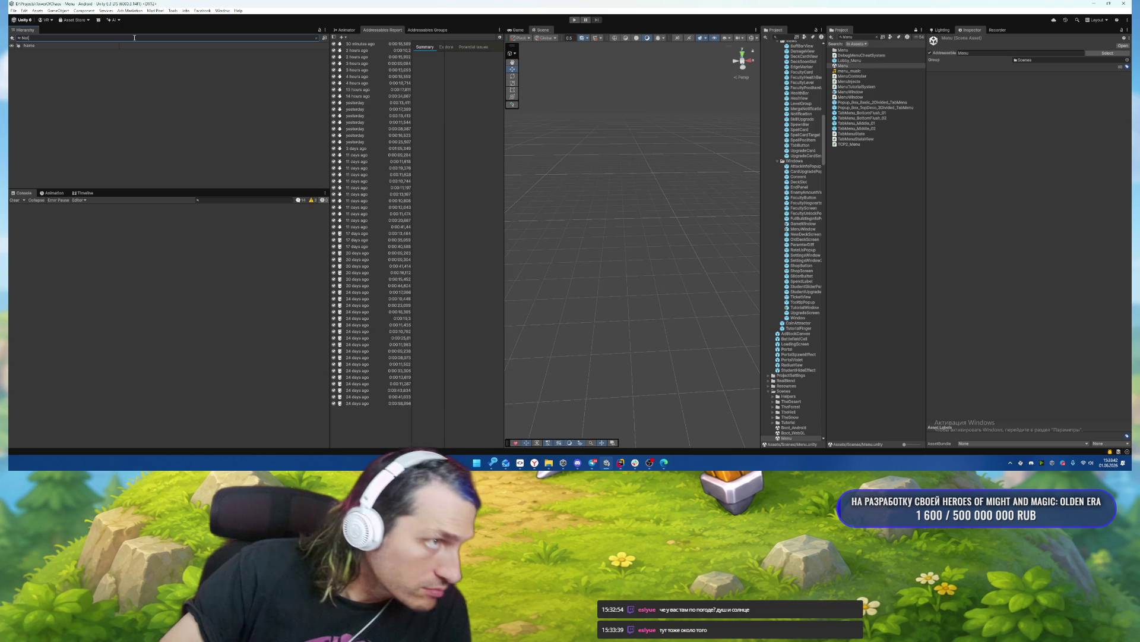
key(BackSpace)
key(BackSpace)
key(BackSpace)
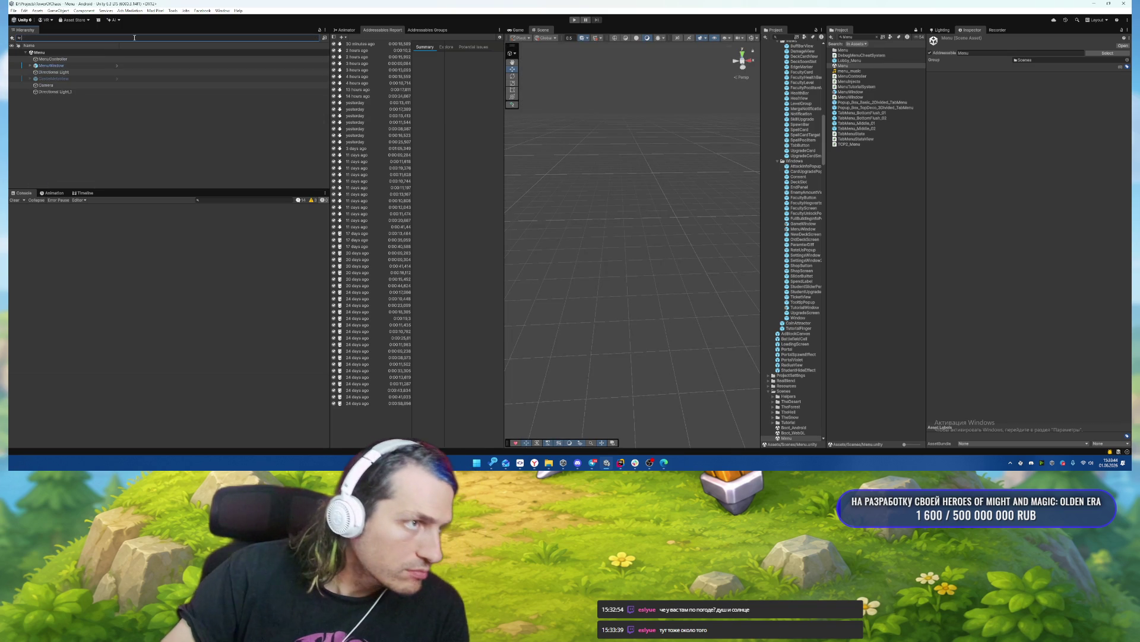
click(117, 65)
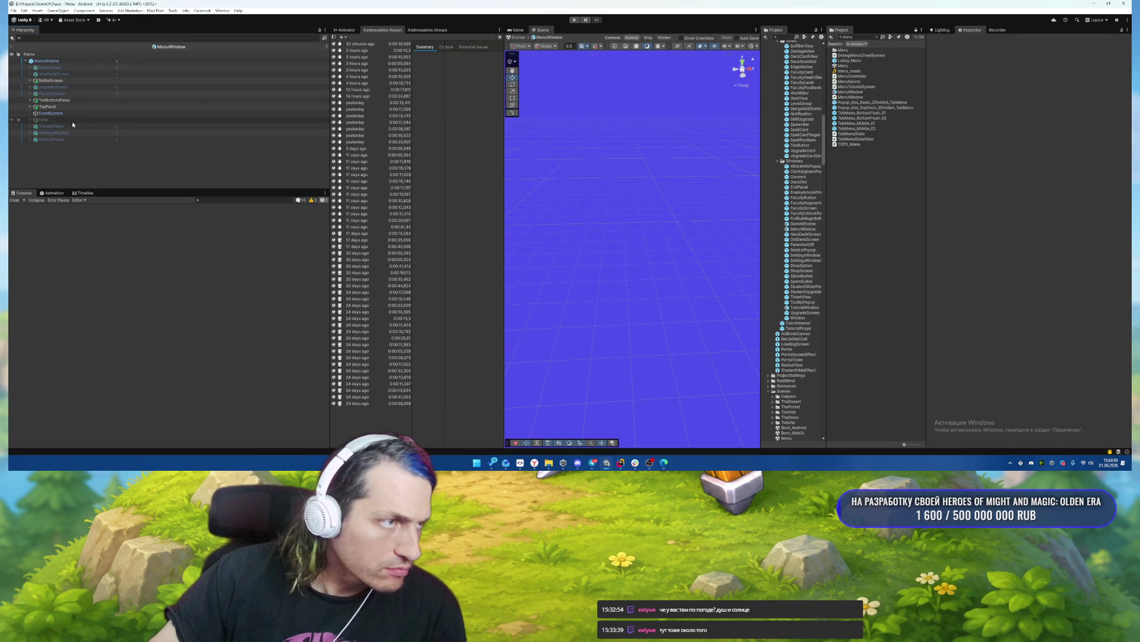
click(70, 94)
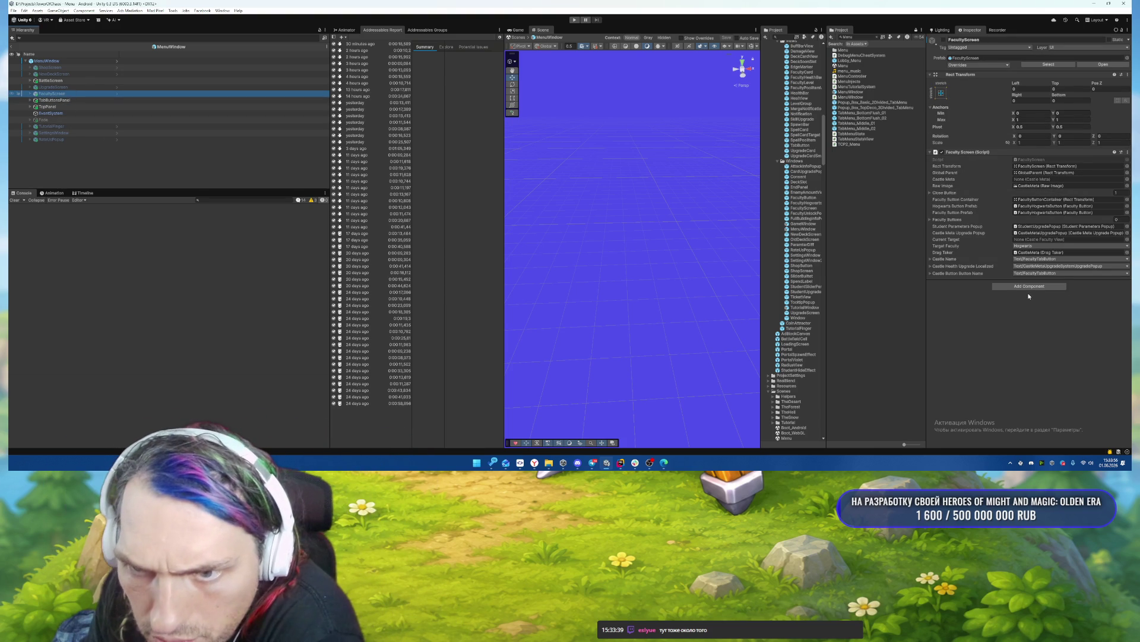
Ping the Faculty Buttons prefab fields and open FacultyHogwartsButton for editing.
click(951, 220)
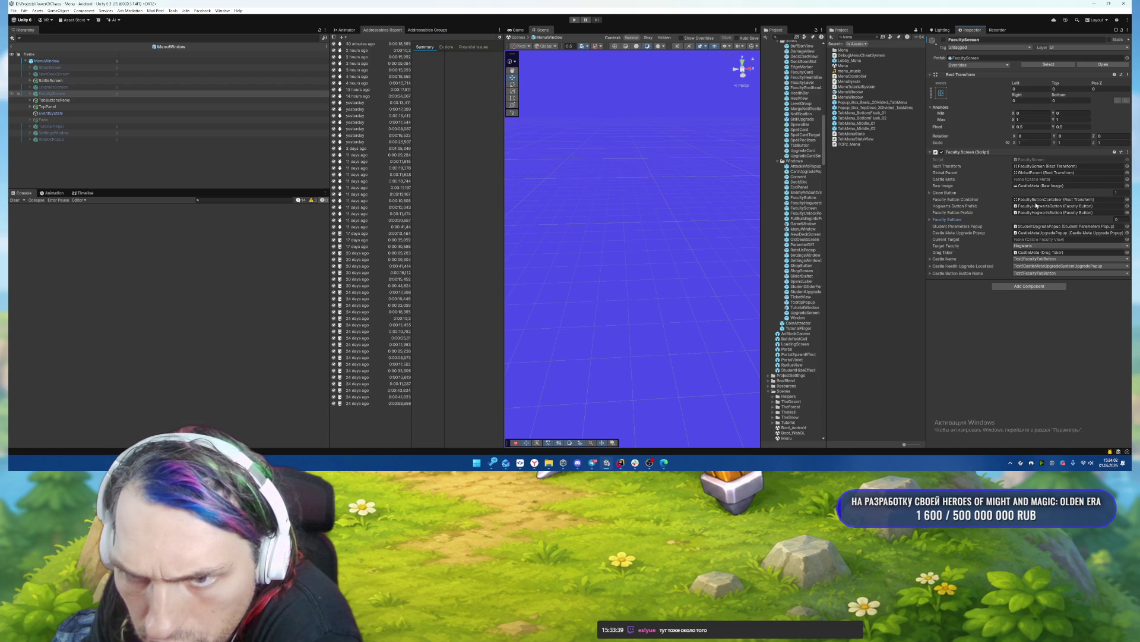
click(1036, 206)
click(1035, 212)
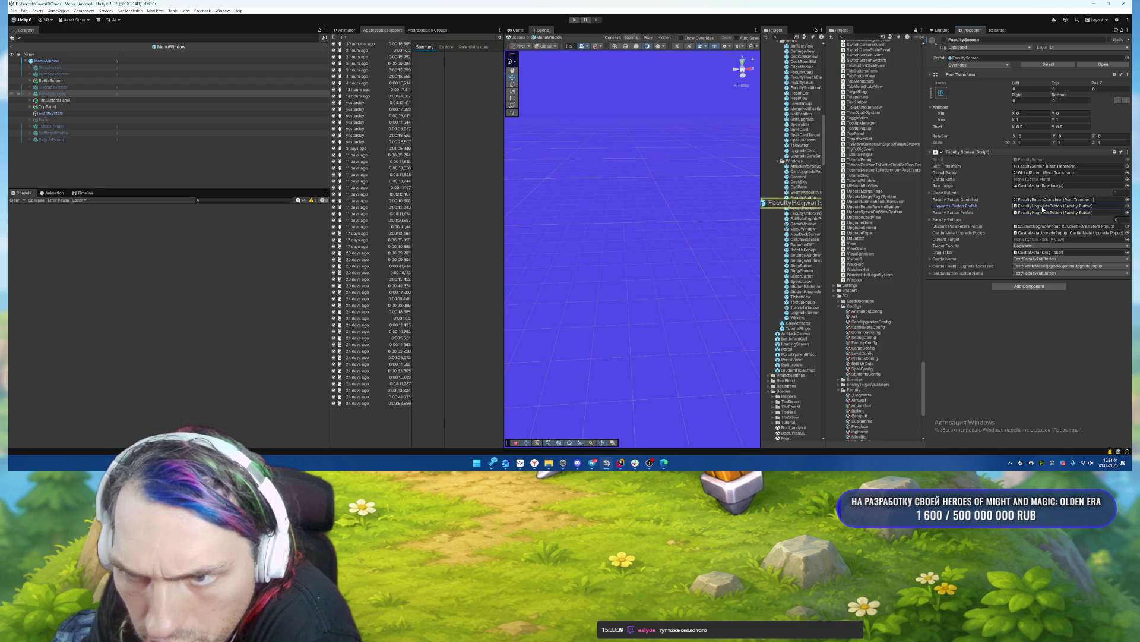
double_click(802, 203)
Replace FacultyHogwartsButton's old Notification with the new arrow and link it to the Faculty Button script.
mouse_move(801, 113)
mouse_down()
mouse_move(252, 112)
mouse_move(77, 83)
mouse_move(68, 71)
mouse_up()
key(Left)
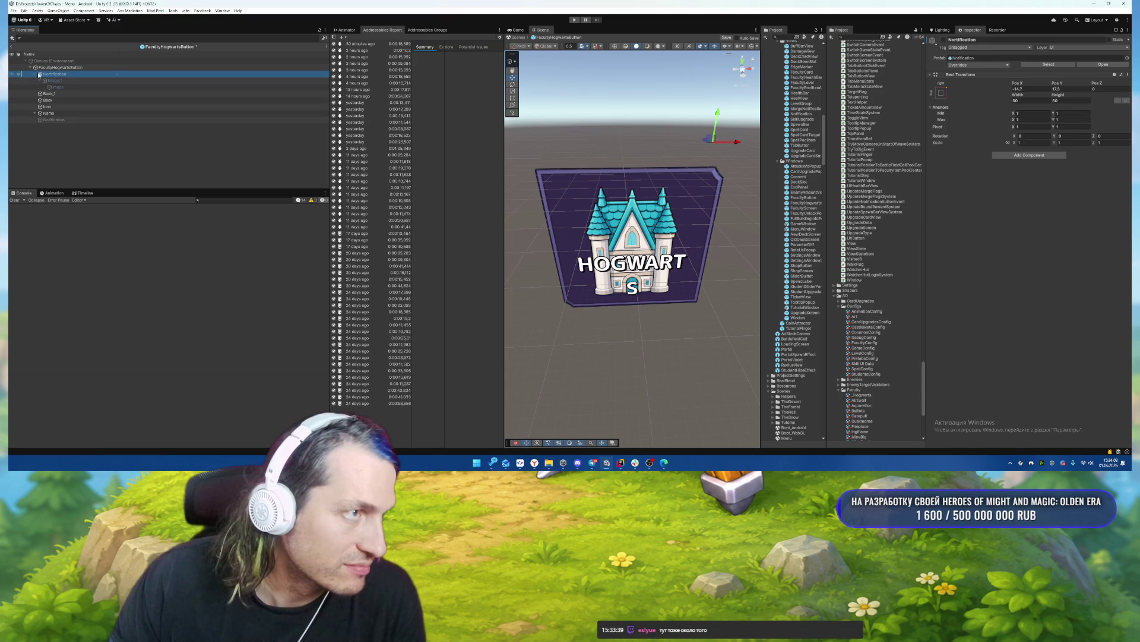
click(54, 106)
key(Delete)
mouse_move(56, 74)
mouse_down()
mouse_move(61, 102)
mouse_move(76, 95)
mouse_up()
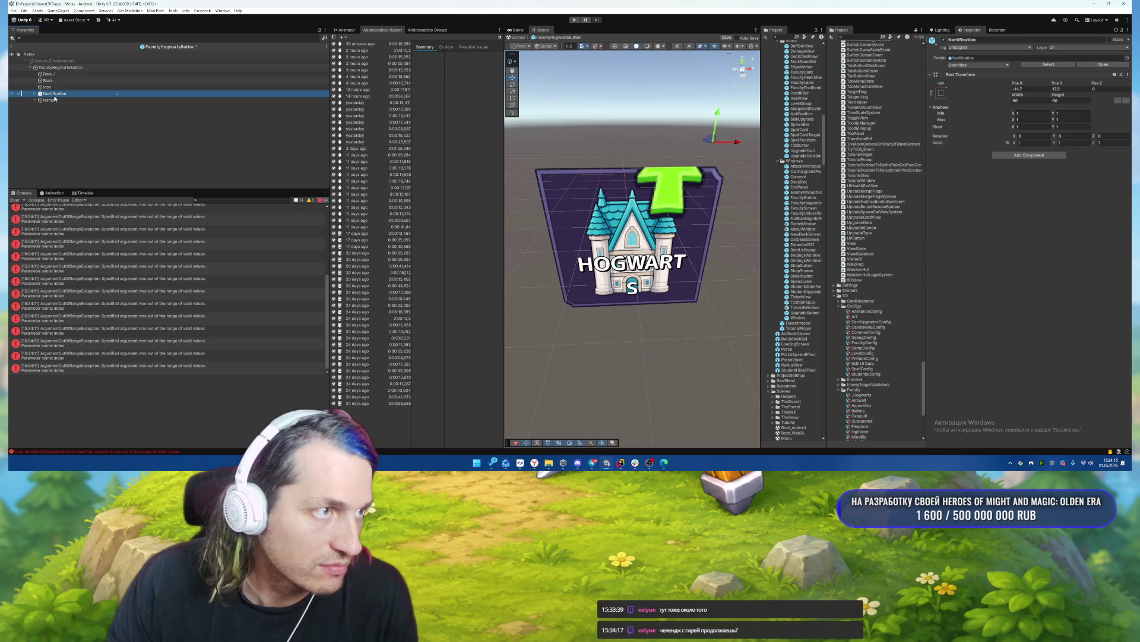
drag(63, 76, 64, 70)
click(59, 68)
scroll(1045, 219, down, 5)
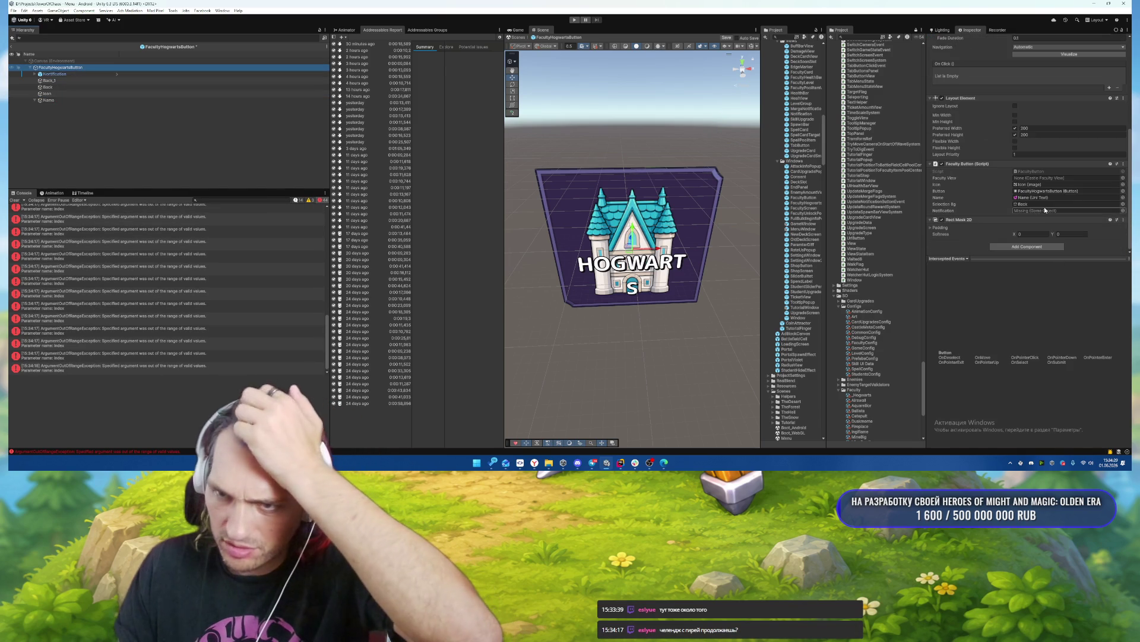
mouse_move(55, 74)
mouse_down()
mouse_move(1022, 221)
mouse_move(1063, 211)
mouse_up()
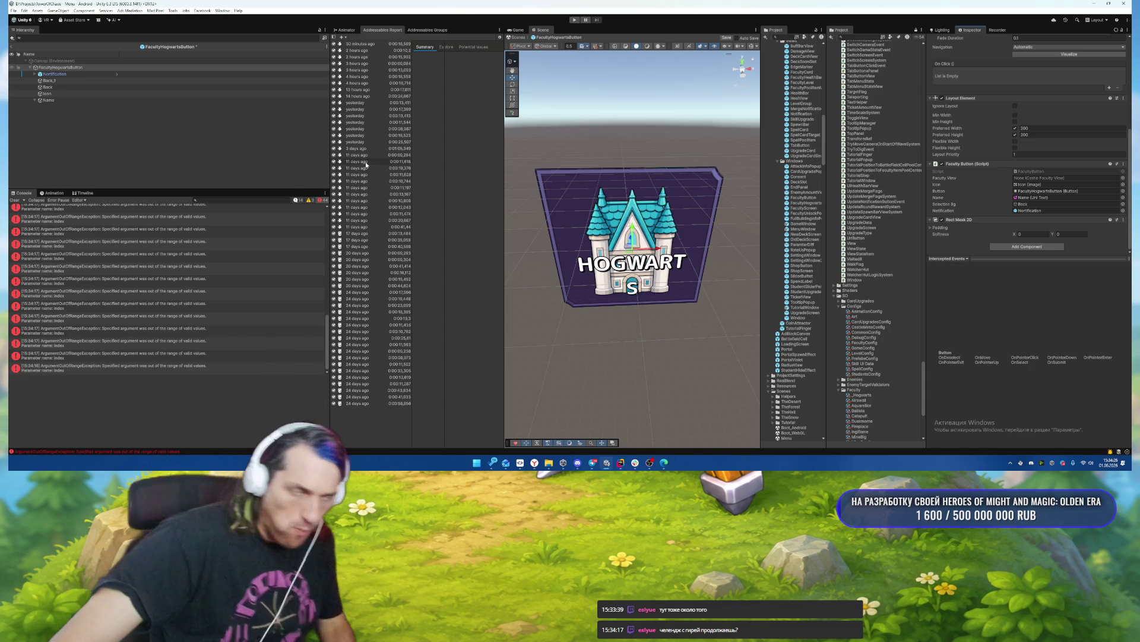
Turn off Word Wrap on the Name label so HOGWARTS stays on one line.
click(71, 101)
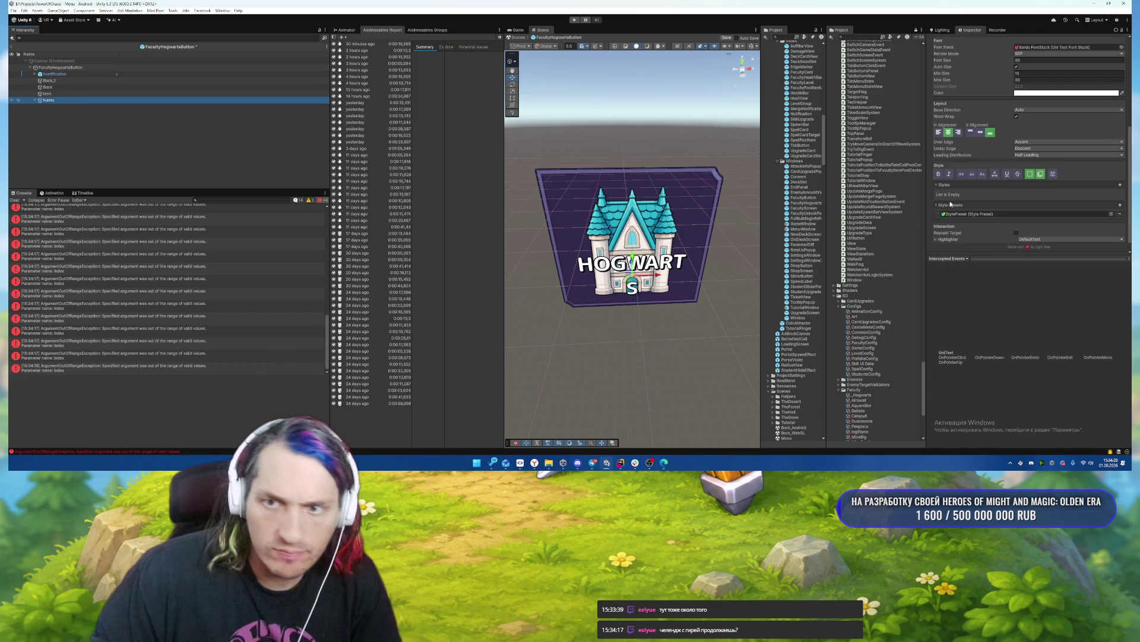
scroll(1072, 169, up, 5)
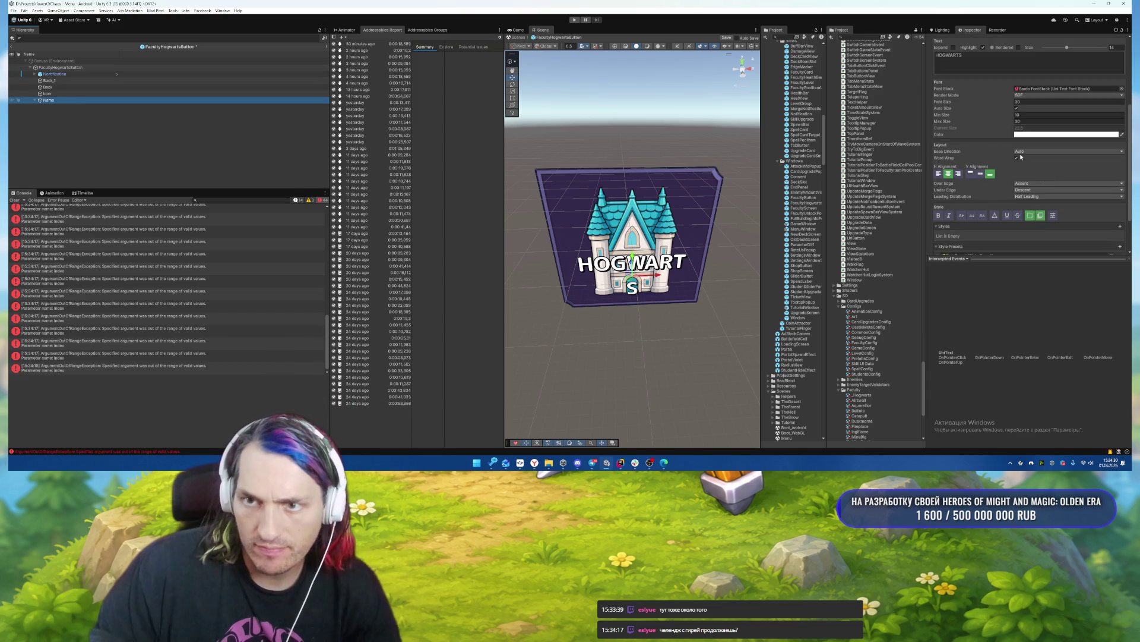
click(1017, 158)
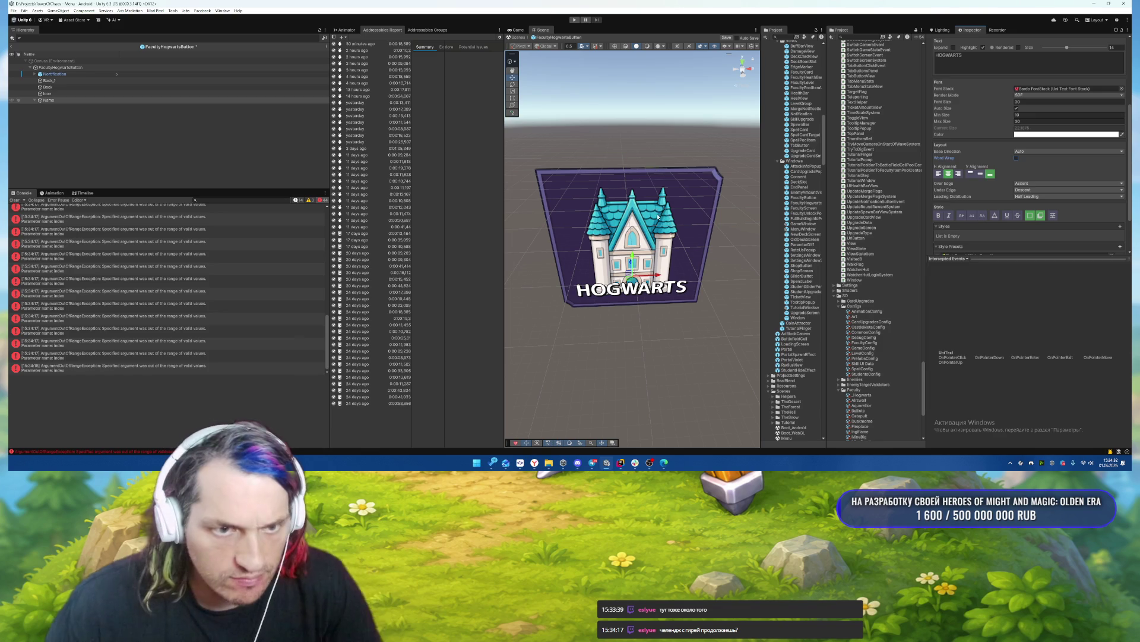
click(680, 373)
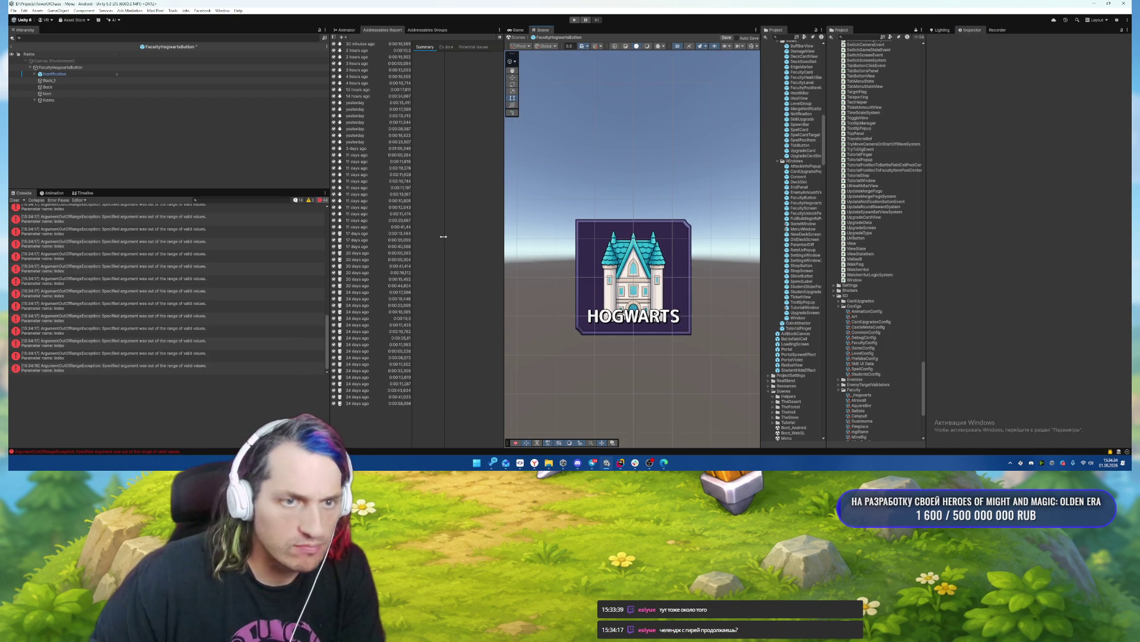
click(59, 68)
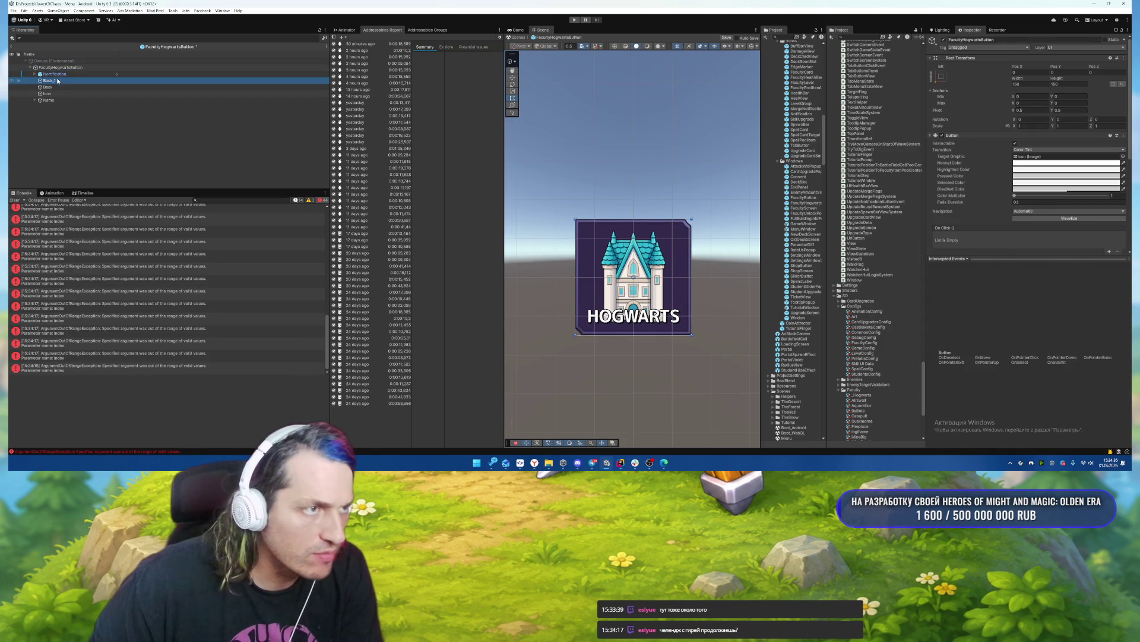
Remove the Rect Mask 2D component, move Notification below Icon, and clear the console errors.
scroll(962, 223, down, 5)
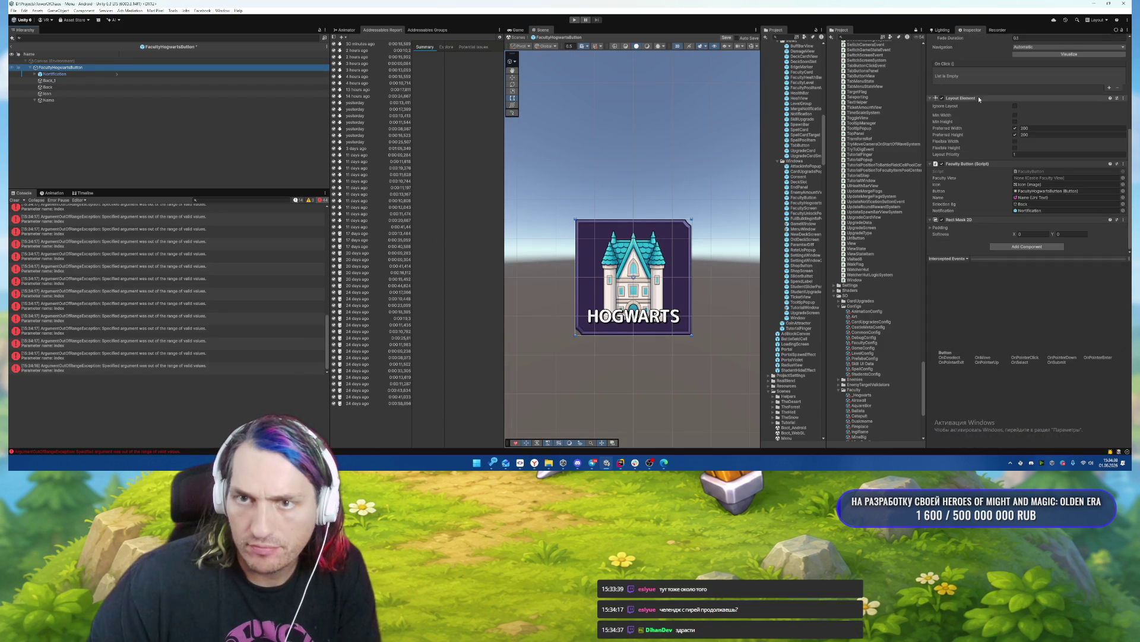
right_click(962, 223)
click(975, 236)
scroll(986, 214, up, 4)
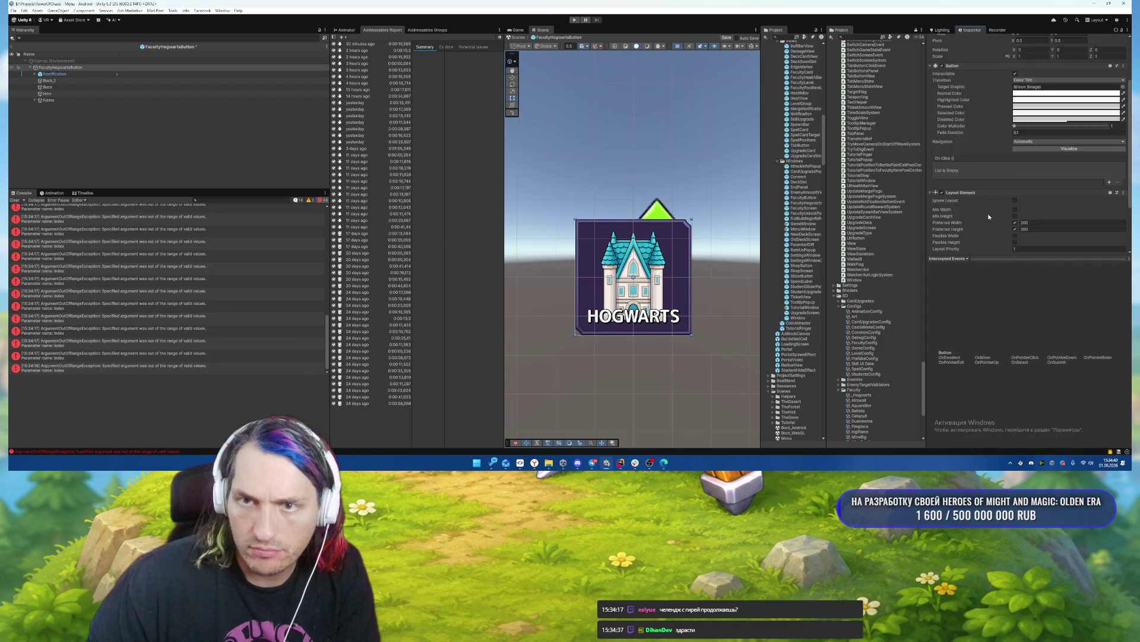
scroll(951, 196, down, 2)
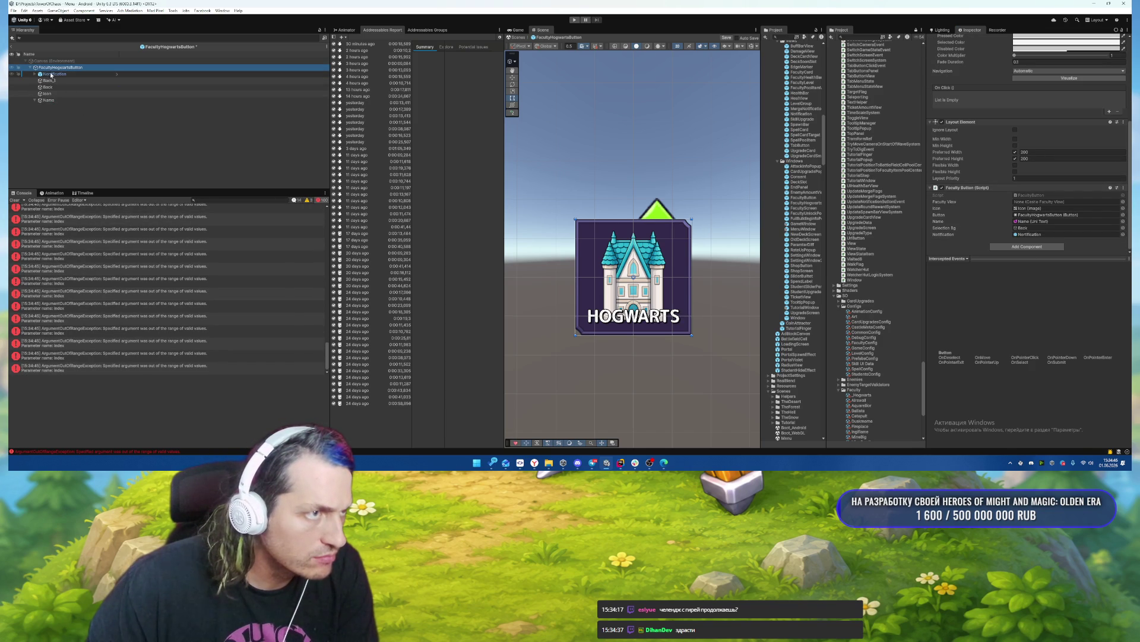
drag(54, 74, 57, 90)
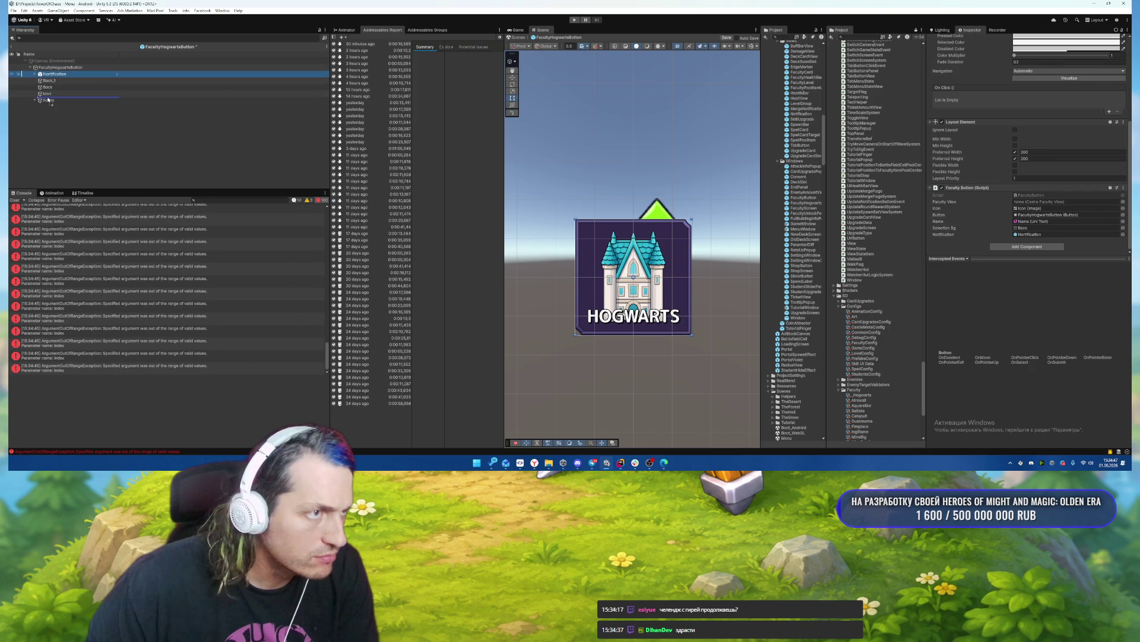
click(13, 201)
Clear the Selection Bg reference on the button root's component.
click(57, 74)
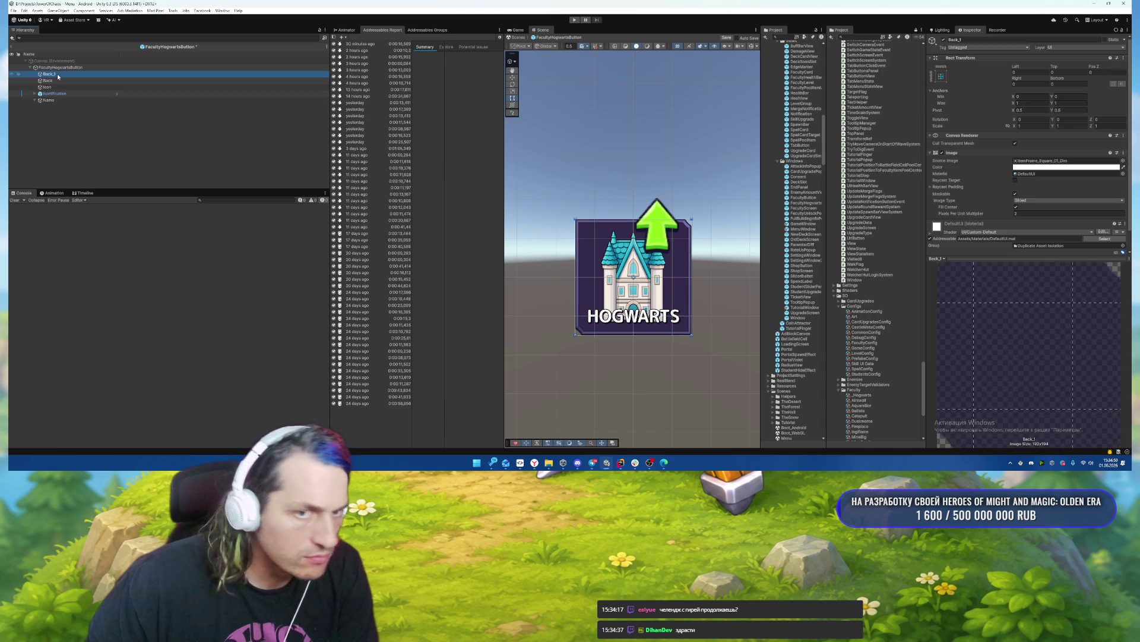
click(66, 81)
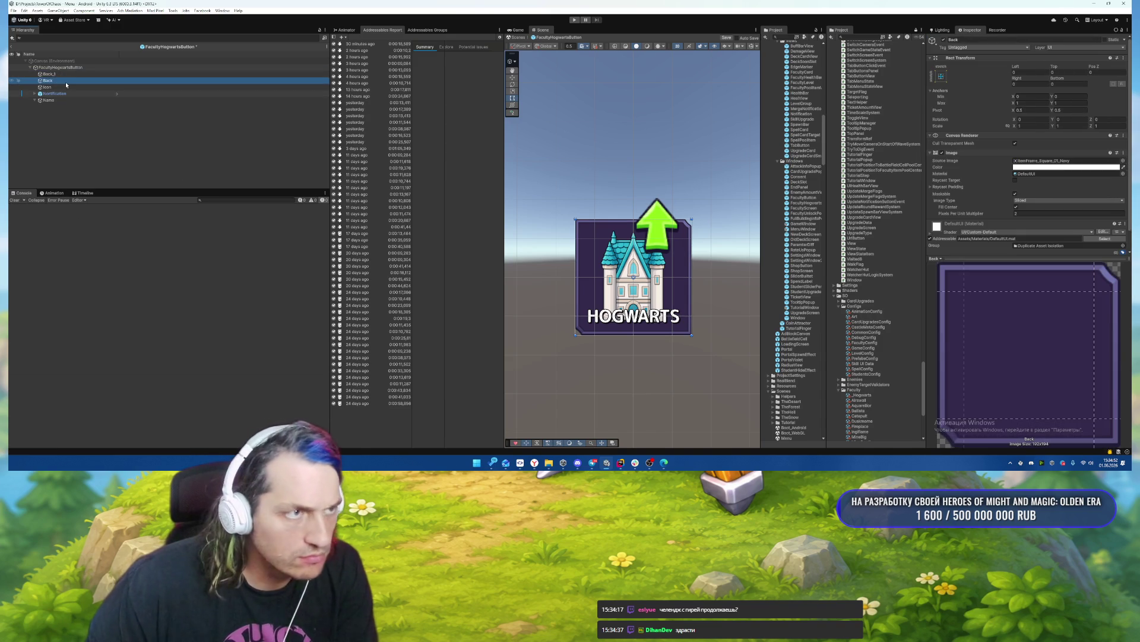
click(70, 81)
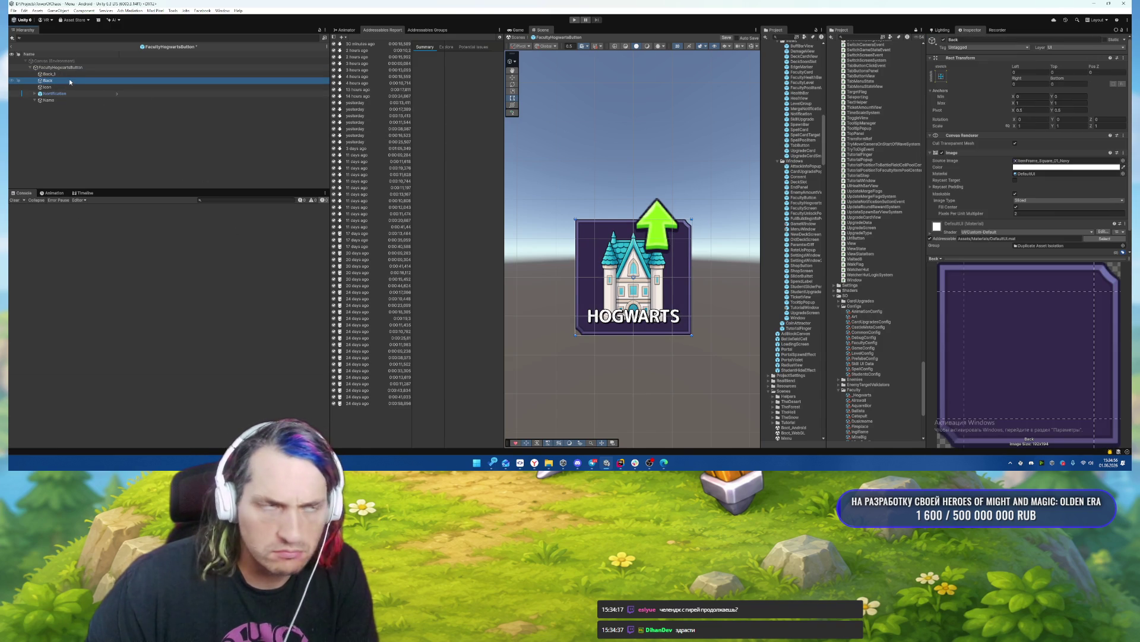
click(65, 68)
scroll(955, 186, down, 2)
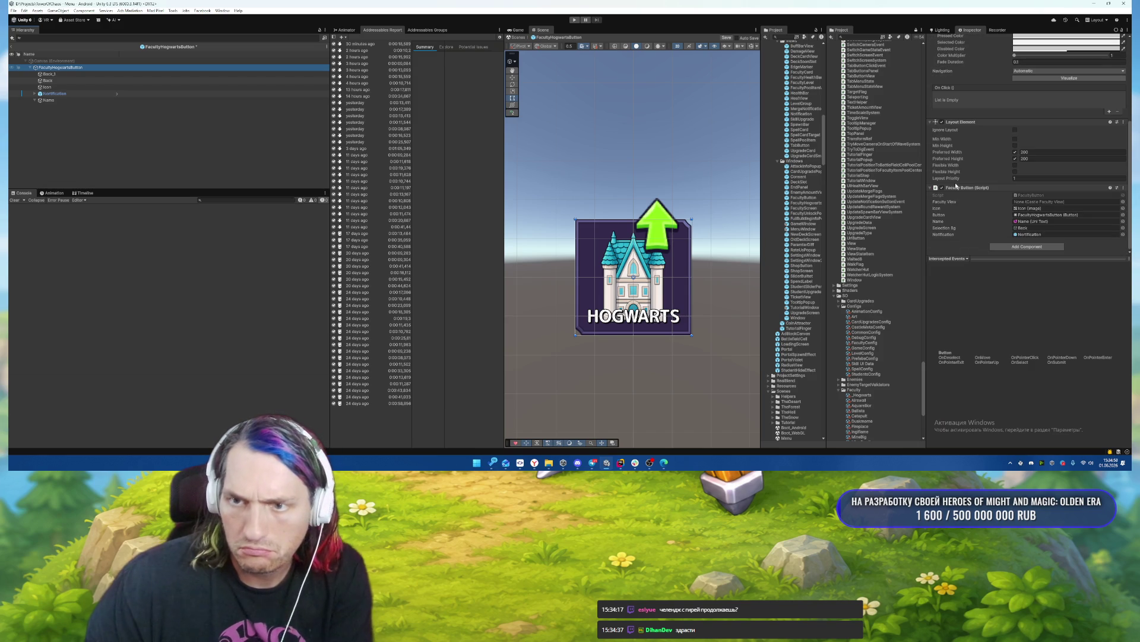
click(1034, 228)
key(Delete)
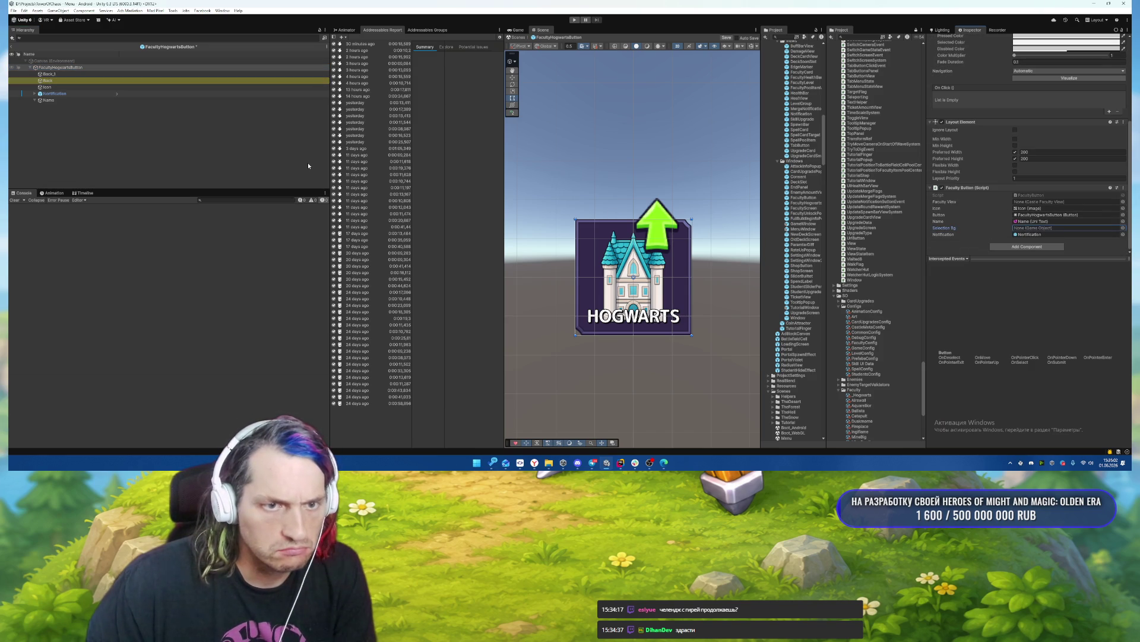
Move Back above Back_1, then nest Back_1, the castle Icon and Name under Back.
click(57, 73)
drag(57, 81, 58, 72)
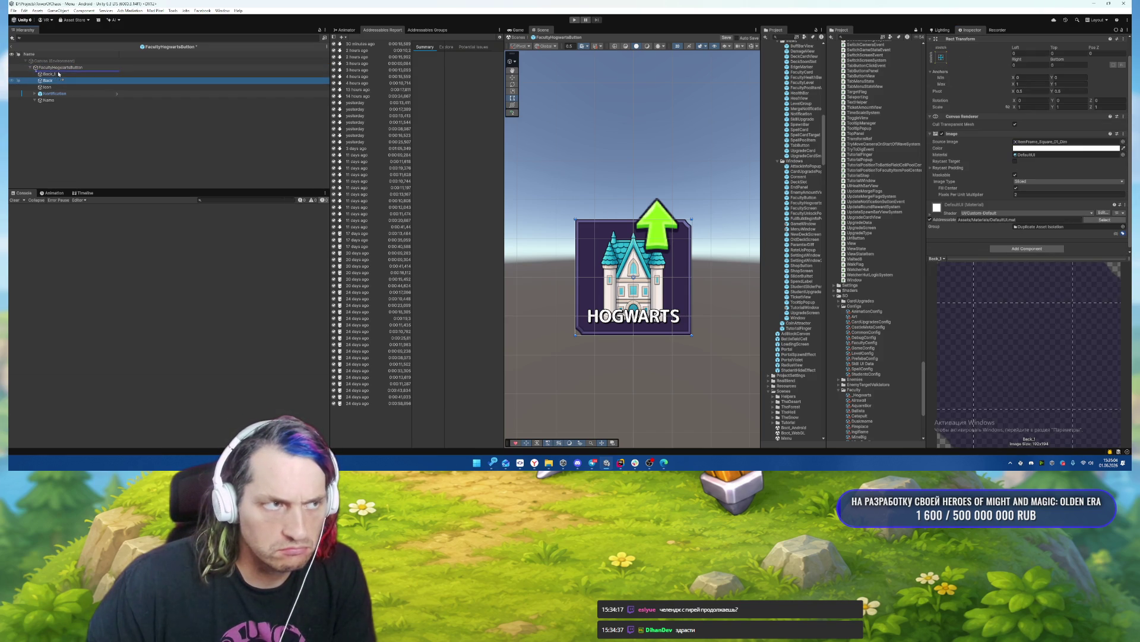
click(54, 81)
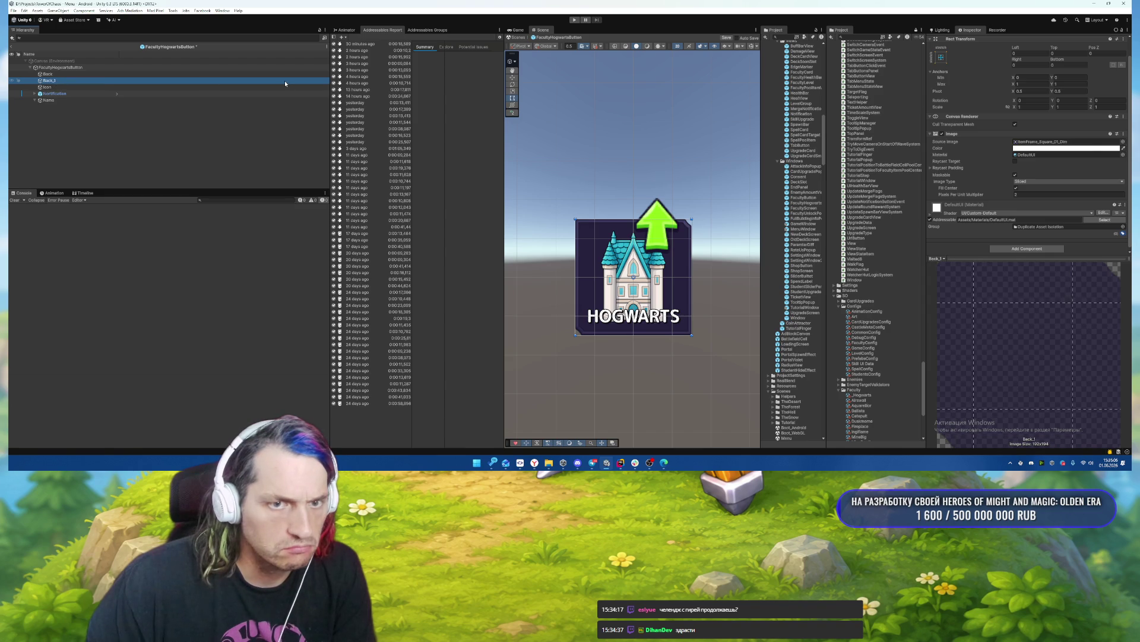
click(57, 86)
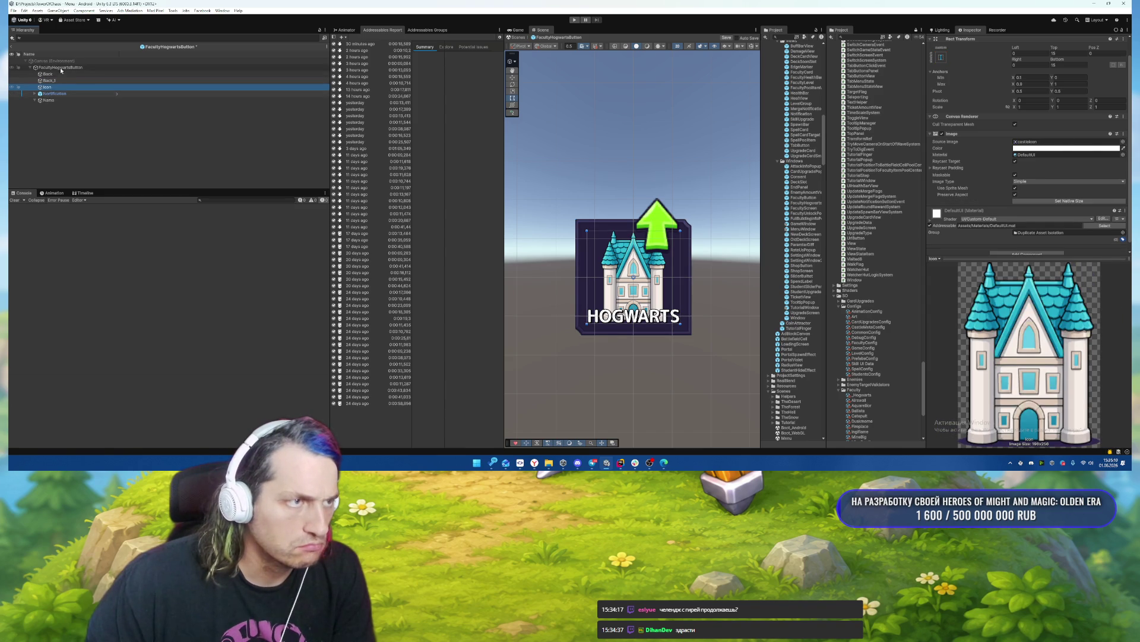
click(48, 74)
drag(51, 81, 66, 91)
click(60, 87)
click(54, 101)
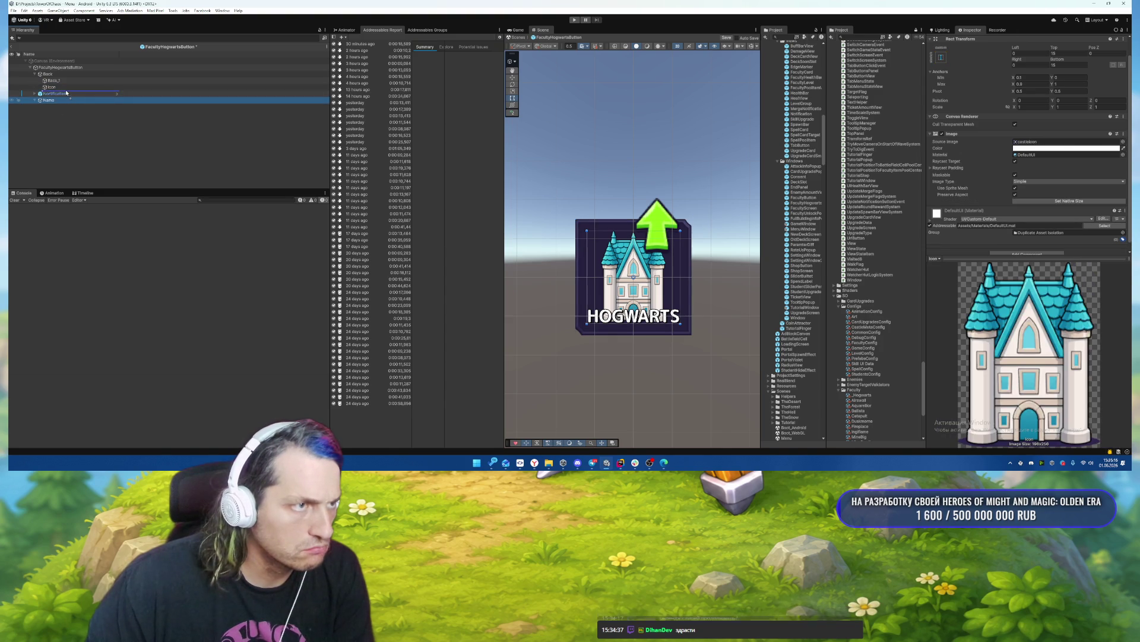
click(184, 73)
Set the Name label's Left inset to 10.
click(186, 93)
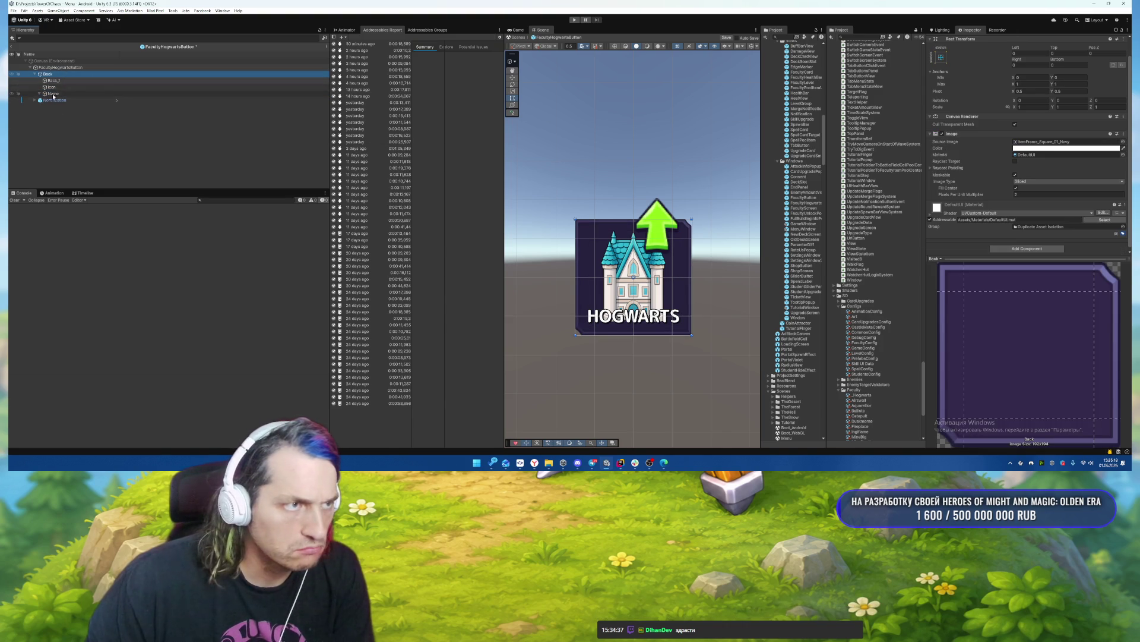
scroll(1031, 133, down, 3)
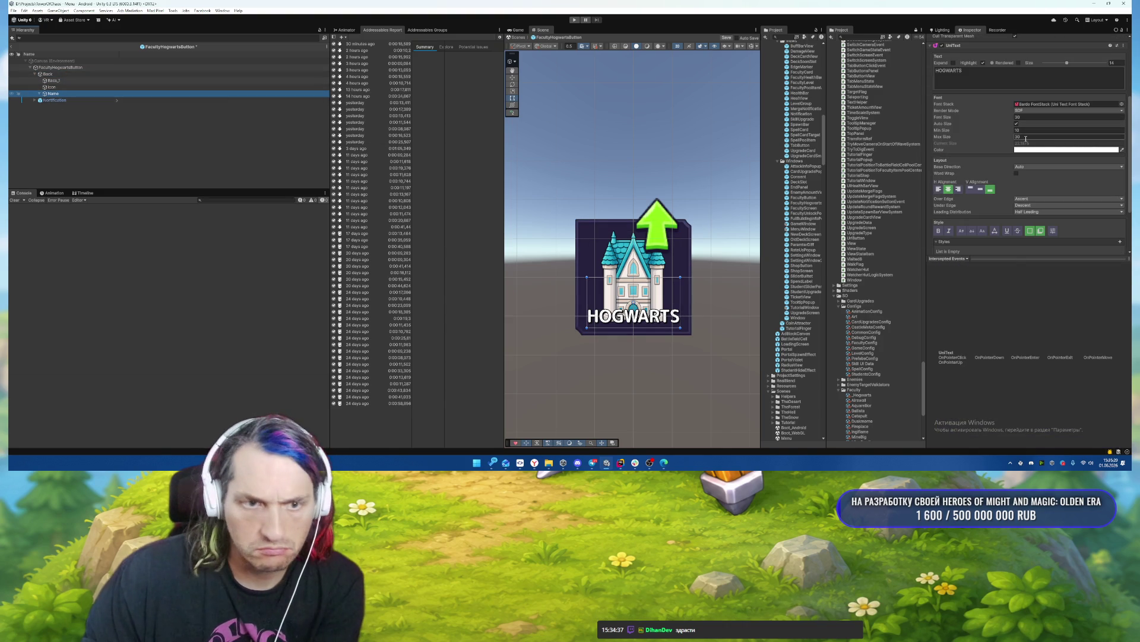
scroll(1031, 118, up, 4)
click(1028, 73)
text(10)
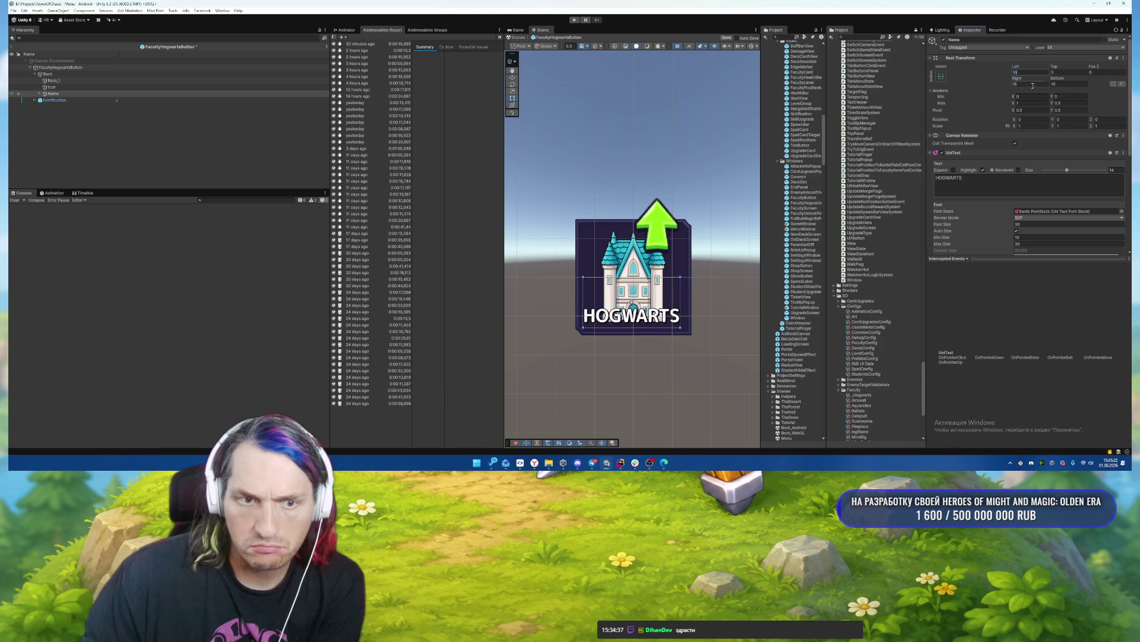
Add a new UI Image as a child of Back.
right_click(59, 74)
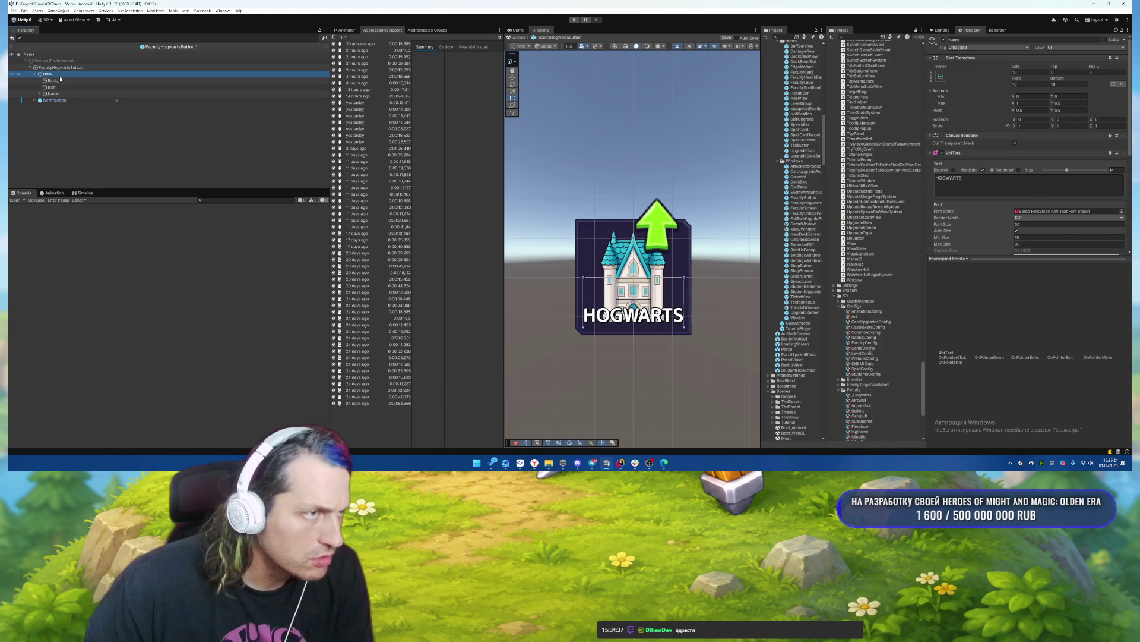
mouse_move(89, 256)
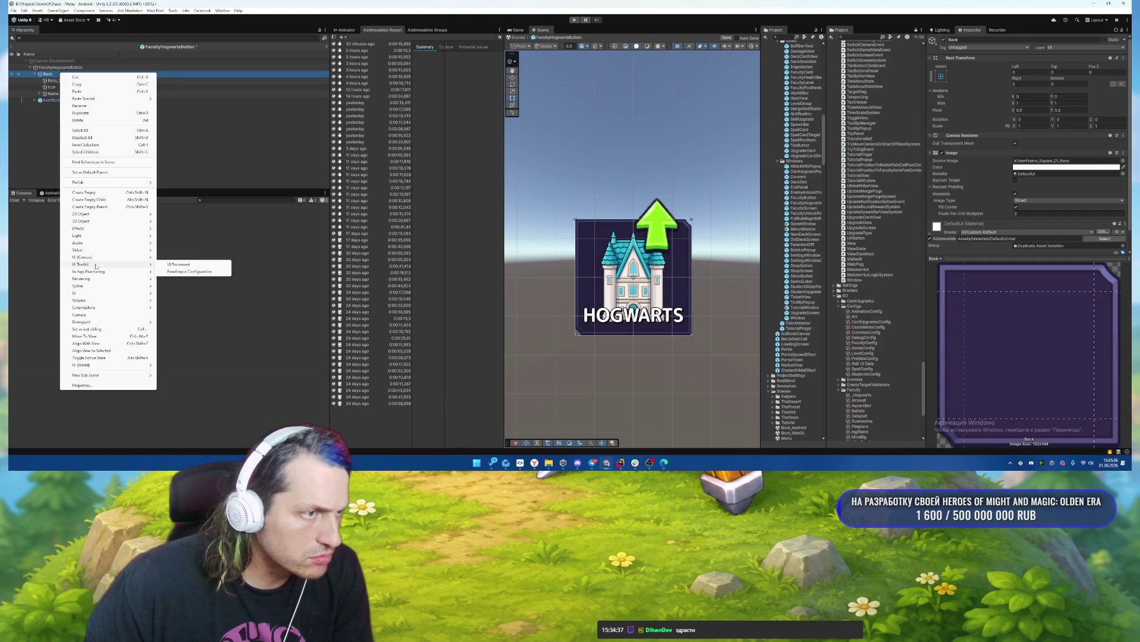
click(173, 264)
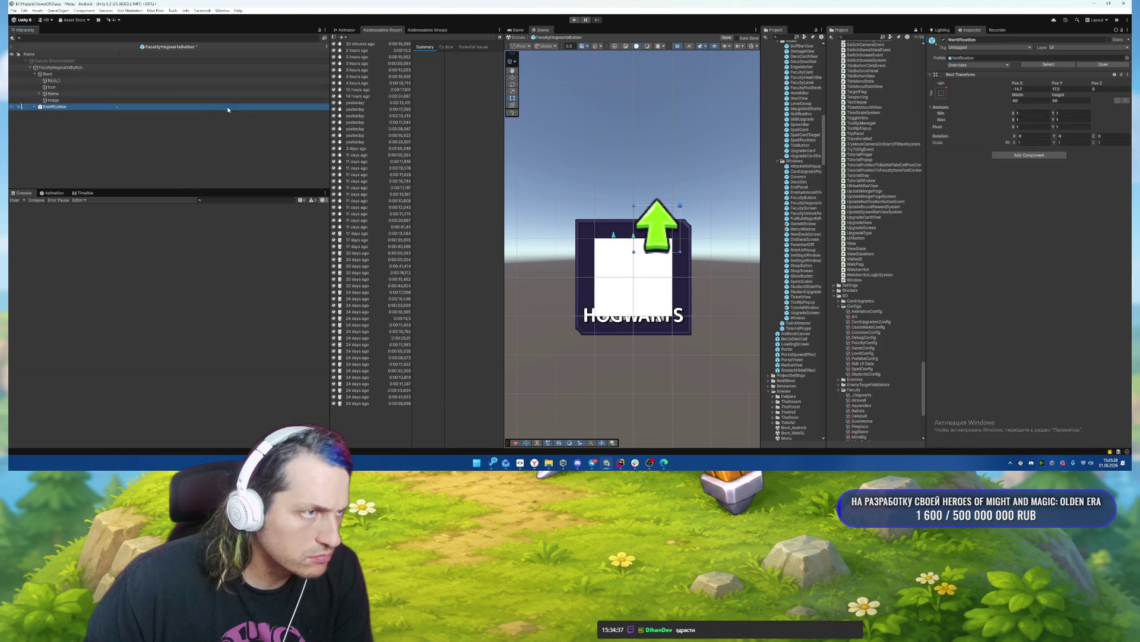
Place the new image below Icon, rename it Gradient, and give it a gradient sprite.
drag(52, 86, 72, 94)
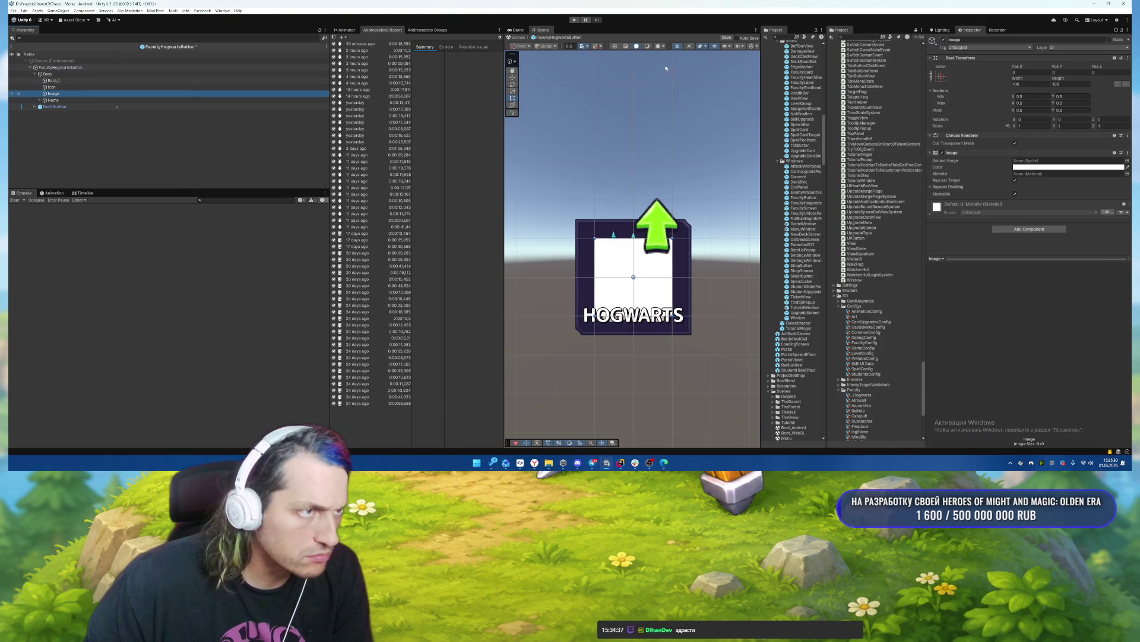
click(977, 39)
text(Gradient)
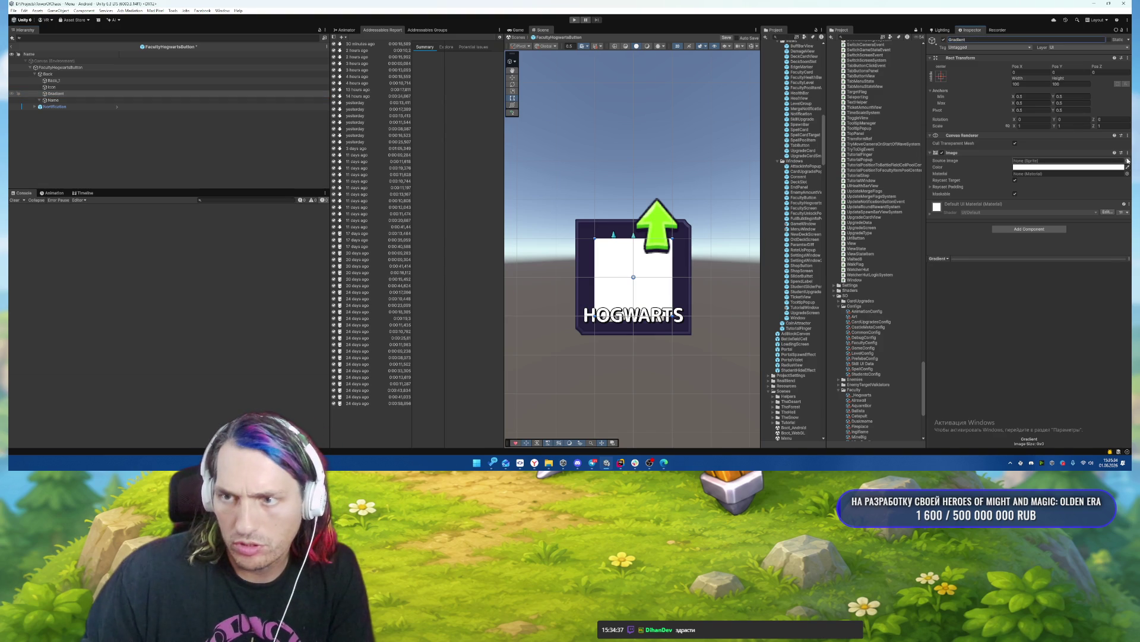
click(1127, 160)
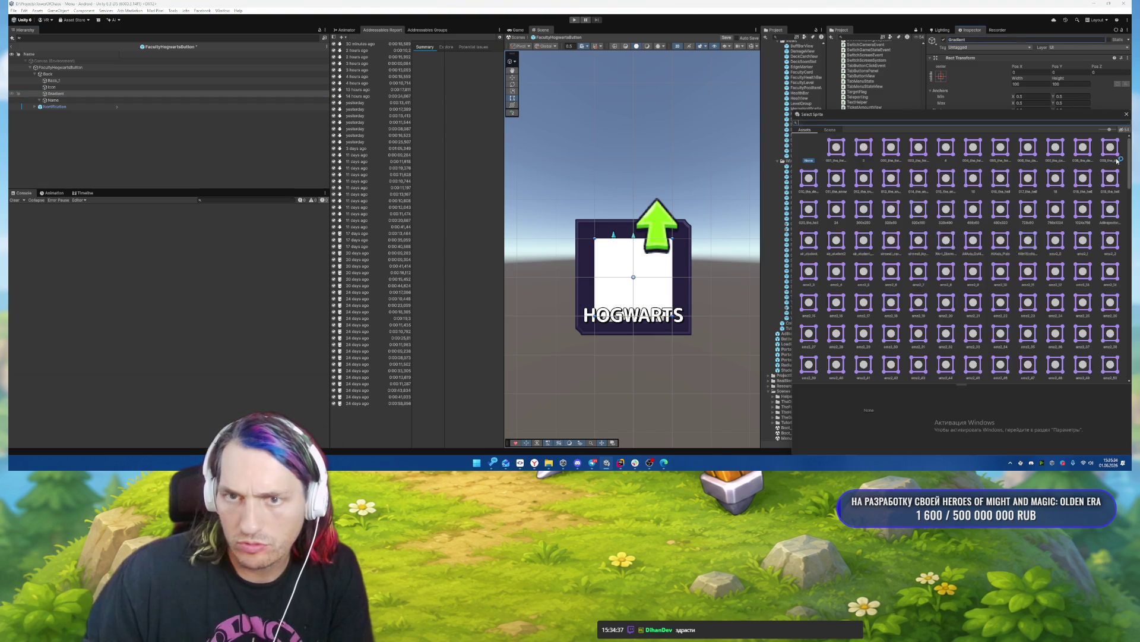
text(grad)
double_click(834, 147)
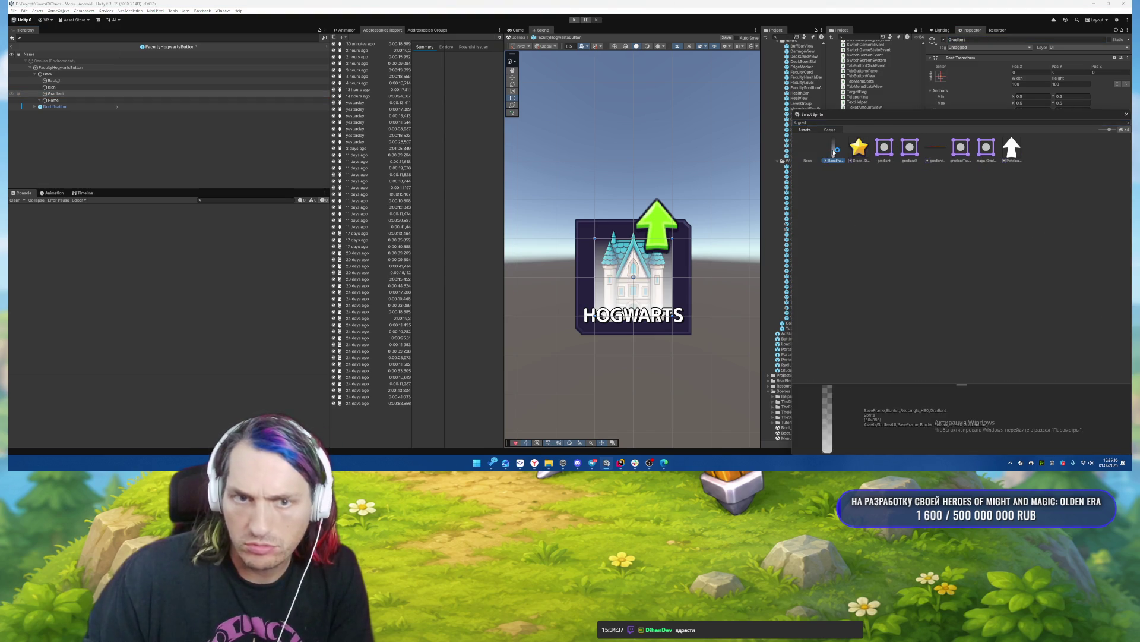
Stretch the Gradient to fill the button and darken its tint colour.
click(940, 76)
alt+click(1010, 174)
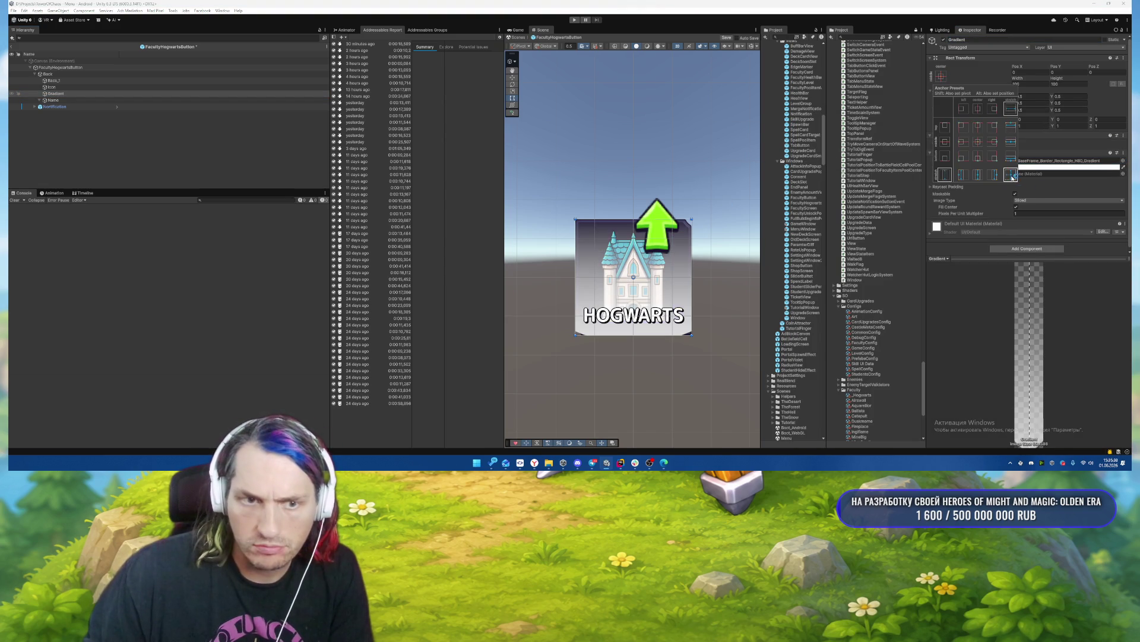
click(1033, 167)
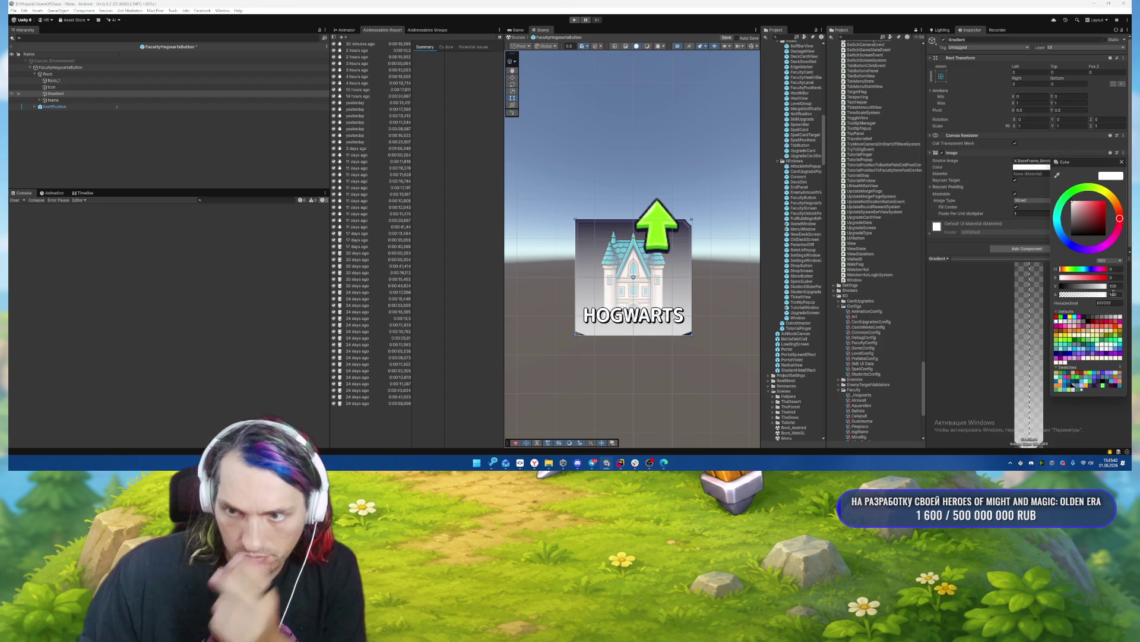
drag(1071, 252, 1070, 222)
click(1121, 162)
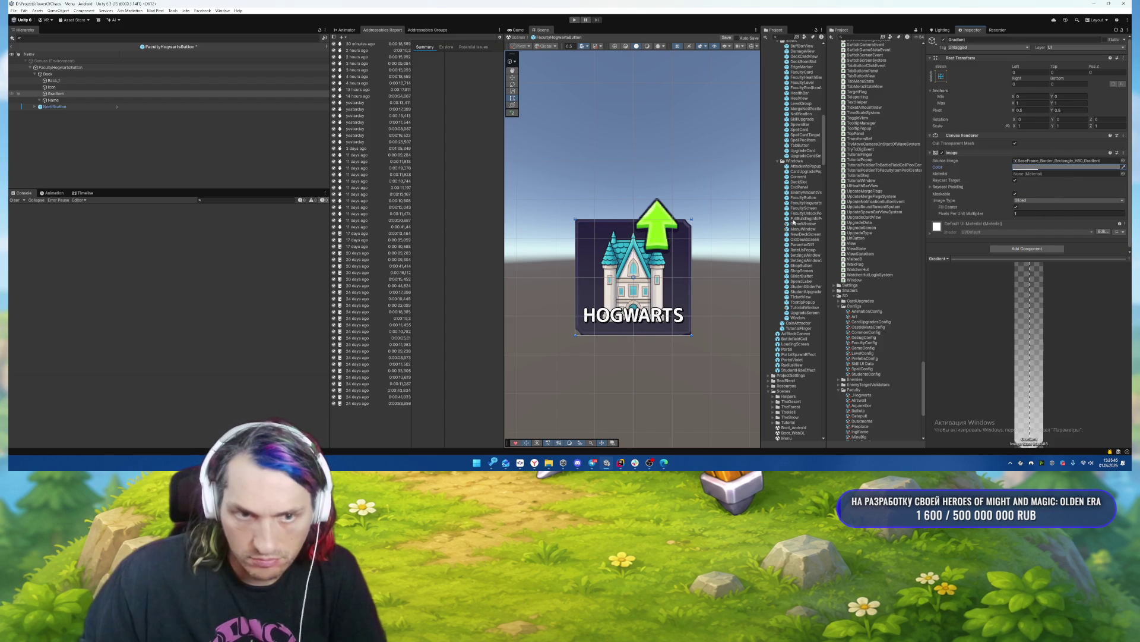
Set the Gradient's Source Image to Image_Gradient_Bottom_01.
scroll(618, 338, up, 4)
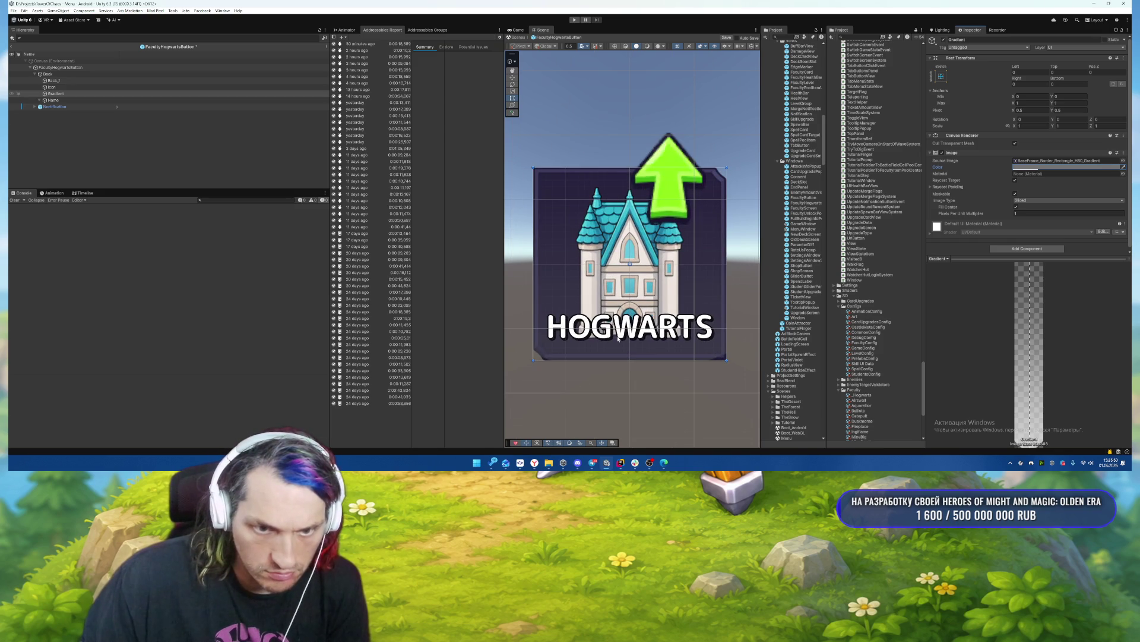
click(1123, 160)
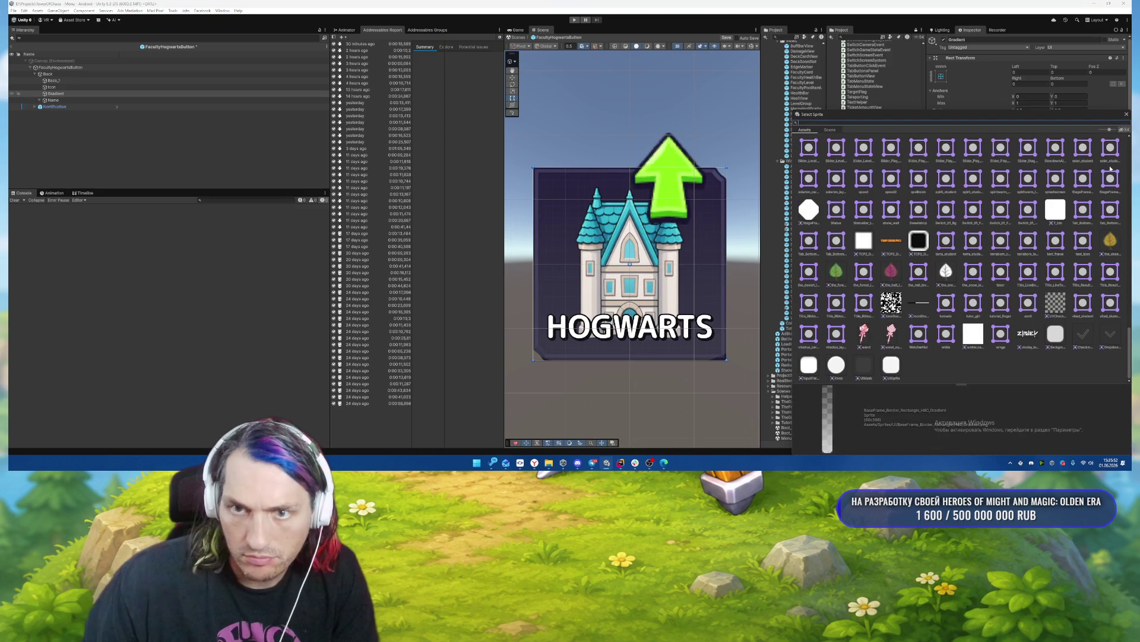
text(gradi)
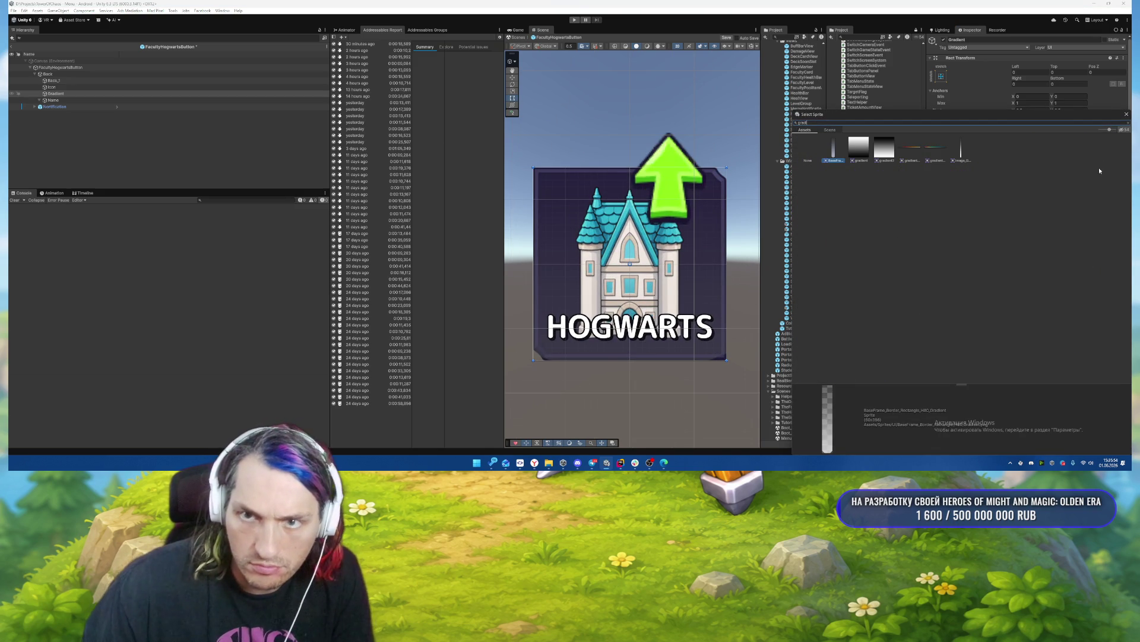
click(960, 150)
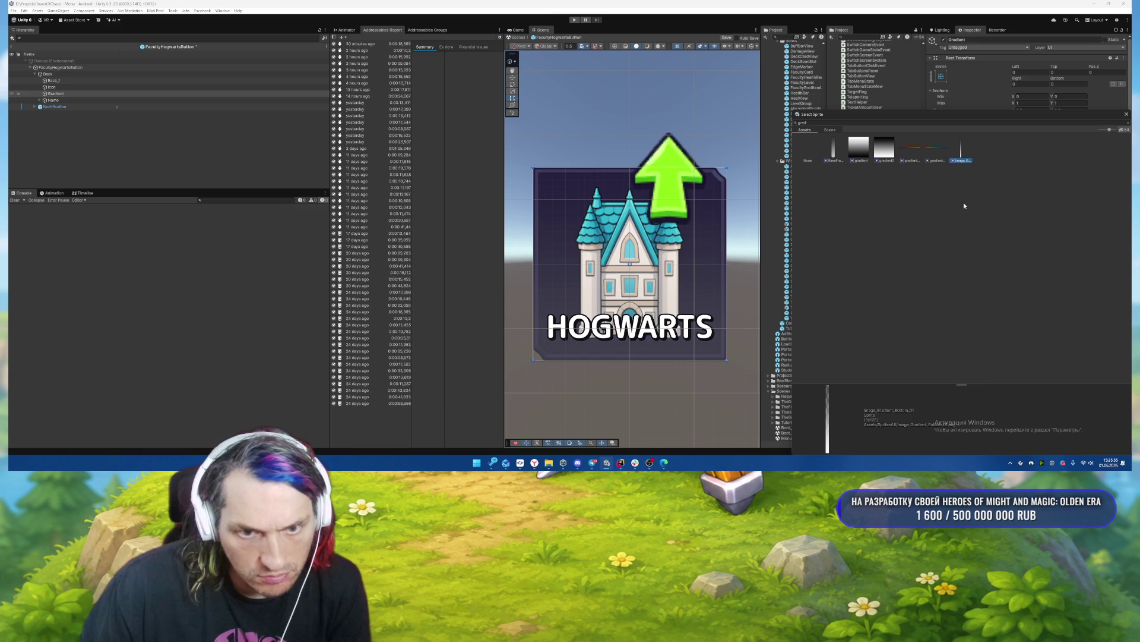
double_click(960, 153)
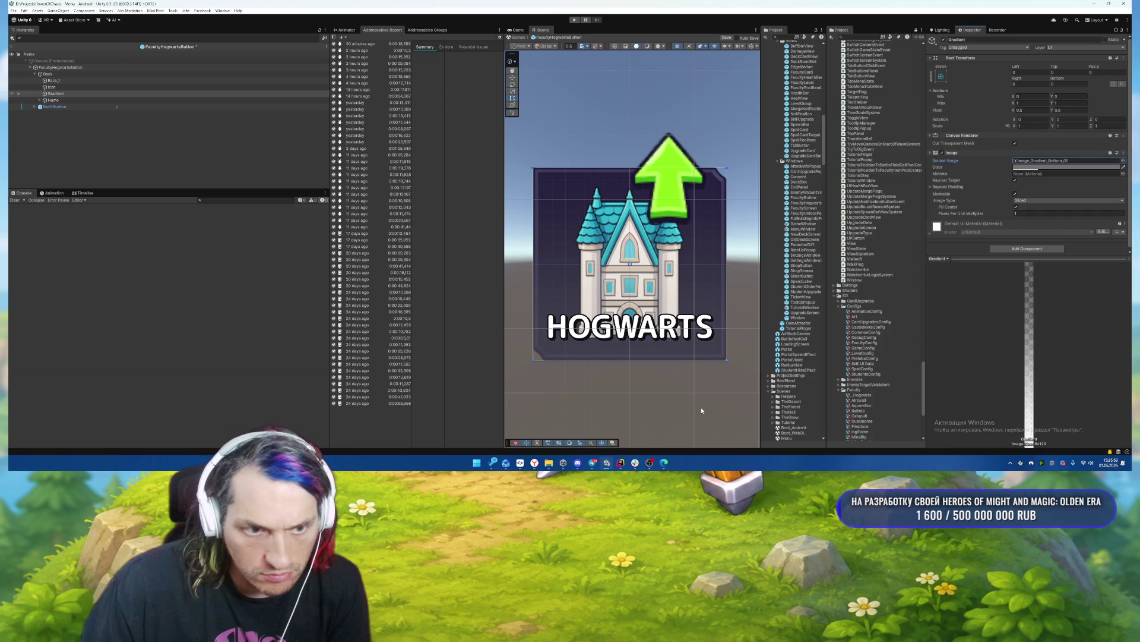
click(644, 381)
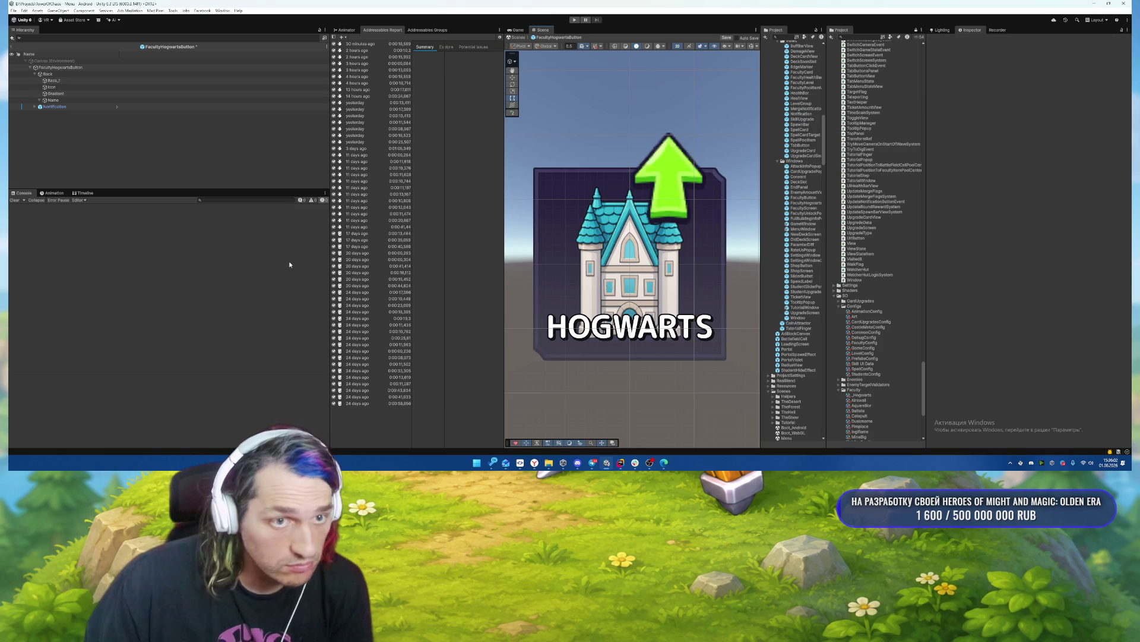
Give the Back frame the purple PassFrame sprite.
click(87, 82)
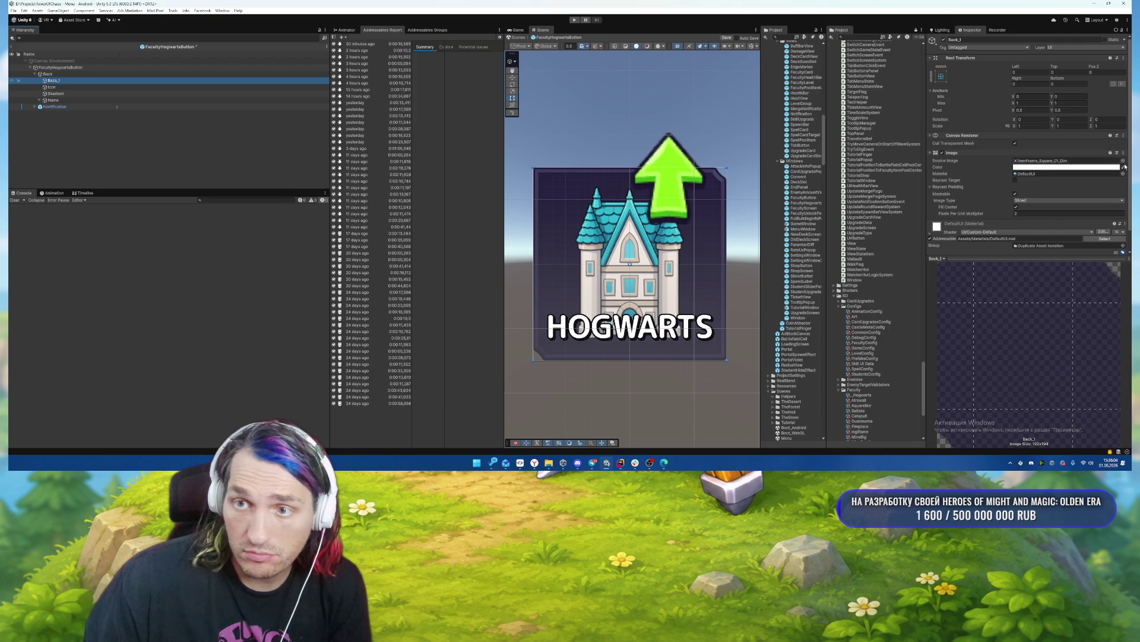
click(75, 75)
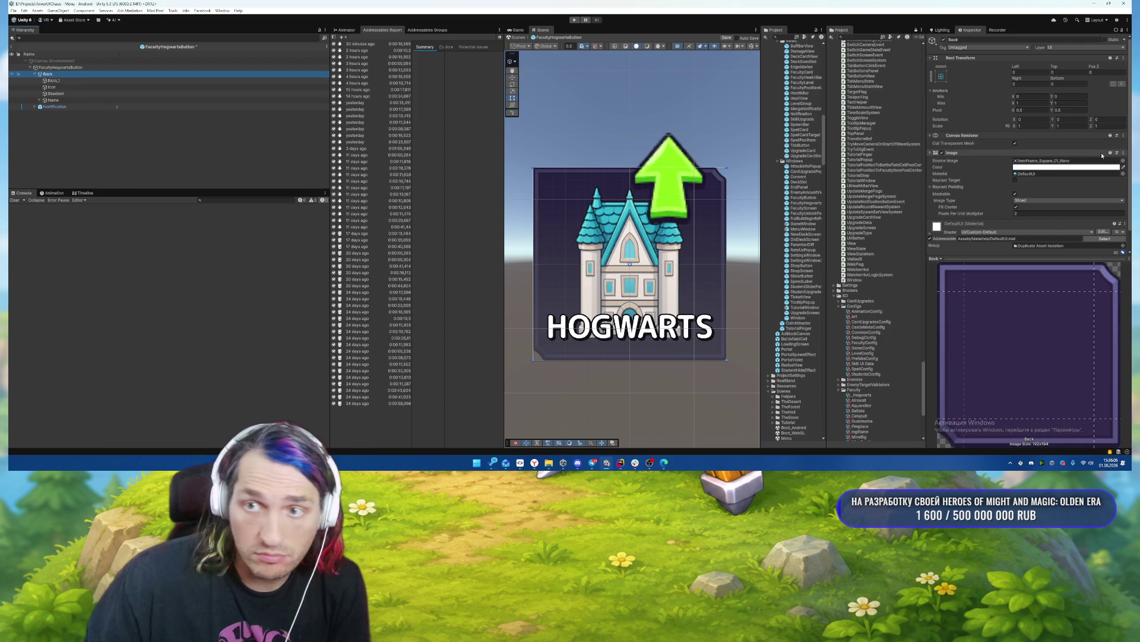
click(1122, 161)
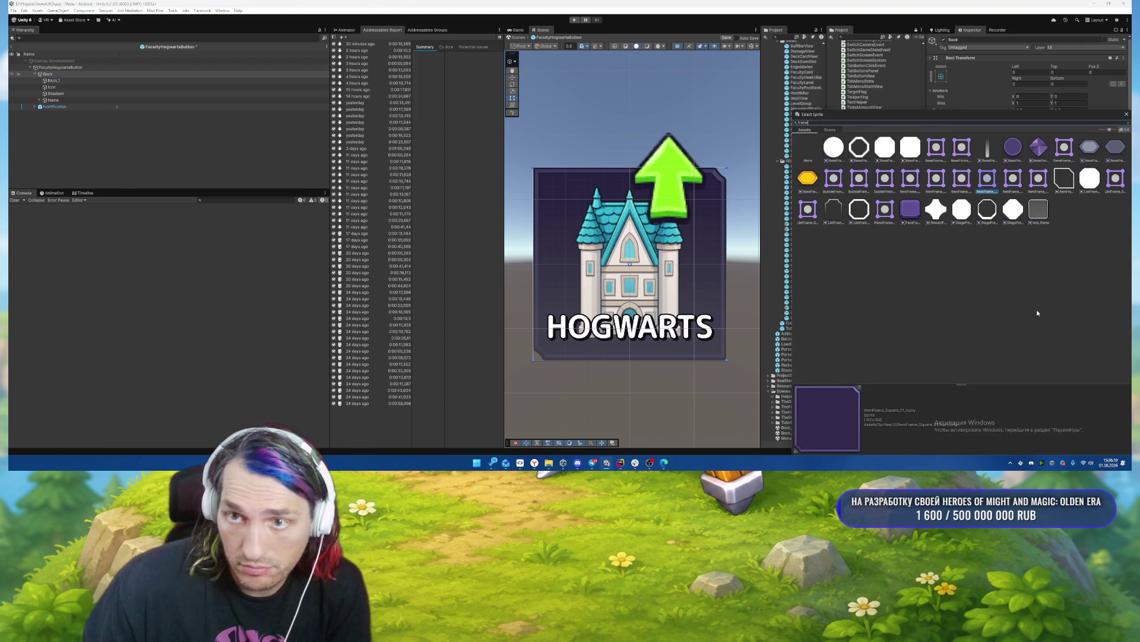
click(910, 209)
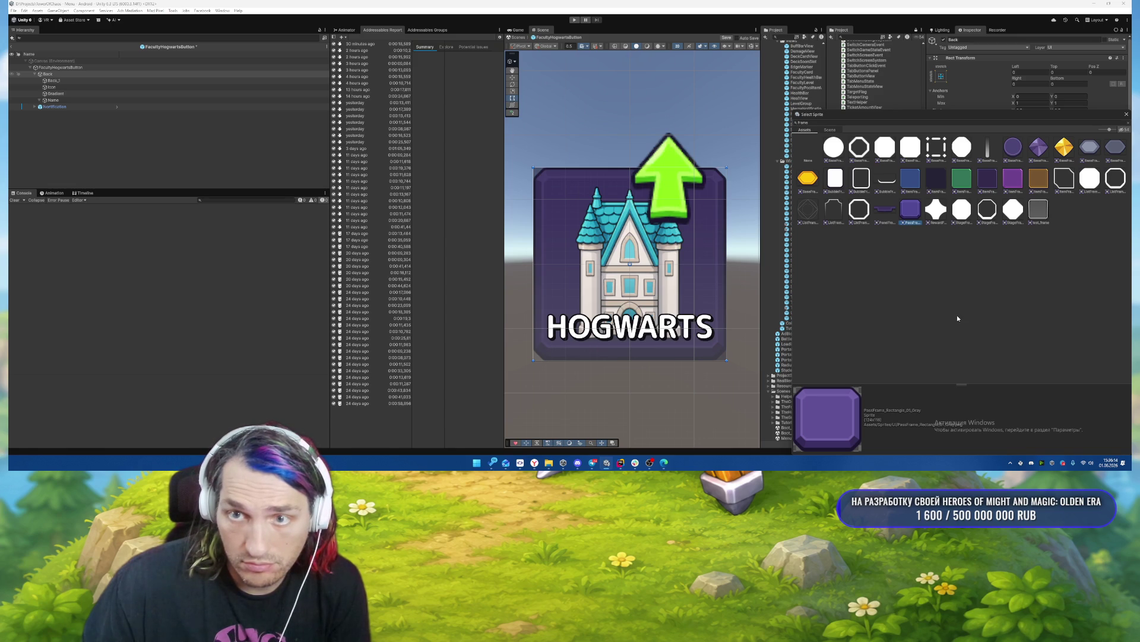
double_click(910, 210)
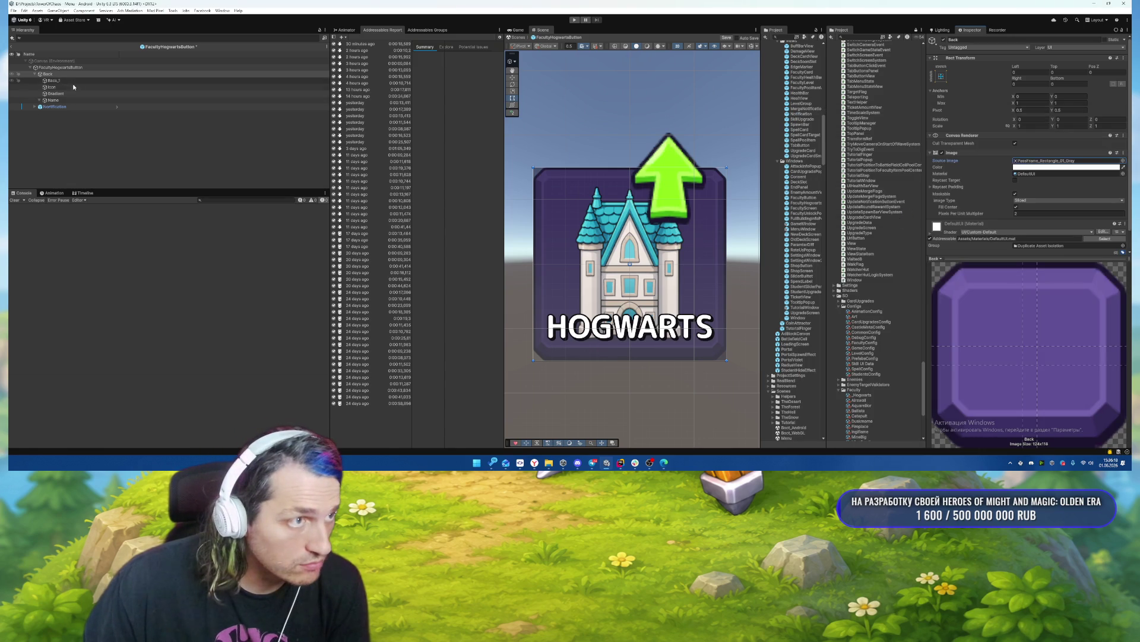
Rename Back_1 to Selection and assign it the purple frame sprite found by searching 'fra'.
click(89, 81)
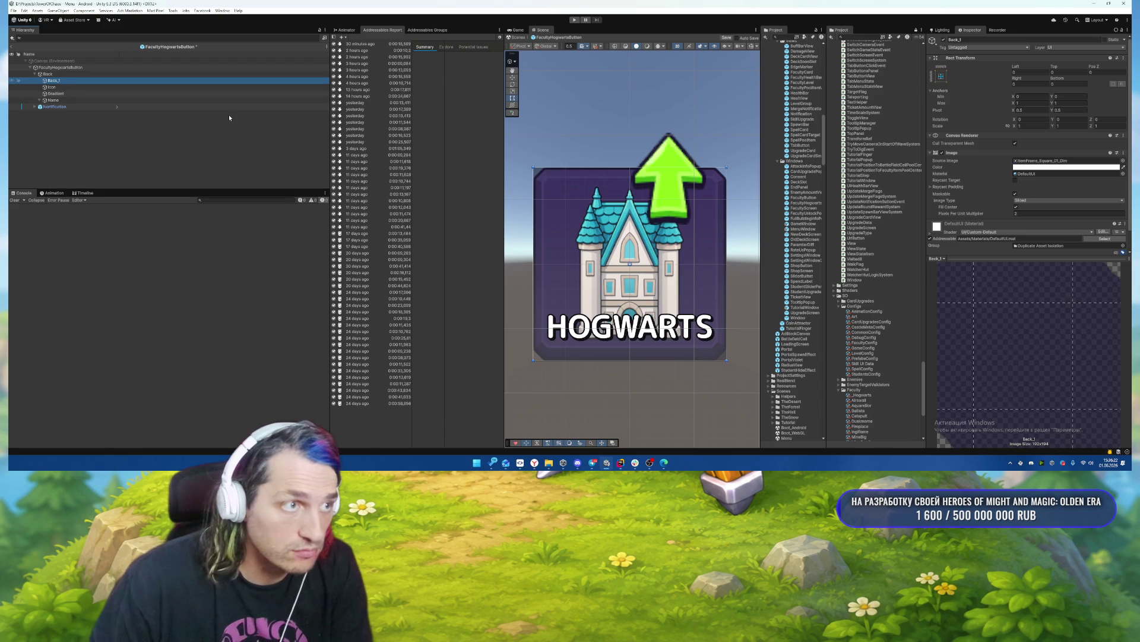
text(Selection)
key(Return)
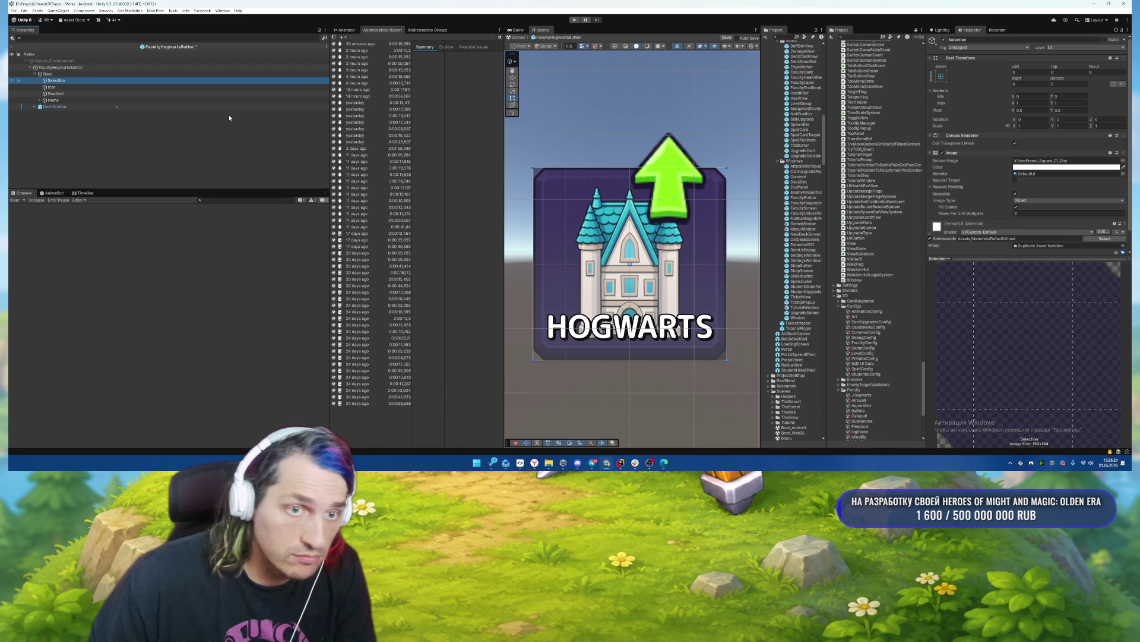
click(50, 74)
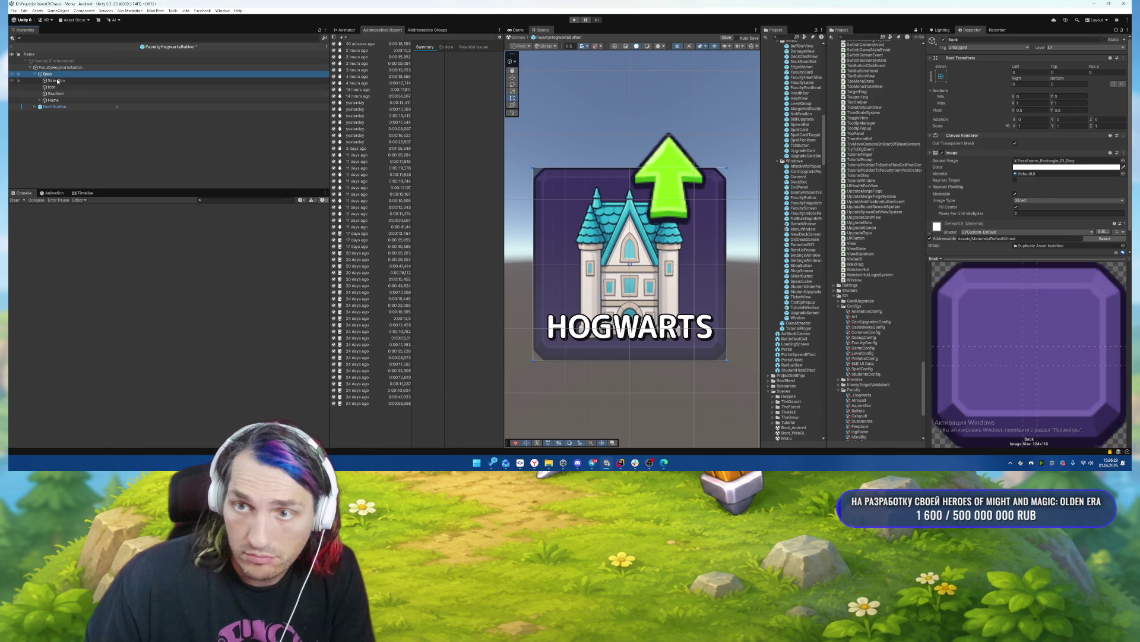
click(56, 81)
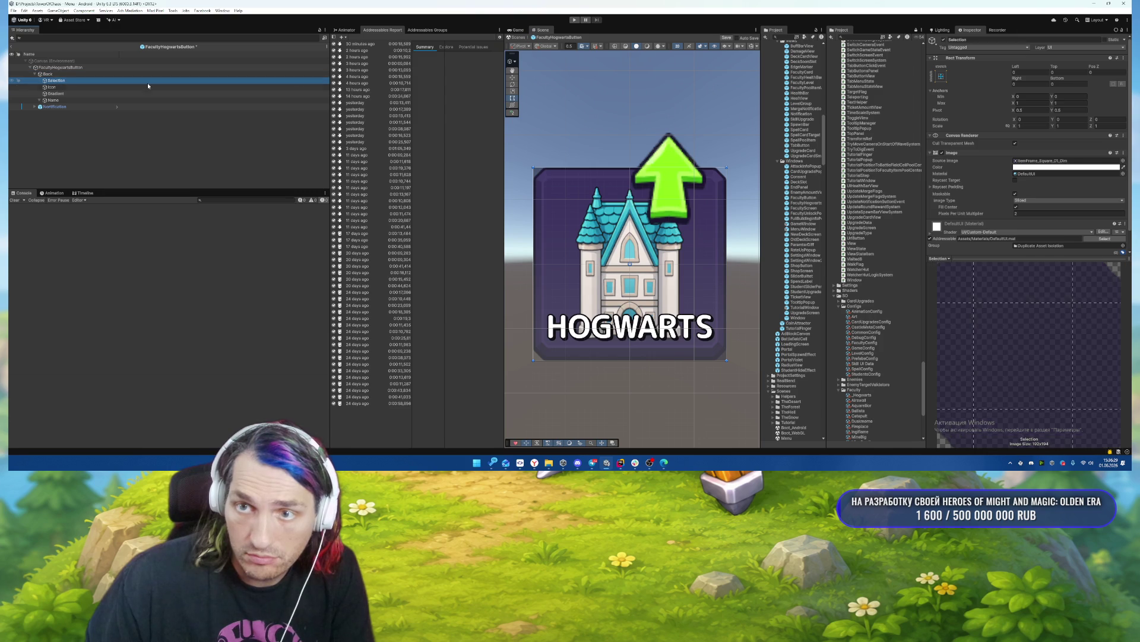
click(1123, 160)
text(fra)
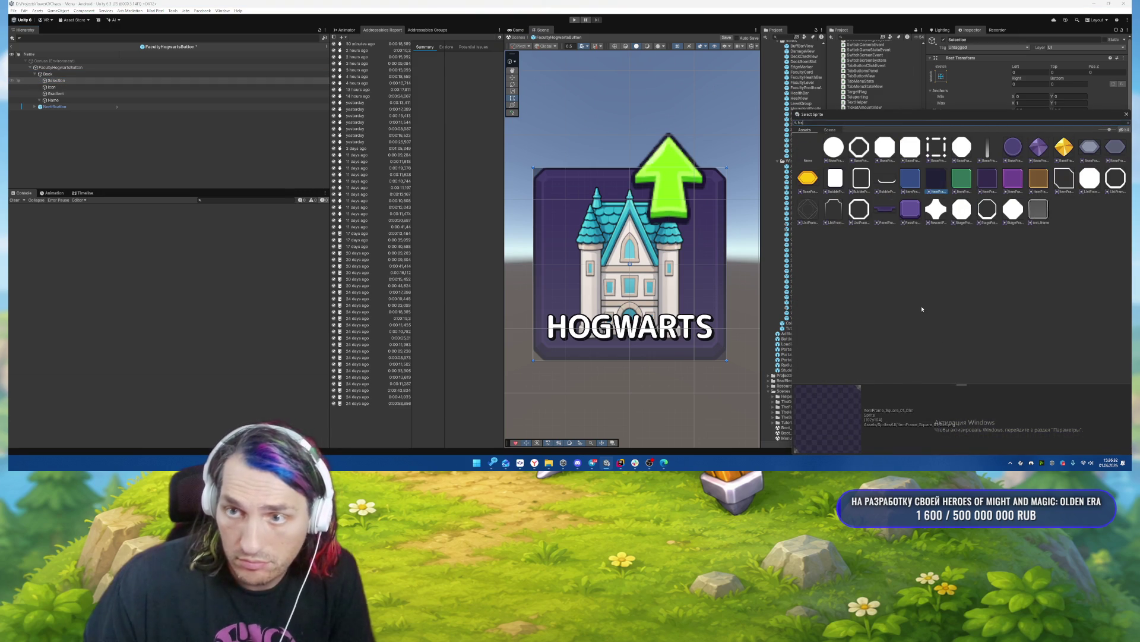
double_click(911, 215)
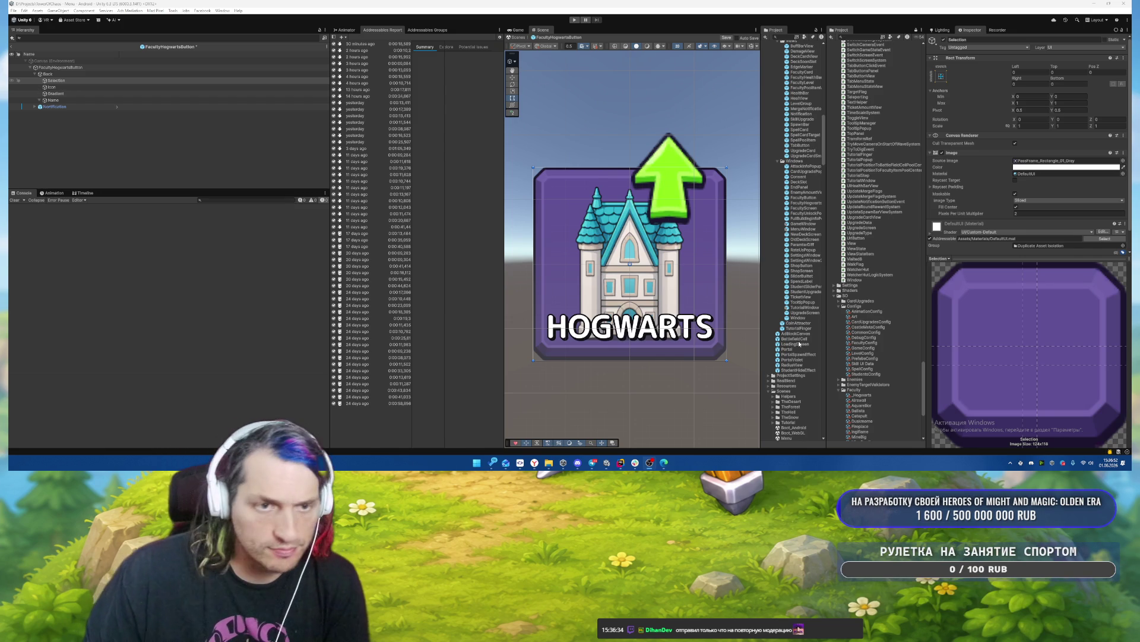
Move the green Notification arrow to the top-right corner and shrink it to about 40 units.
click(55, 107)
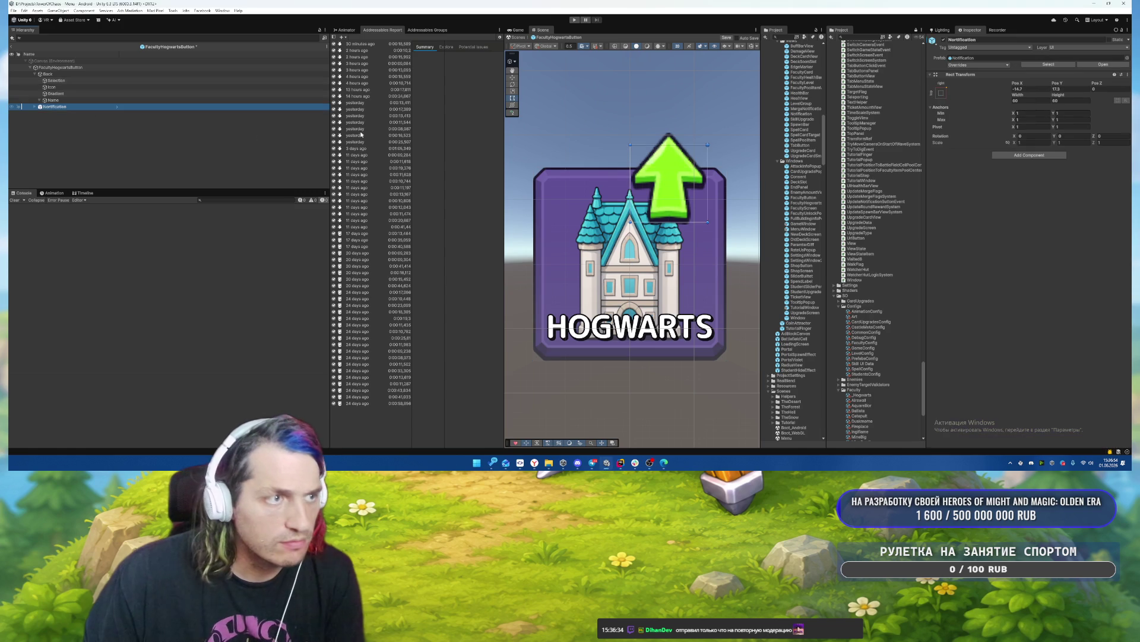
drag(667, 186, 713, 180)
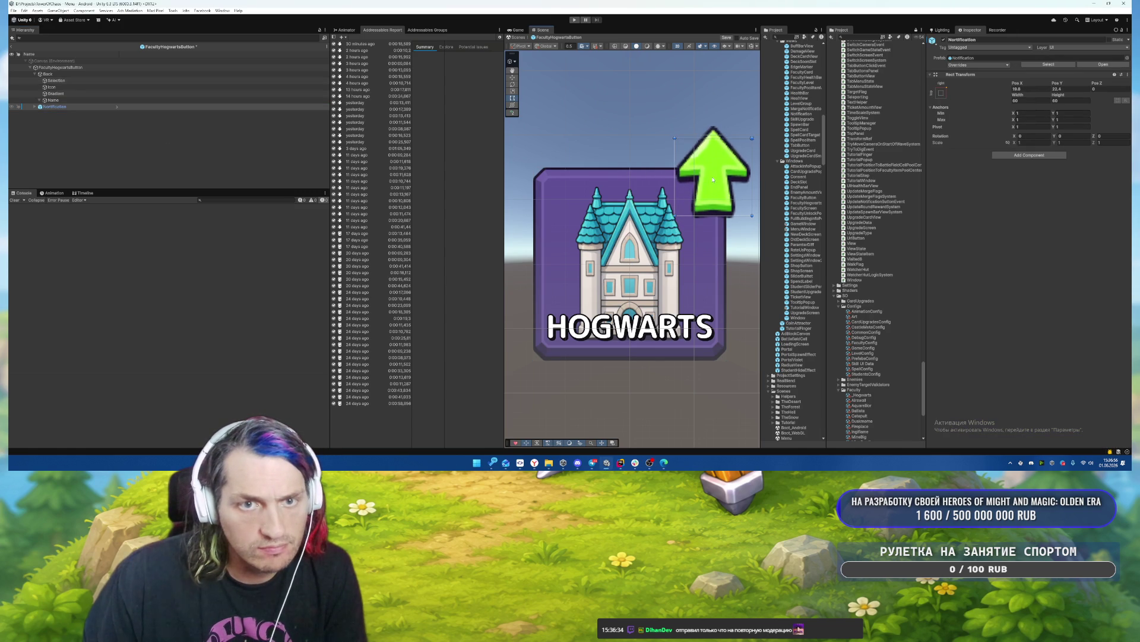
drag(752, 138, 709, 186)
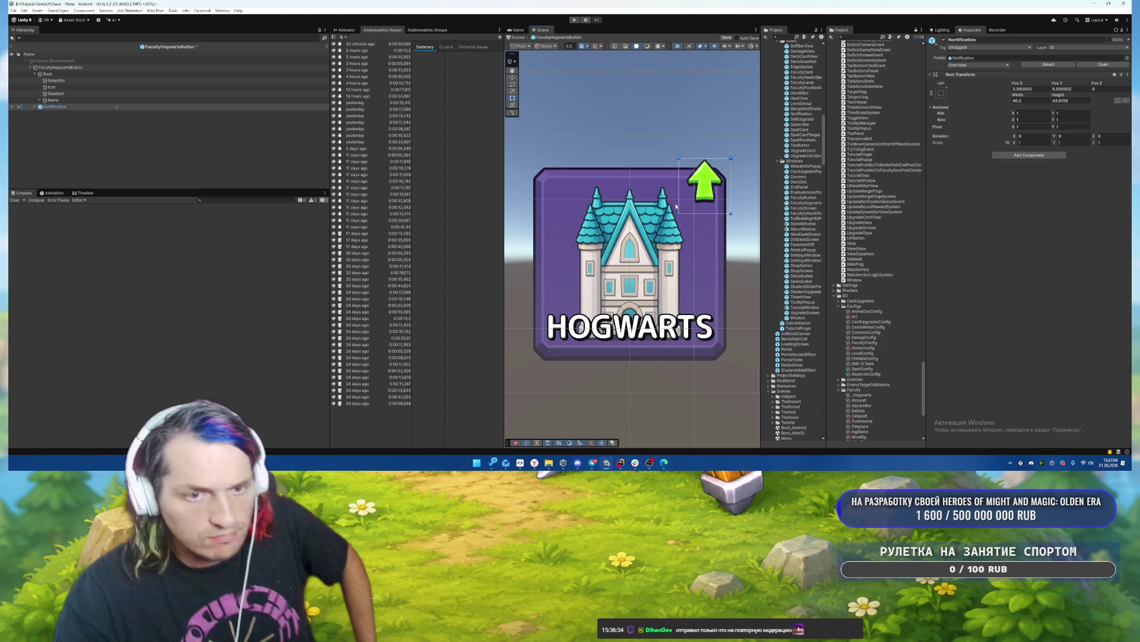
Tint the Selection image light grey, D4D4D4.
click(52, 81)
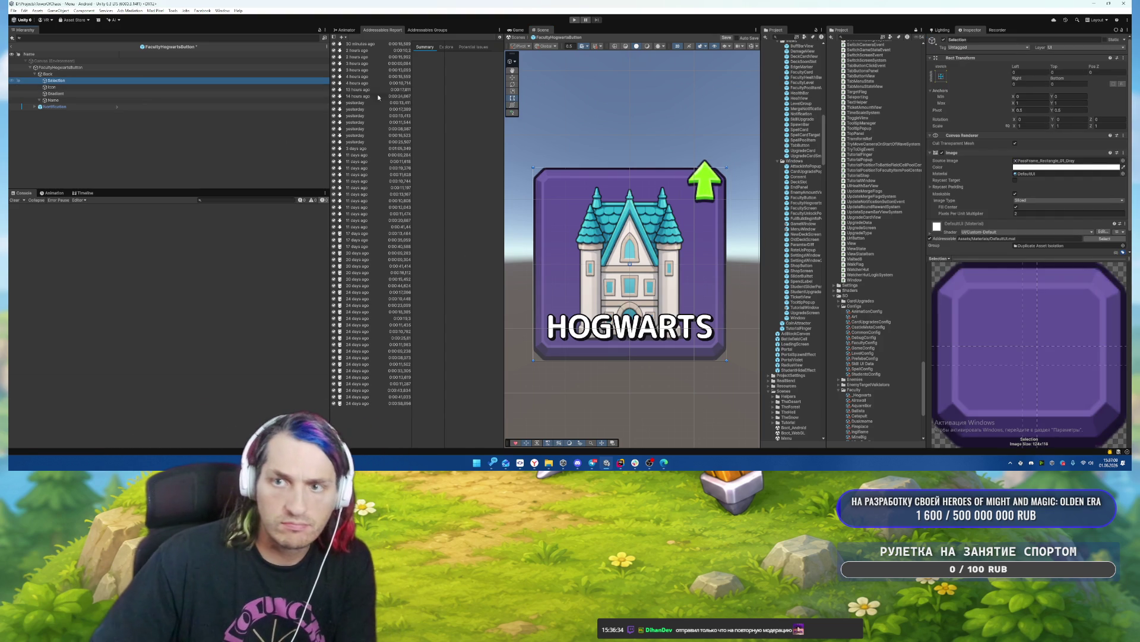
click(1066, 167)
click(1044, 211)
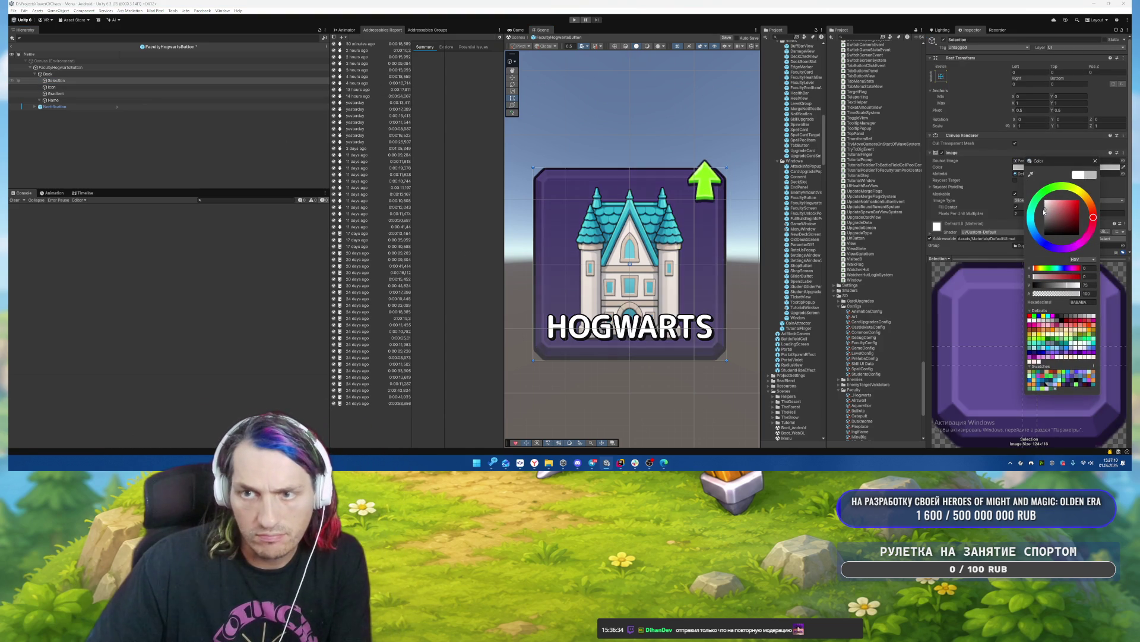
drag(1045, 211, 1044, 207)
click(1095, 161)
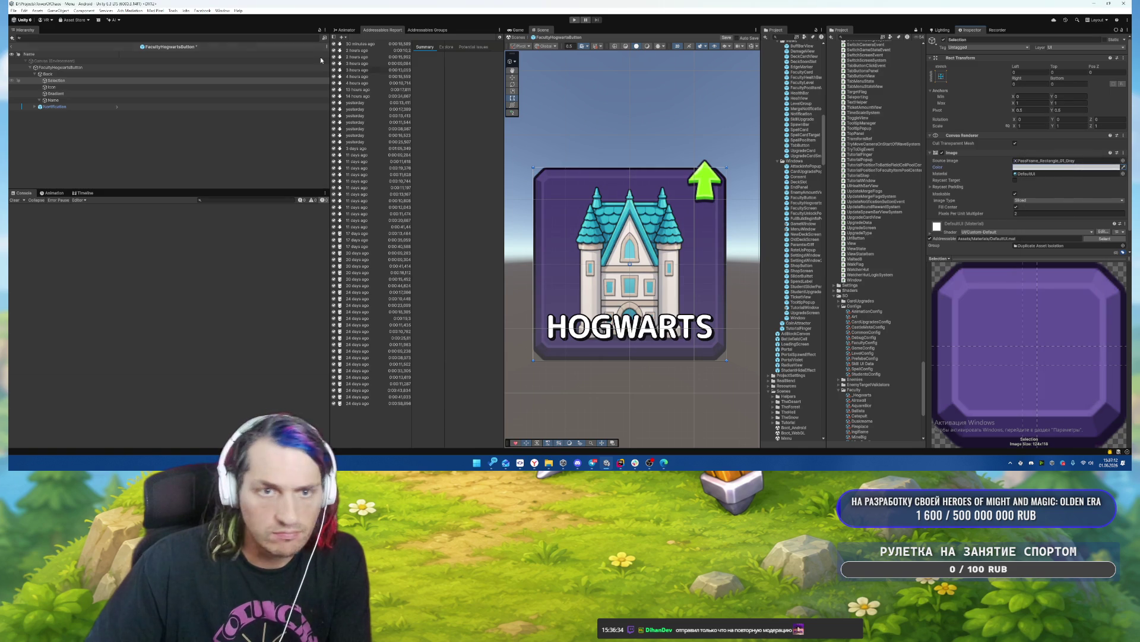
Deactivate the Selection layer with Alt+Shift+A.
click(60, 67)
scroll(990, 202, down, 4)
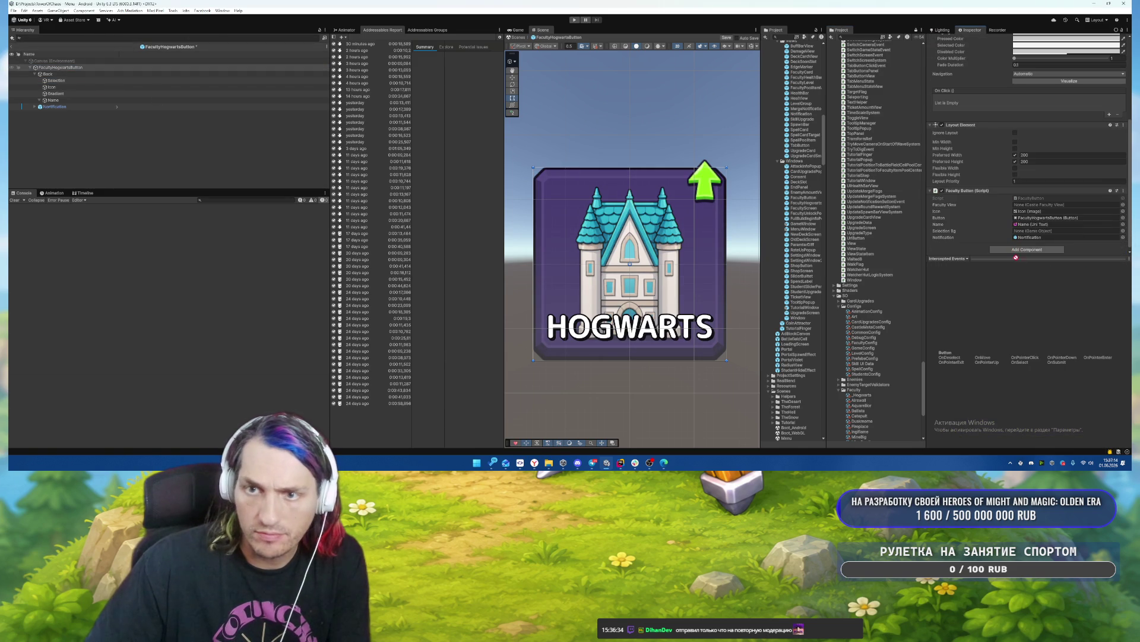
click(57, 80)
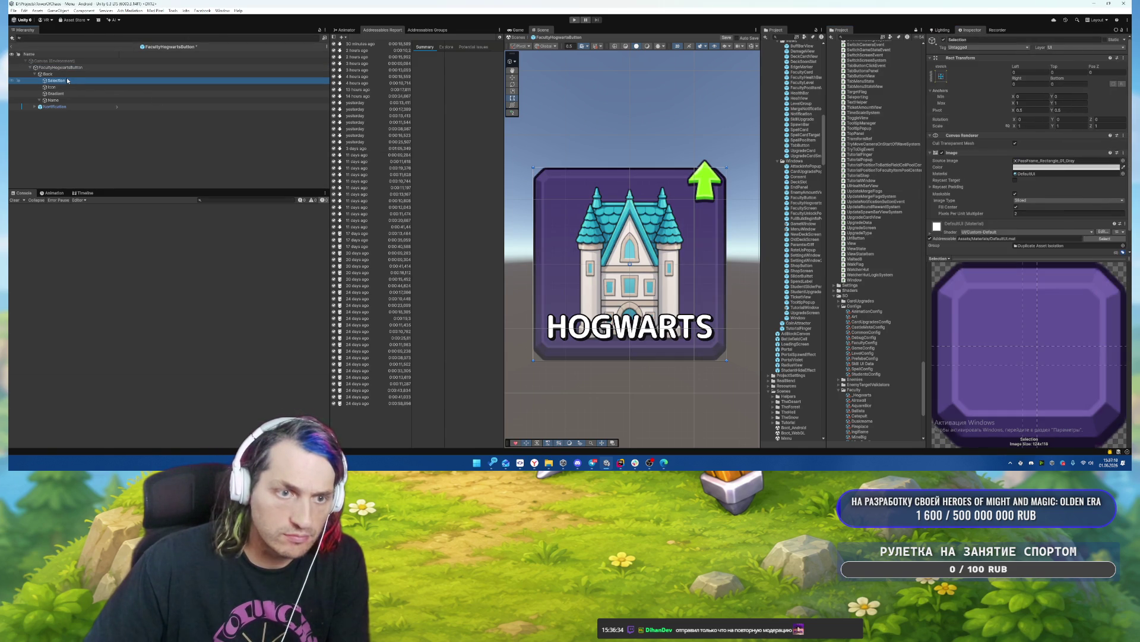
key(Down)
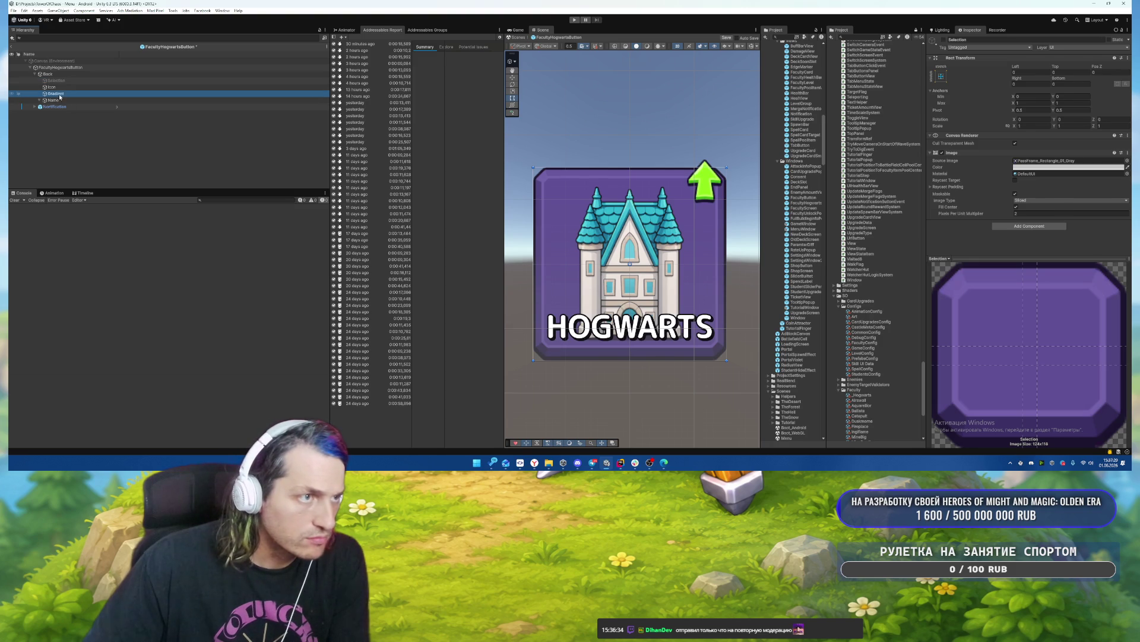
key(Up)
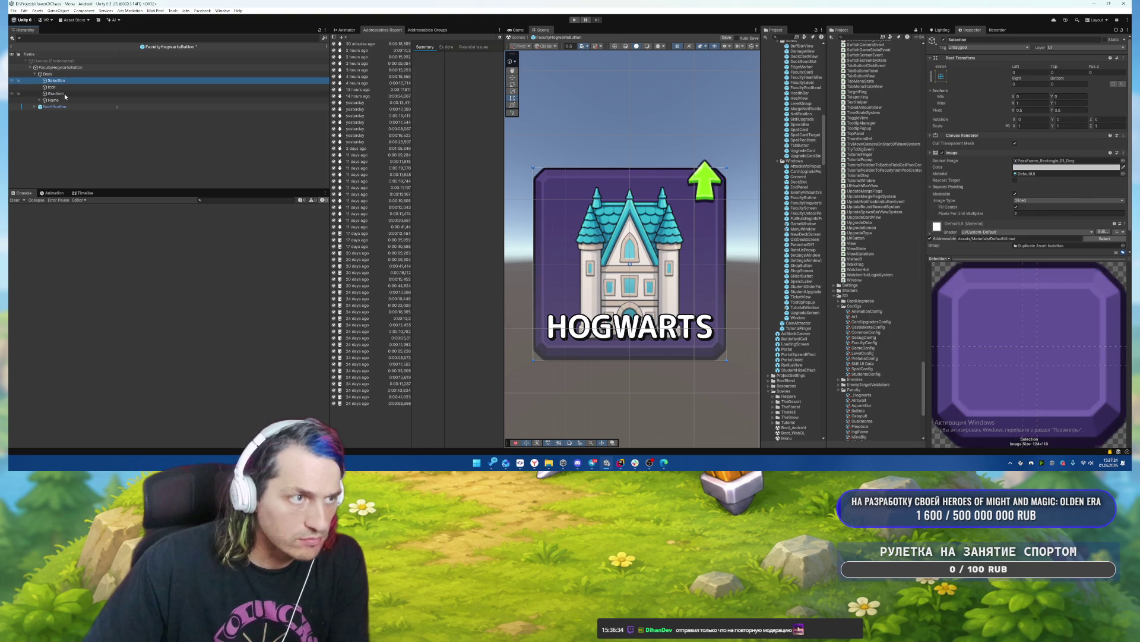
key(Down)
key(Down)
key(Up)
key(Up)
key(alt+shift+a)
click(77, 95)
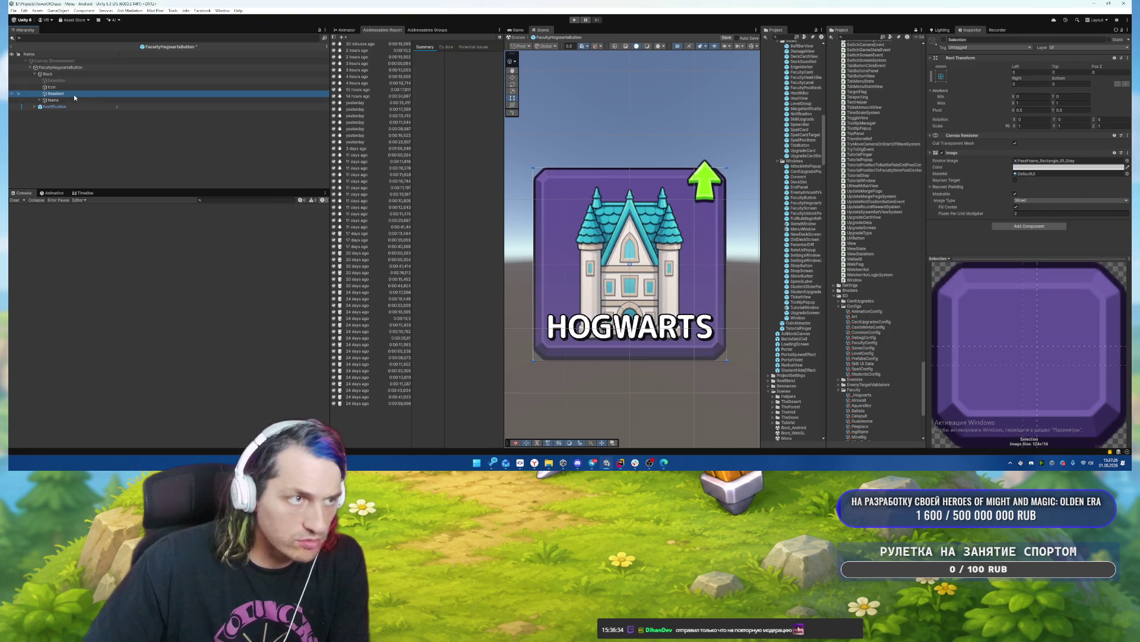
Inset the Gradient rect about 10 units inside the frame and darken its colour to 050505.
drag(622, 359, 623, 343)
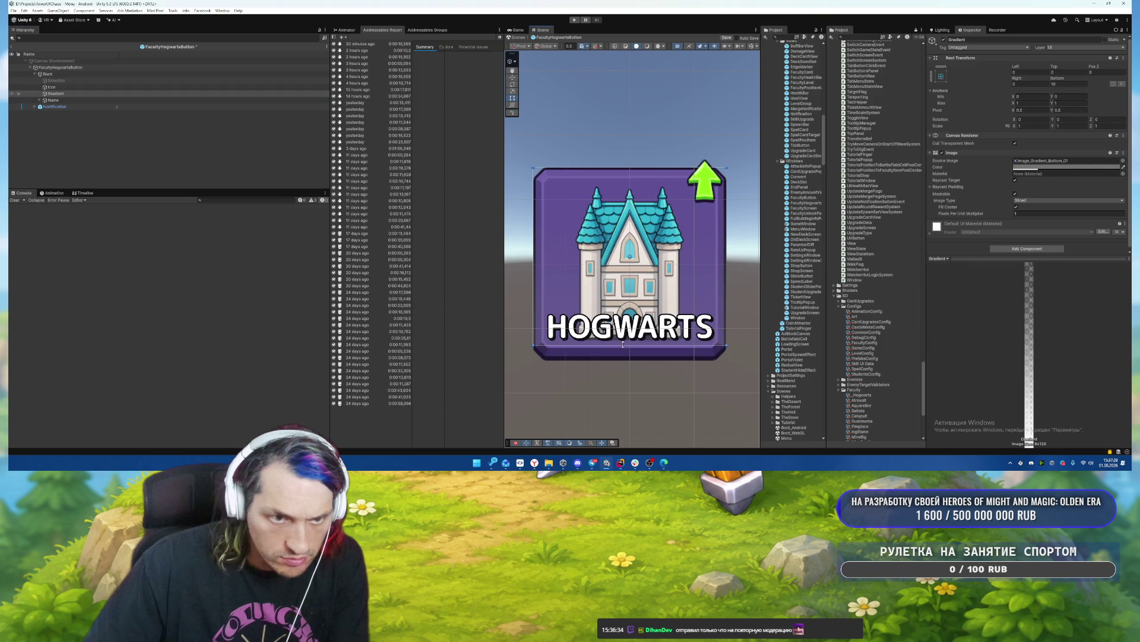
drag(616, 168, 616, 290)
drag(726, 329, 717, 329)
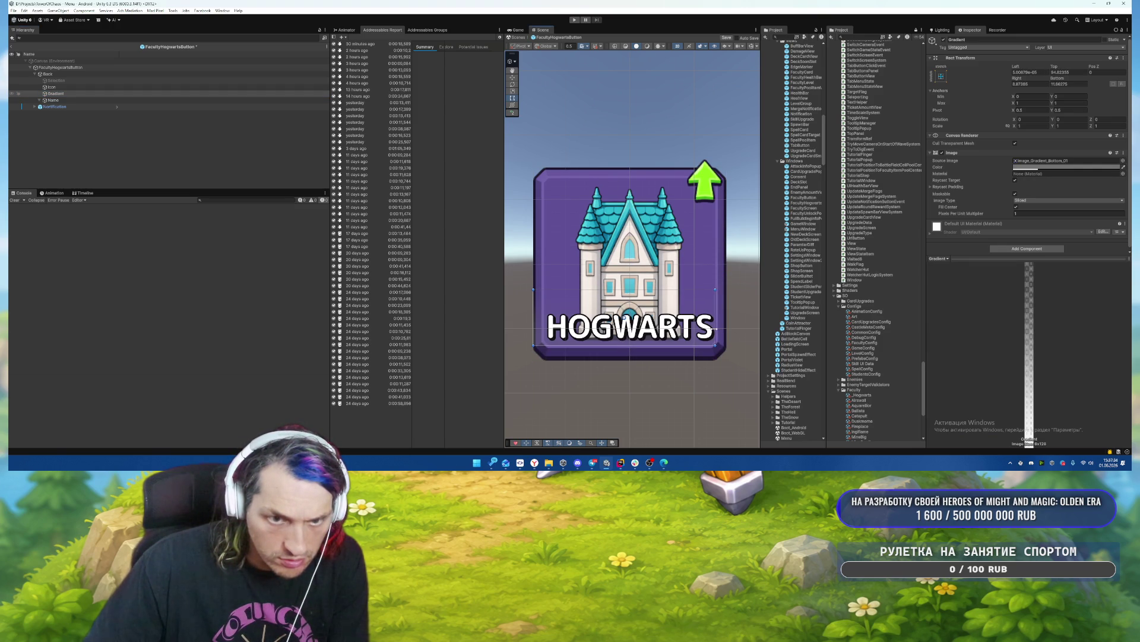
drag(535, 319, 544, 319)
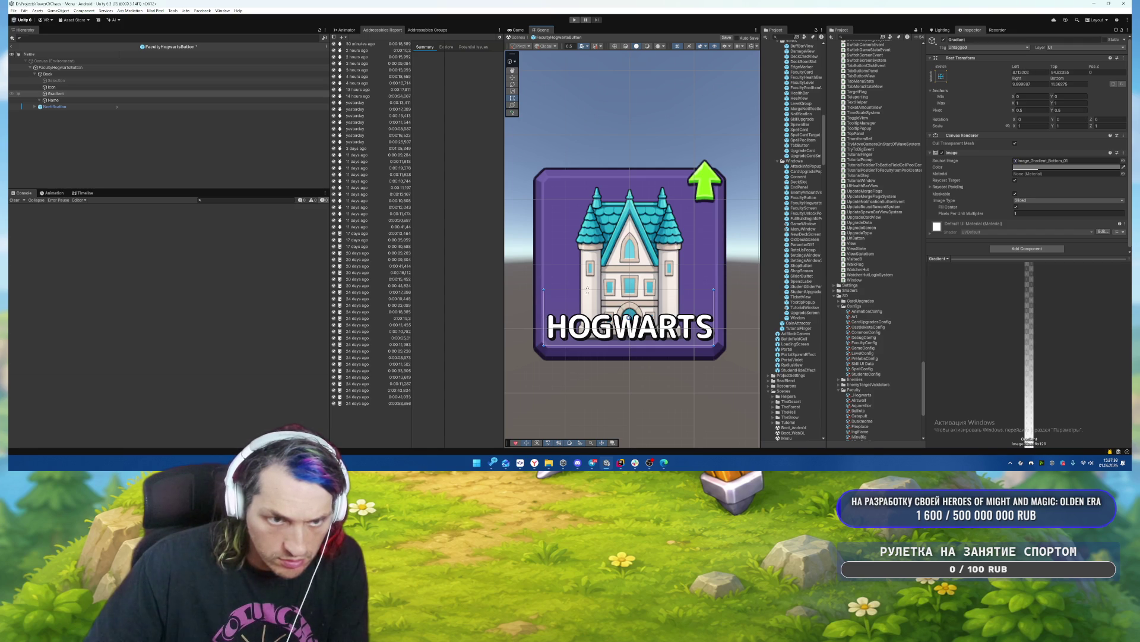
drag(596, 248, 596, 233)
click(1066, 167)
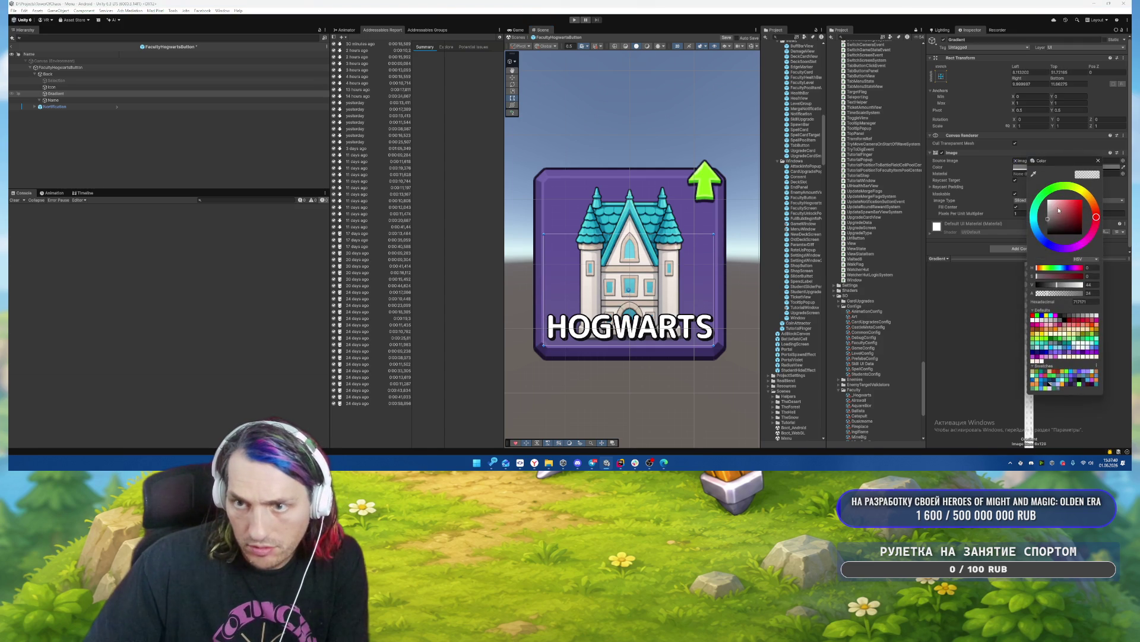
mouse_move(1058, 223)
mouse_down()
mouse_move(1030, 246)
mouse_move(998, 224)
mouse_move(979, 239)
mouse_up()
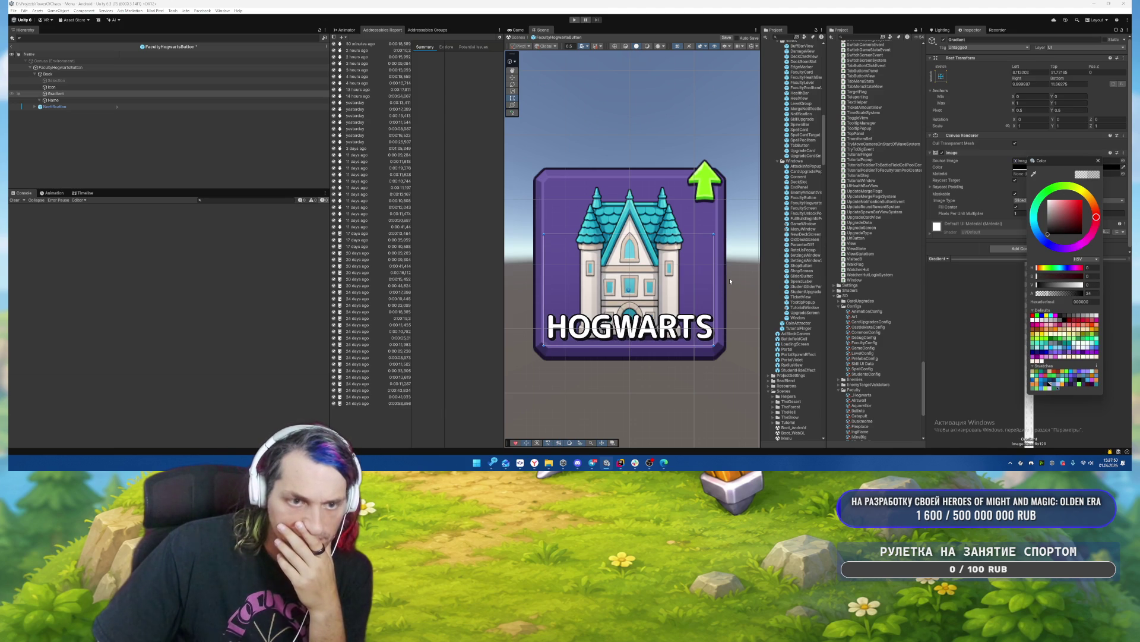
Set the Name label's left and right margins to 15.
click(59, 101)
drag(544, 318, 553, 319)
drag(716, 316, 708, 316)
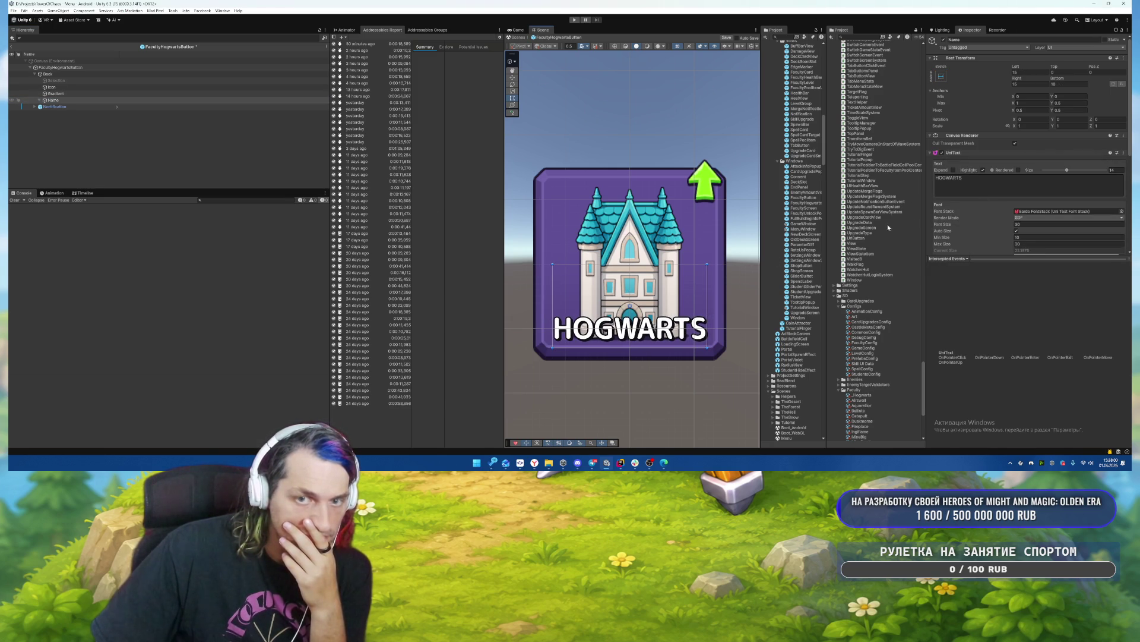
Change the label text to CASTLE and save the prefab.
click(1005, 184)
text(CAST)
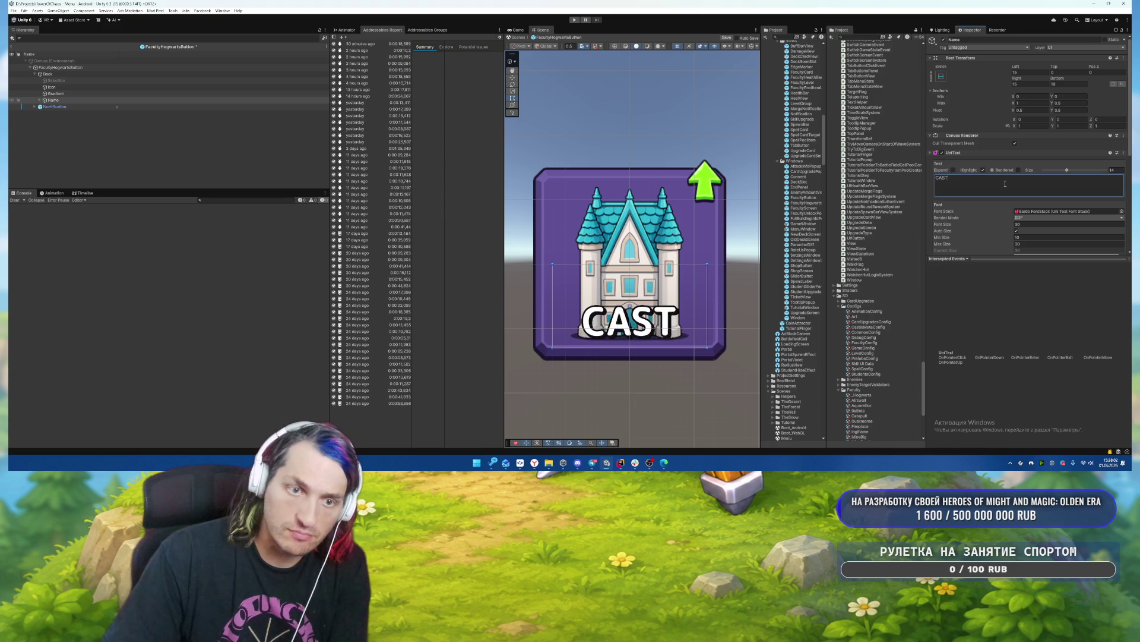
text(LE)
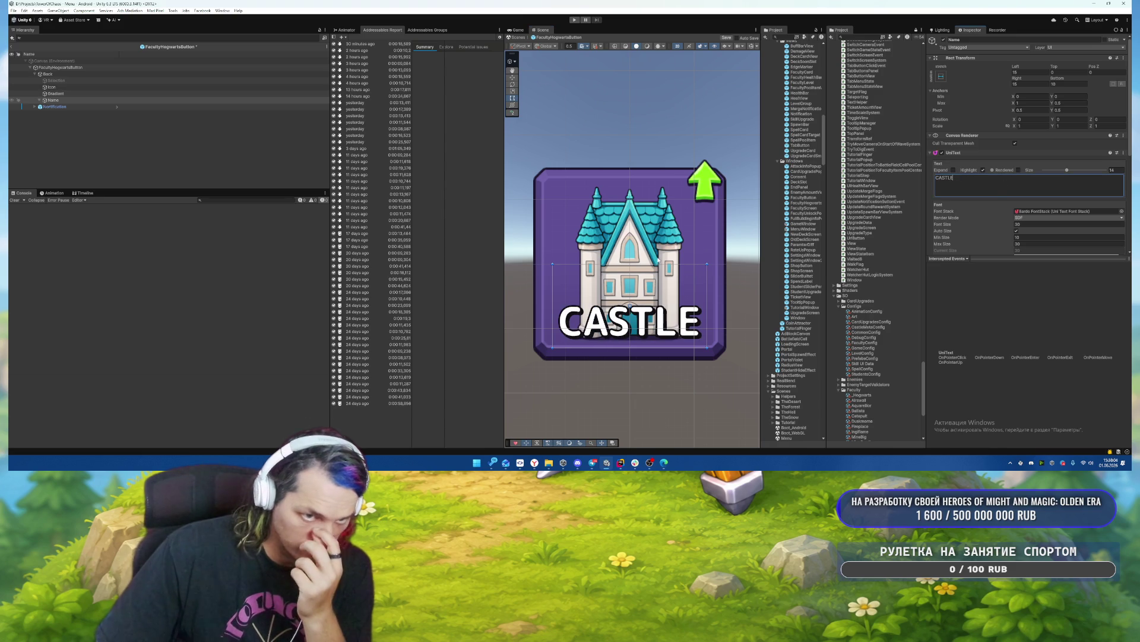
click(117, 125)
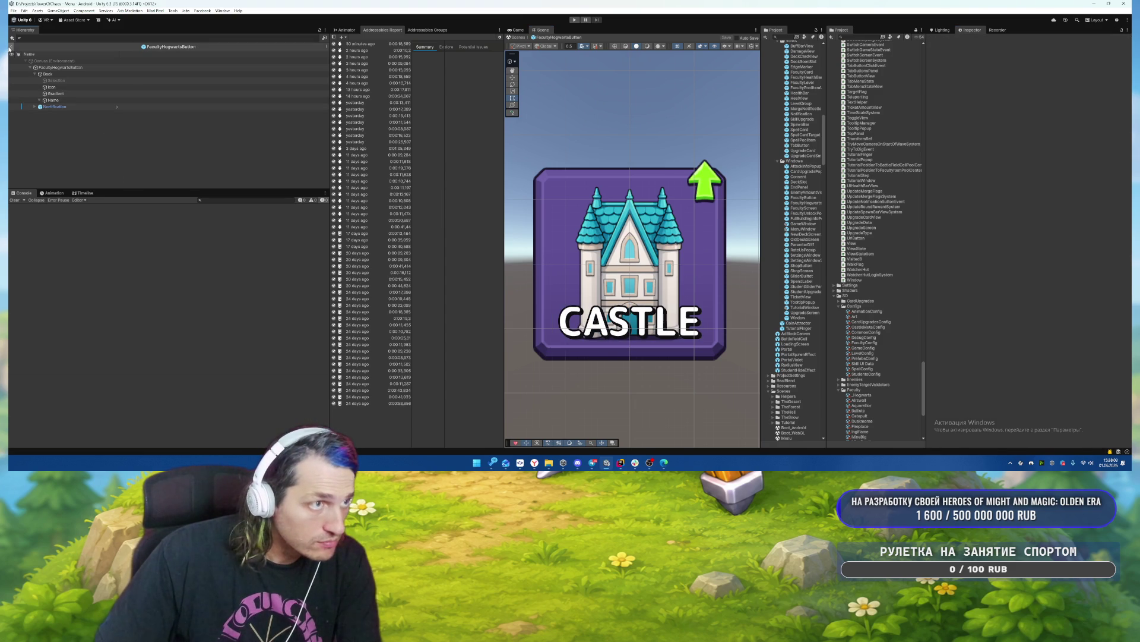
Exit Prefab mode back to the Menu scene.
click(72, 106)
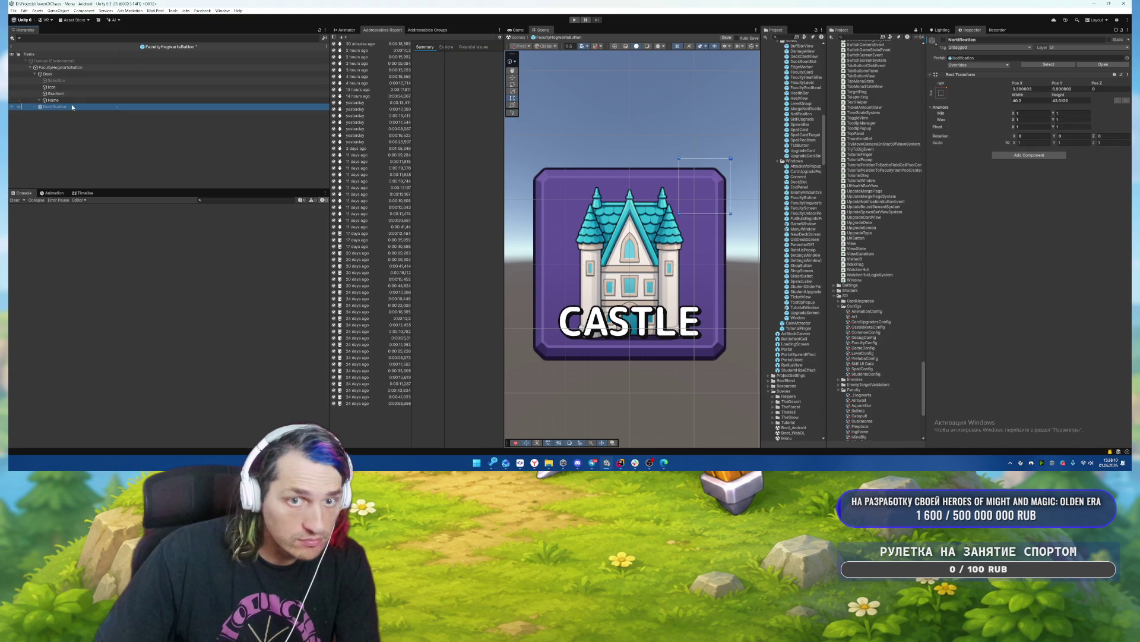
click(70, 67)
scroll(1063, 178, down, 10)
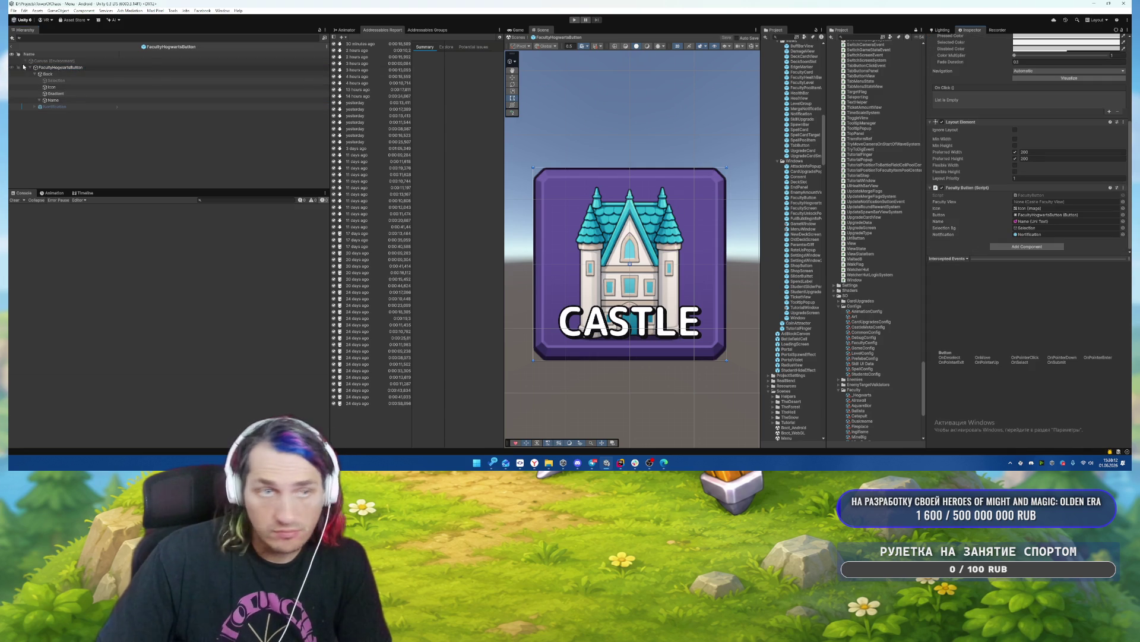
click(12, 47)
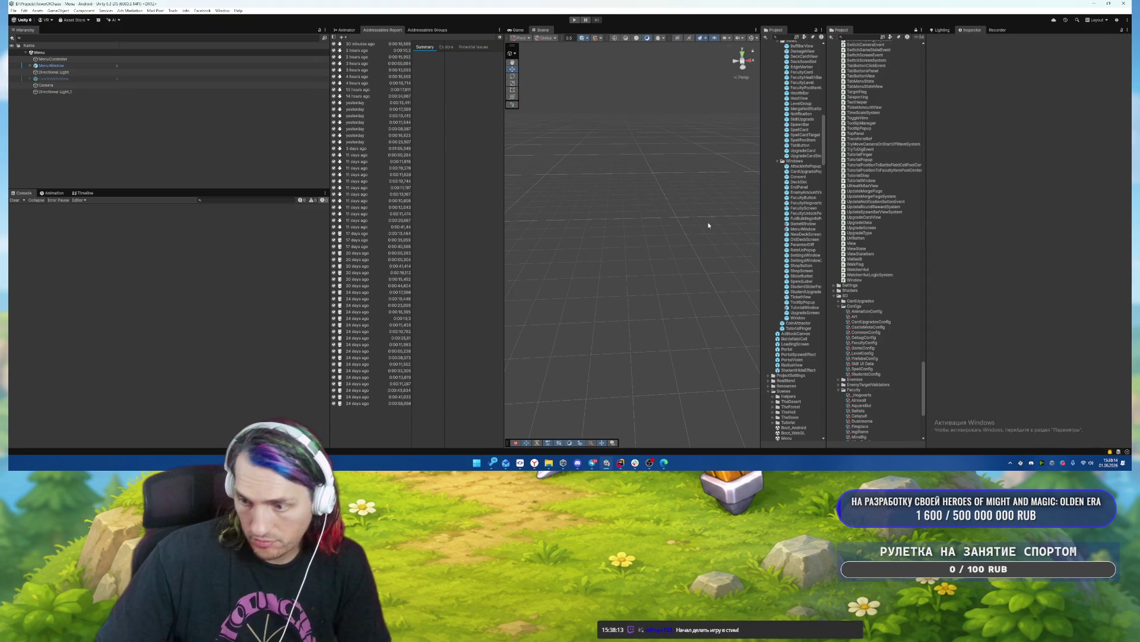
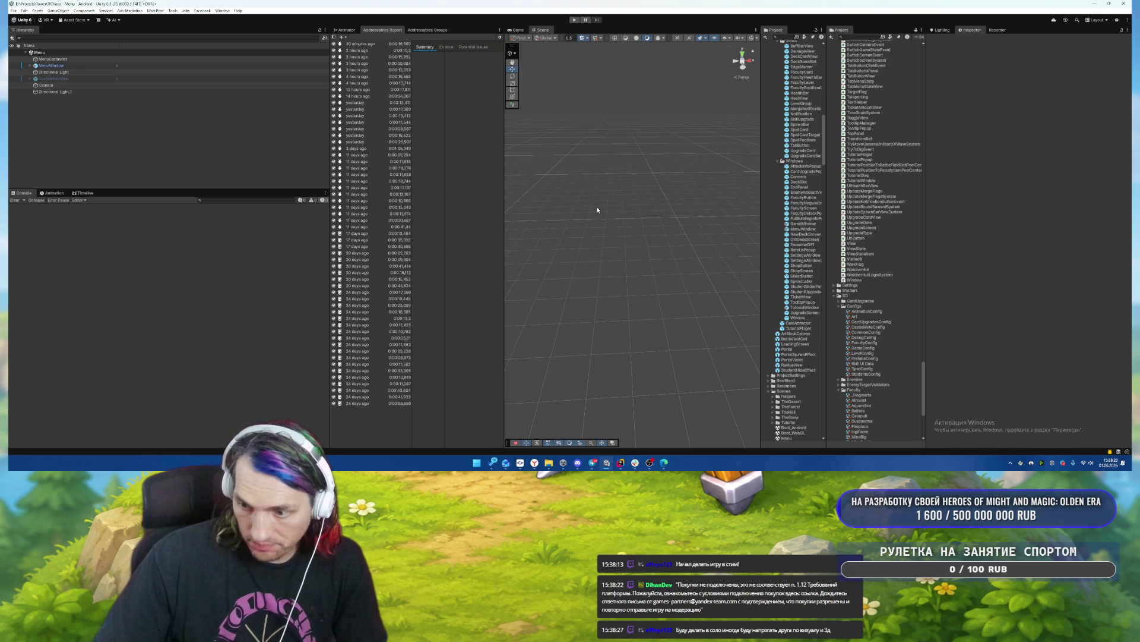
Run the game, check the NullReference and MissingReference exception stack traces, then stop it.
click(573, 20)
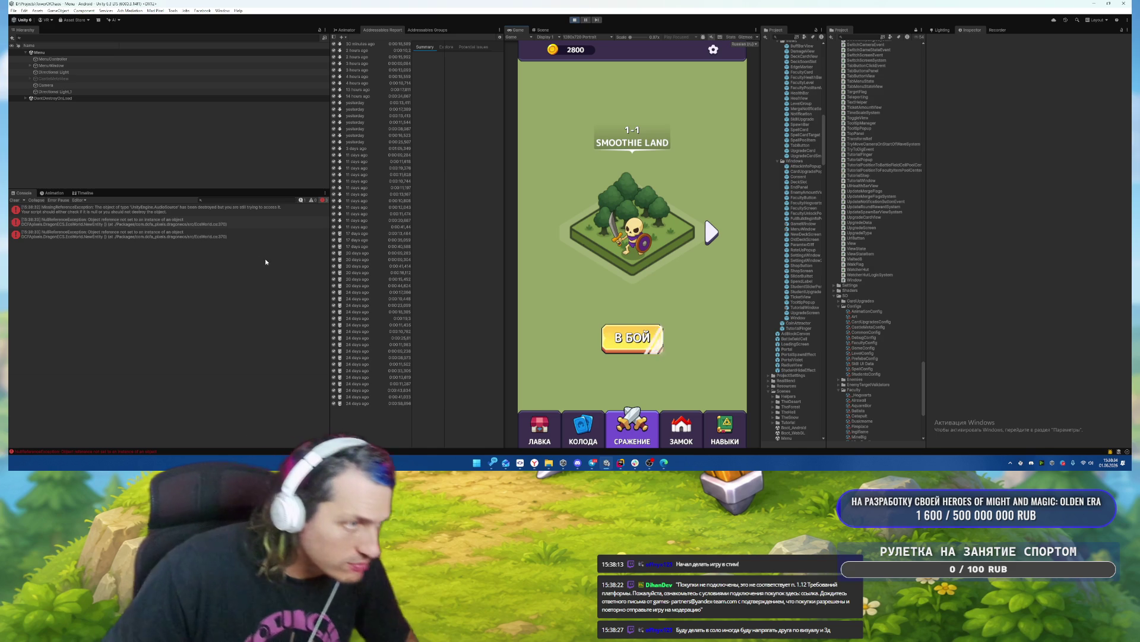
click(177, 209)
click(177, 220)
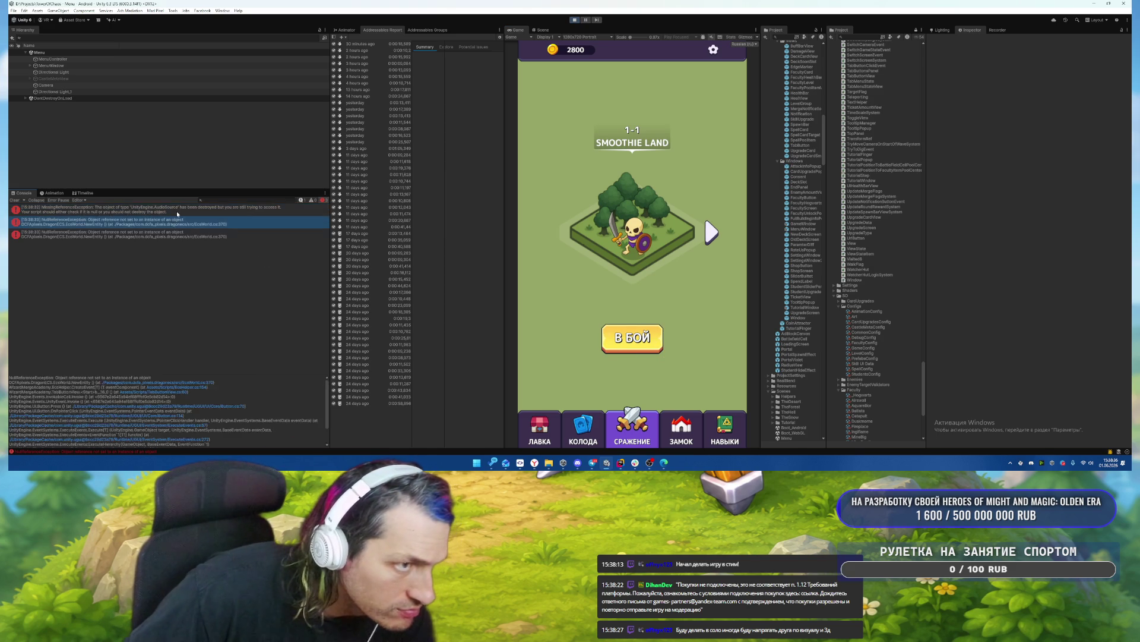
click(153, 210)
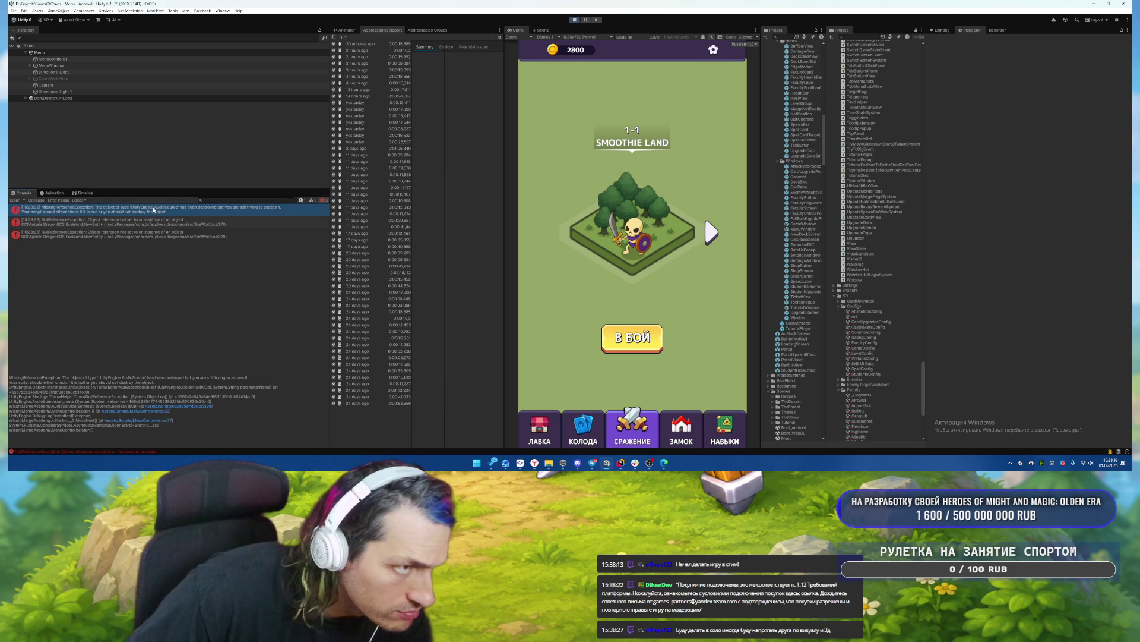
click(150, 221)
click(149, 234)
click(149, 221)
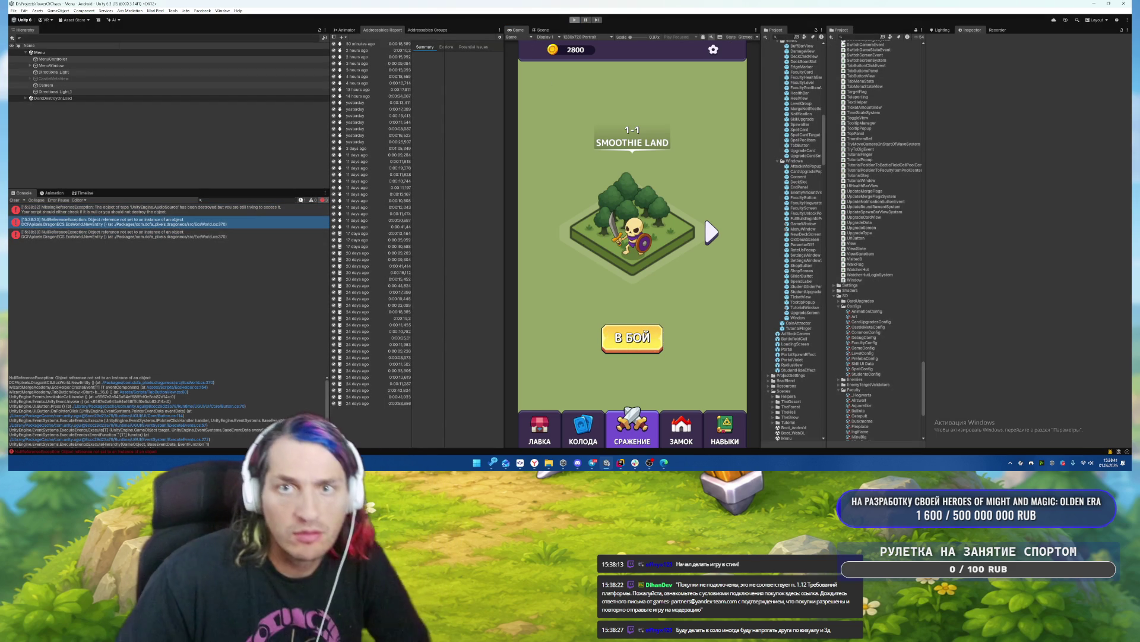
click(575, 20)
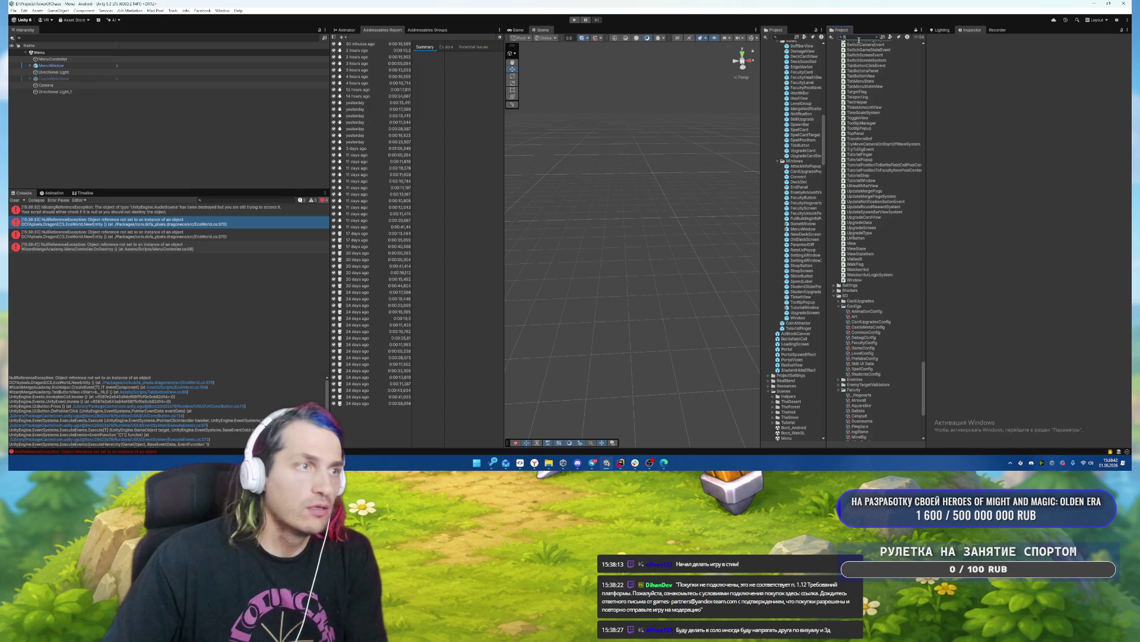
Find 'Boot' in the Project, open the Boot_Android scene and play it.
text(Boot_)
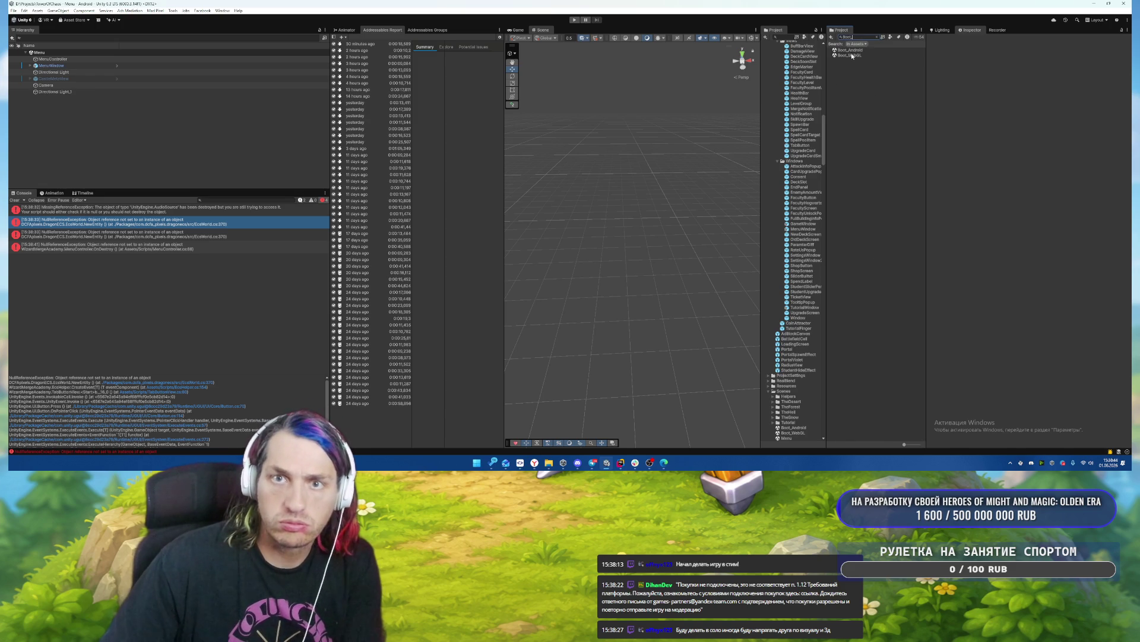
double_click(850, 50)
click(575, 20)
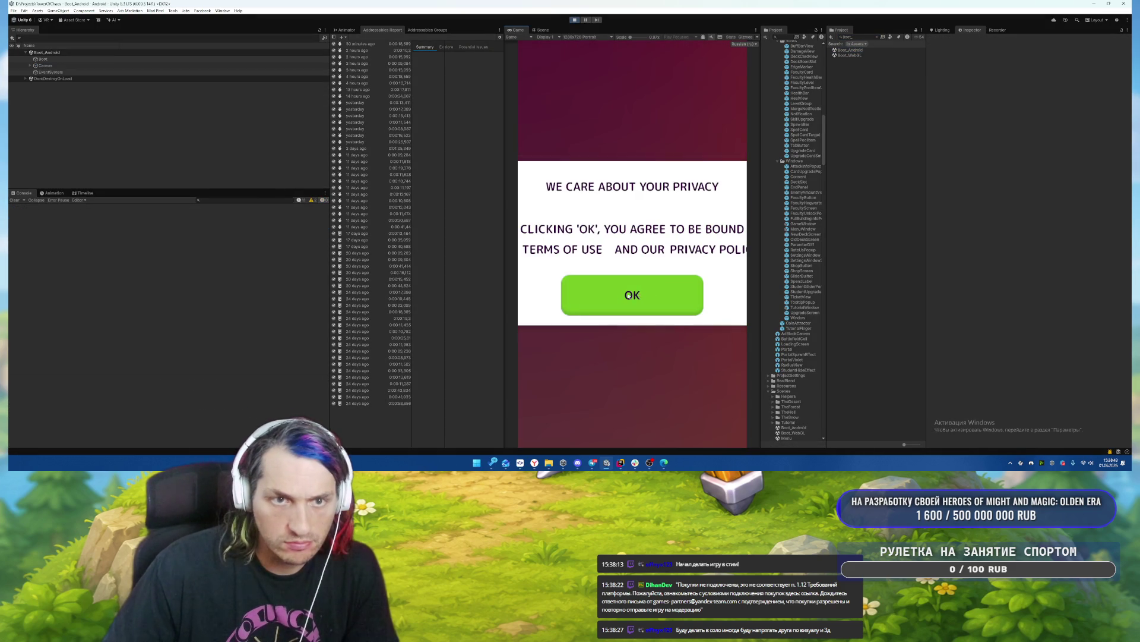
Accept the privacy notice, then save Воздушиус's assigned stat points and close its popup.
click(628, 294)
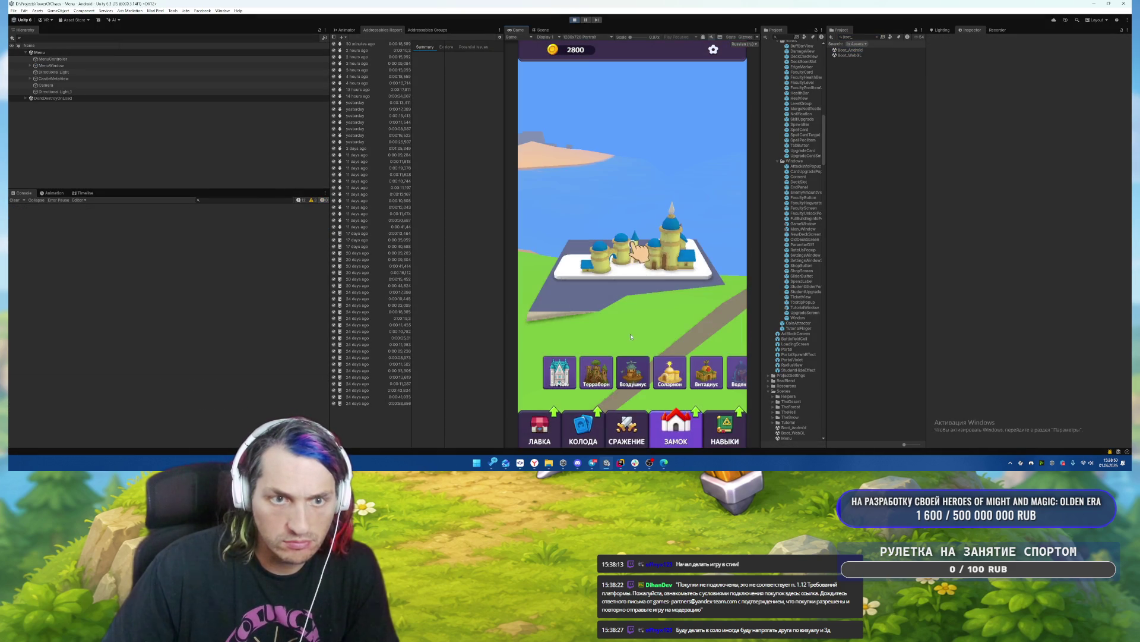
click(637, 249)
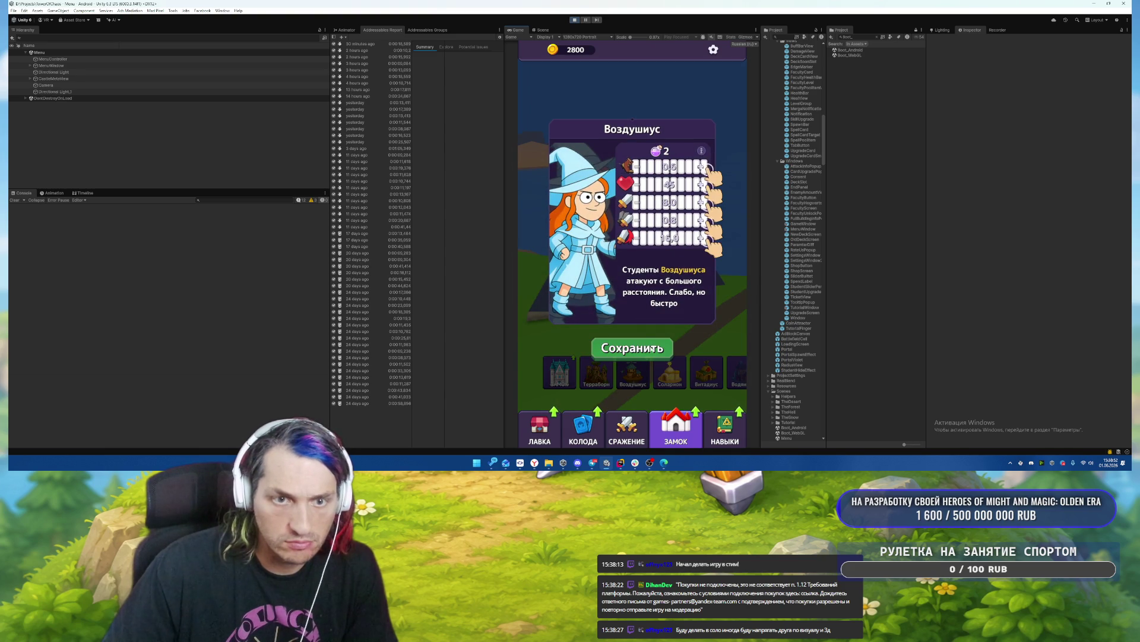
click(634, 349)
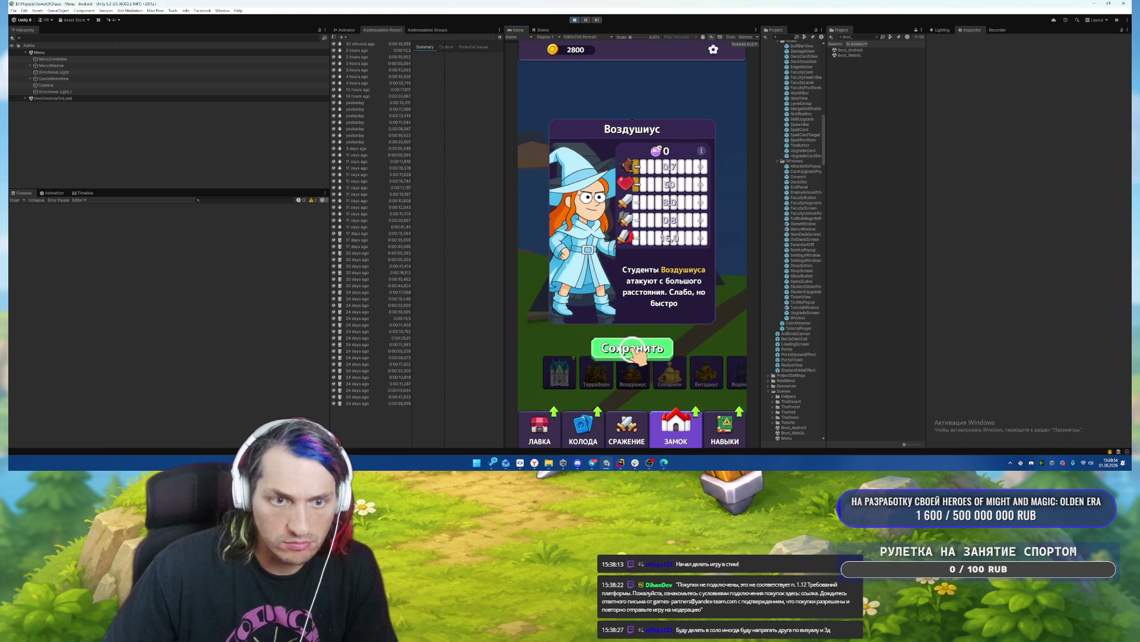
click(701, 348)
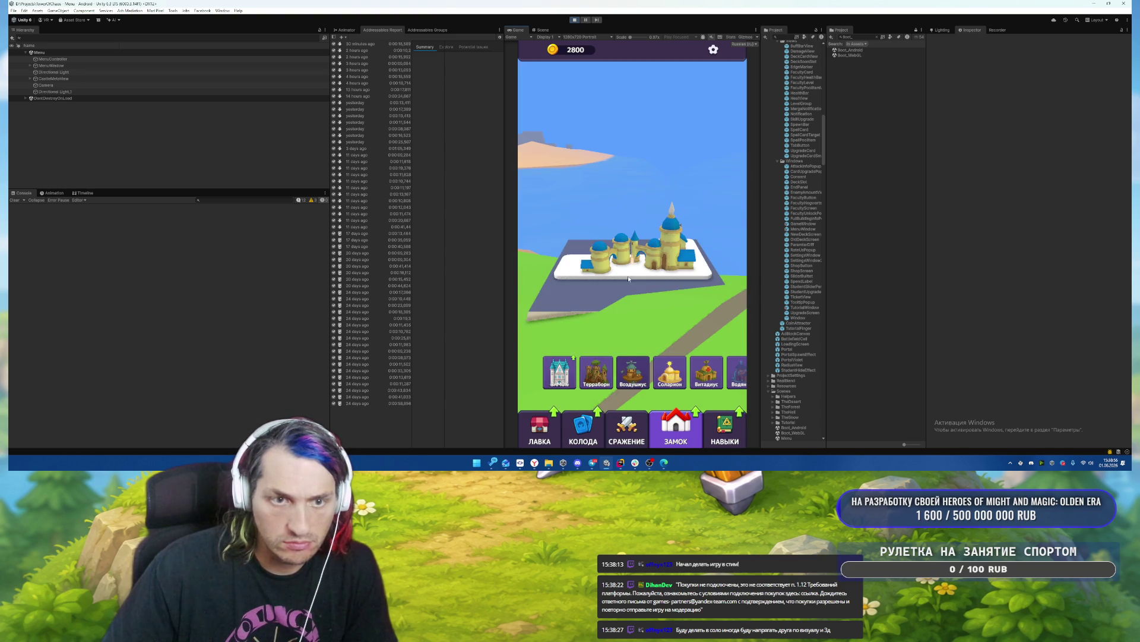
Buy three castle health upgrades for 100, 200 and 300 coins.
click(560, 373)
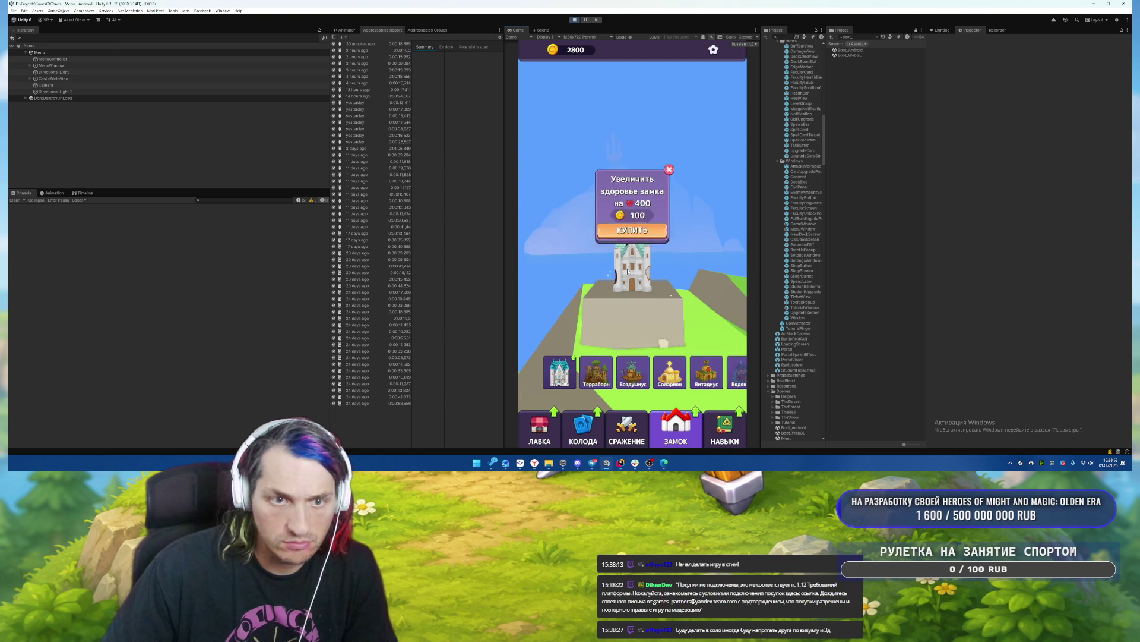
click(636, 237)
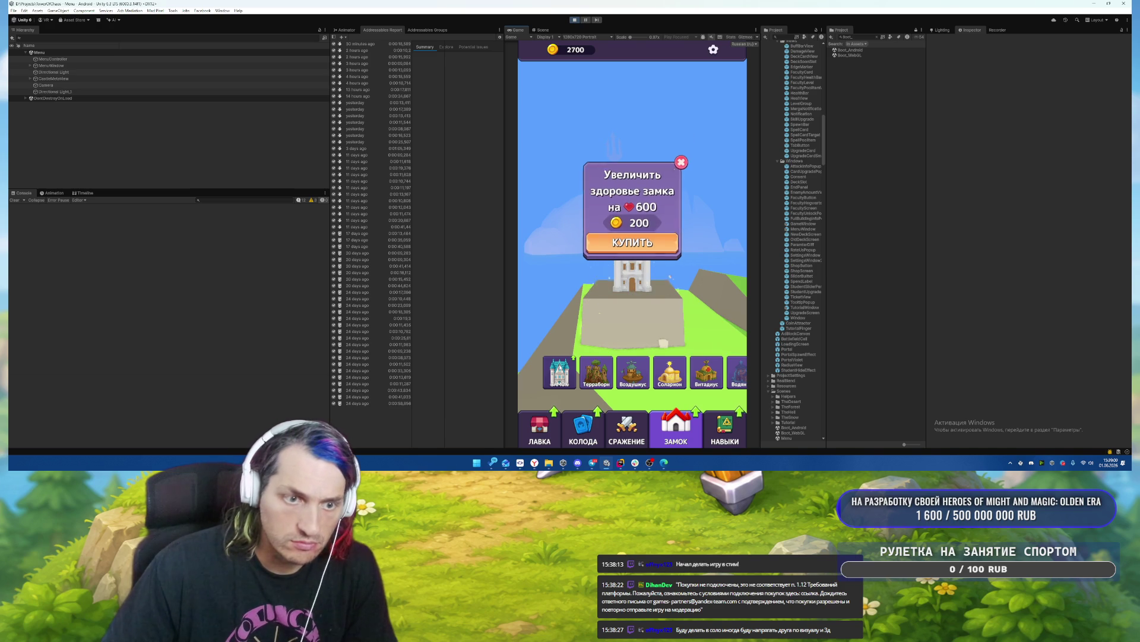
click(649, 239)
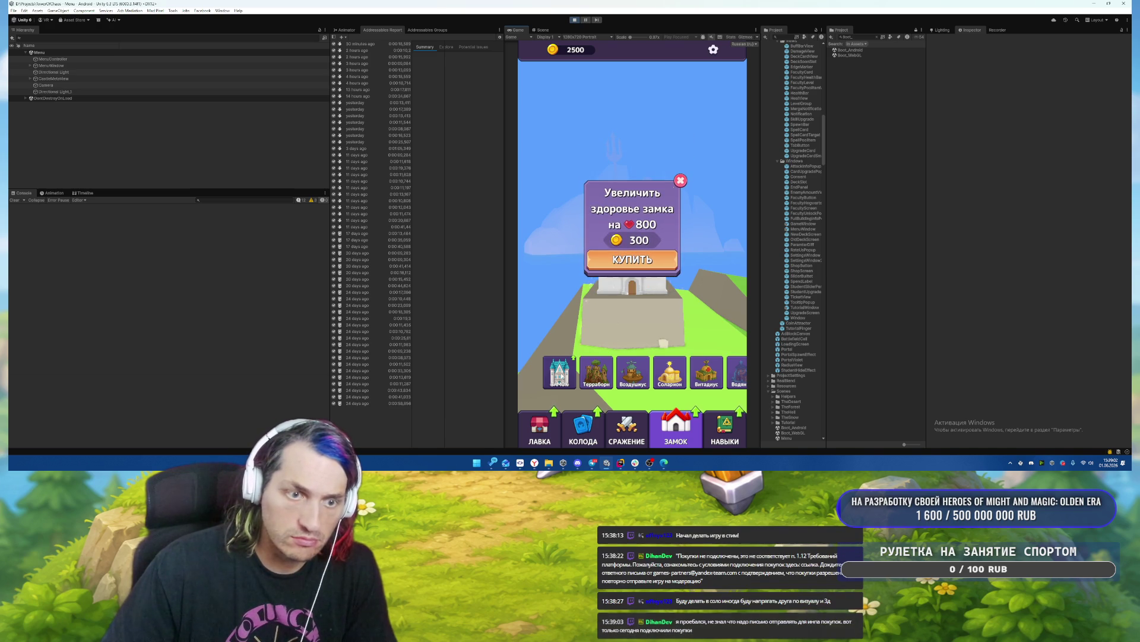
click(633, 259)
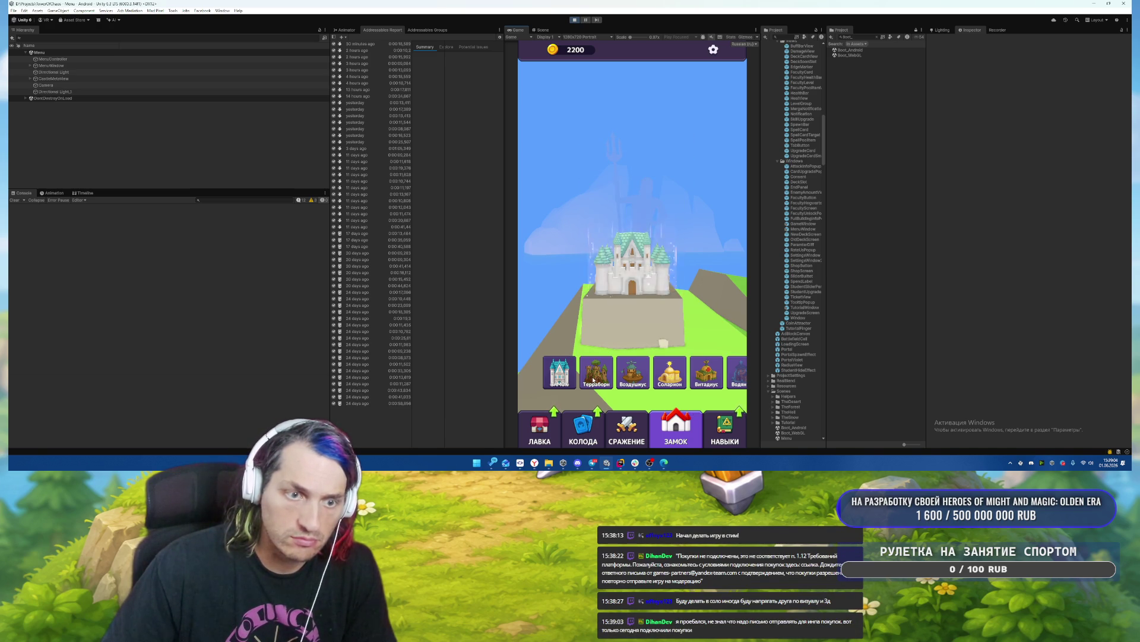
Browse the faculty islands and view the Витадиус popup, then return to the castle and go to the deck.
click(633, 373)
click(670, 373)
click(706, 373)
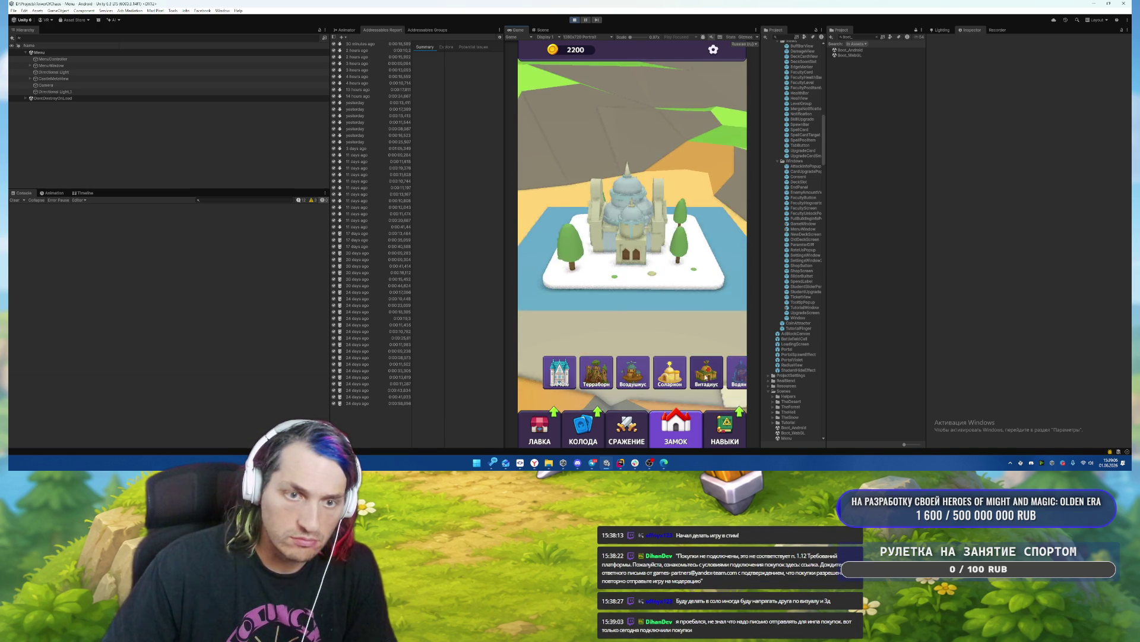
click(655, 240)
click(700, 334)
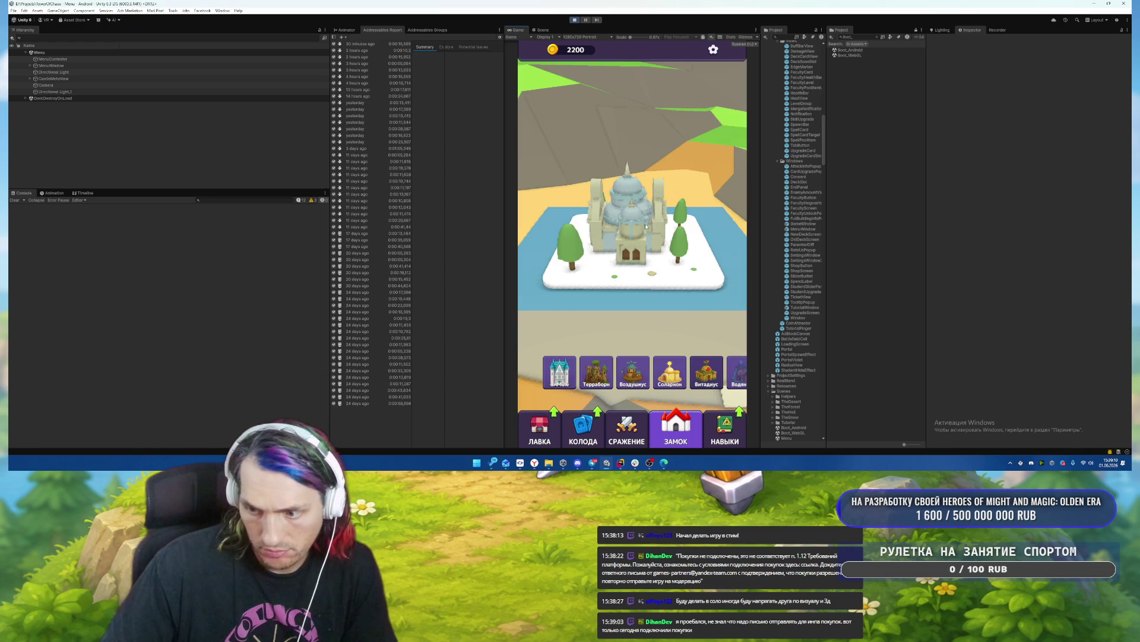
click(707, 373)
click(652, 257)
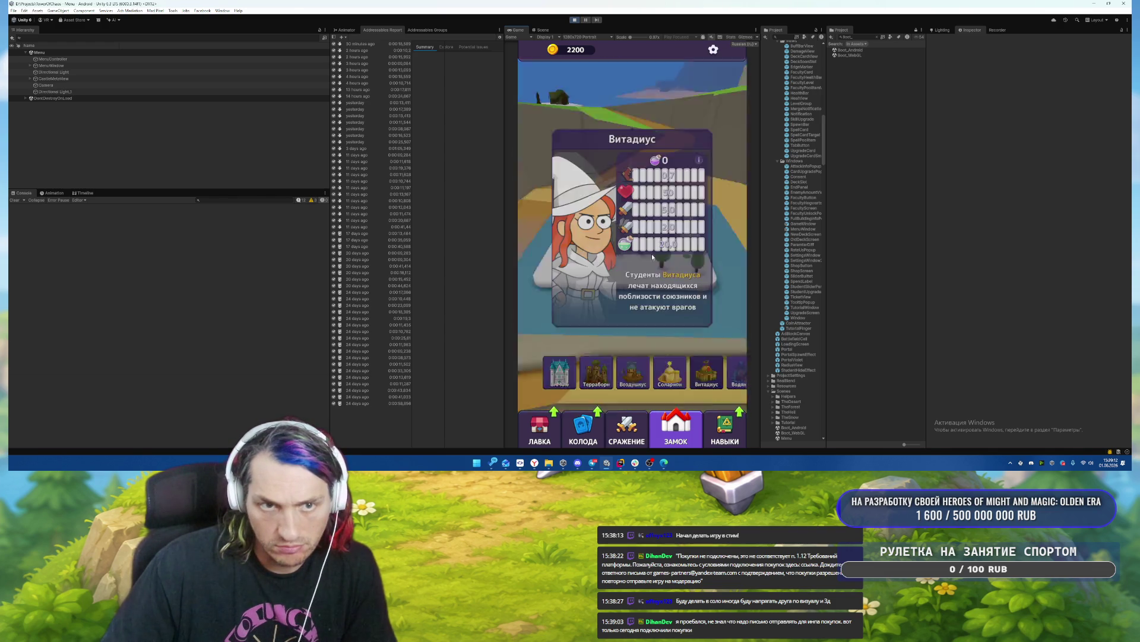
click(652, 338)
click(597, 373)
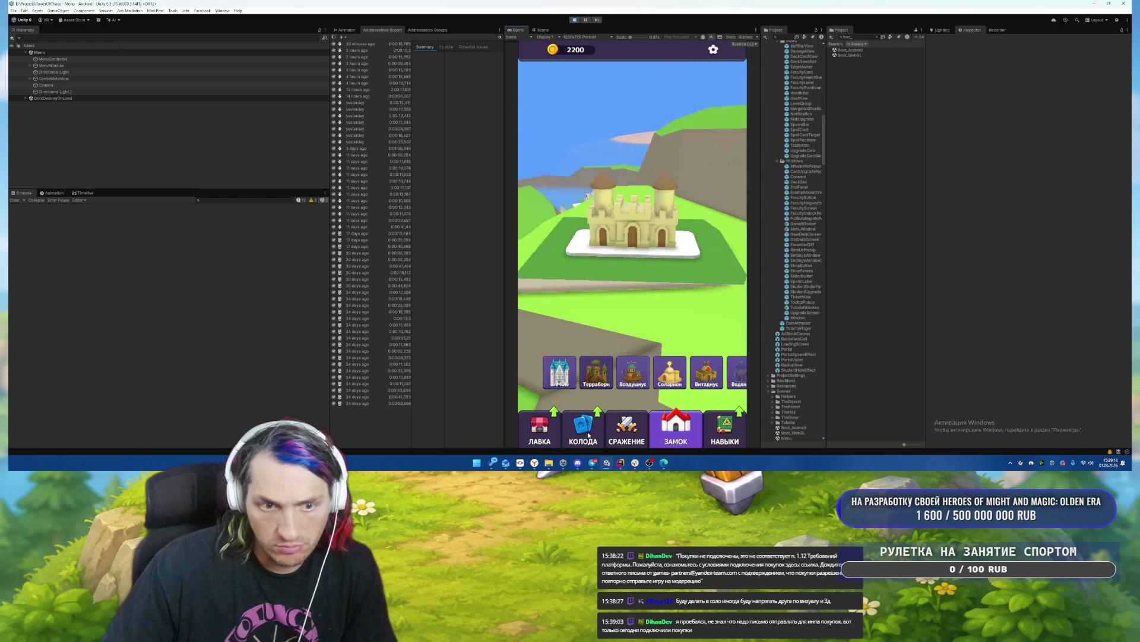
click(588, 436)
Upgrade the Терраборн card for 10 coins and return to the castle view.
click(536, 91)
click(665, 350)
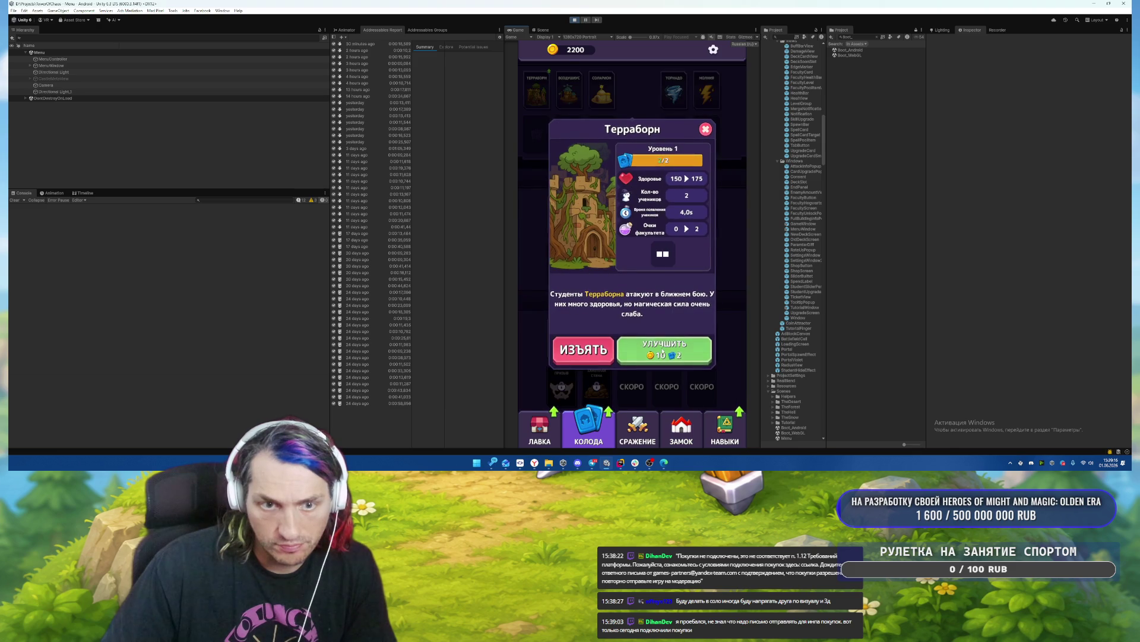
click(541, 431)
click(680, 429)
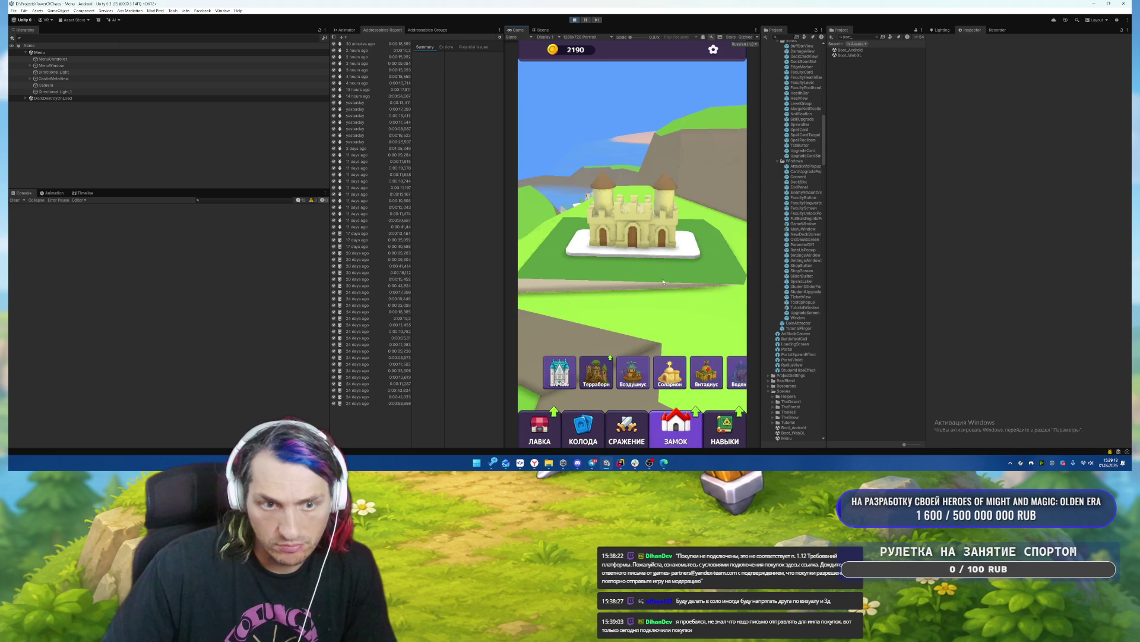
Assign Терраборн's two stat points to the first stat, save, and close the popup.
click(597, 372)
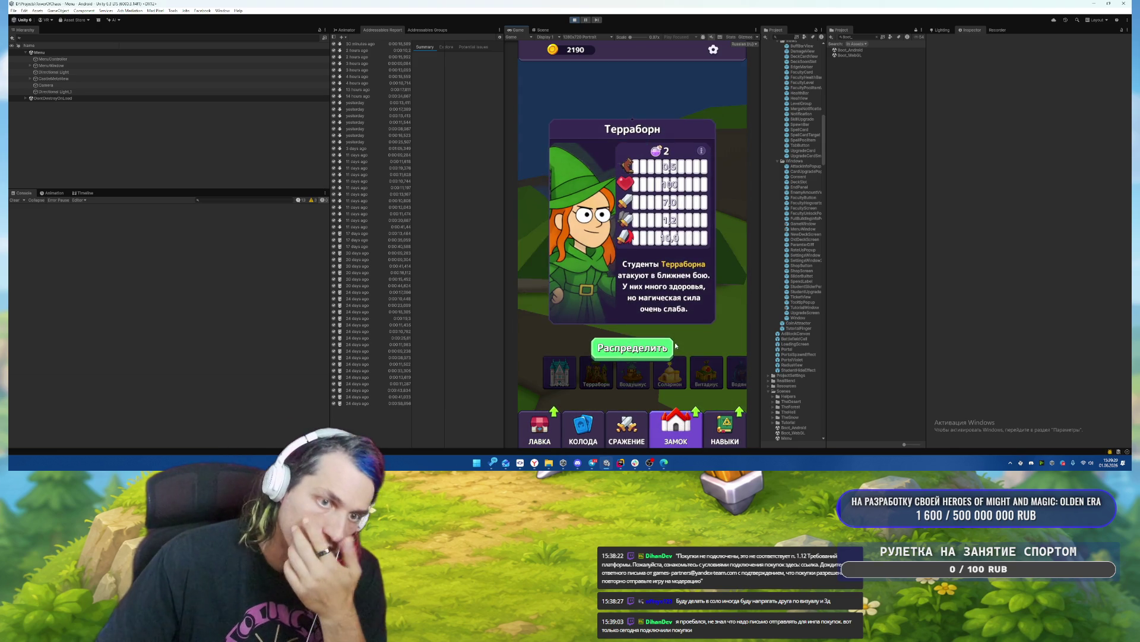
click(671, 345)
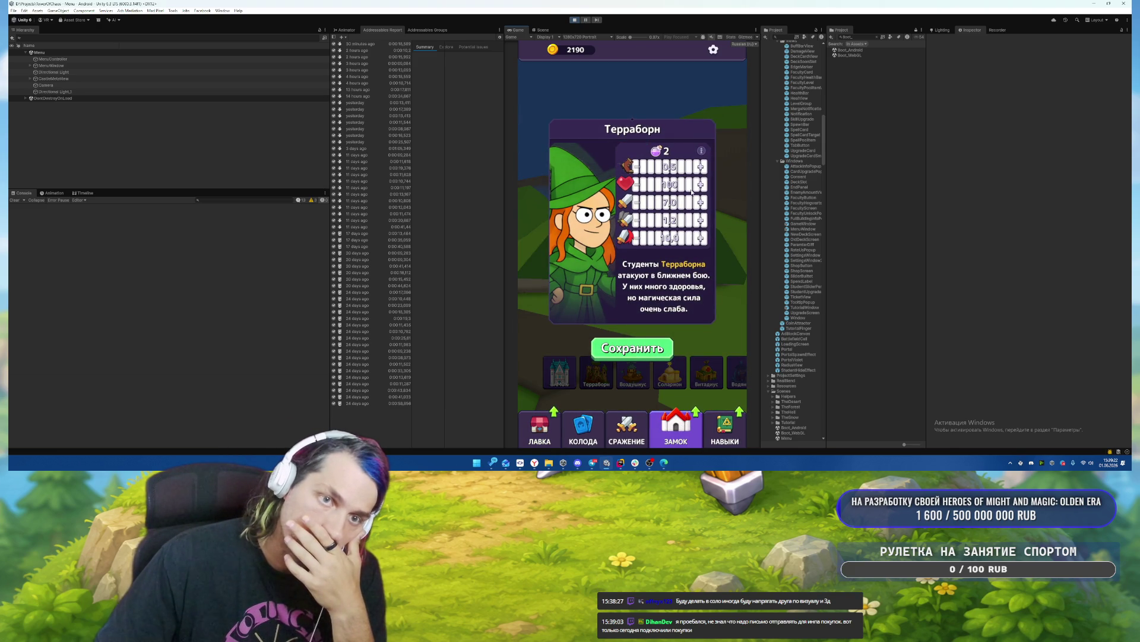
click(701, 169)
click(701, 169)
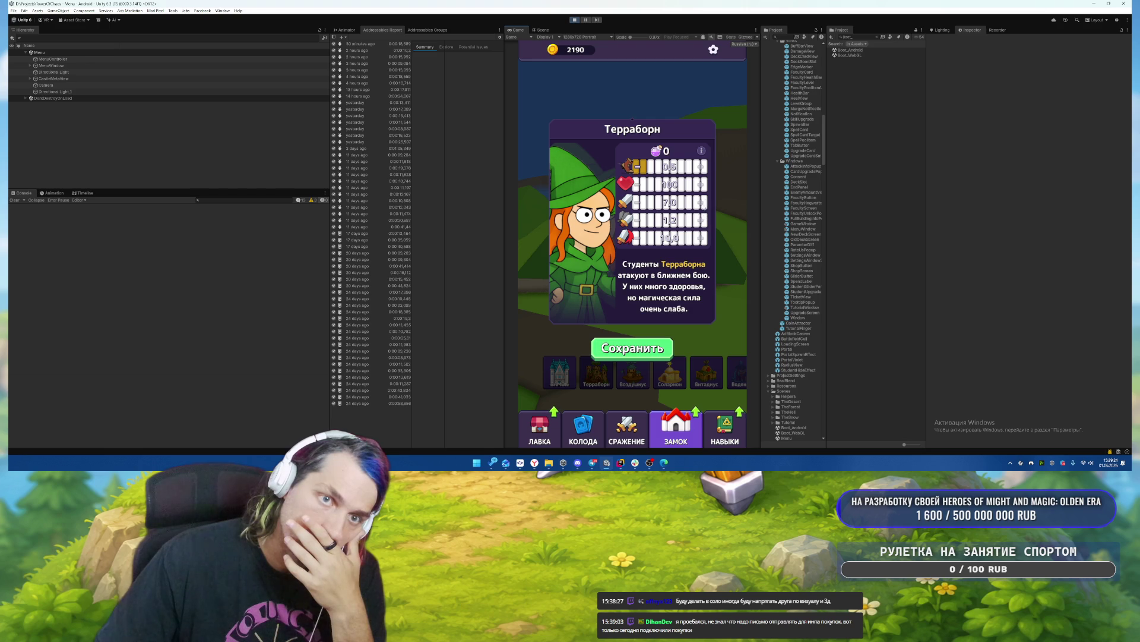
click(623, 352)
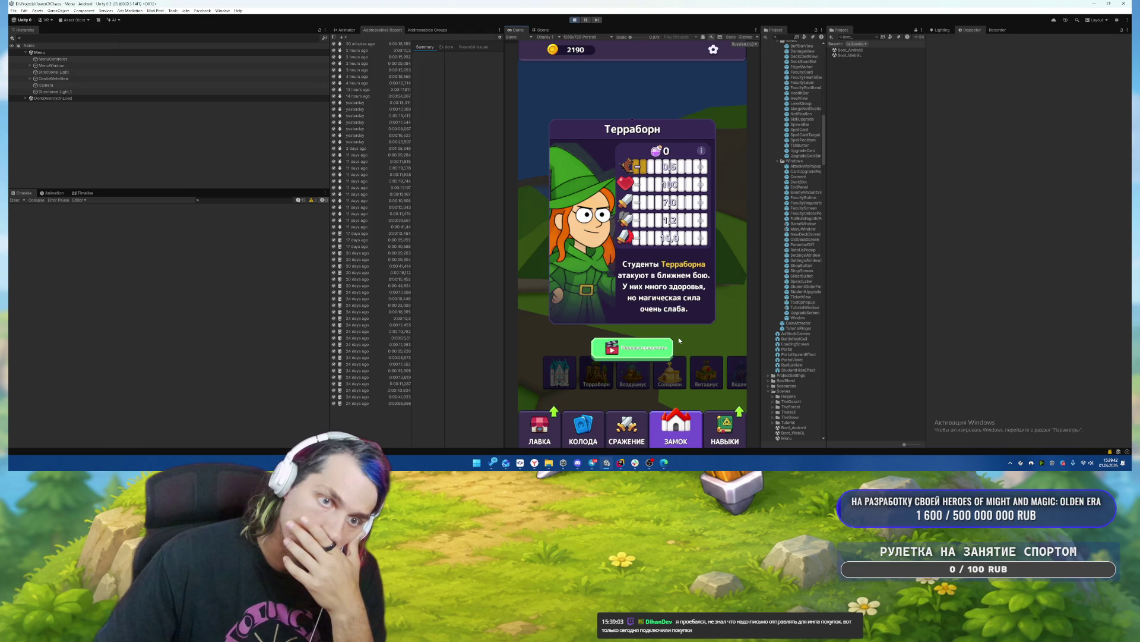
click(605, 89)
Stop the running game and widen the Project window's asset tree.
click(575, 19)
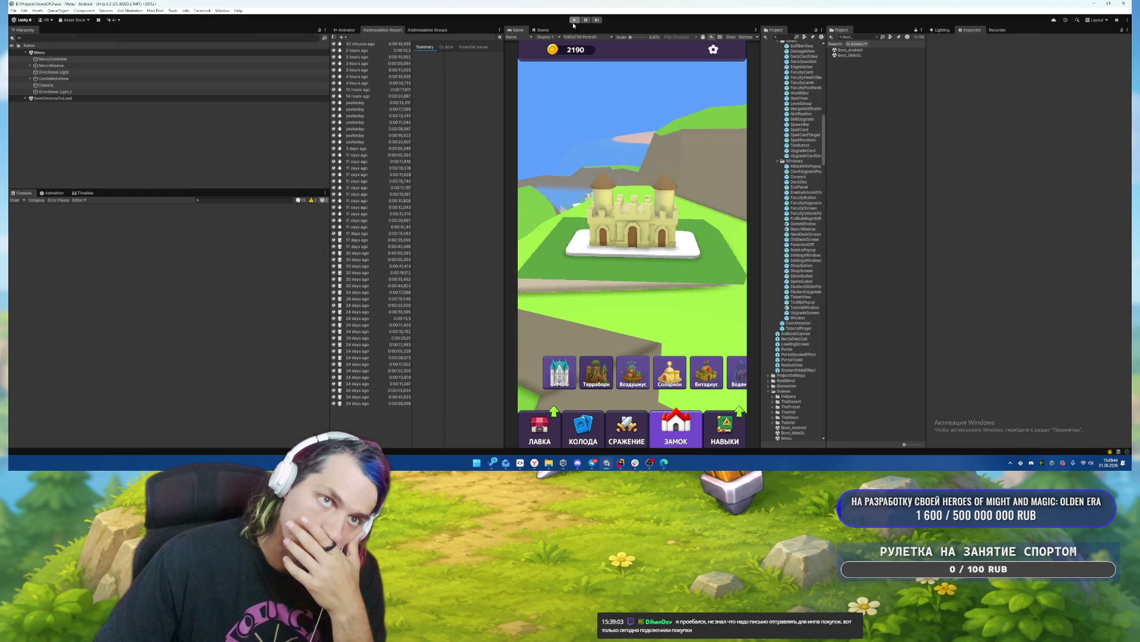
drag(825, 161, 856, 161)
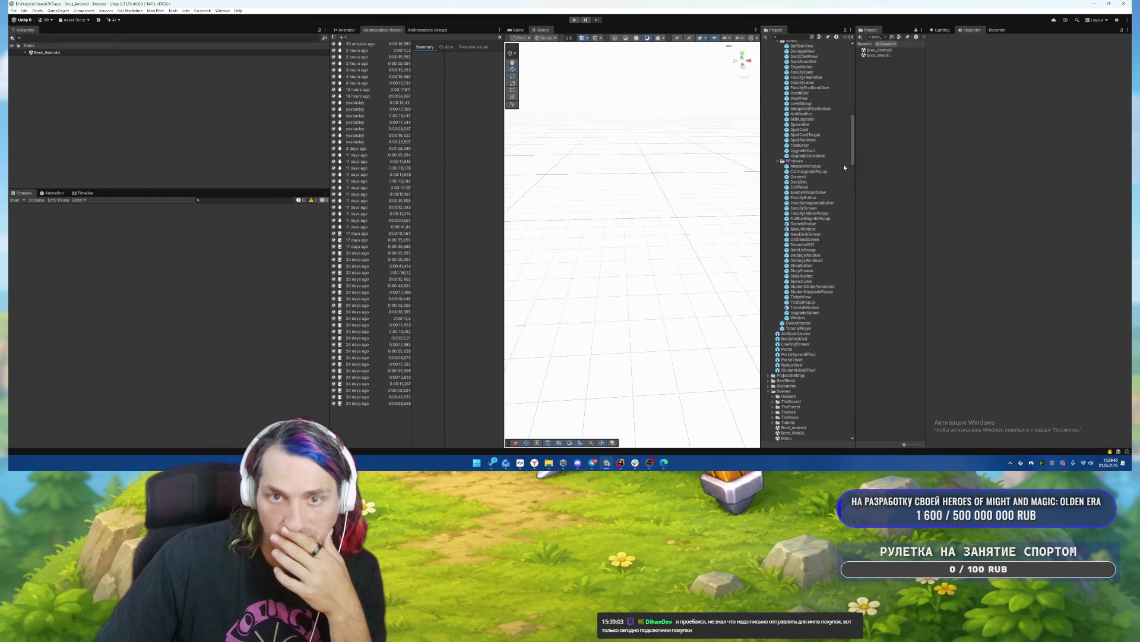
drag(760, 164, 735, 164)
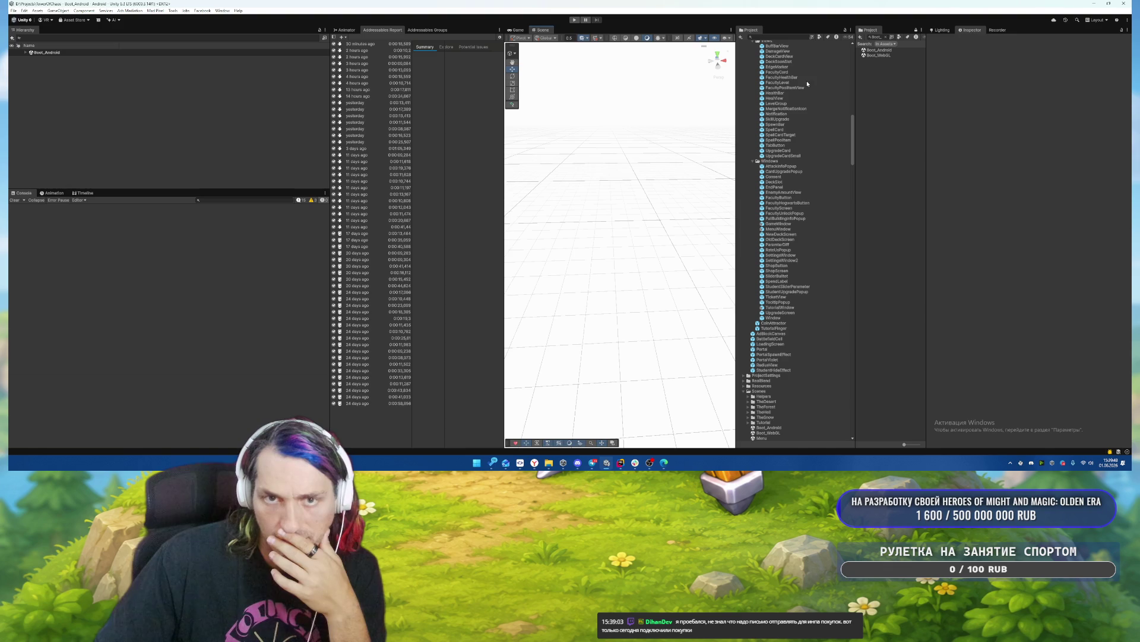
Search the project for 'StudentP', trim it to 'Student', and scroll through the results.
click(780, 39)
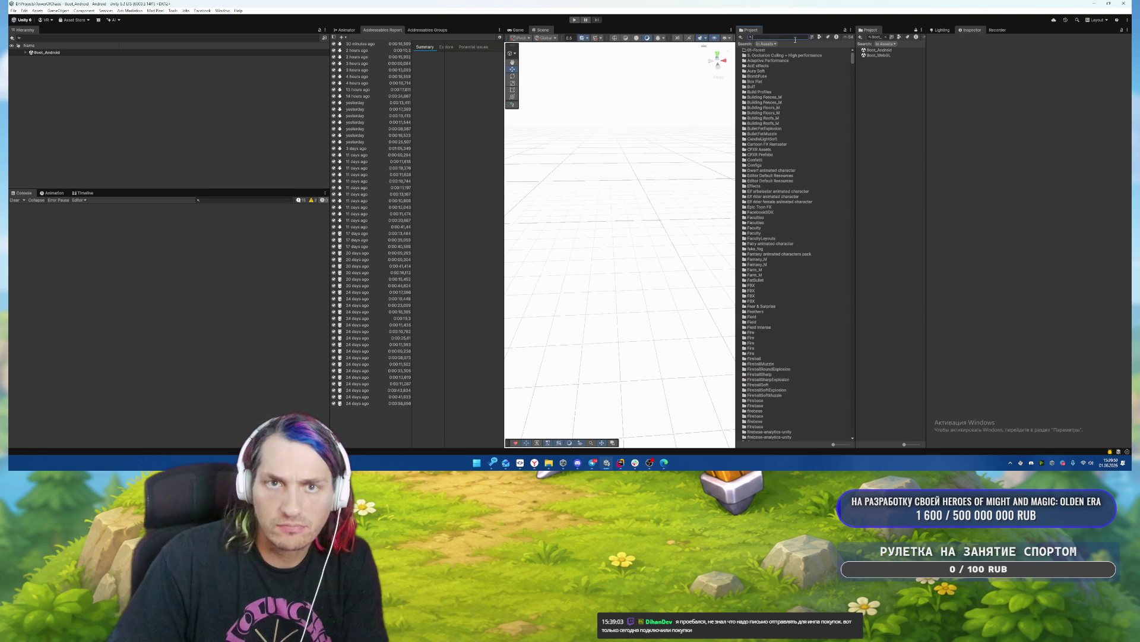
text(StudentP)
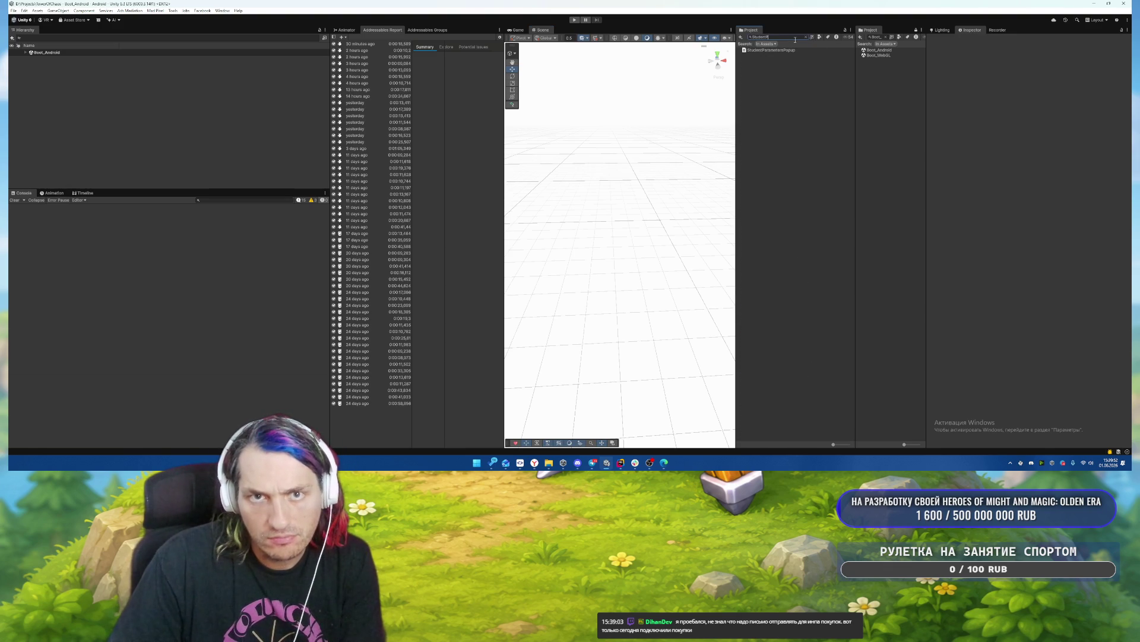
key(BackSpace)
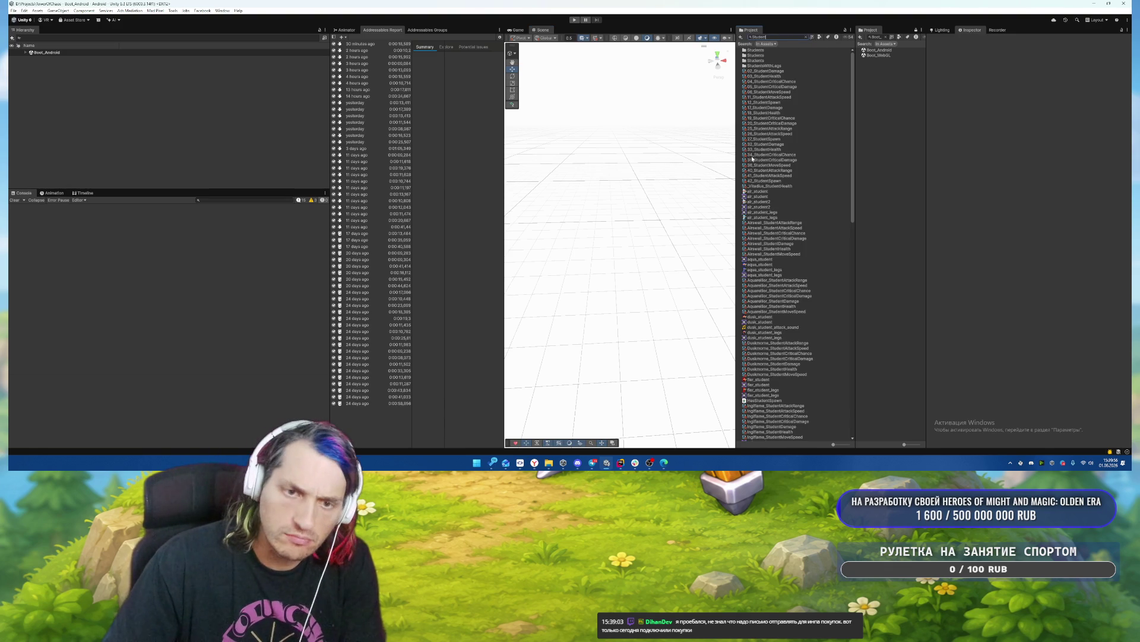
scroll(754, 184, down, 15)
scroll(753, 184, down, 2)
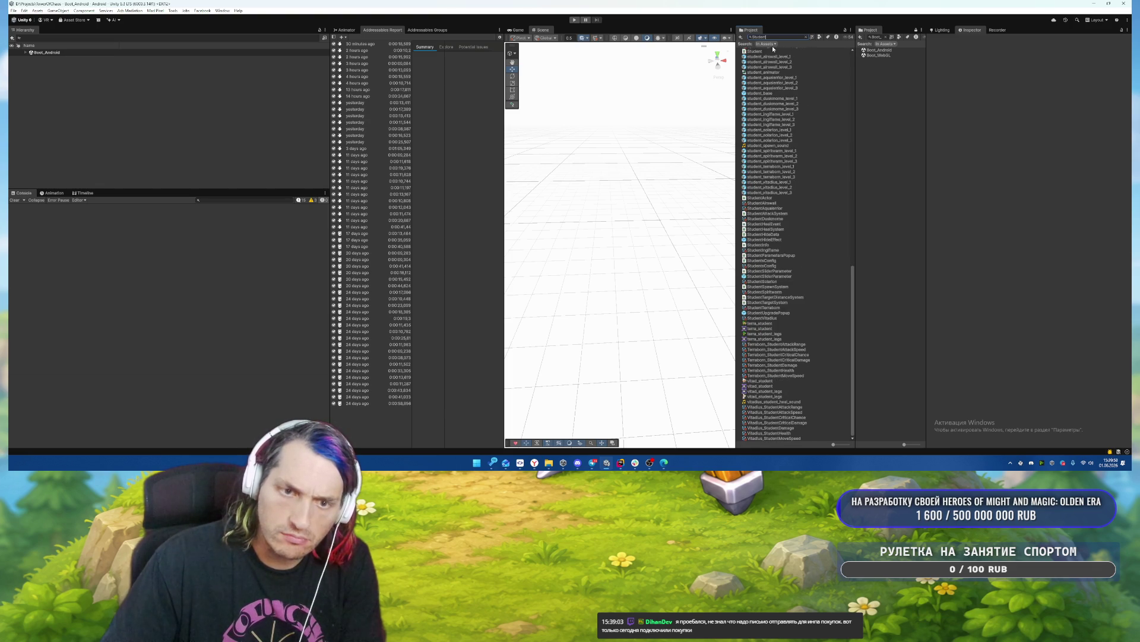
Open the StudentUpgradePopup prefab, then the StudentSliderParameter prefab inside it.
double_click(769, 312)
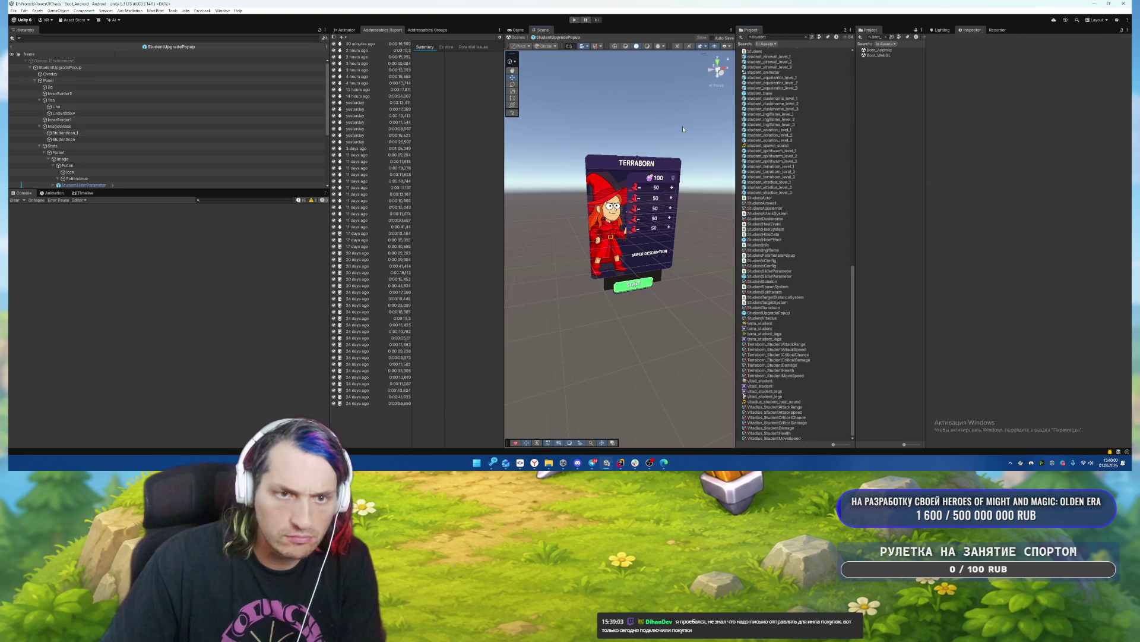
scroll(686, 178, up, 8)
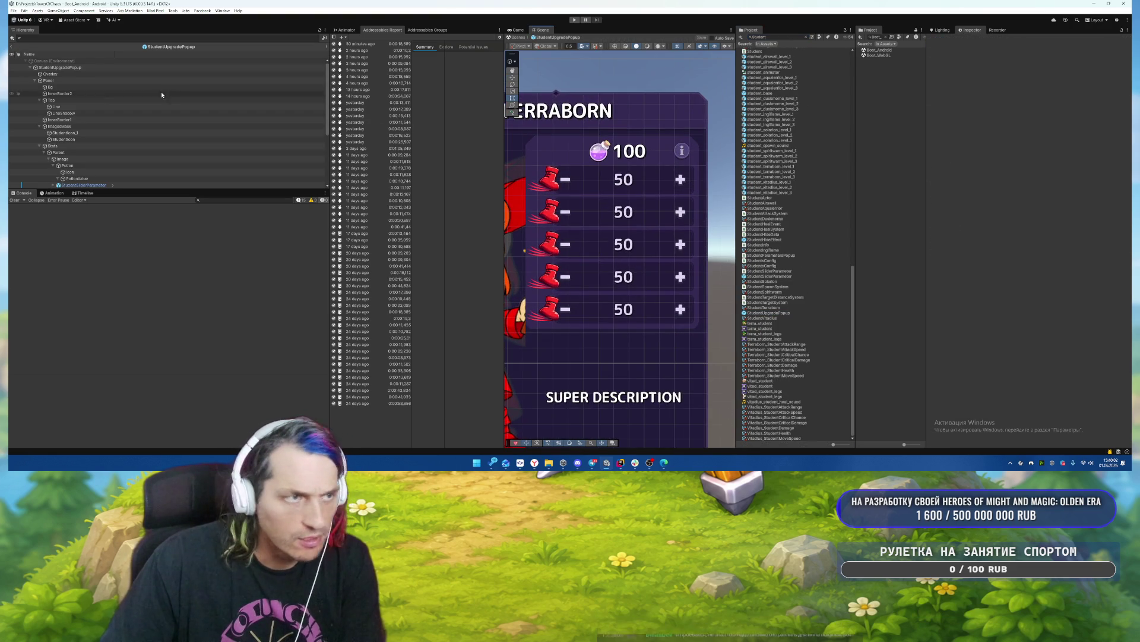
click(142, 67)
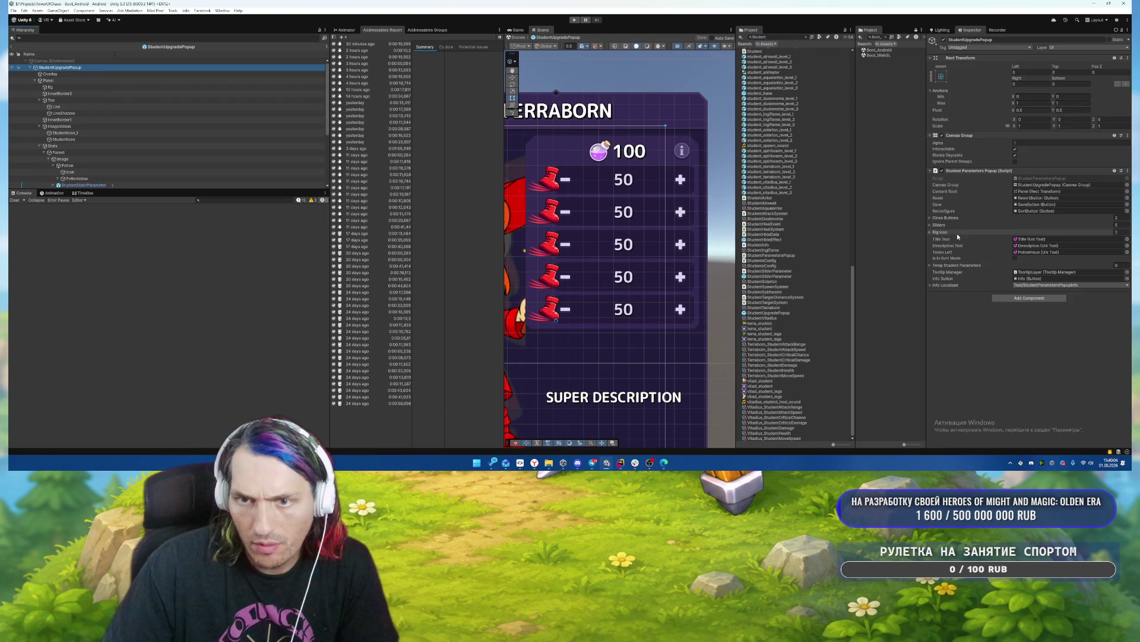
click(939, 225)
click(1046, 233)
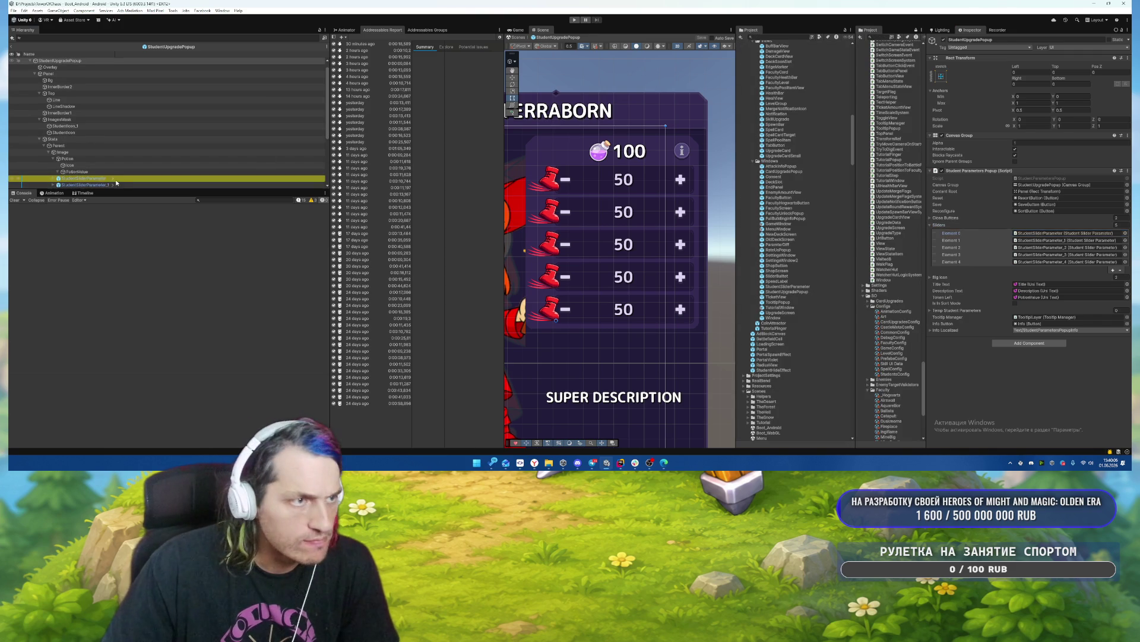
click(95, 178)
click(113, 178)
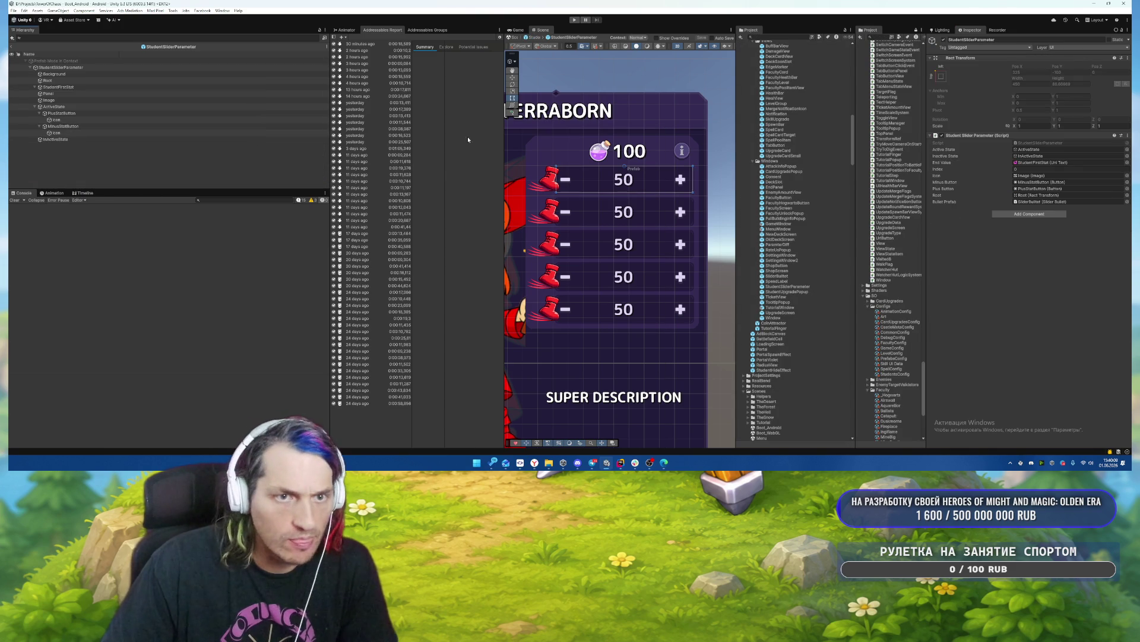
Inset the Root slider bar with Left 60 and Right 70.
click(71, 81)
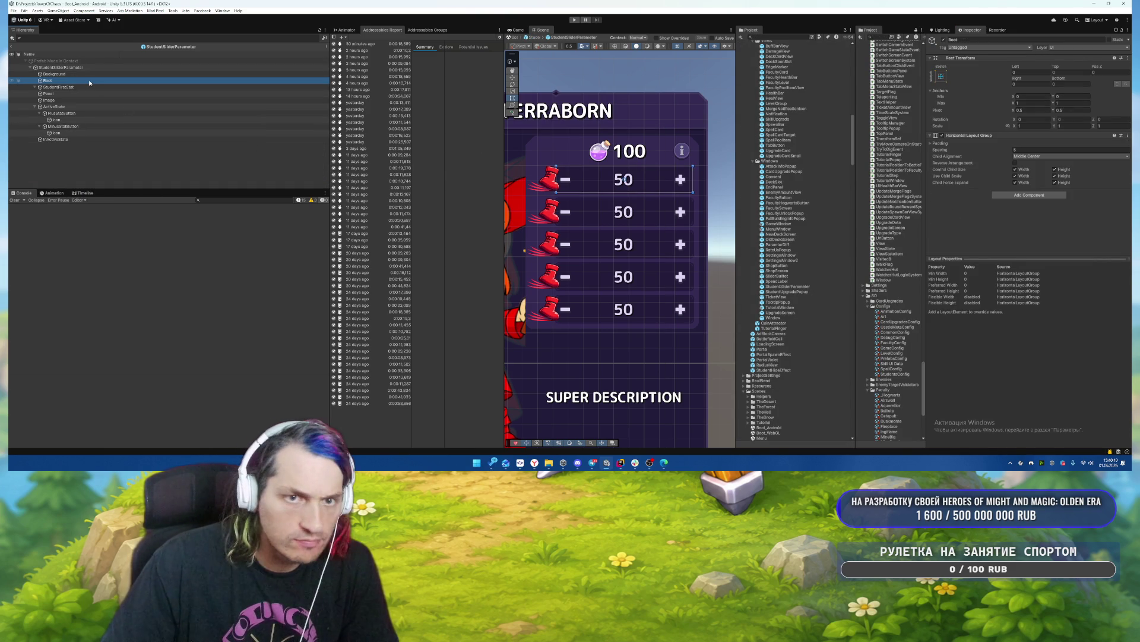
scroll(563, 185, up, 1)
drag(560, 185, 583, 184)
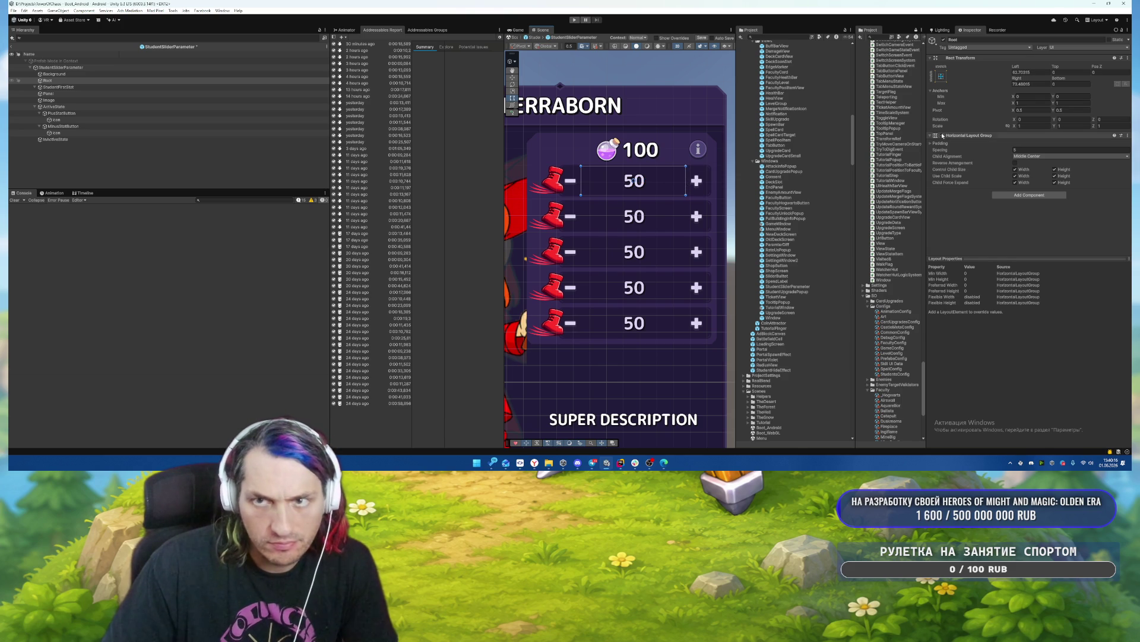
click(1042, 71)
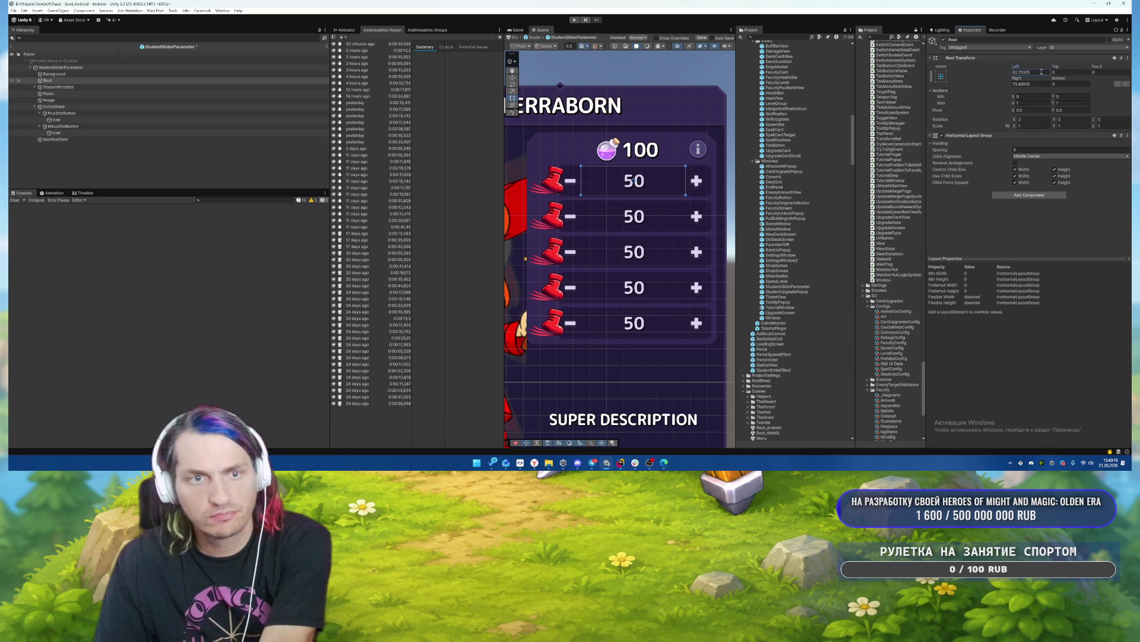
text(60)
click(1037, 83)
text(70)
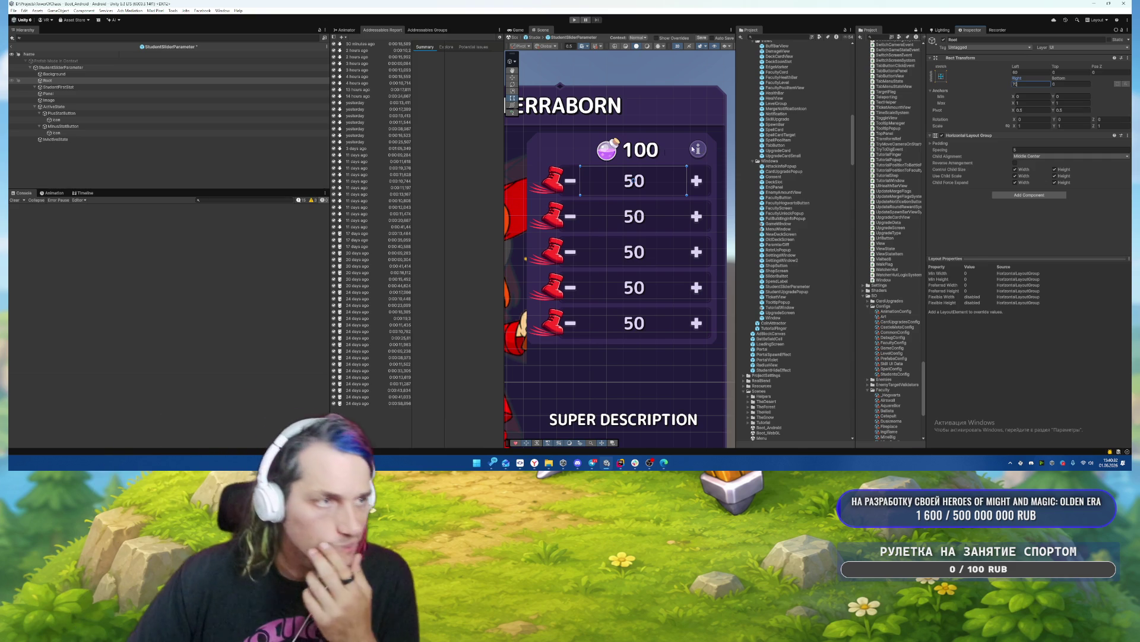
Rename the stat image to Icon and shorten its rect height to shrink the boot.
click(73, 101)
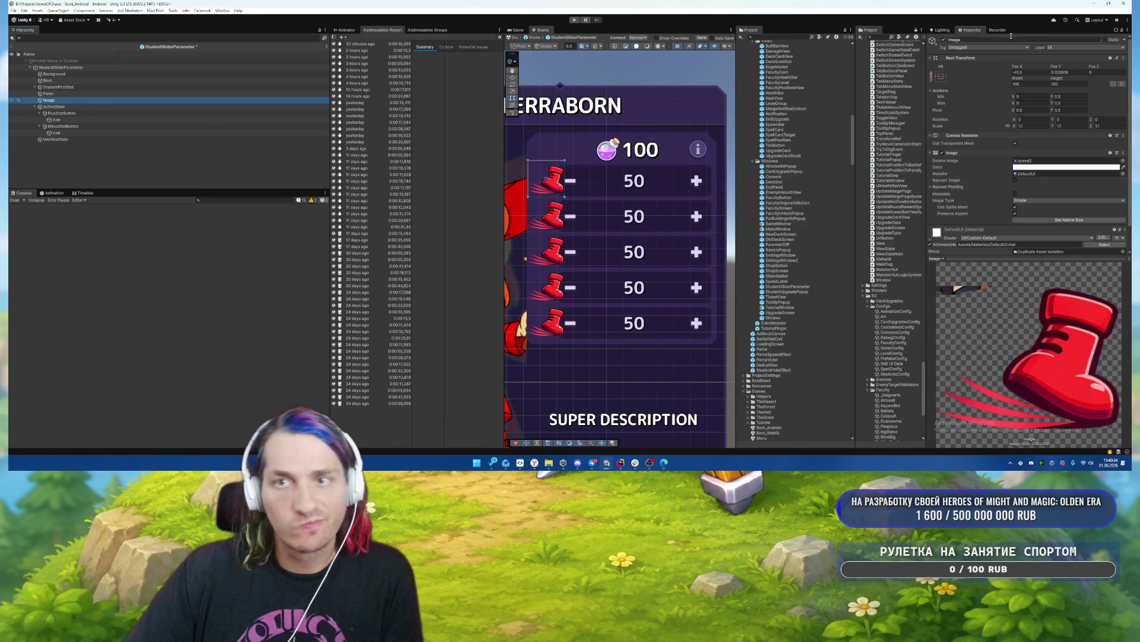
click(983, 39)
text(U)
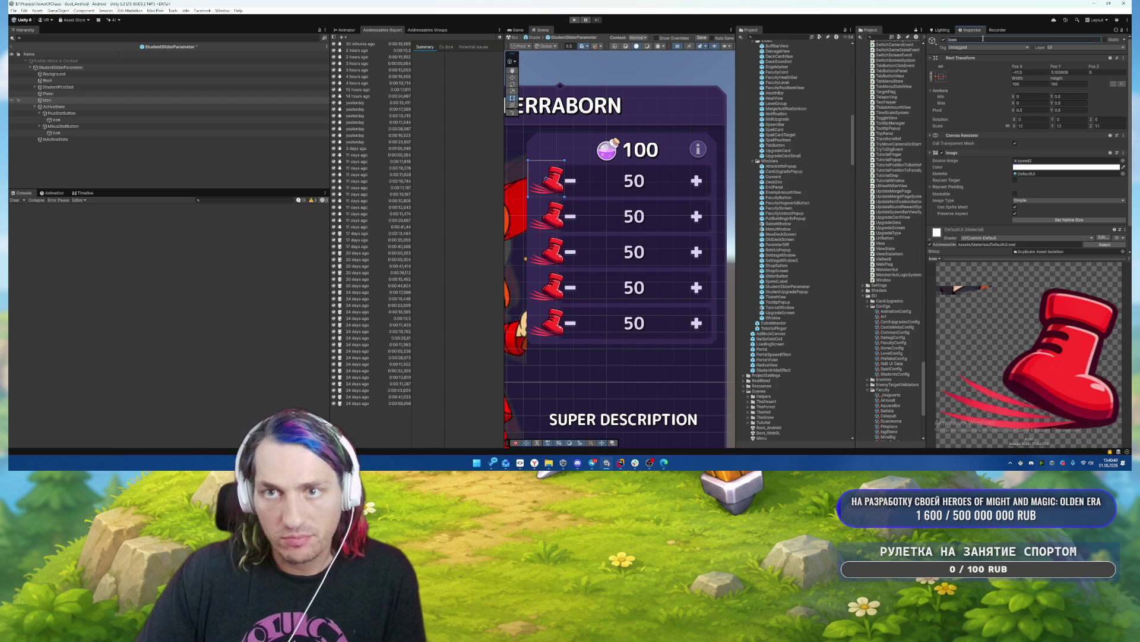
scroll(527, 294, up, 4)
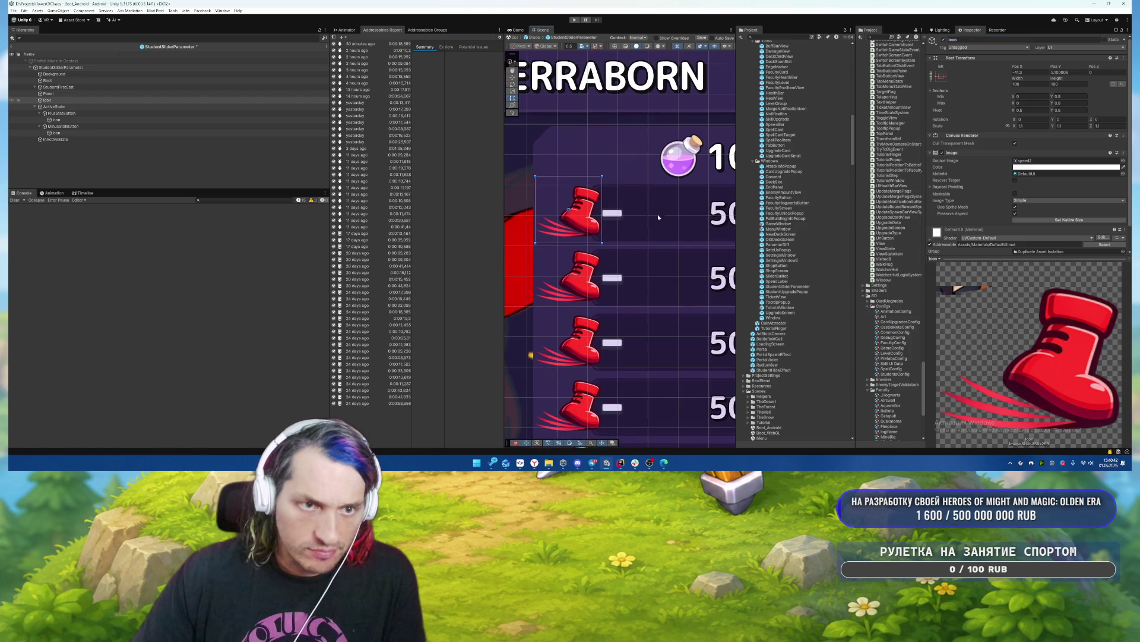
drag(571, 176, 572, 190)
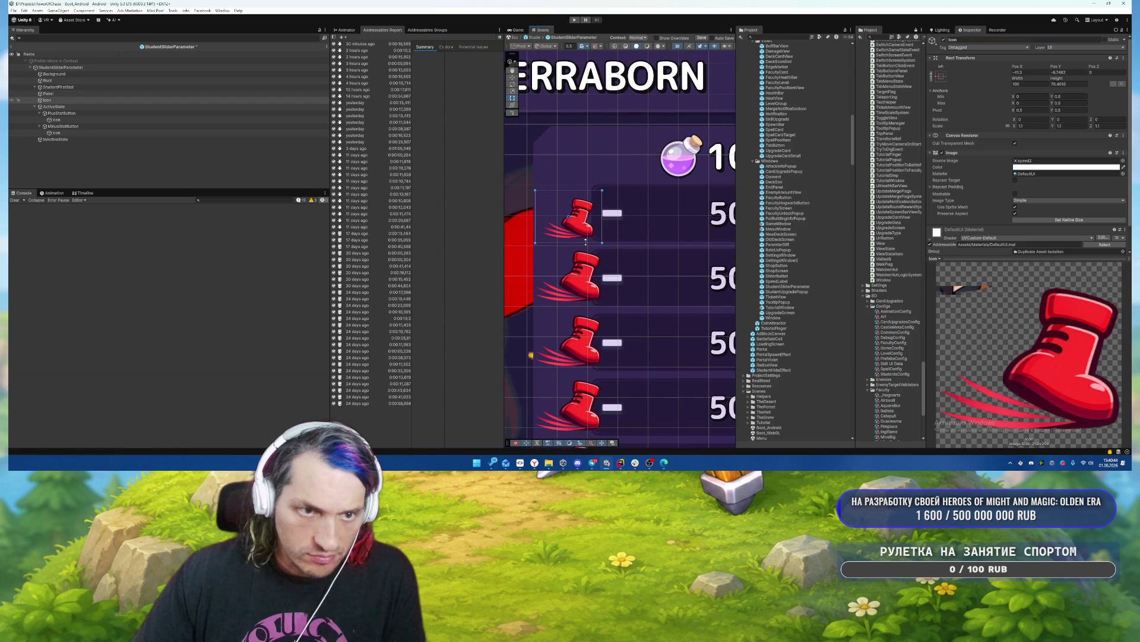
drag(586, 242, 591, 224)
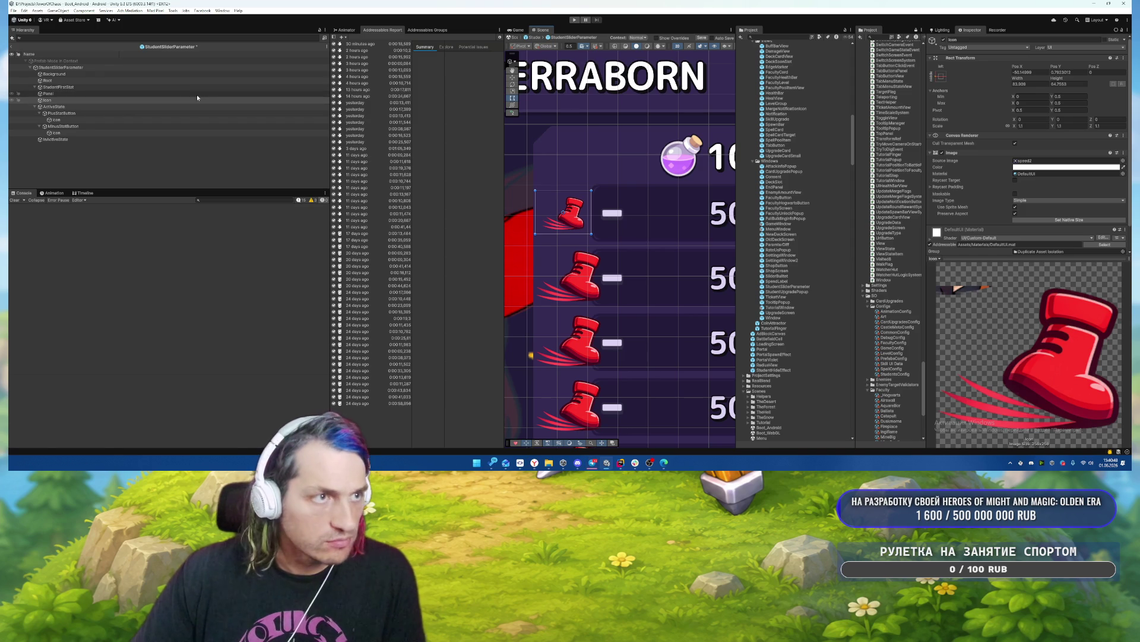
scroll(666, 283, down, 2)
mouse_move(665, 283)
mouse_down()
mouse_move(470, 279)
mouse_move(640, 211)
mouse_up()
scroll(565, 238, down, 2)
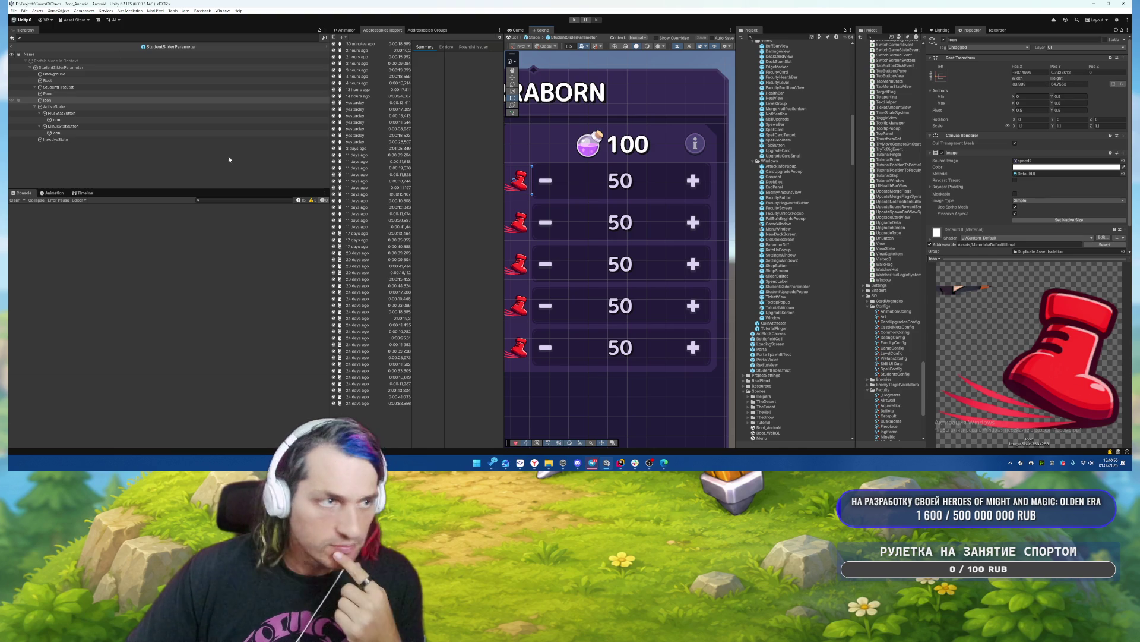
click(77, 112)
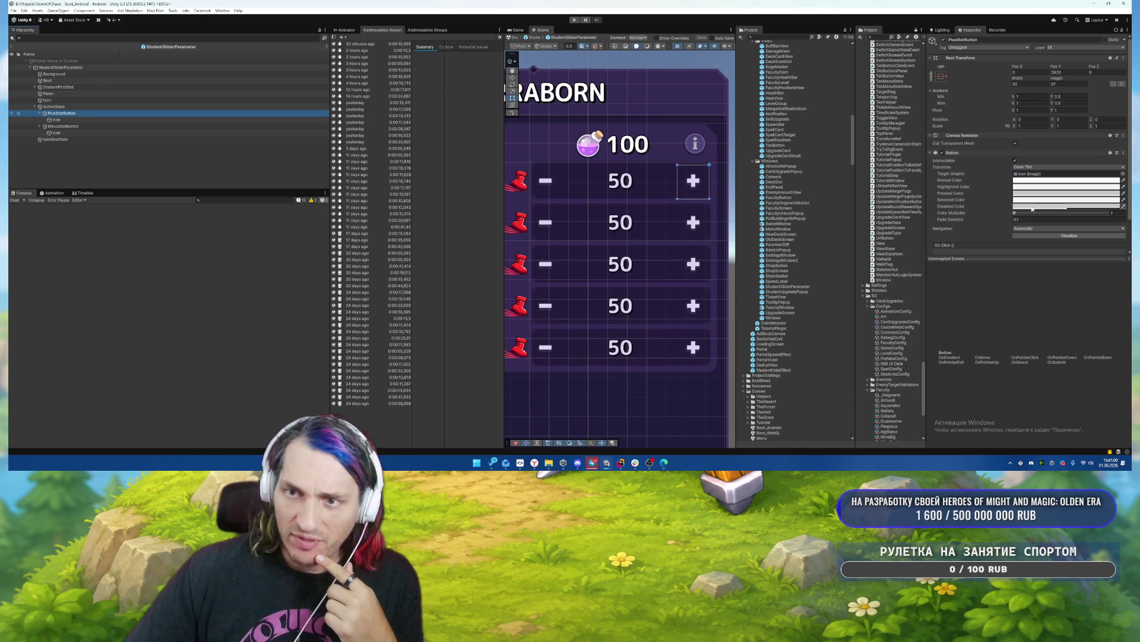
scroll(1030, 209, down, 2)
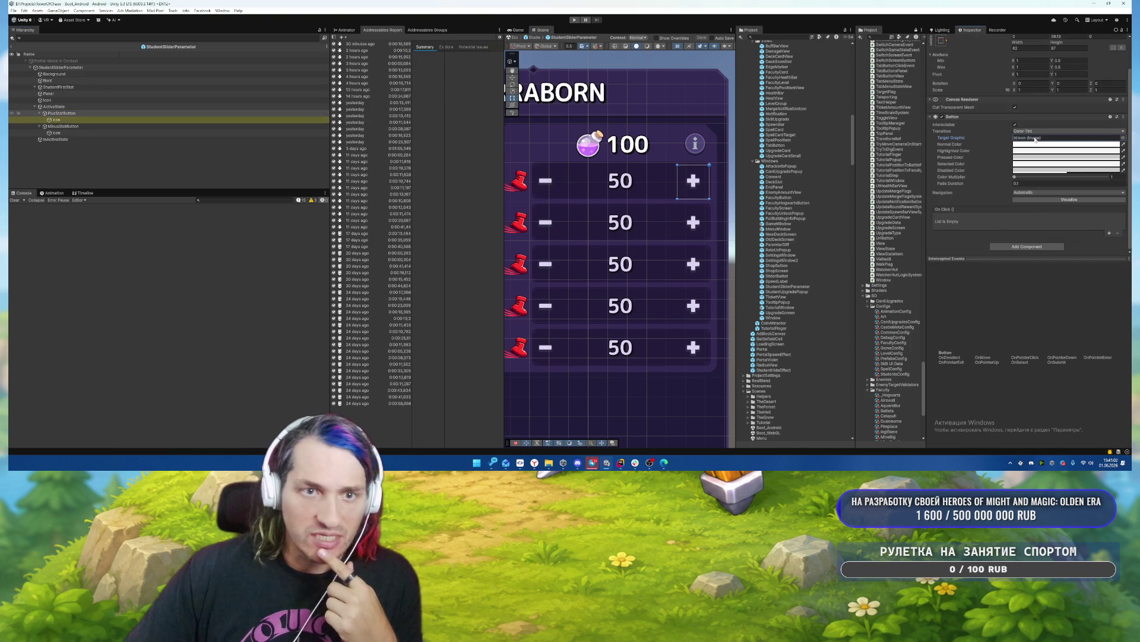
click(79, 120)
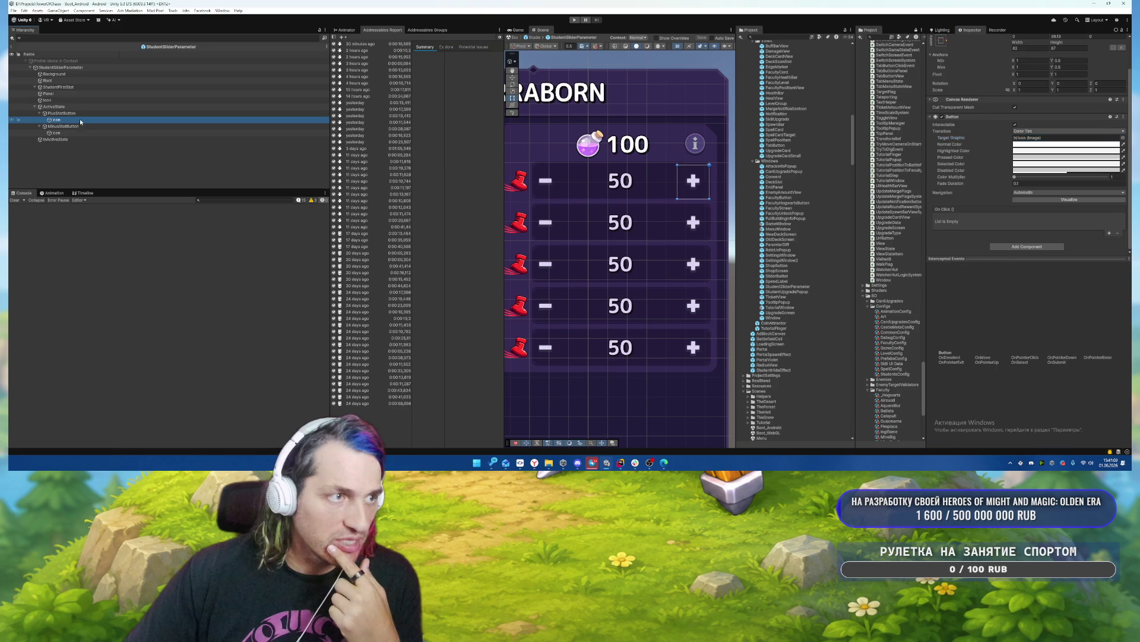
click(1123, 136)
text(la)
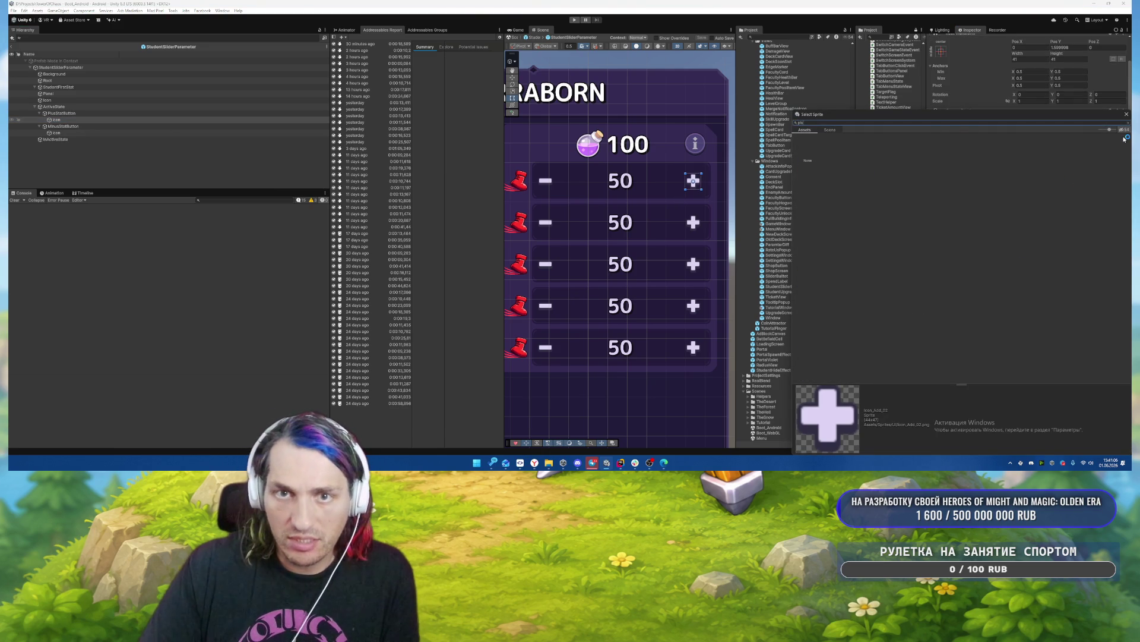
text(u)
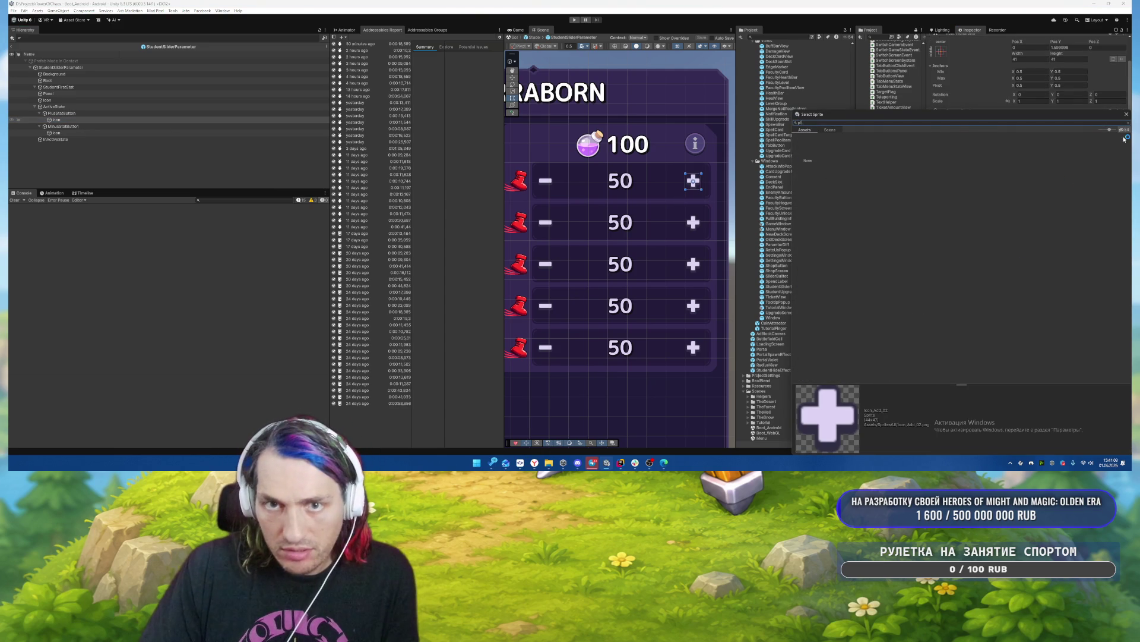
text(dd)
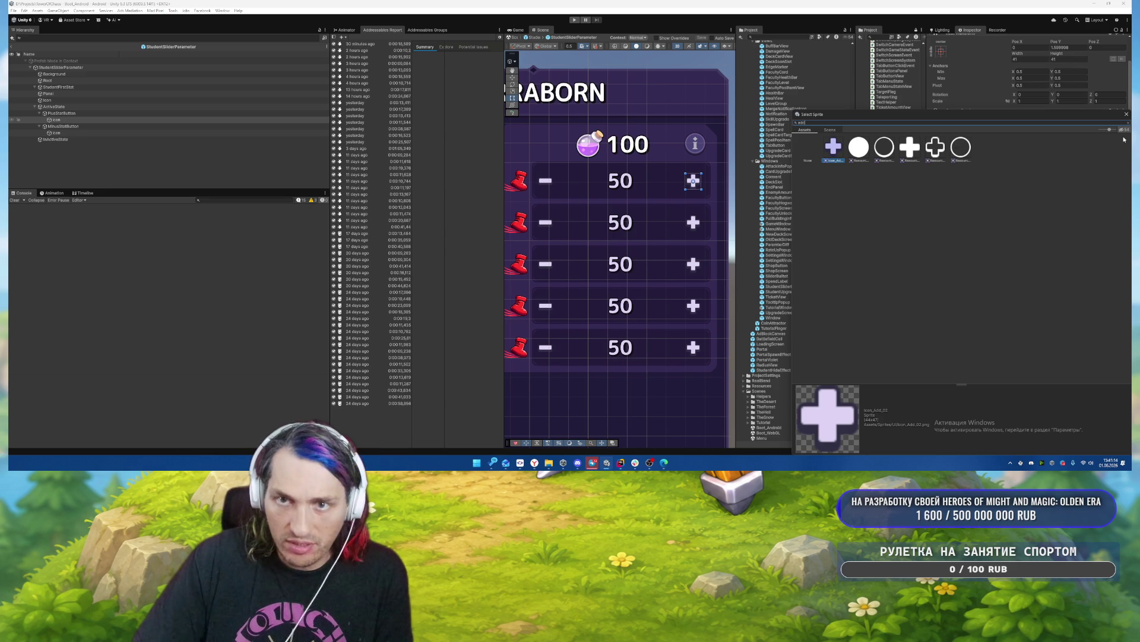
key(Escape)
key(Escape)
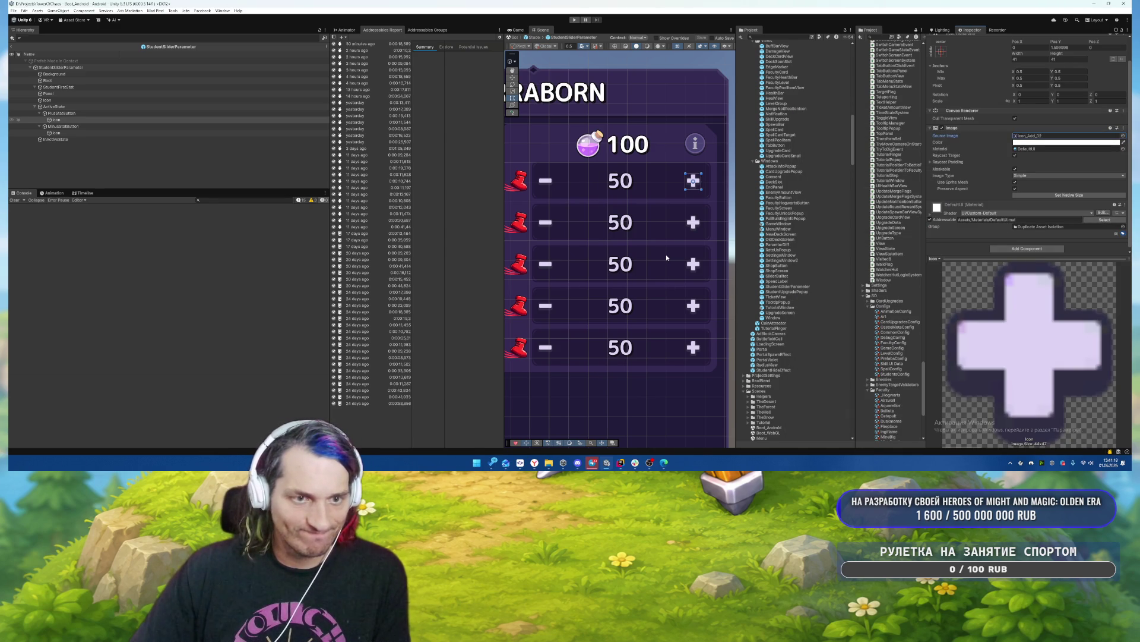
click(54, 73)
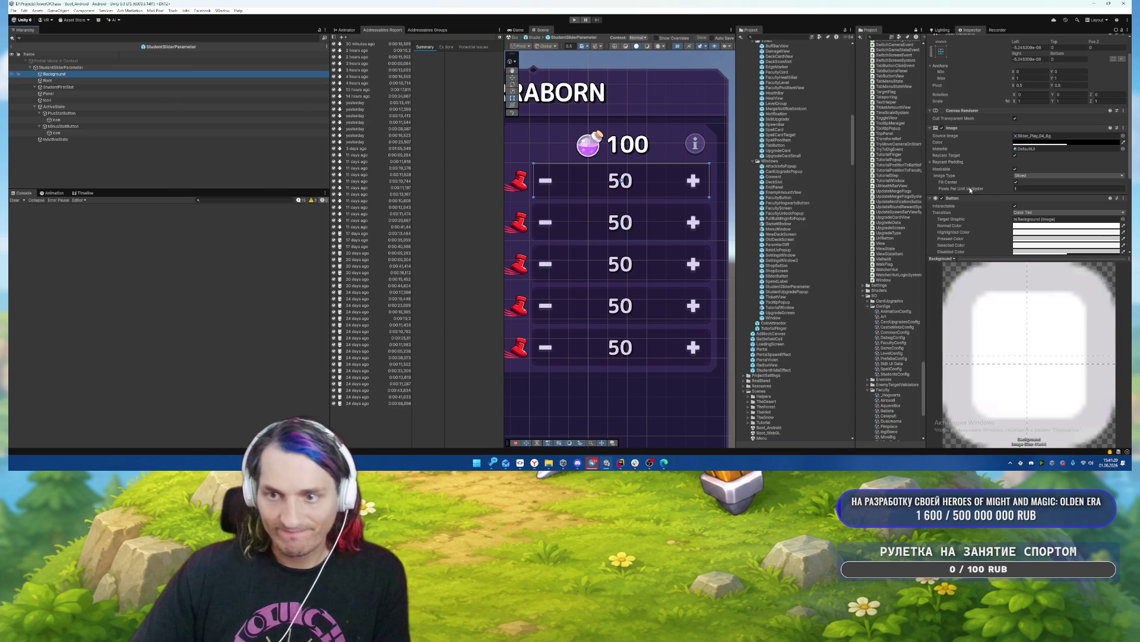
Rename the Panel image object to Border, after undoing a stray Background edge move.
drag(615, 164, 618, 176)
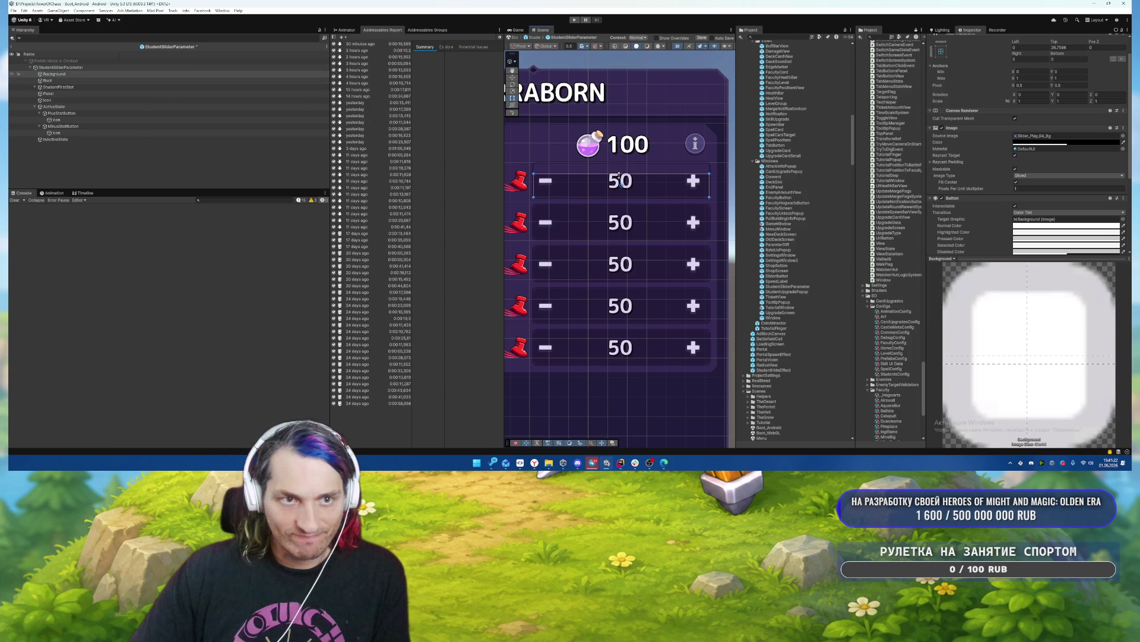
key(ctrl+z)
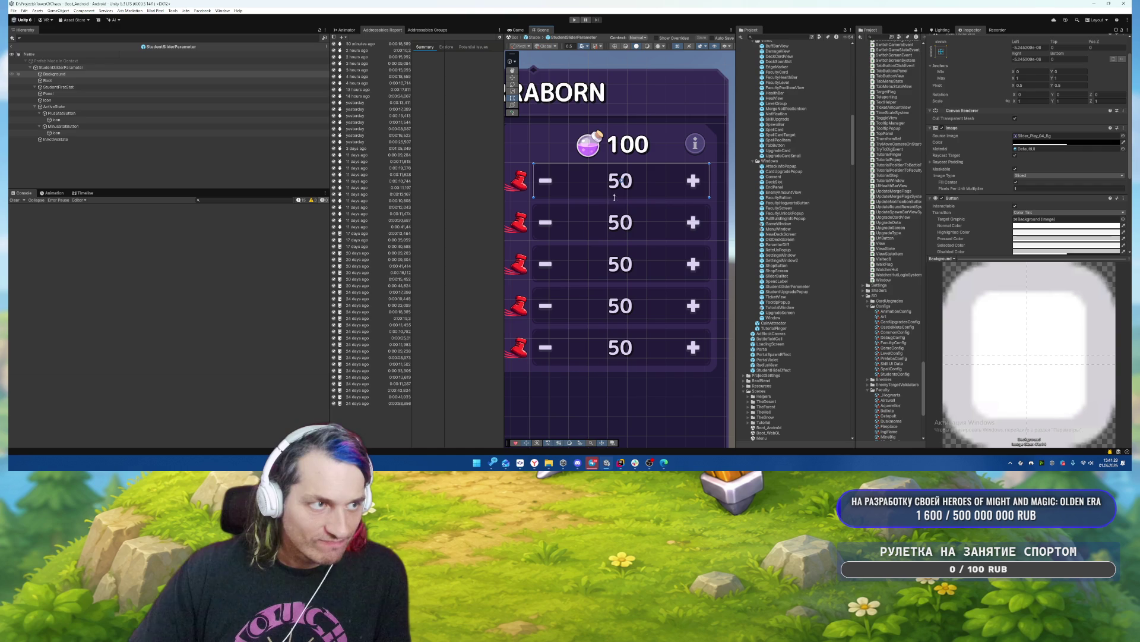
click(59, 81)
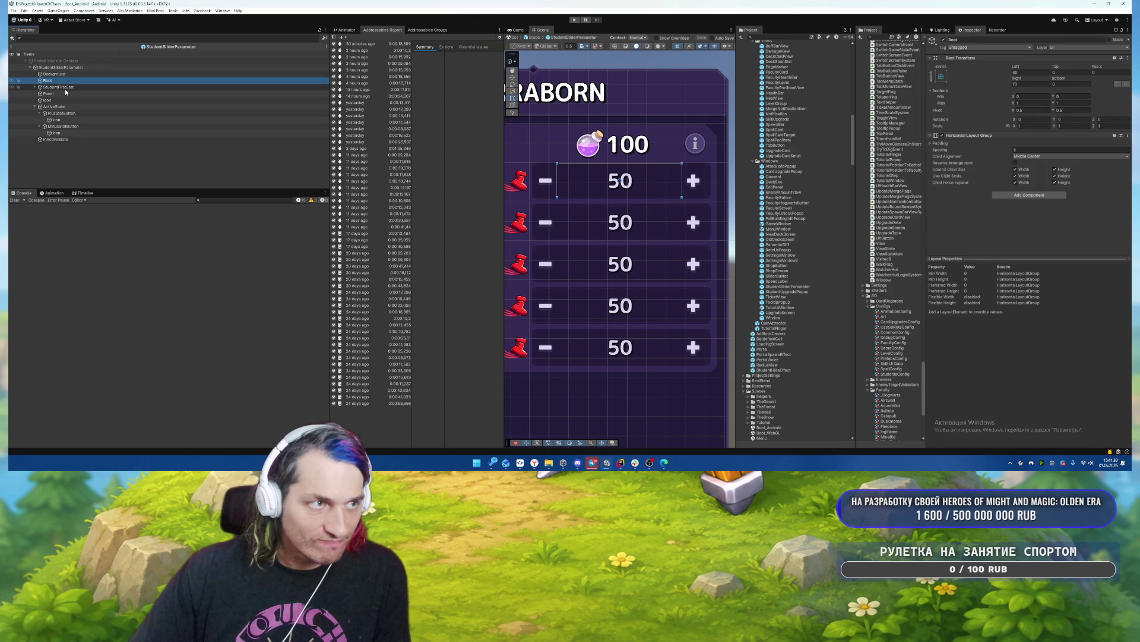
click(60, 93)
double_click(975, 41)
text(Border)
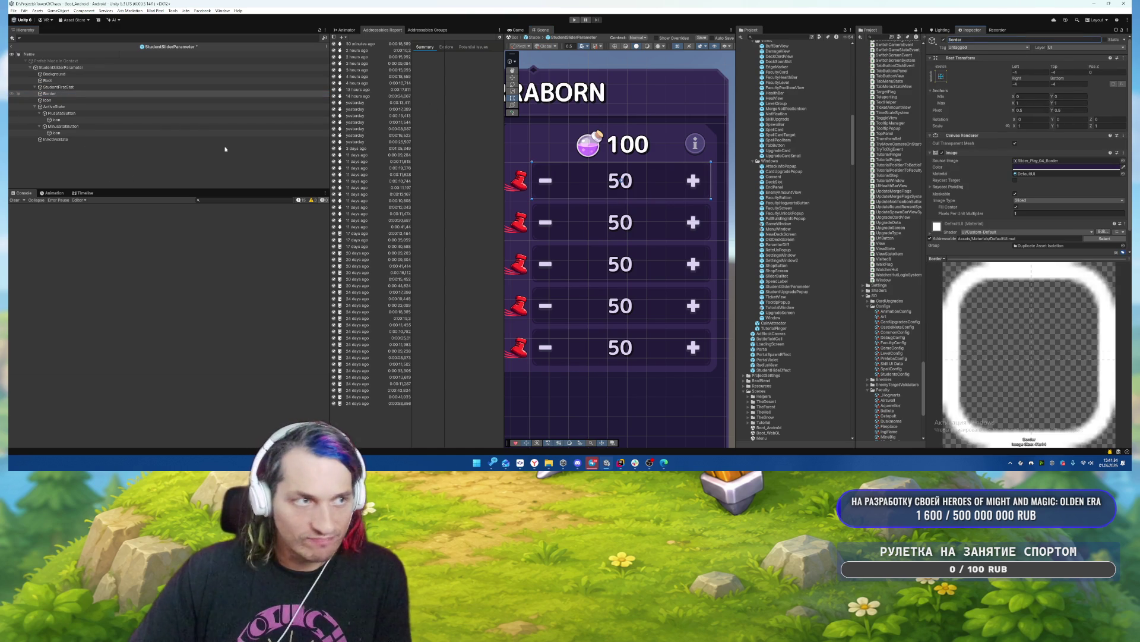
Nest Border under Background and anchor it stretch-stretch to fill its parent.
click(59, 93)
drag(59, 93, 63, 75)
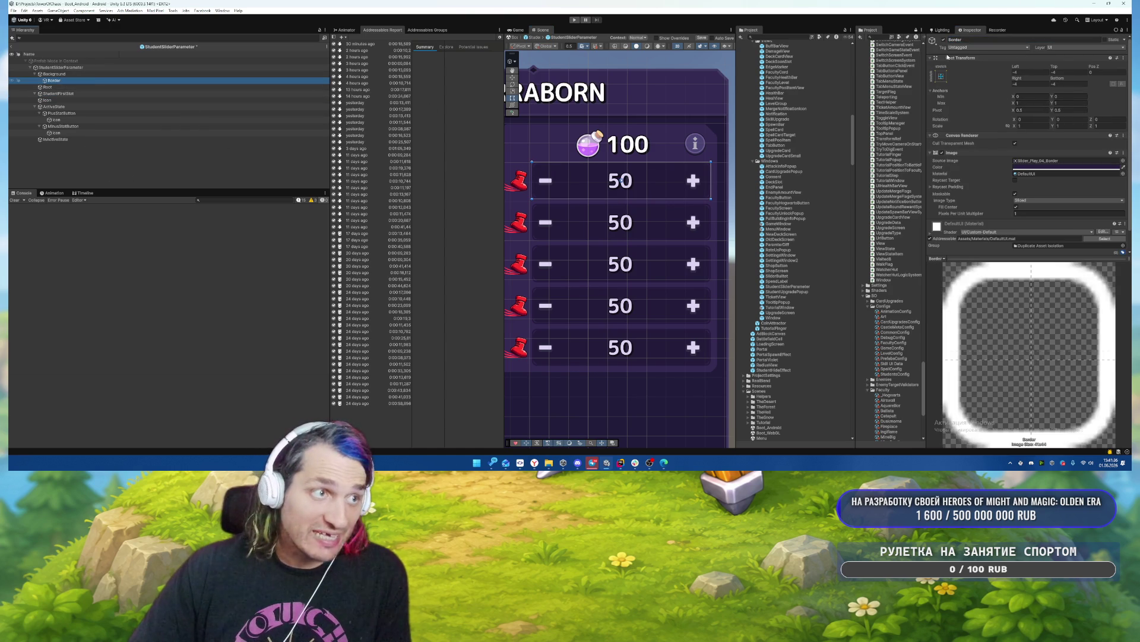
click(941, 76)
alt+click(1011, 174)
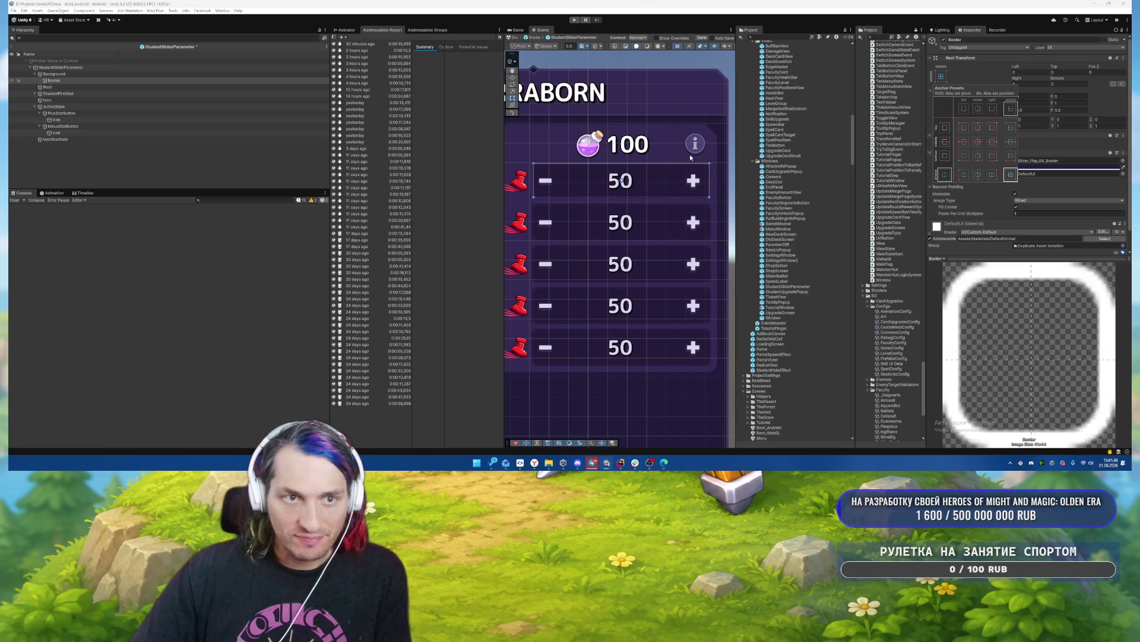
click(1069, 84)
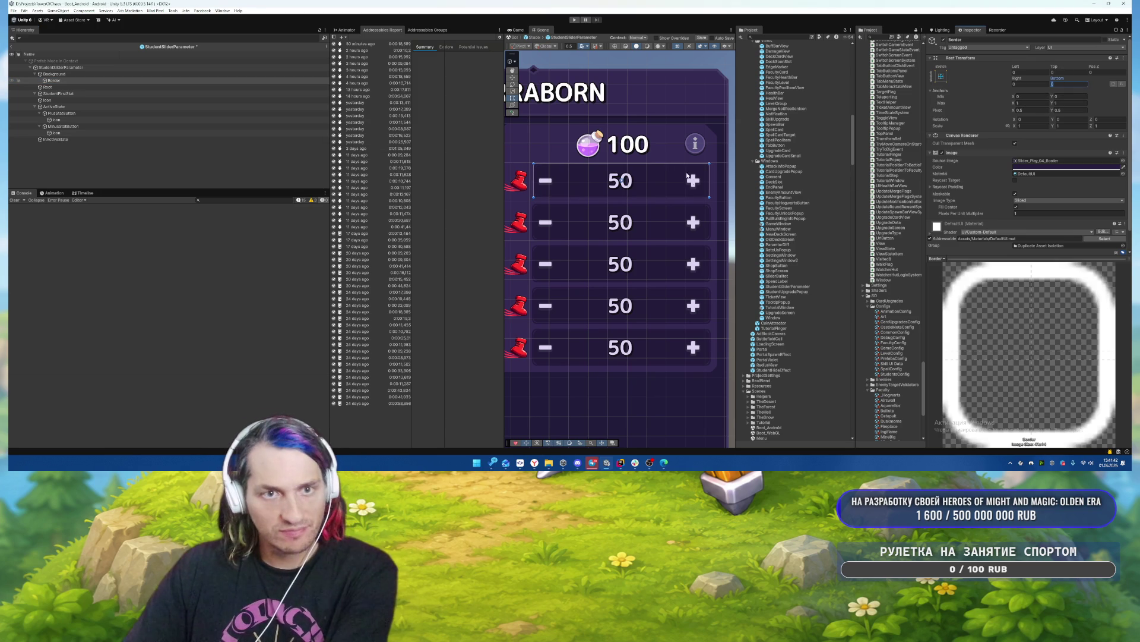
drag(657, 164, 656, 173)
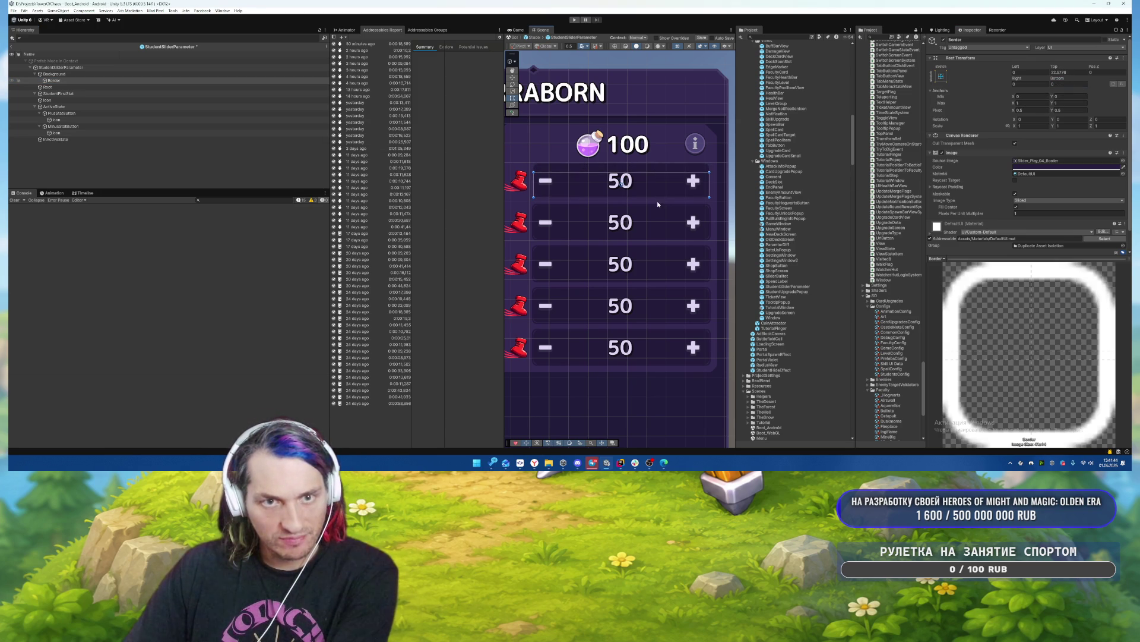
Undo a stray Background resize and save the StudentSliderParameter prefab.
click(66, 74)
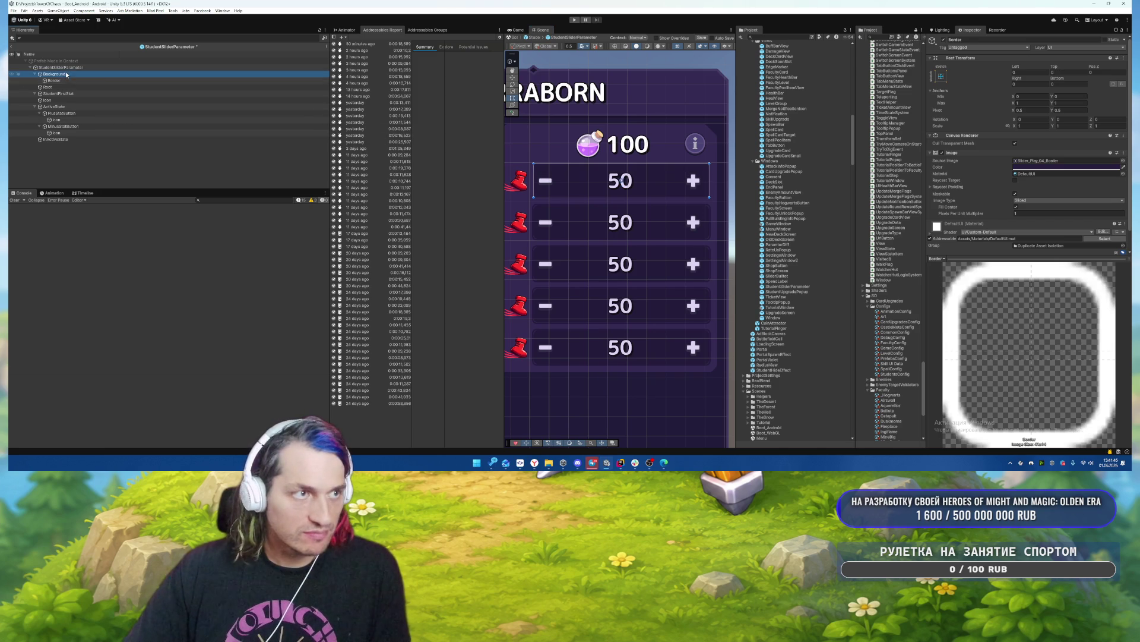
drag(638, 164, 635, 193)
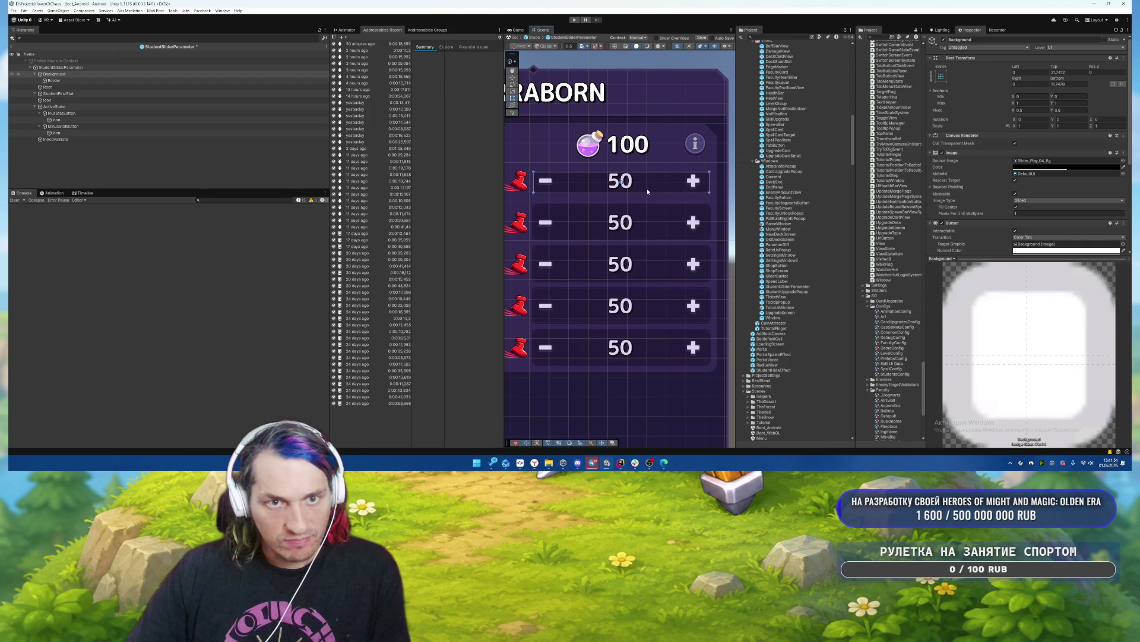
key(ctrl+z)
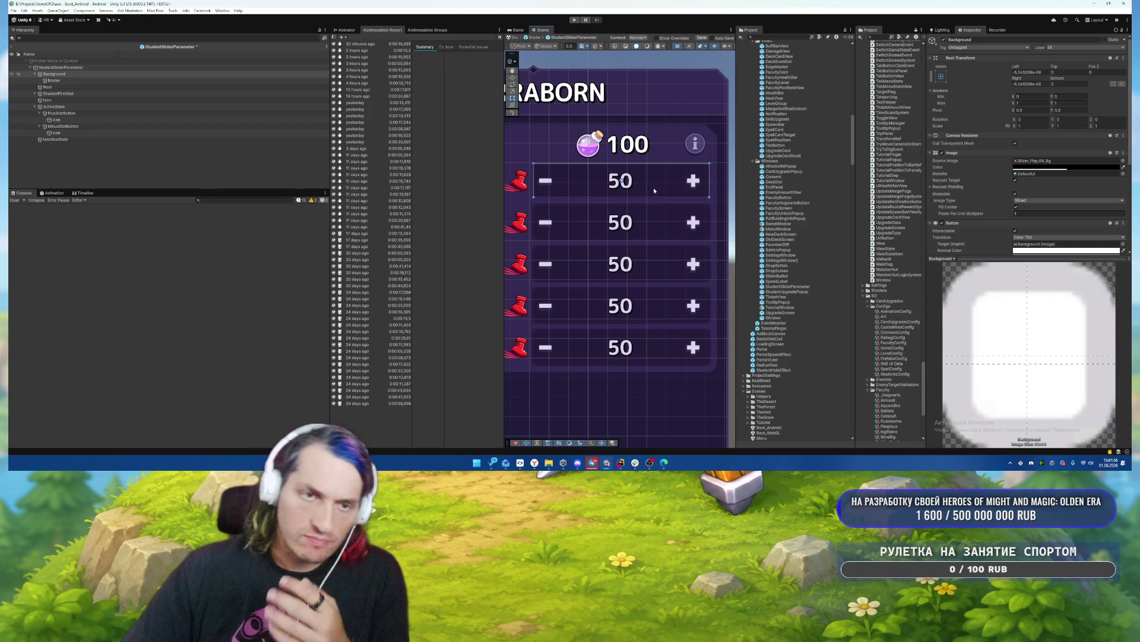
key(ctrl+s)
click(65, 67)
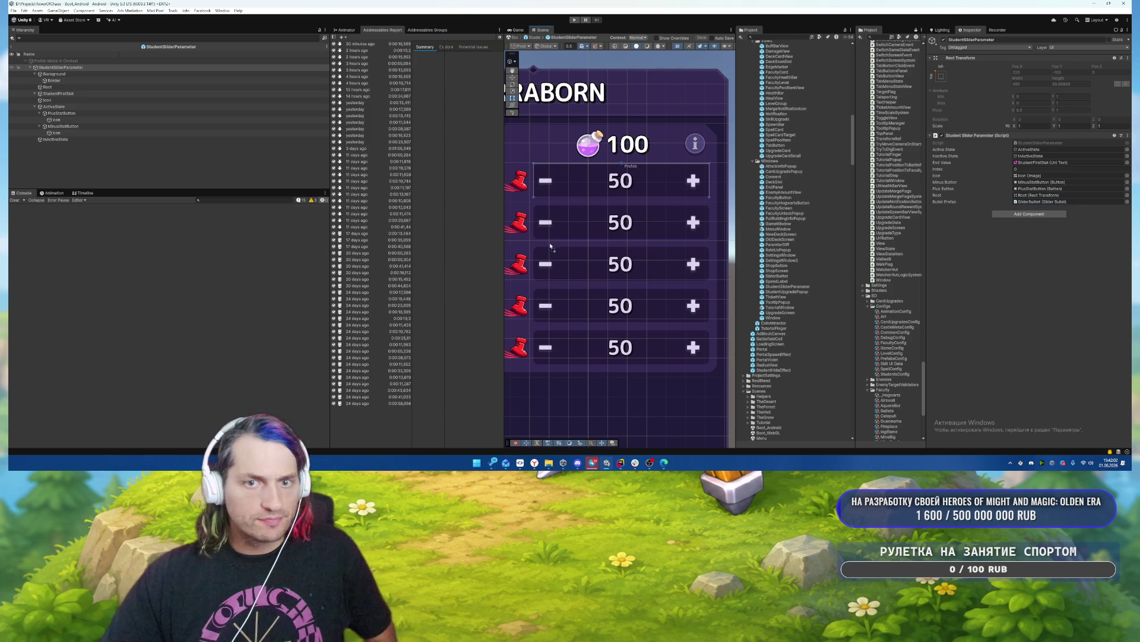
Add a SliderBullet instance under Root and duplicate it four times.
drag(198, 141, 222, 88)
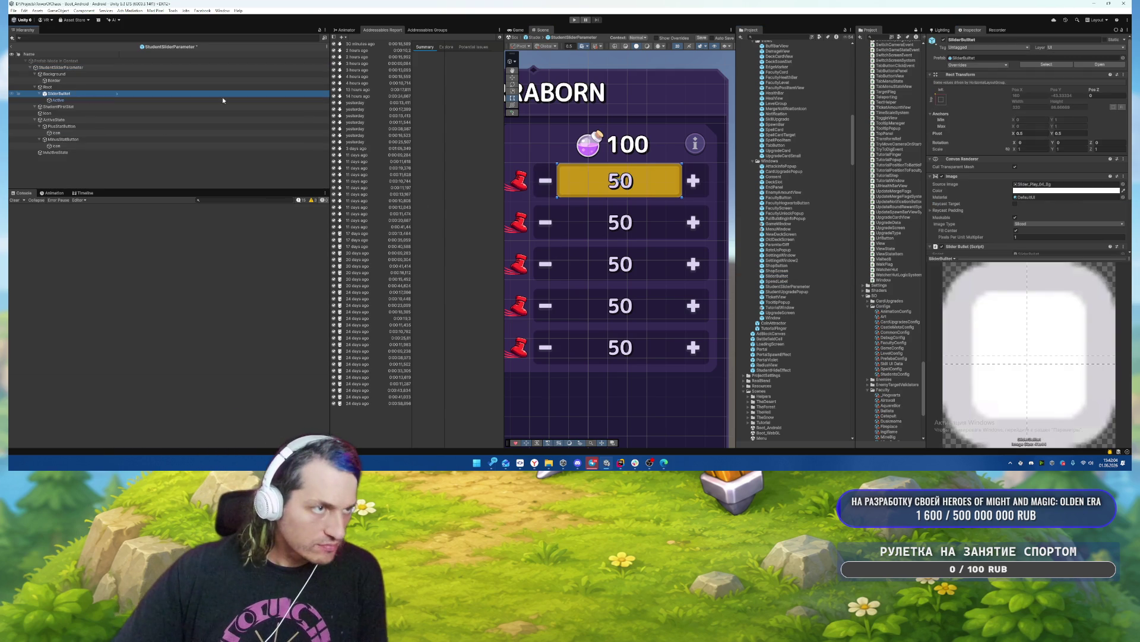
key(ctrl+d)
key(ctrl+d)
key(ctrl+d)
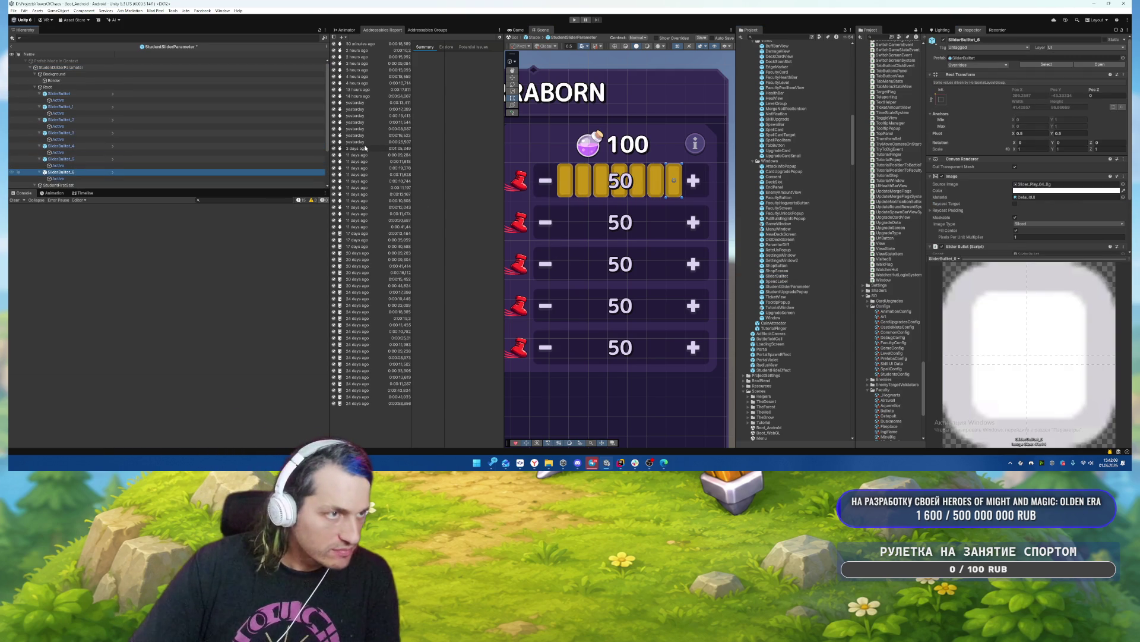
key(ctrl+d)
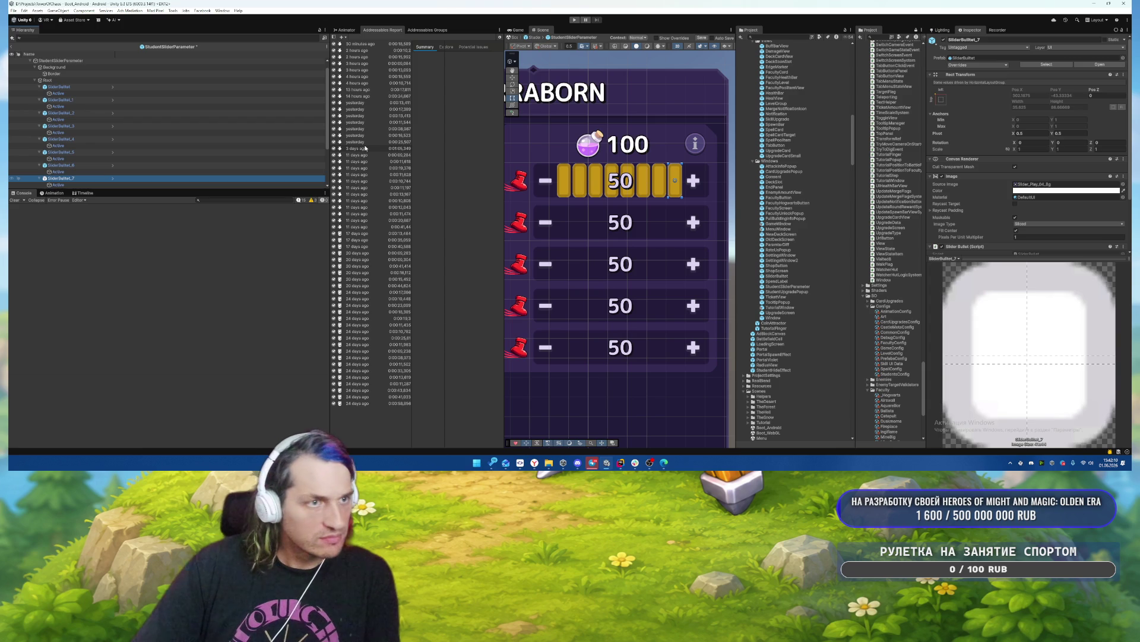
key(ctrl+d)
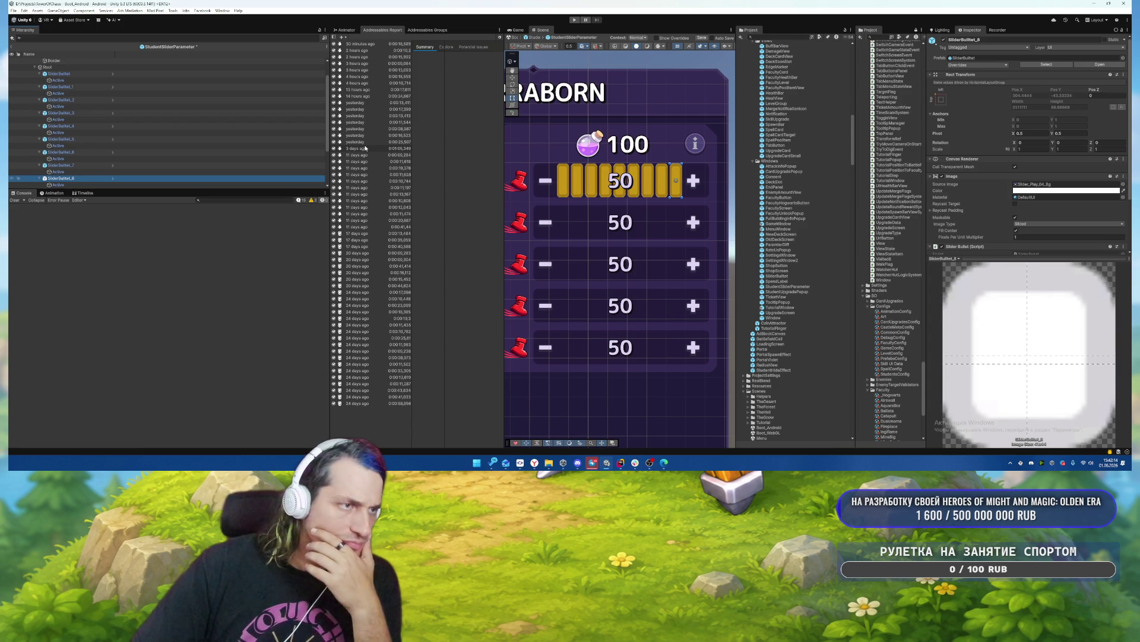
key(ctrl+d)
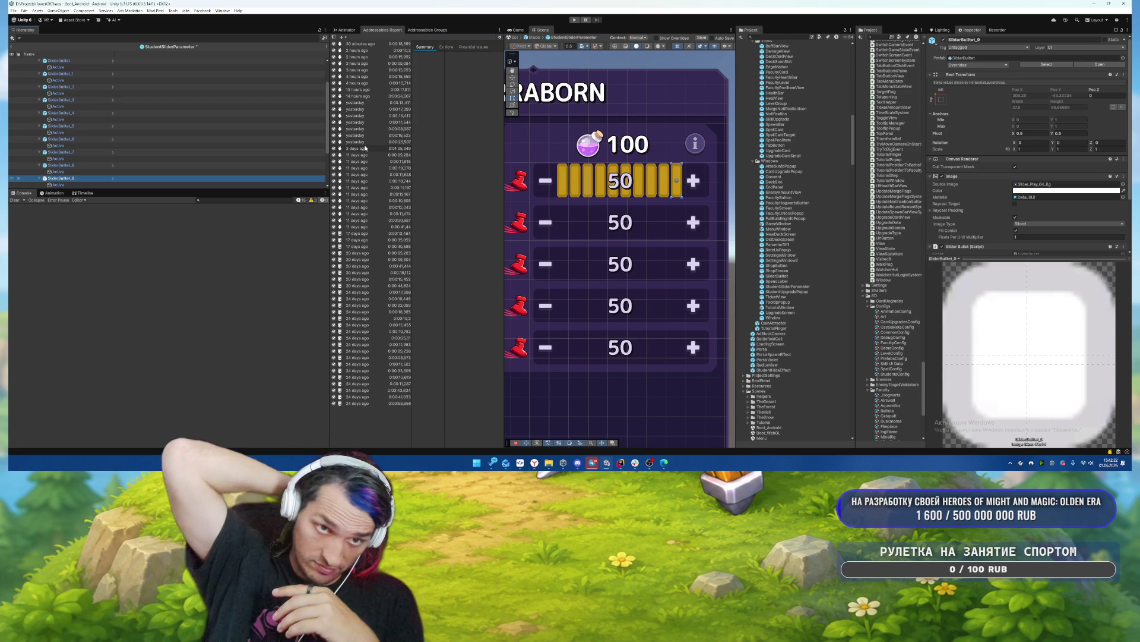
scroll(1028, 179, down, 3)
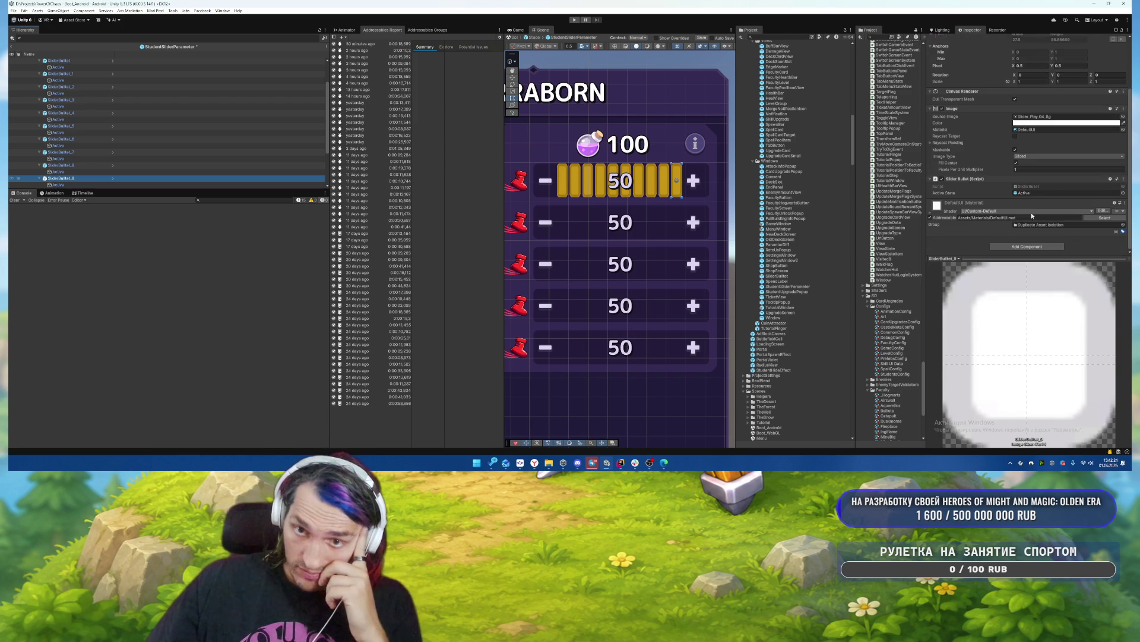
scroll(267, 148, down, 2)
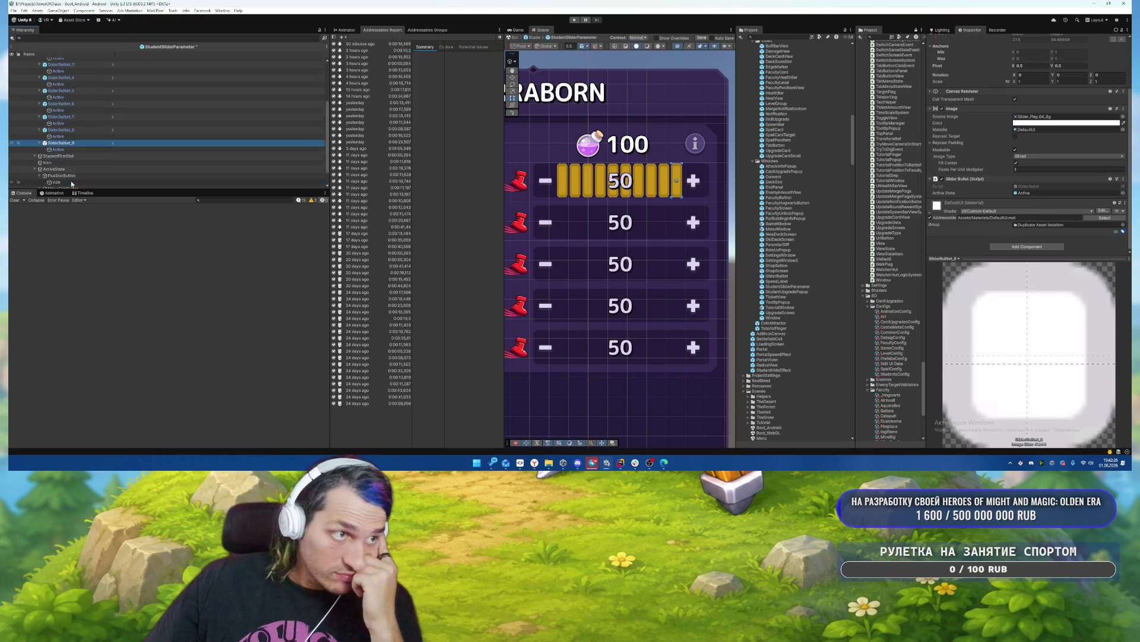
click(315, 131)
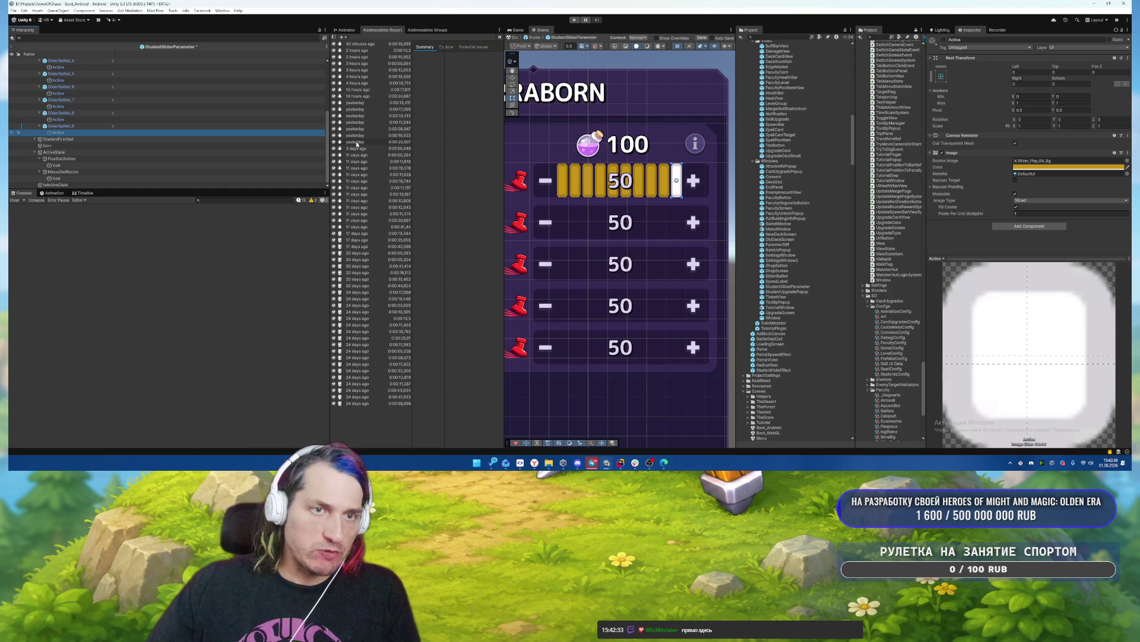
Set Root's layout padding to 5 on left, right, top and bottom.
scroll(113, 140, up, 5)
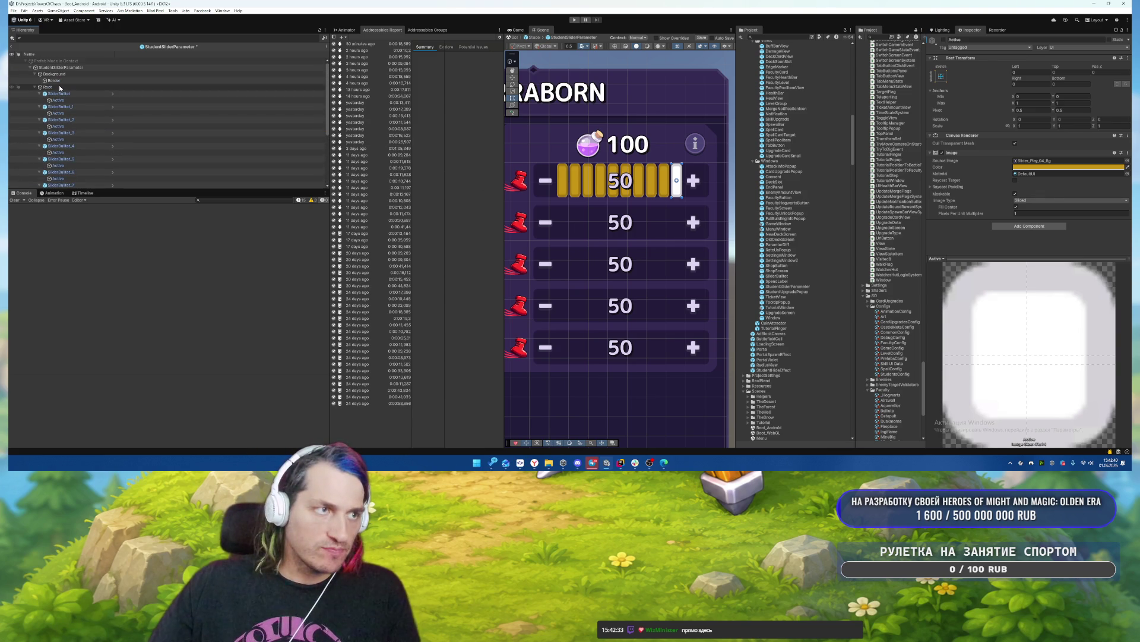
click(48, 86)
click(958, 141)
click(1027, 150)
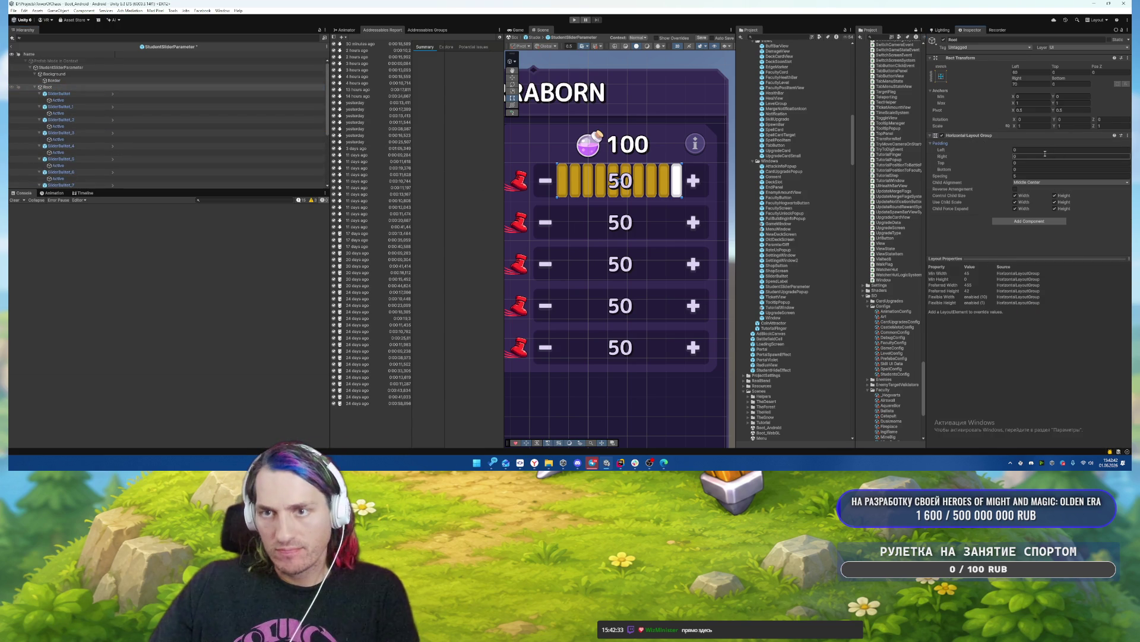
text(5)
key(Tab)
text(5)
key(Tab)
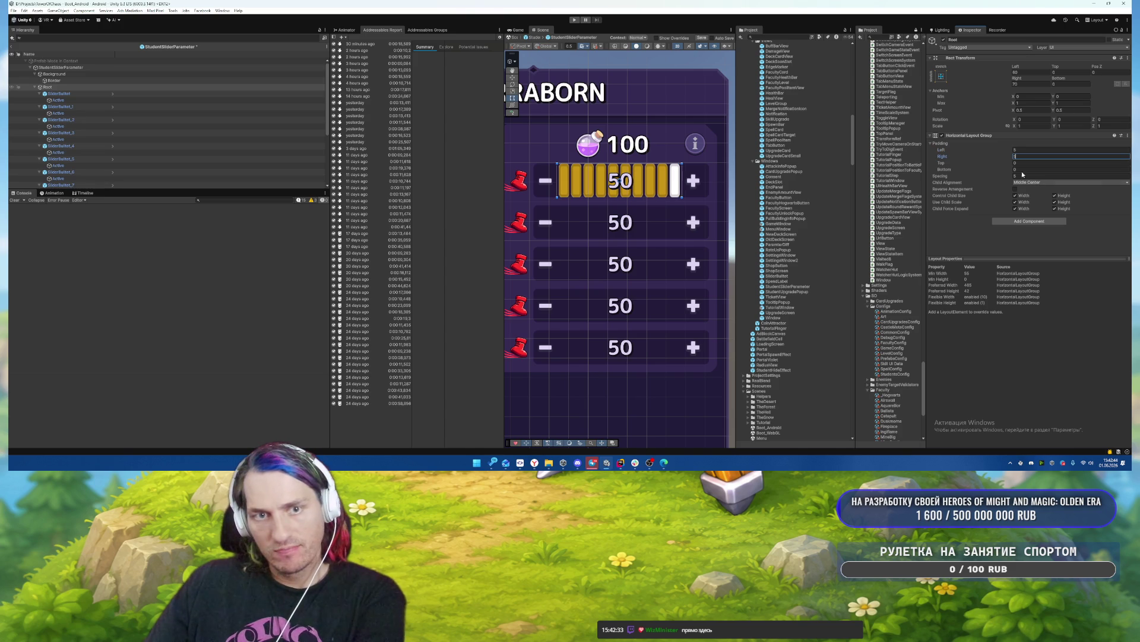
text(5)
key(Tab)
text(5)
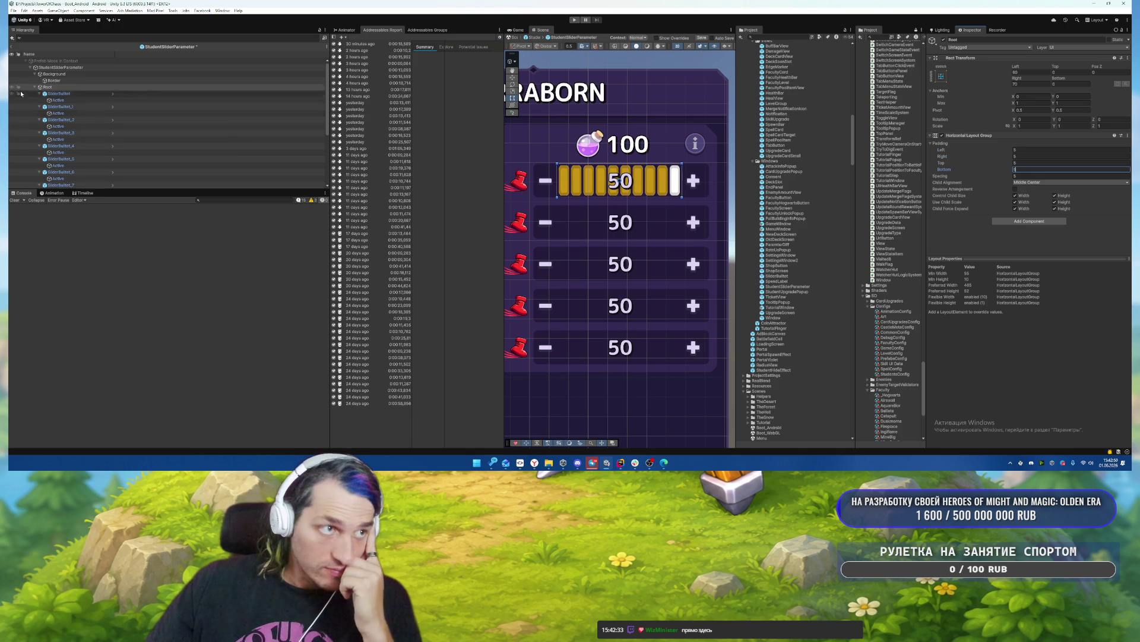
Set the Background's right offset to 70; a trial nesting of Root under Border is undone.
click(53, 75)
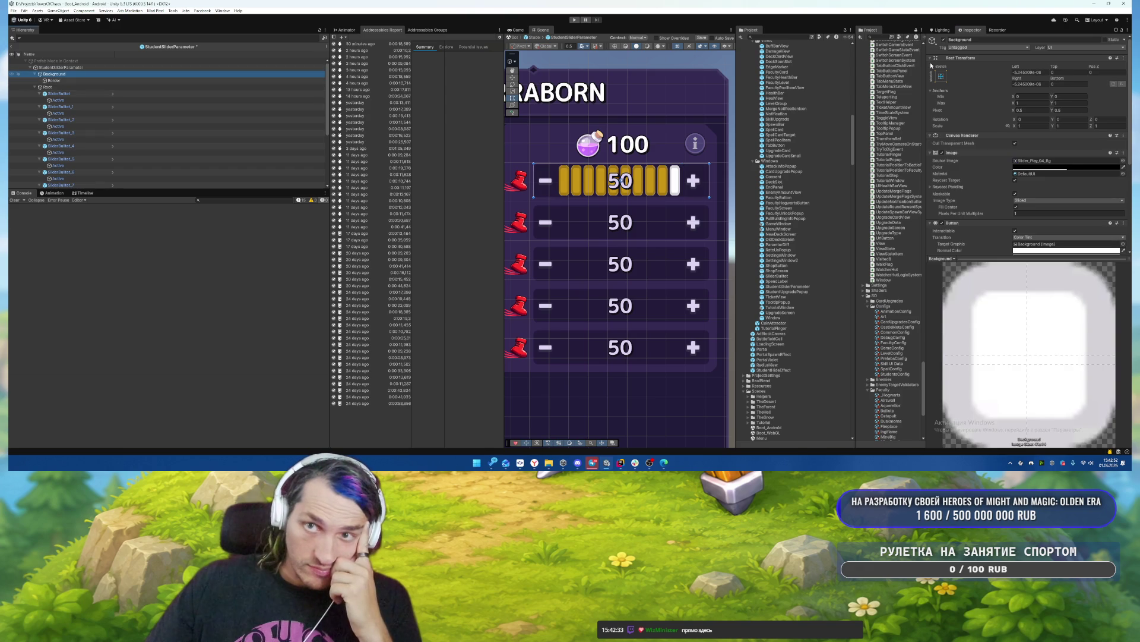
click(1039, 84)
text(70)
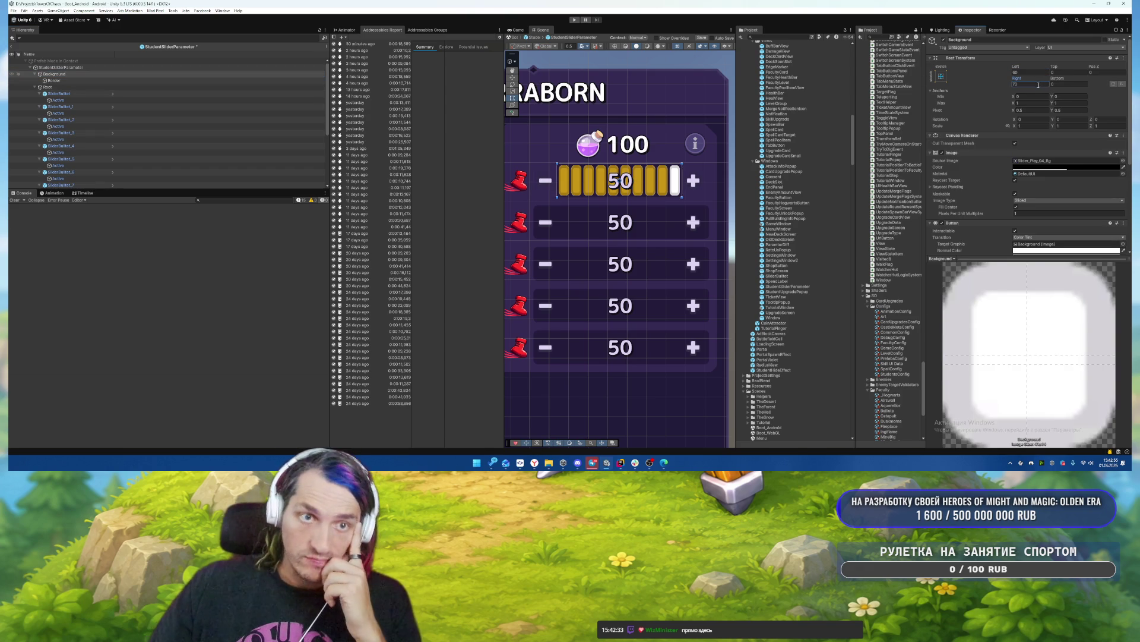
click(35, 87)
click(34, 73)
key(Down)
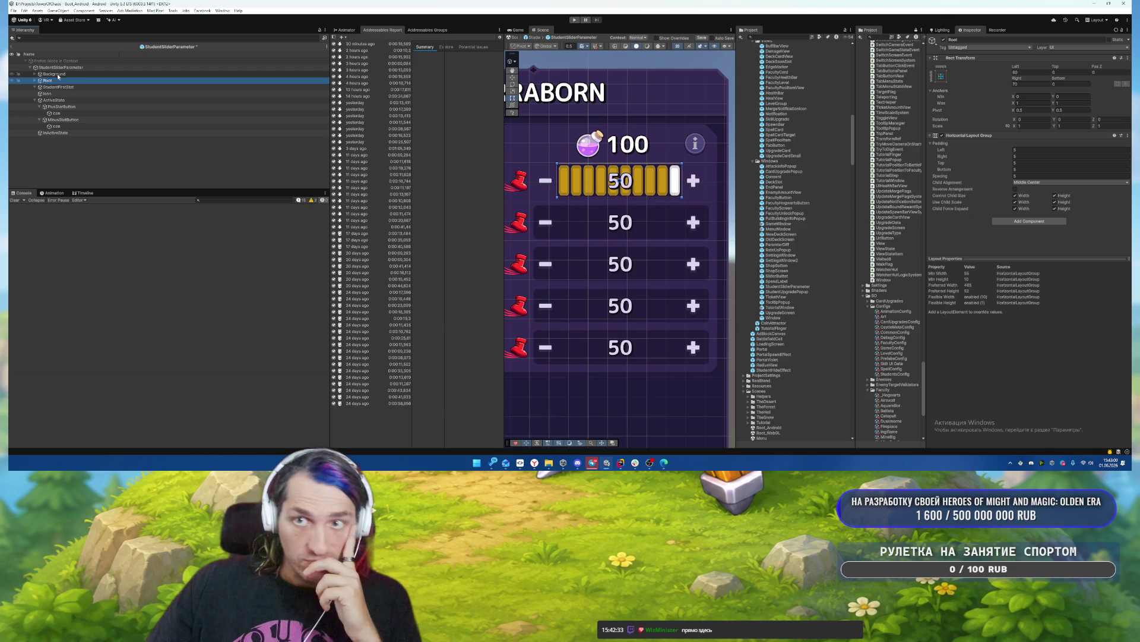
ctrl+click(56, 74)
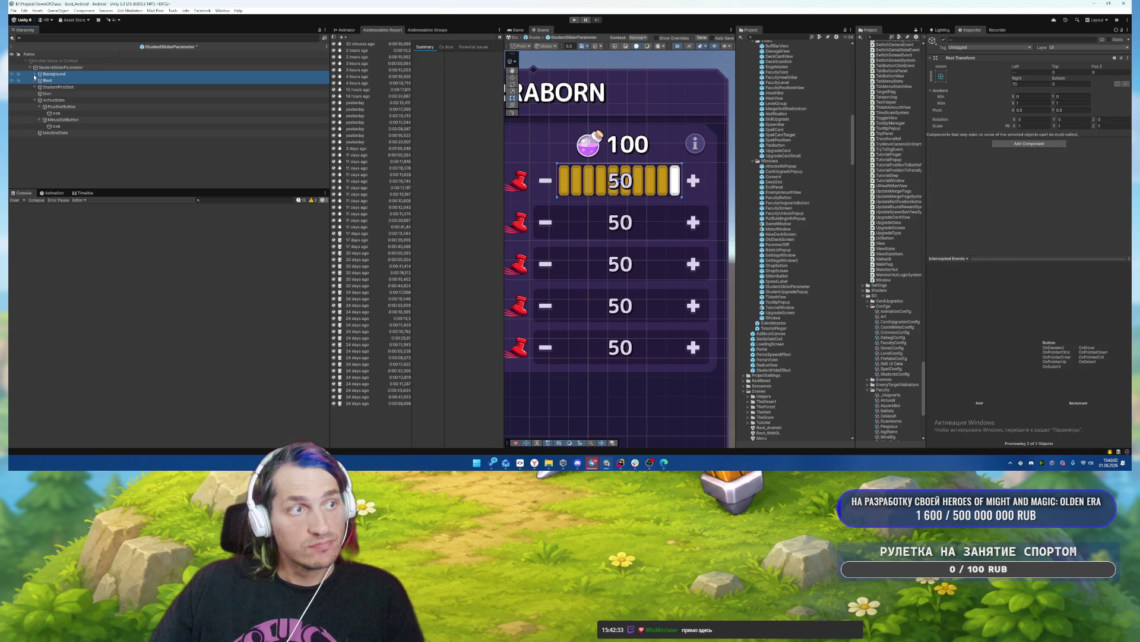
click(34, 74)
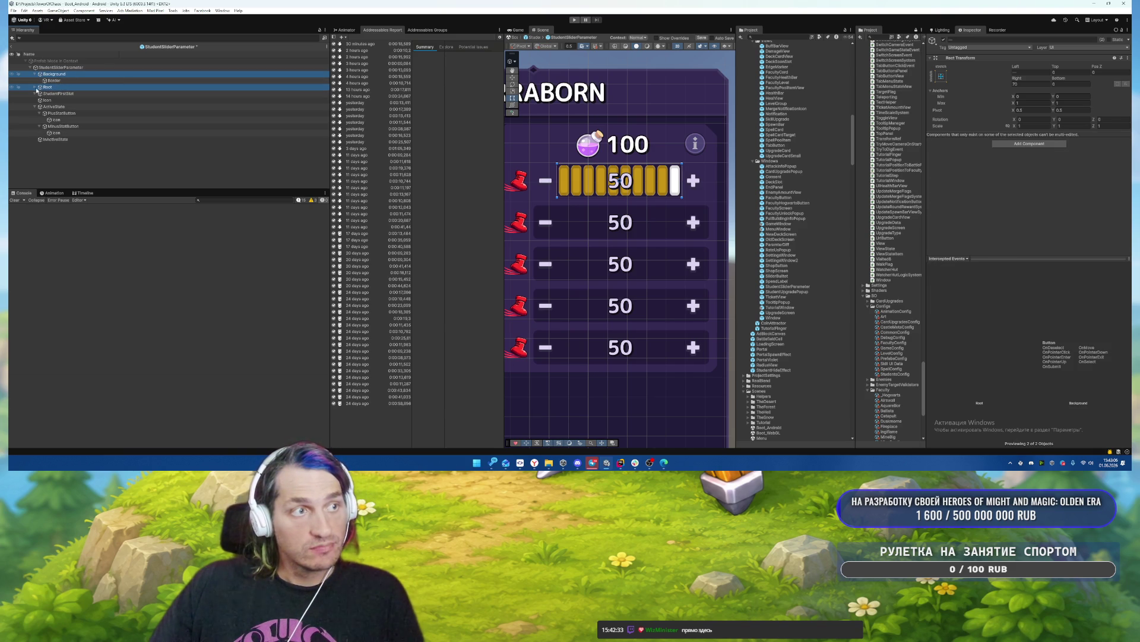
drag(36, 89, 60, 80)
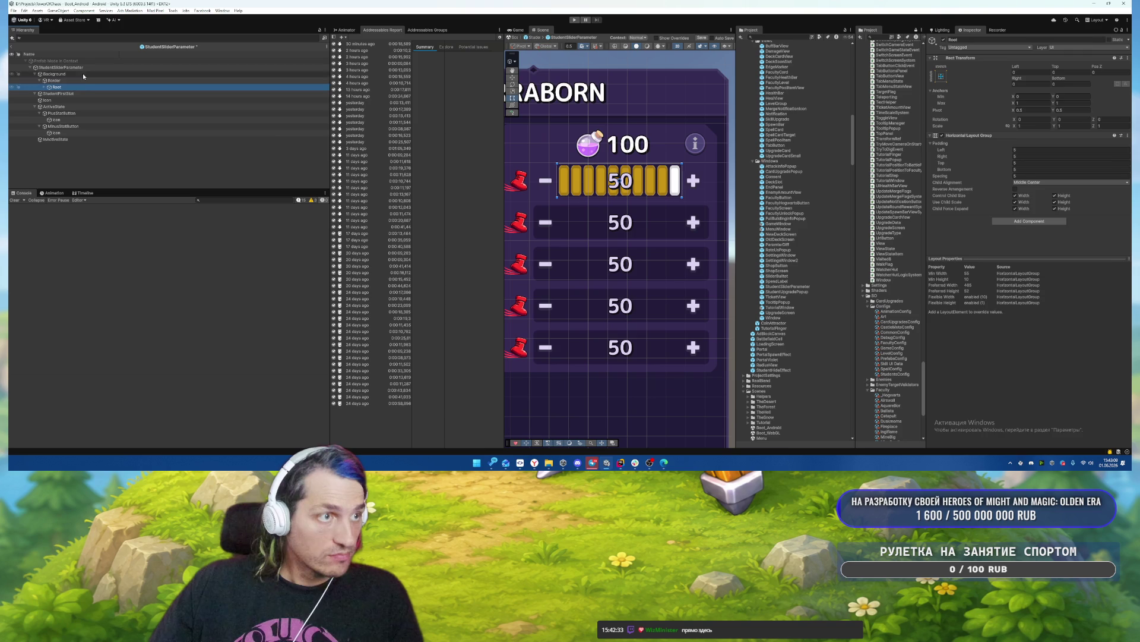
key(ctrl+z)
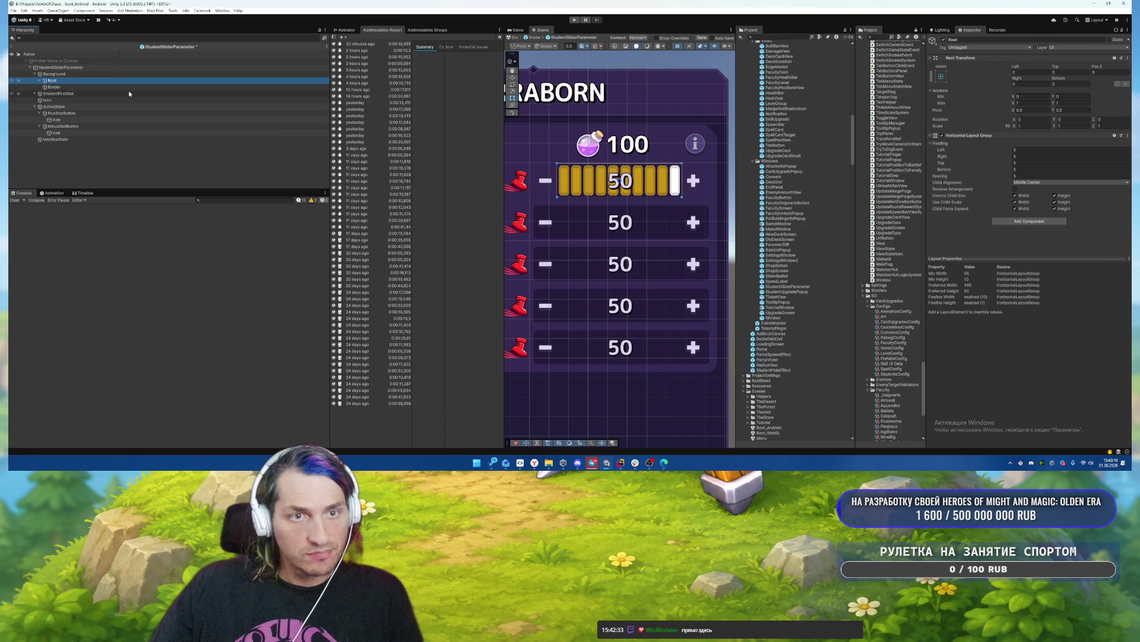
click(40, 81)
click(40, 80)
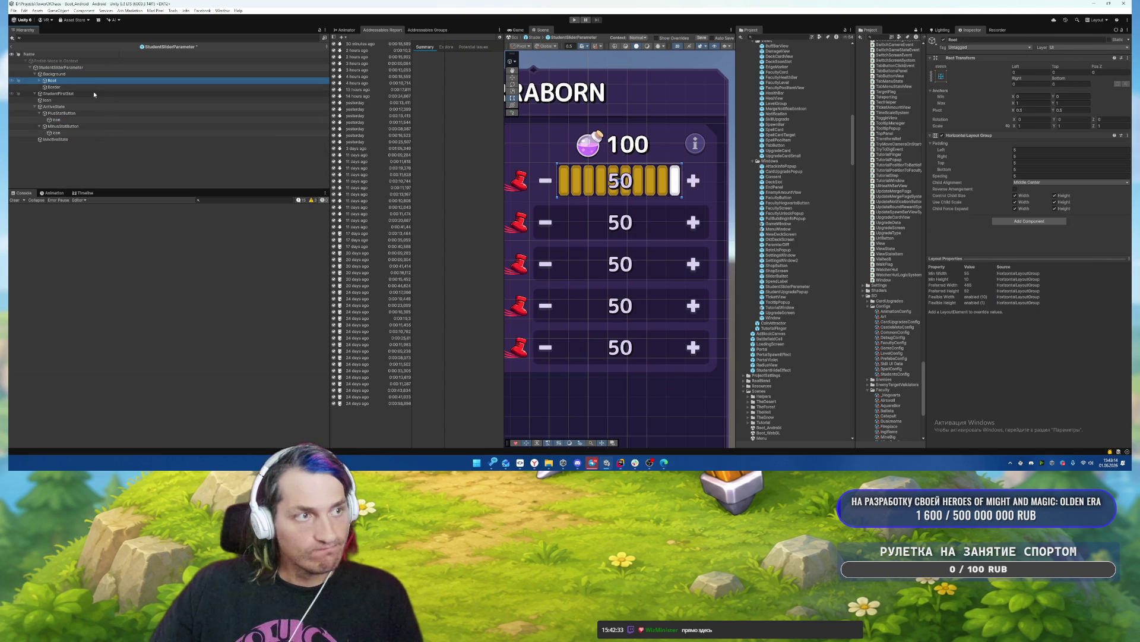
Anchor Background's Y from 0.2 to 0.8 with top offset 0, and save the prefab.
click(89, 73)
click(1077, 96)
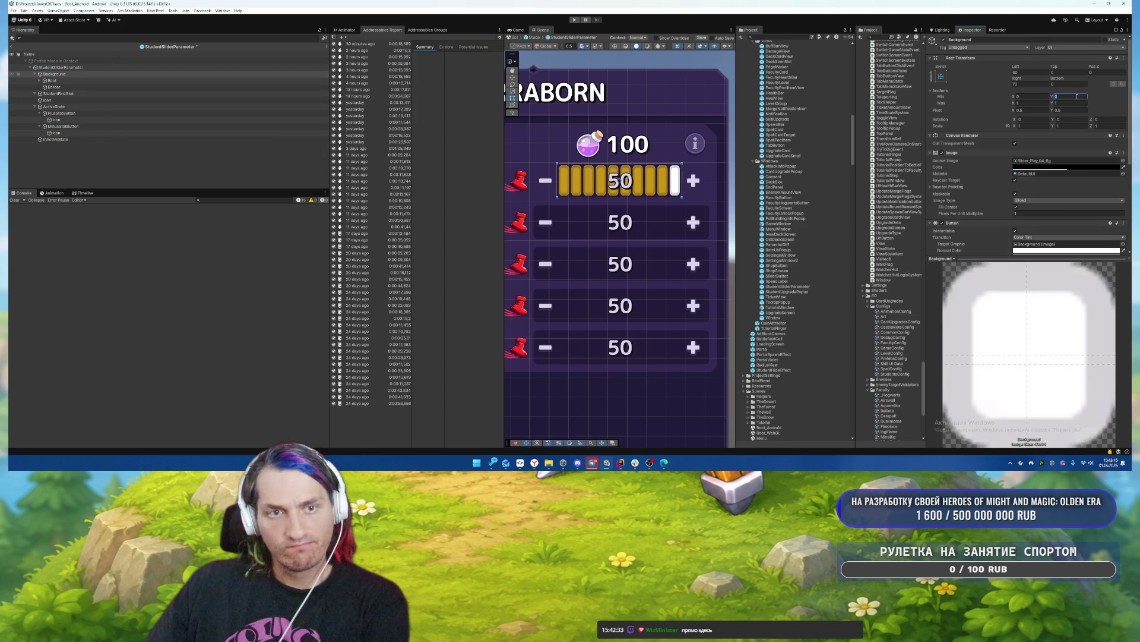
text(0.2)
key(Tab)
key(Tab)
text(0.8)
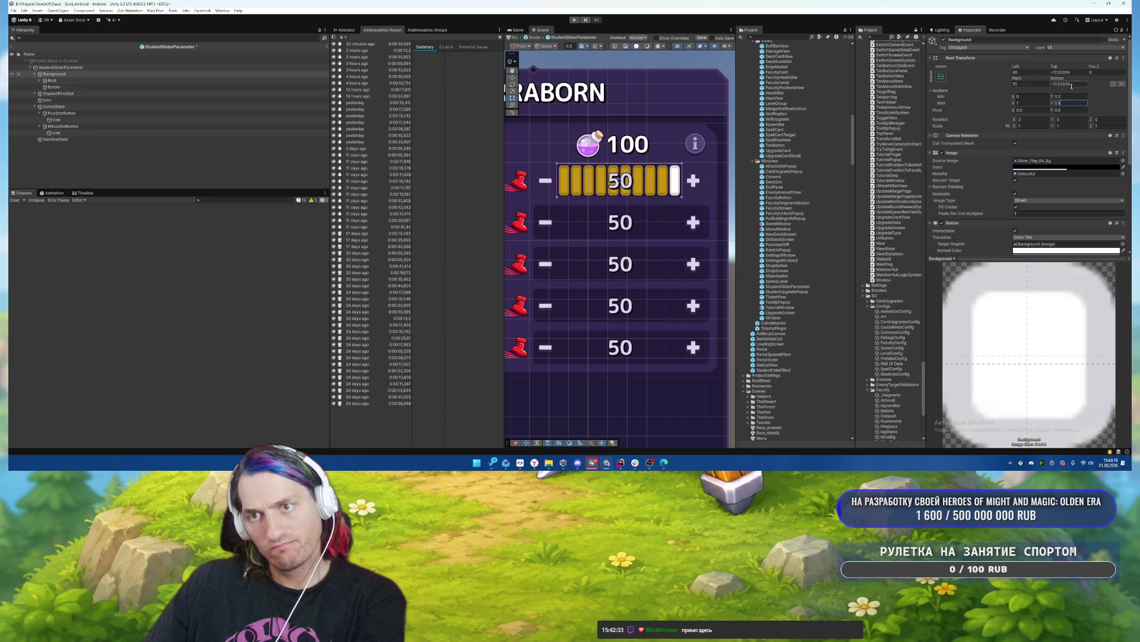
click(1071, 72)
text(0)
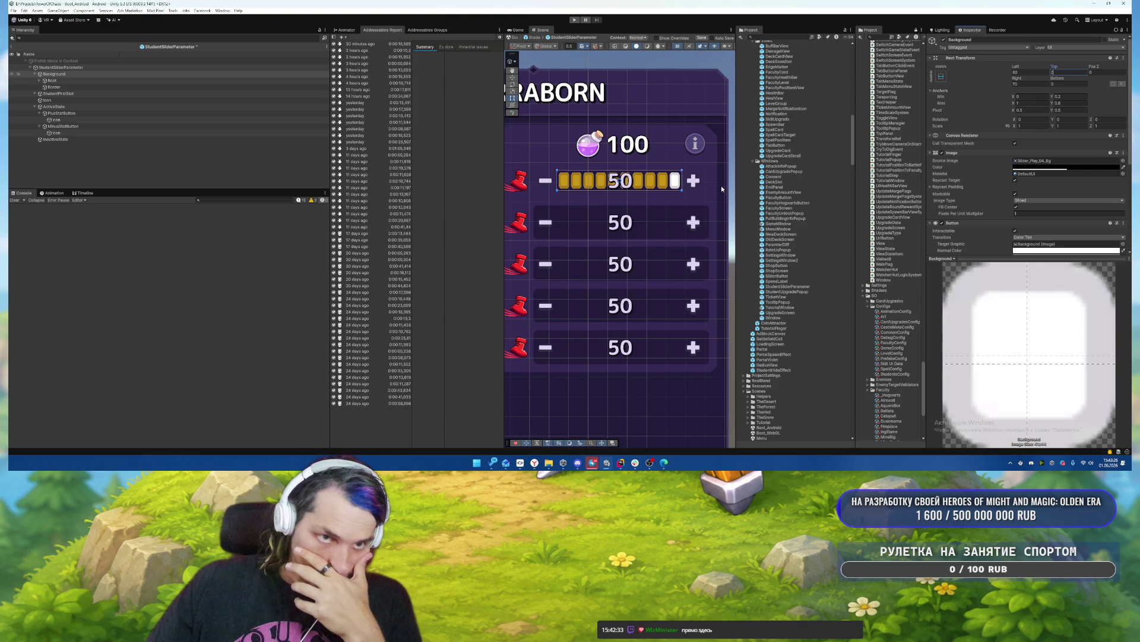
key(ctrl+s)
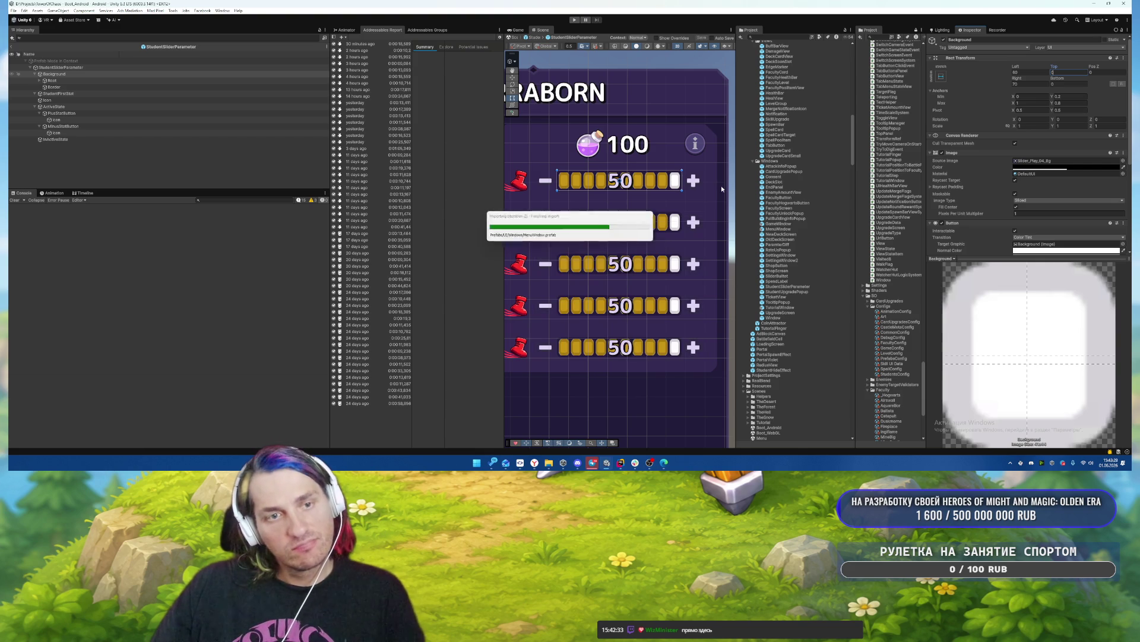
Delete all ten SliderBullet objects from Root and return to the Boot_Android scene.
click(40, 81)
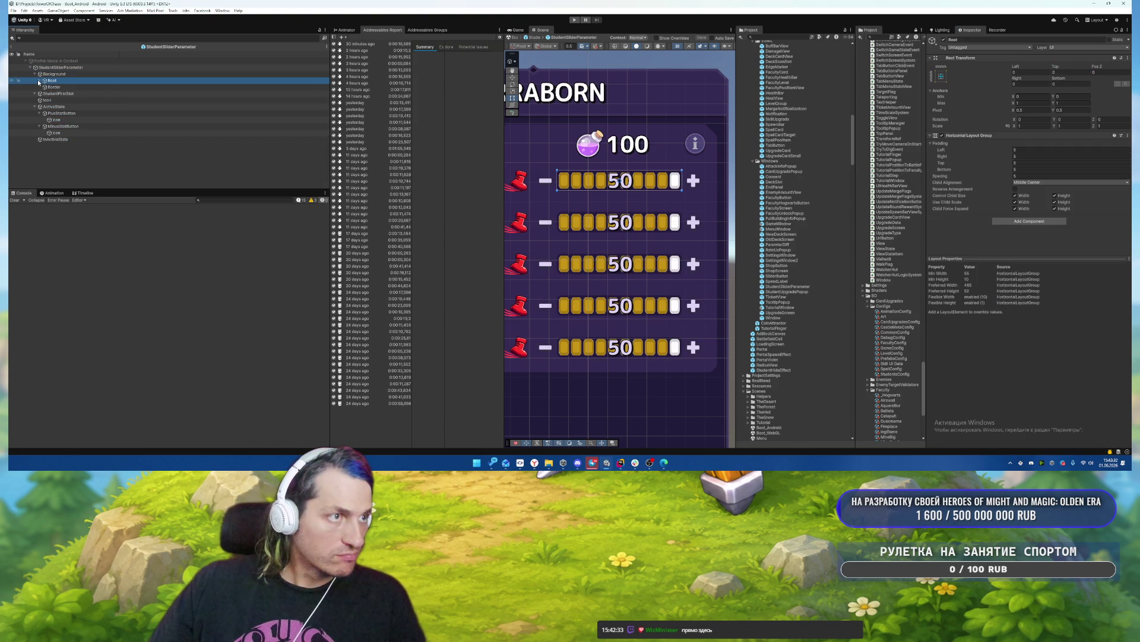
click(63, 87)
shift+click(90, 146)
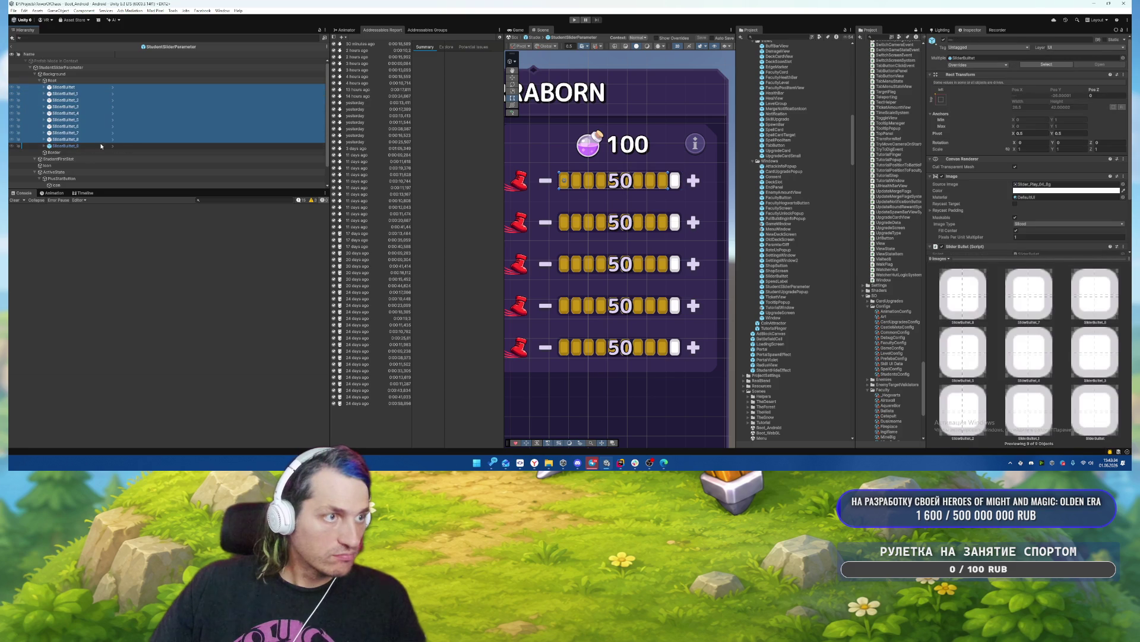
key(Delete)
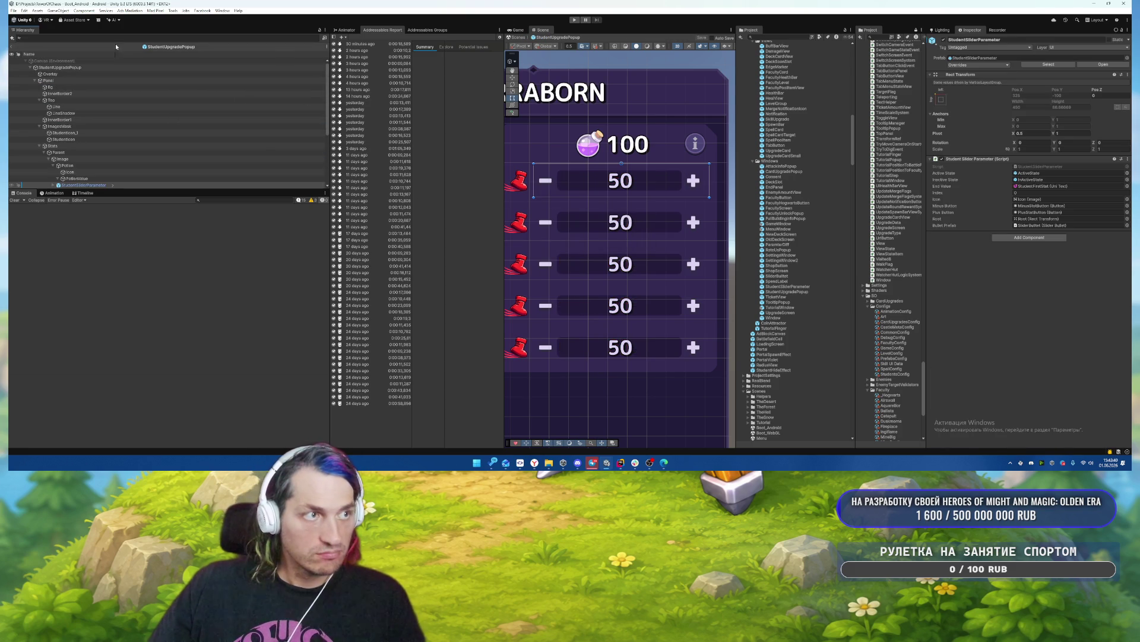
click(10, 49)
Play-test the game, accept the privacy notice, and switch between the castle (ЗАМОК) and battle (СРАЖЕНИЕ) screens.
click(574, 20)
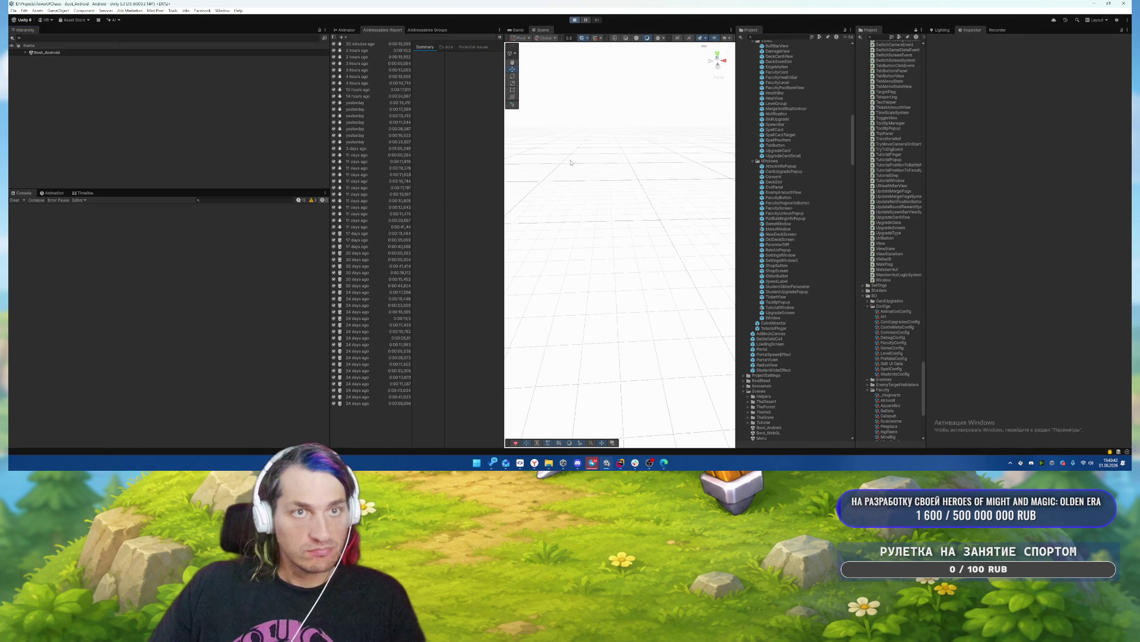
click(625, 296)
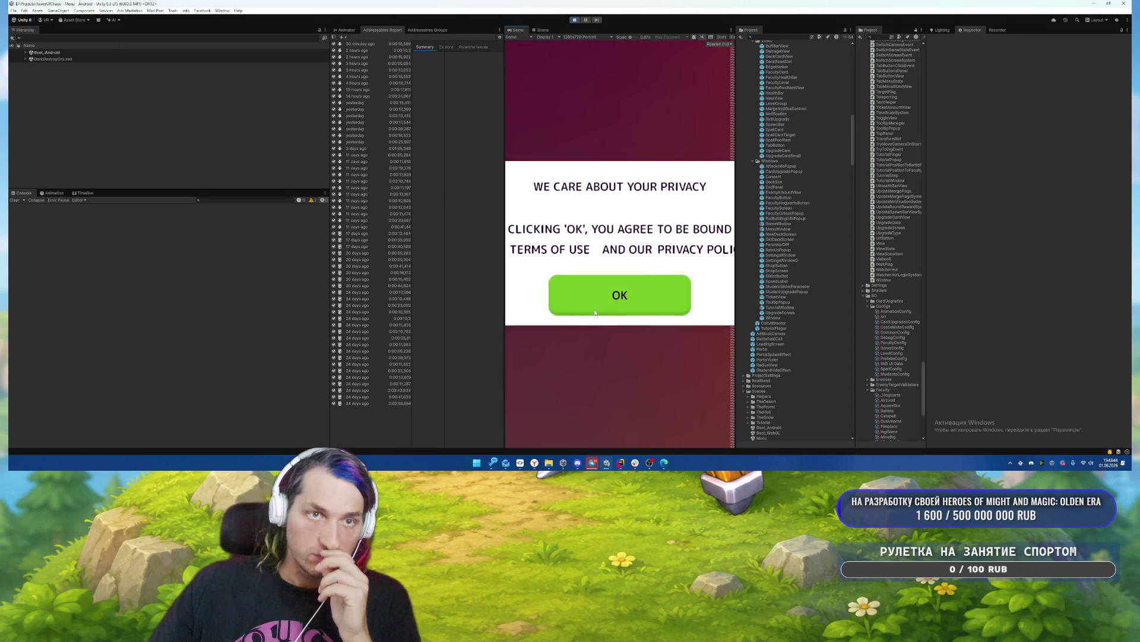
click(693, 229)
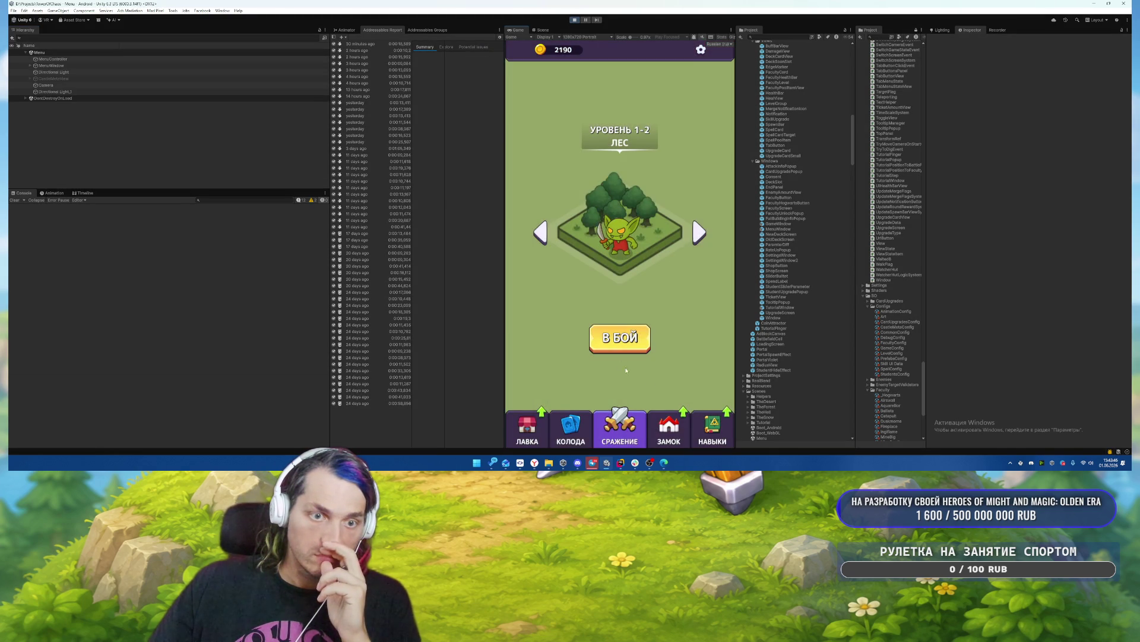
click(664, 428)
click(619, 433)
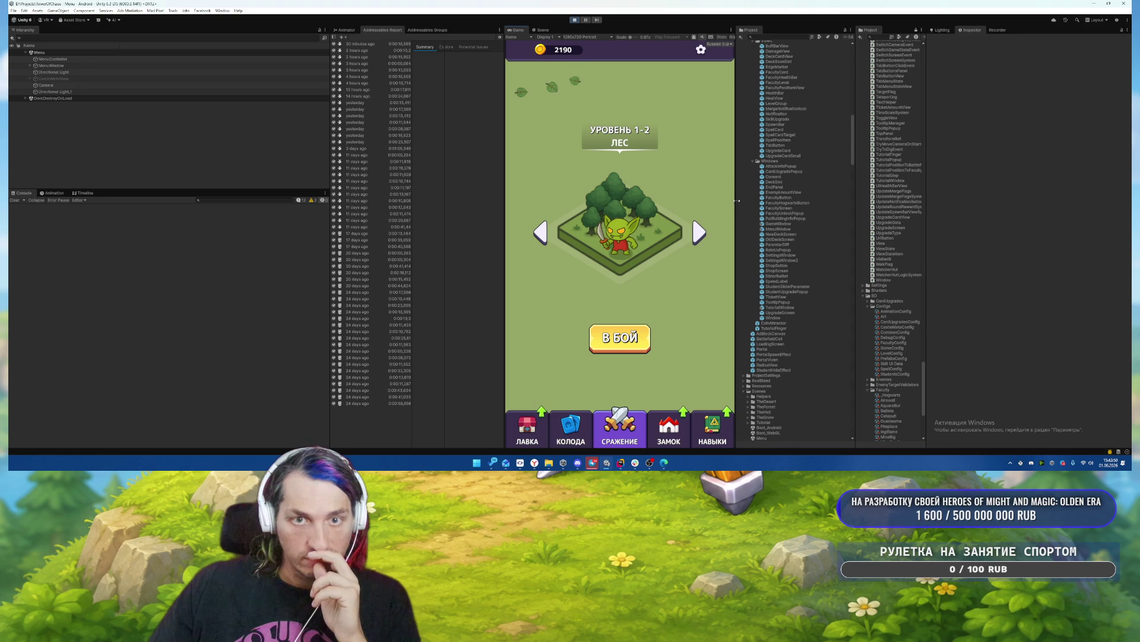
click(675, 427)
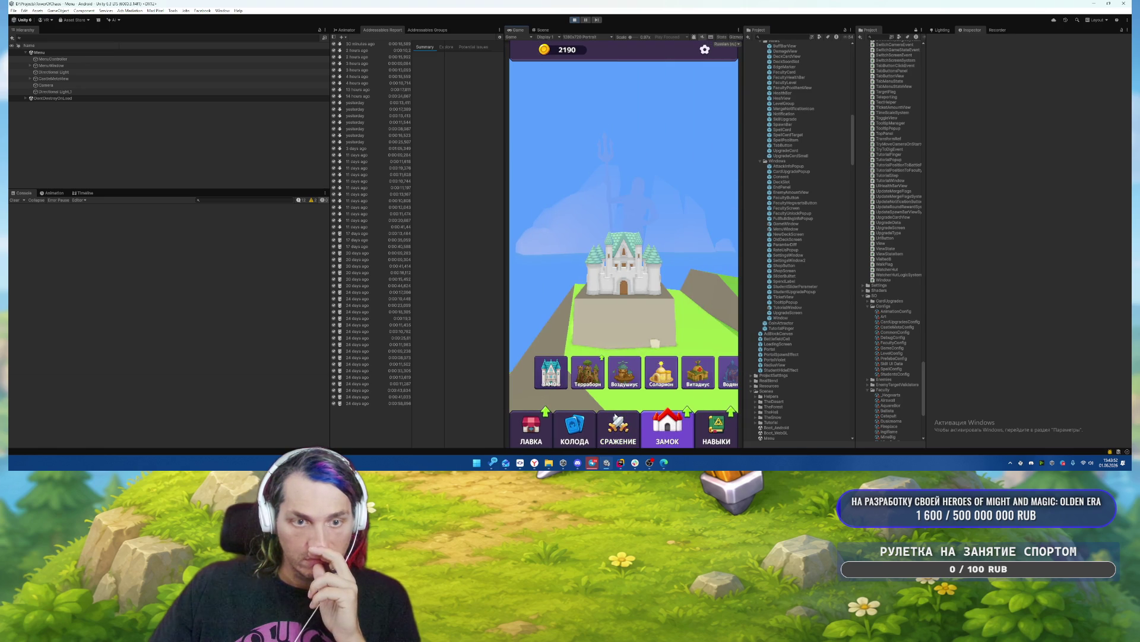
click(624, 429)
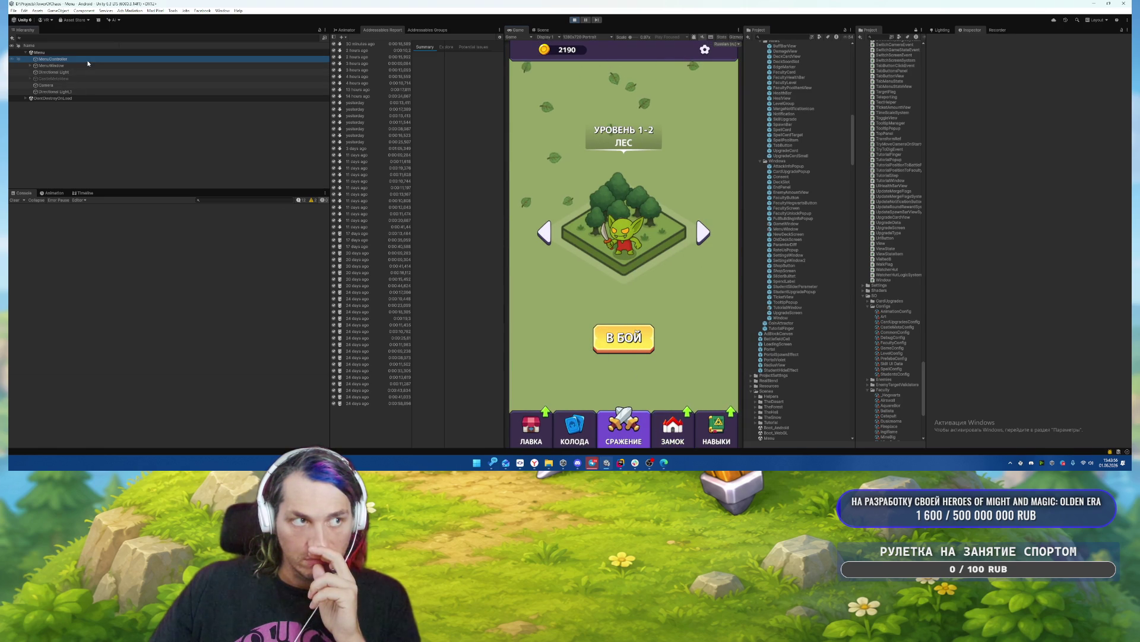
Stop Play mode and widen the right-hand project panel.
click(661, 425)
click(624, 428)
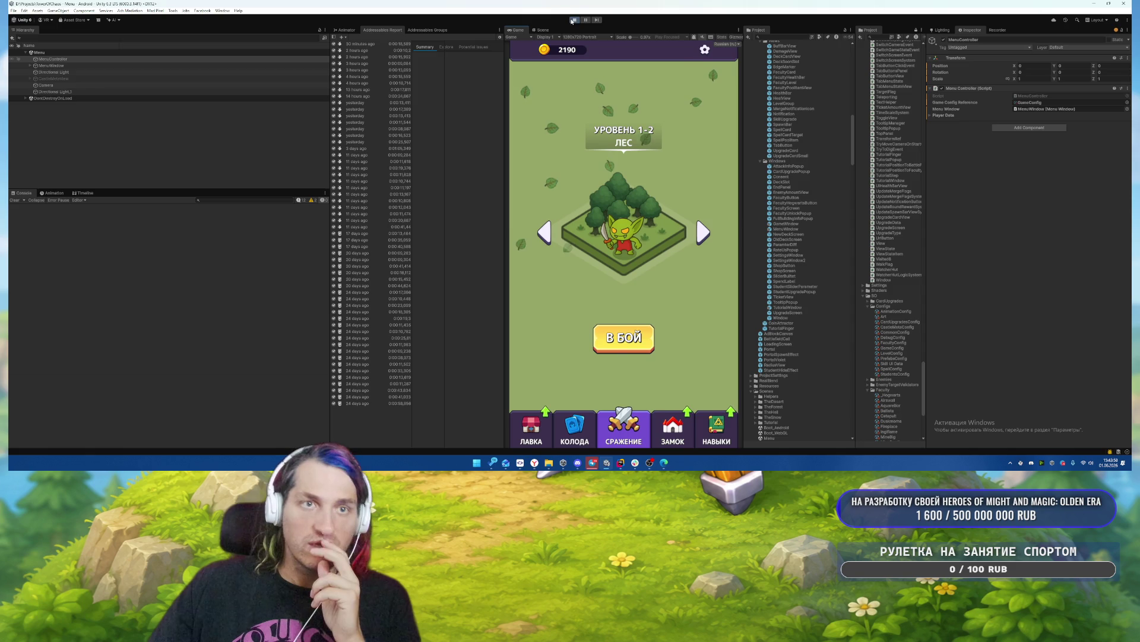
key(ctrl+p)
drag(856, 149, 842, 149)
Select Boot under Boot_Android and open Boot.cs in Rider at the LoadPlayerData line.
click(25, 53)
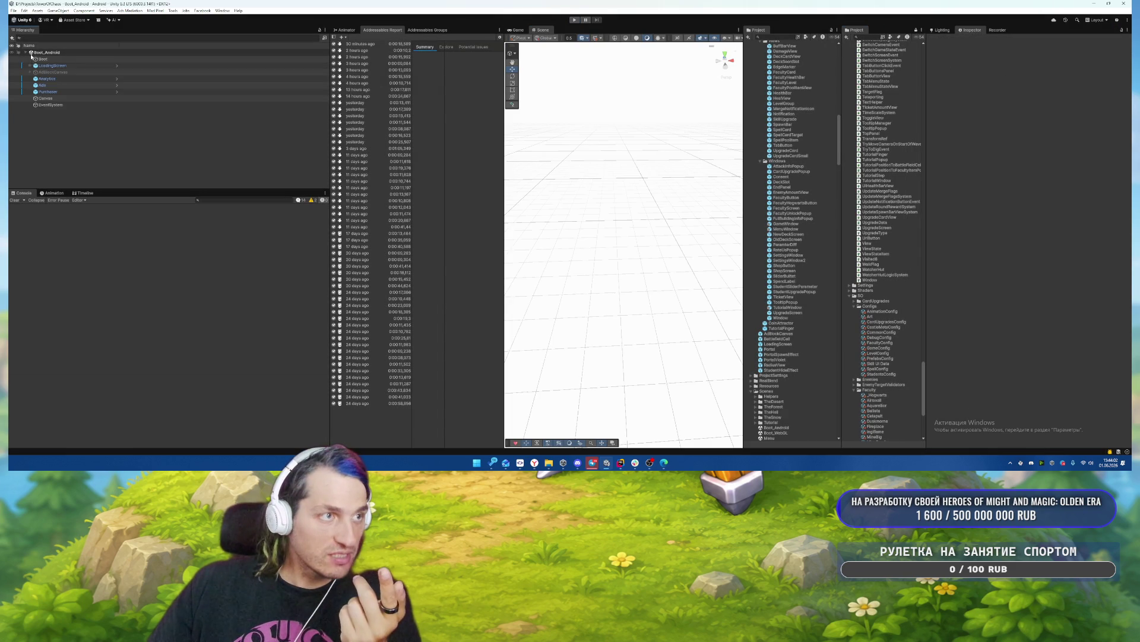
click(42, 58)
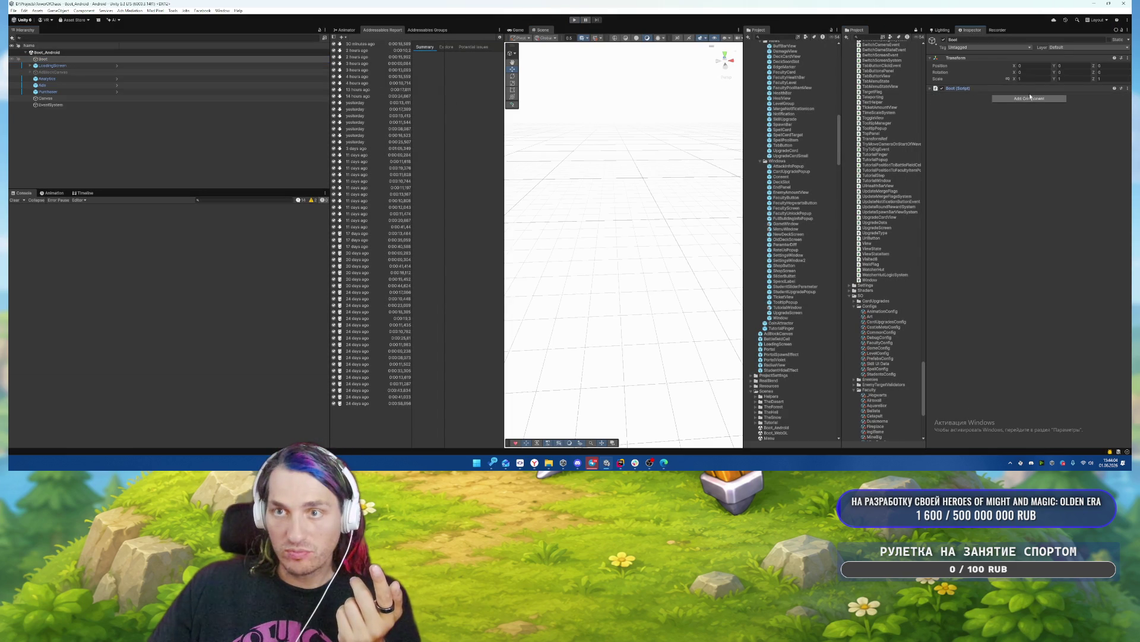
double_click(1034, 97)
scroll(669, 229, down, 4)
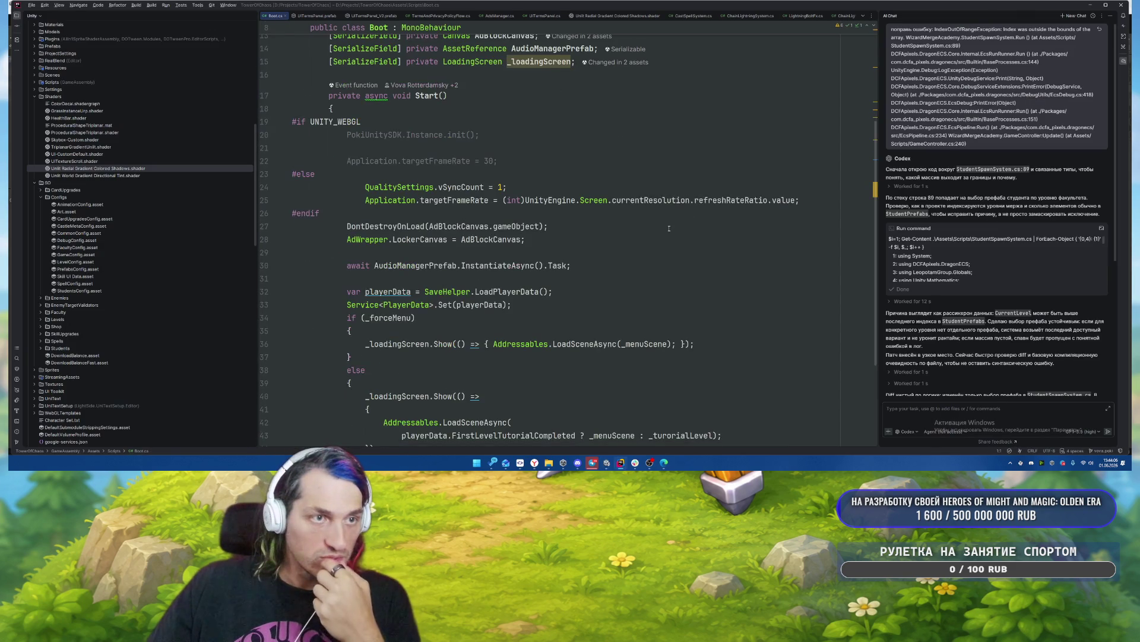
scroll(669, 228, up, 1)
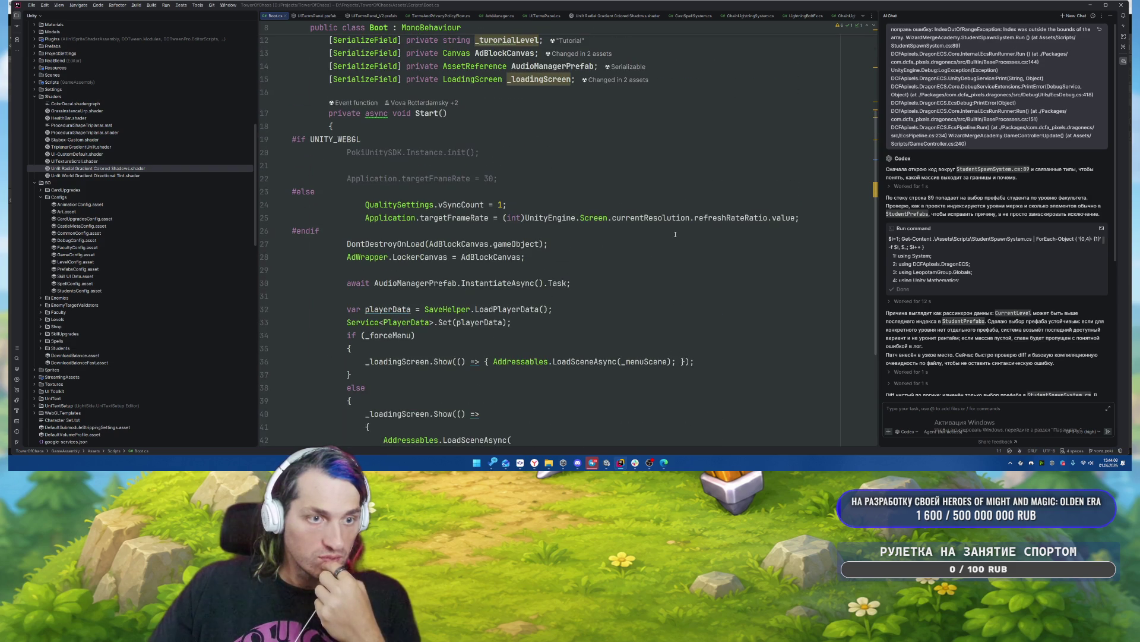
click(659, 306)
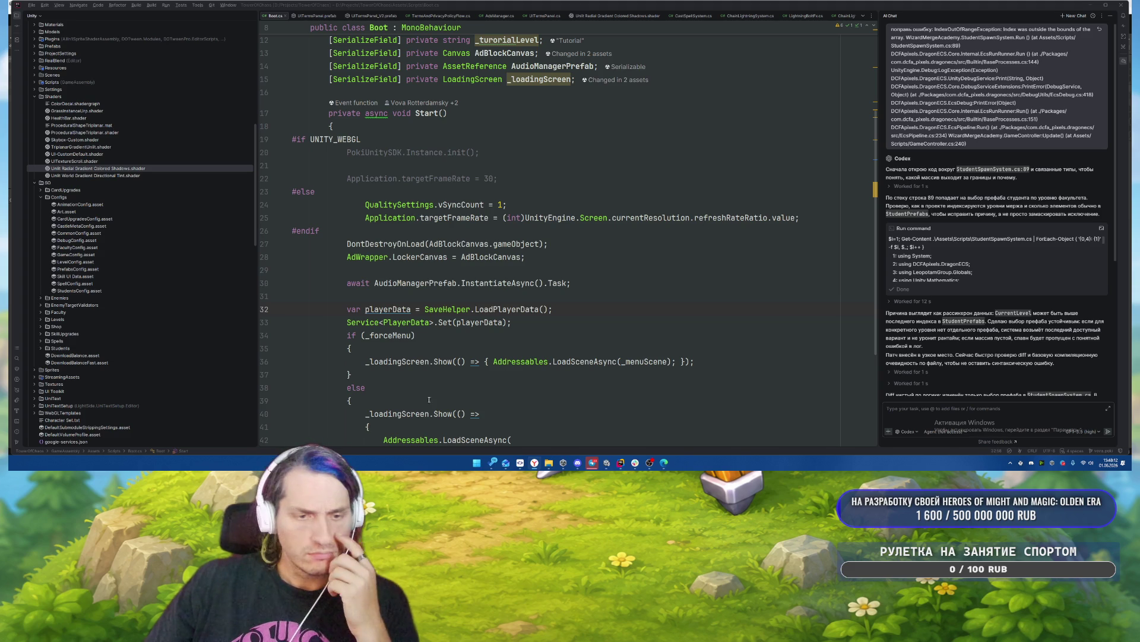
Inspect the Ads and Analytics objects in Unity, then return to Rider showing Boot.cs.
click(607, 462)
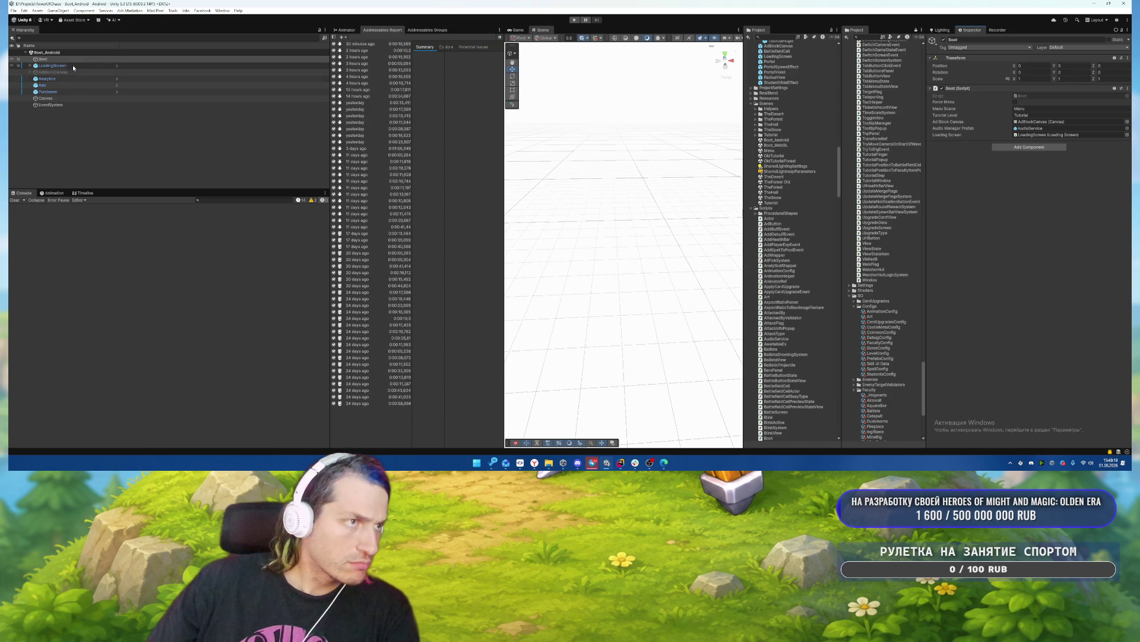
click(70, 84)
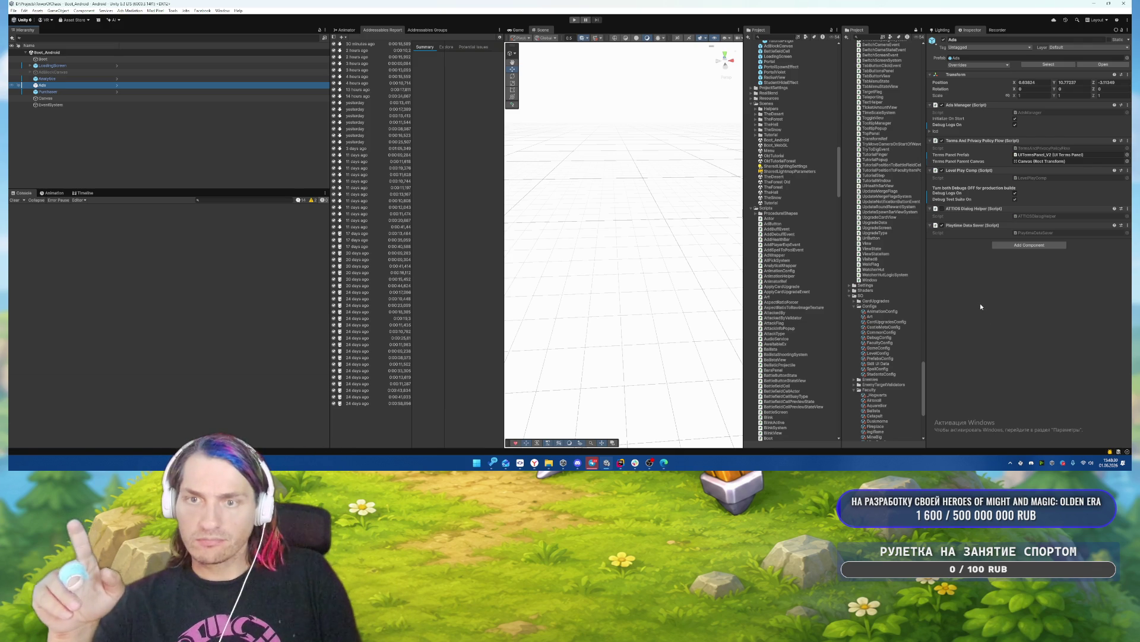
click(60, 79)
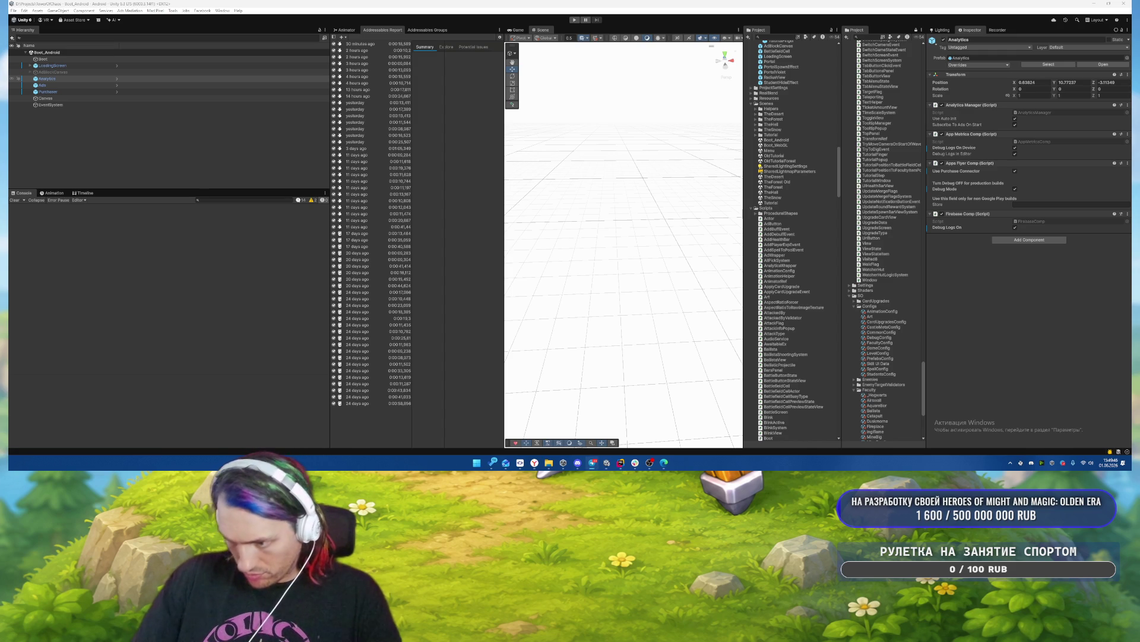
click(627, 464)
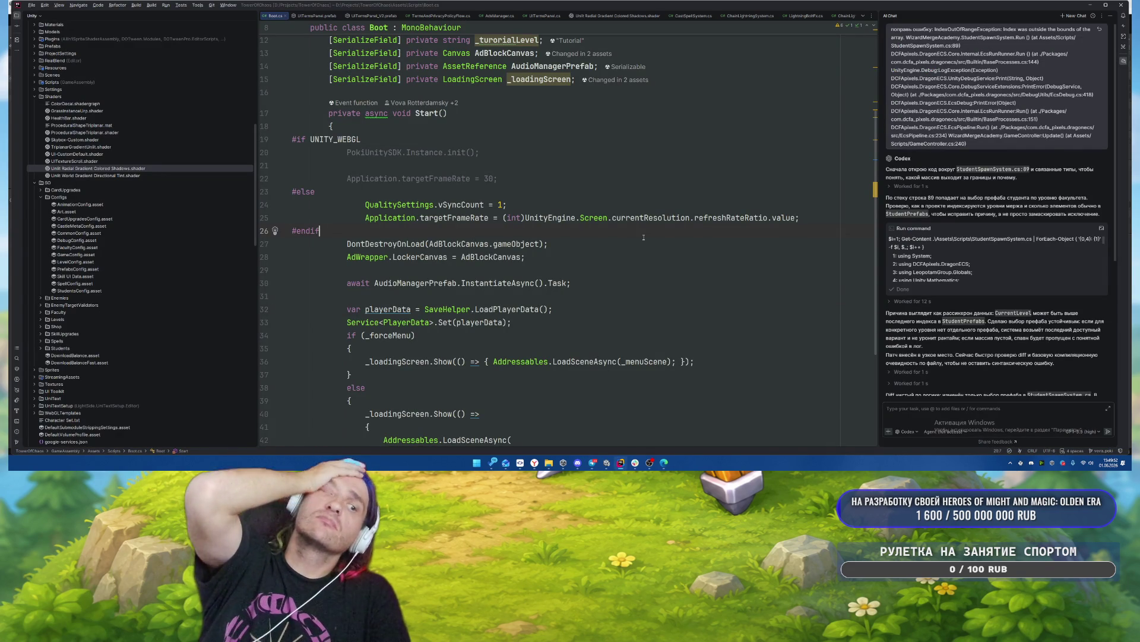
Read through Boot.cs's Start method and put the caret at the end of the AdBlockCanvas assignment.
key(Down)
key(Down)
key(Down)
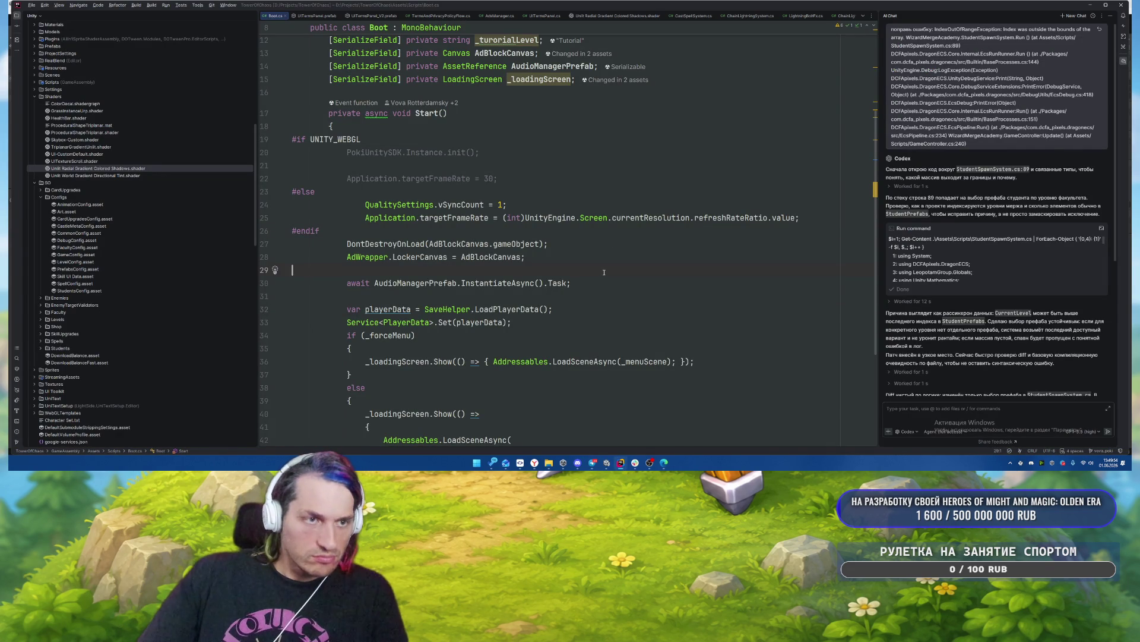
scroll(620, 280, down, 4)
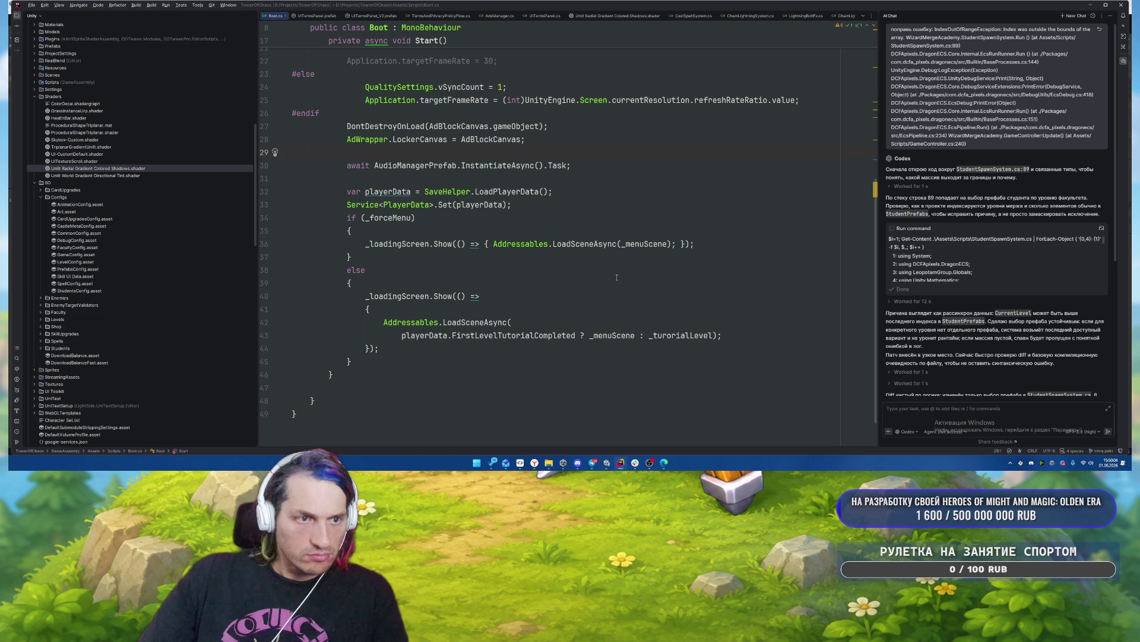
scroll(617, 277, up, 3)
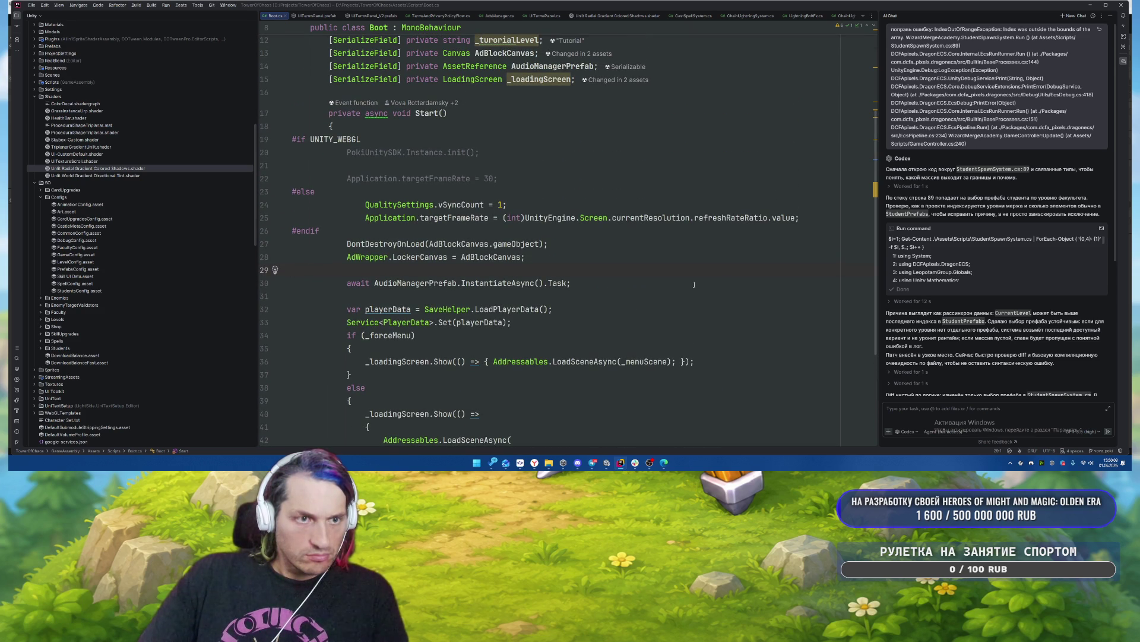
click(621, 255)
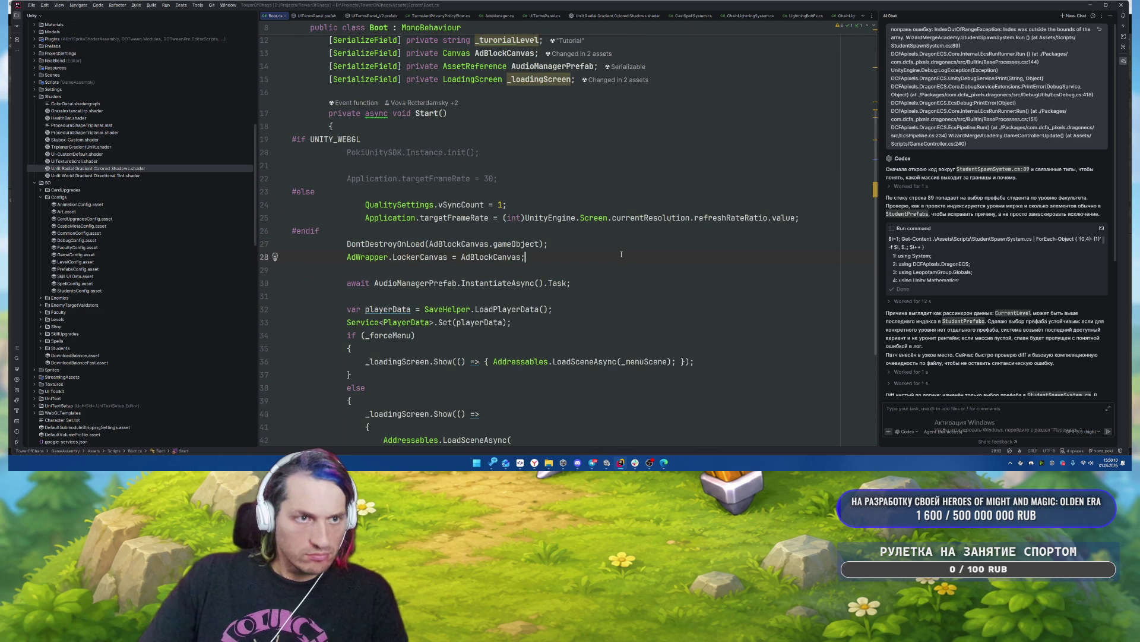
key(ctrl+Tab)
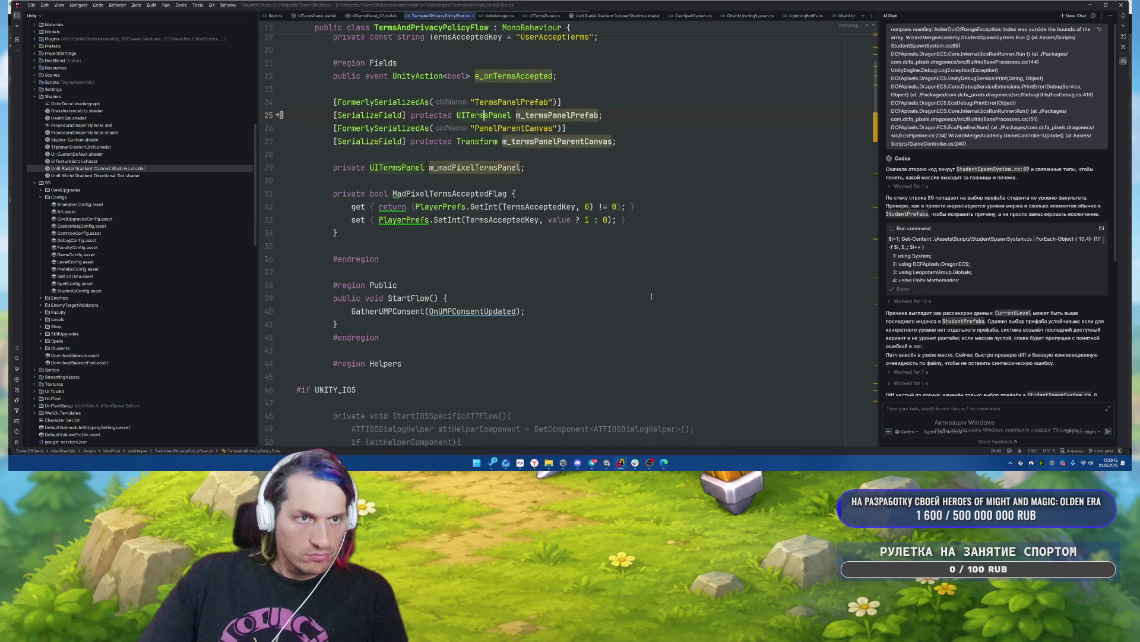
scroll(651, 310, down, 2)
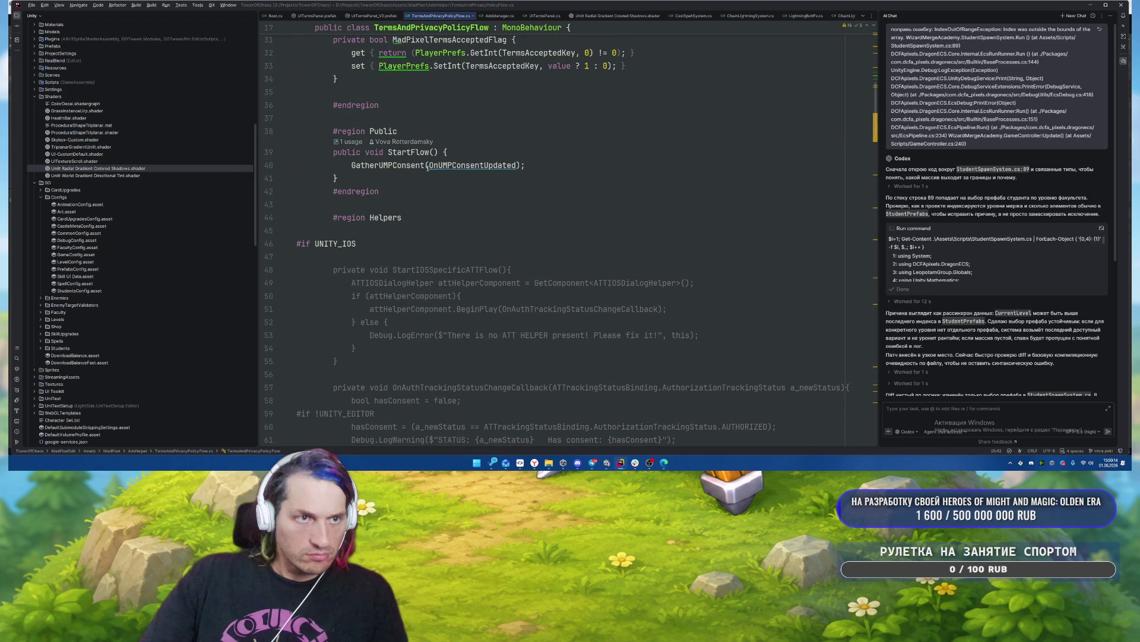
right_click(420, 149)
click(451, 200)
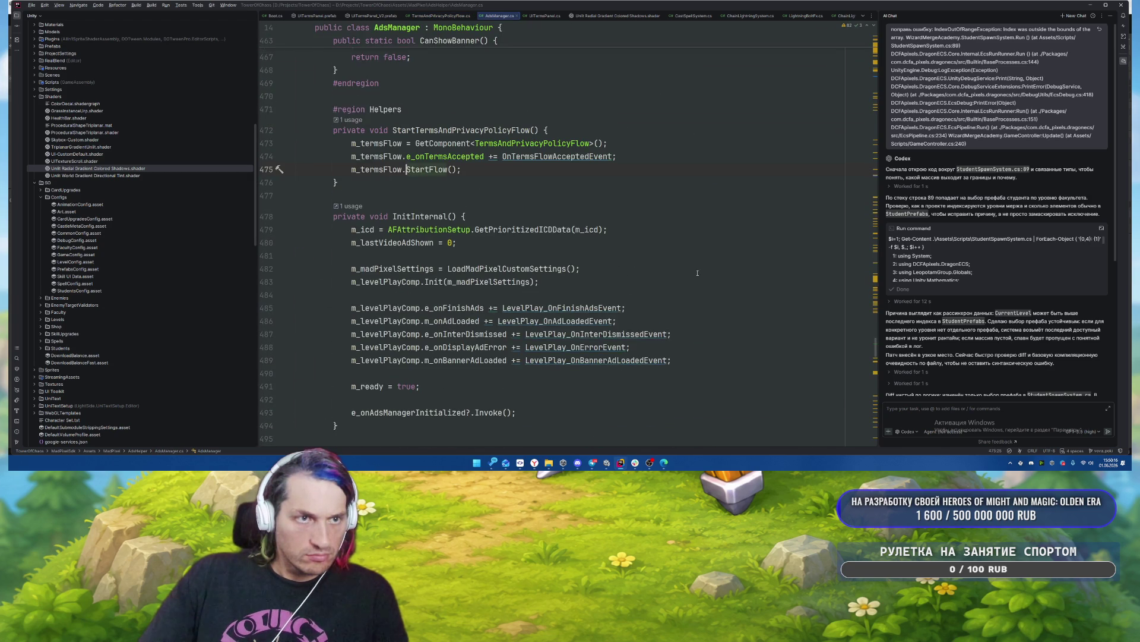
scroll(698, 272, up, 1)
right_click(437, 169)
click(469, 208)
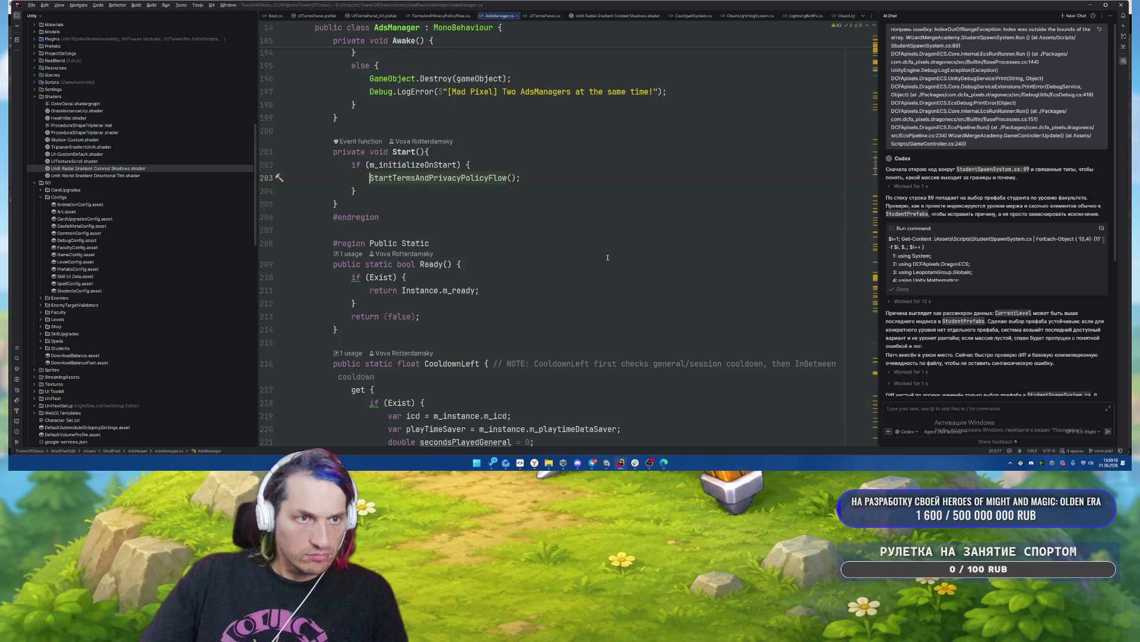
scroll(600, 264, up, 3)
scroll(555, 287, up, 2)
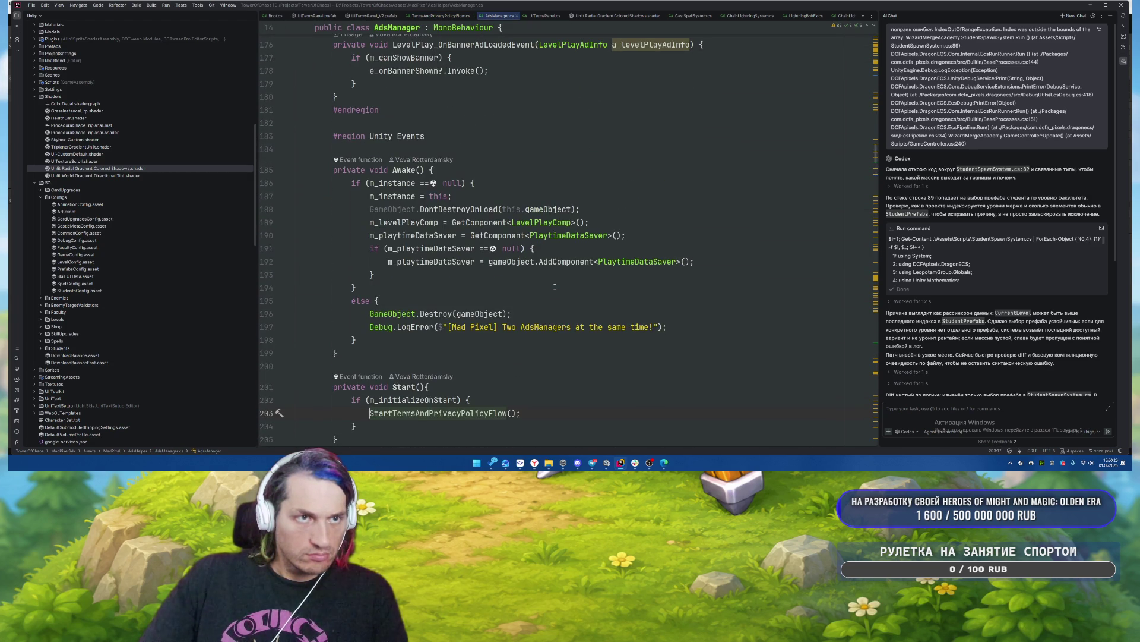
scroll(555, 287, up, 2)
scroll(553, 288, down, 4)
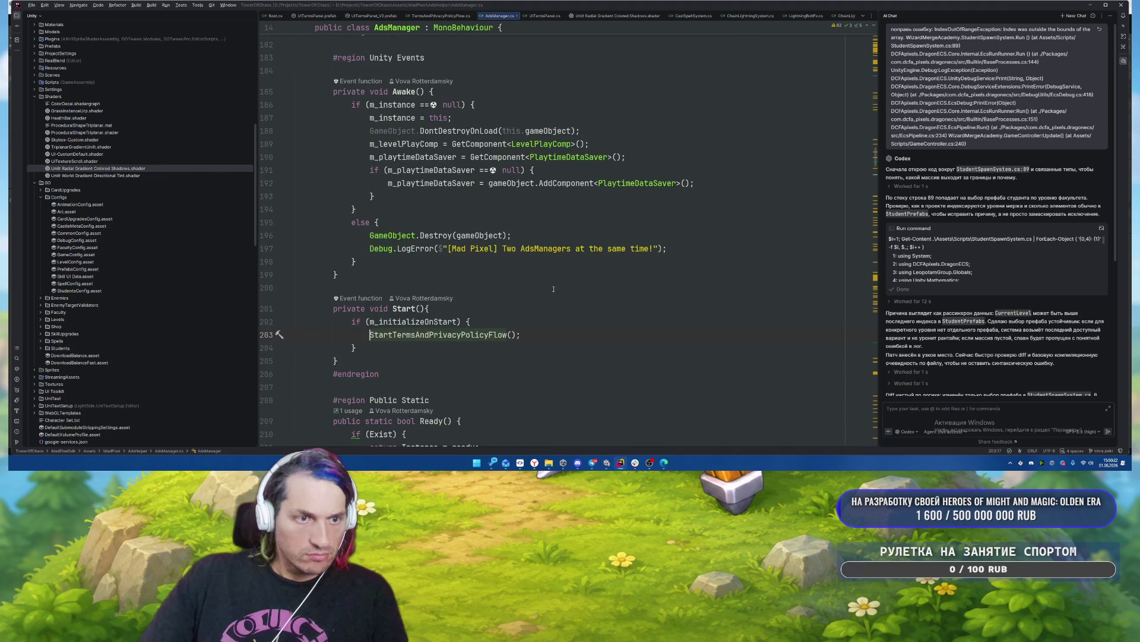
scroll(566, 318, up, 3)
scroll(563, 326, down, 5)
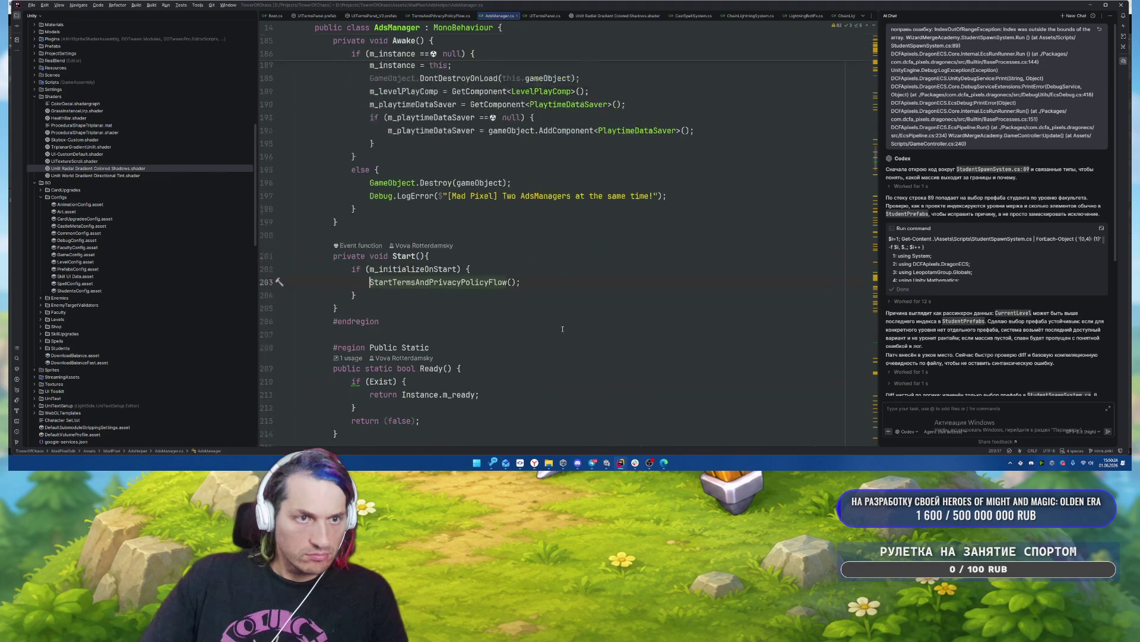
scroll(562, 328, up, 15)
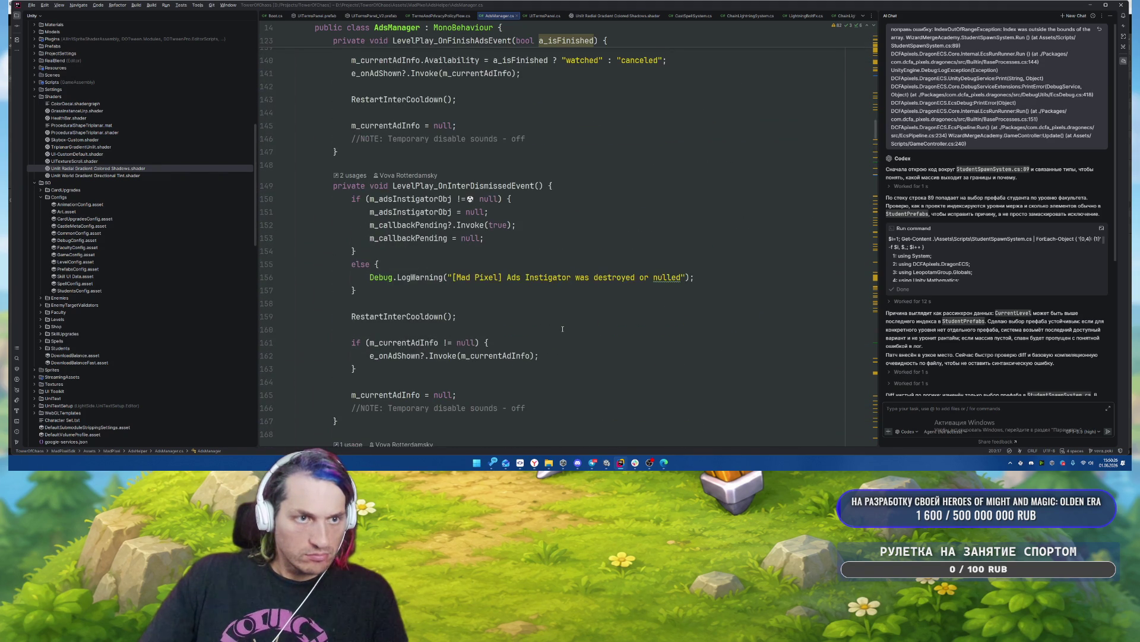
scroll(562, 328, up, 20)
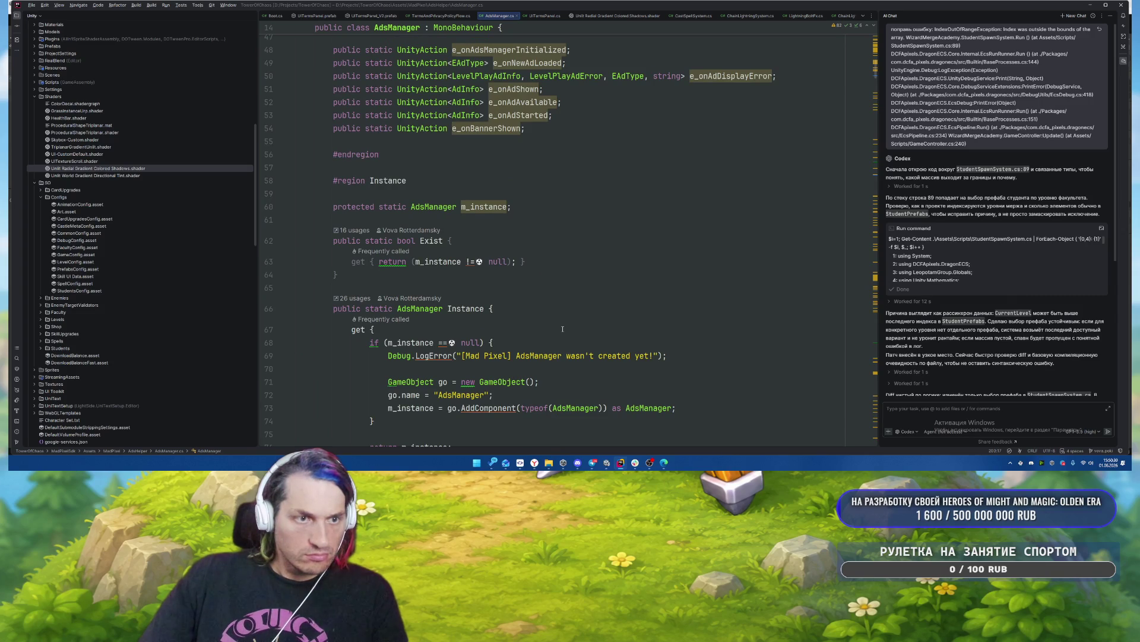
scroll(562, 328, up, 5)
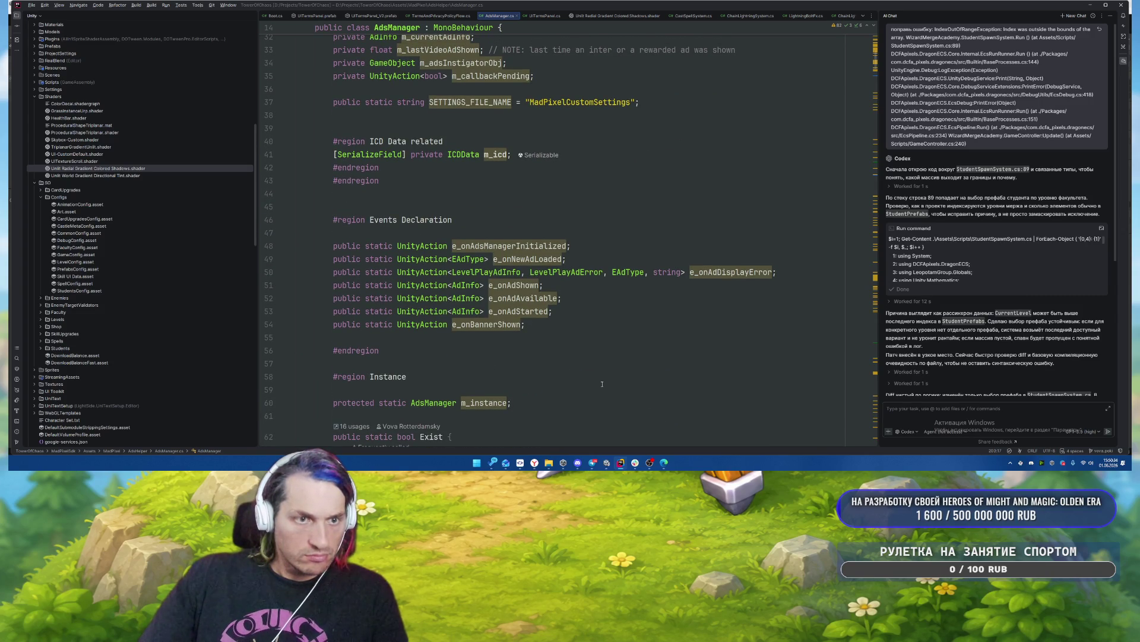
click(529, 245)
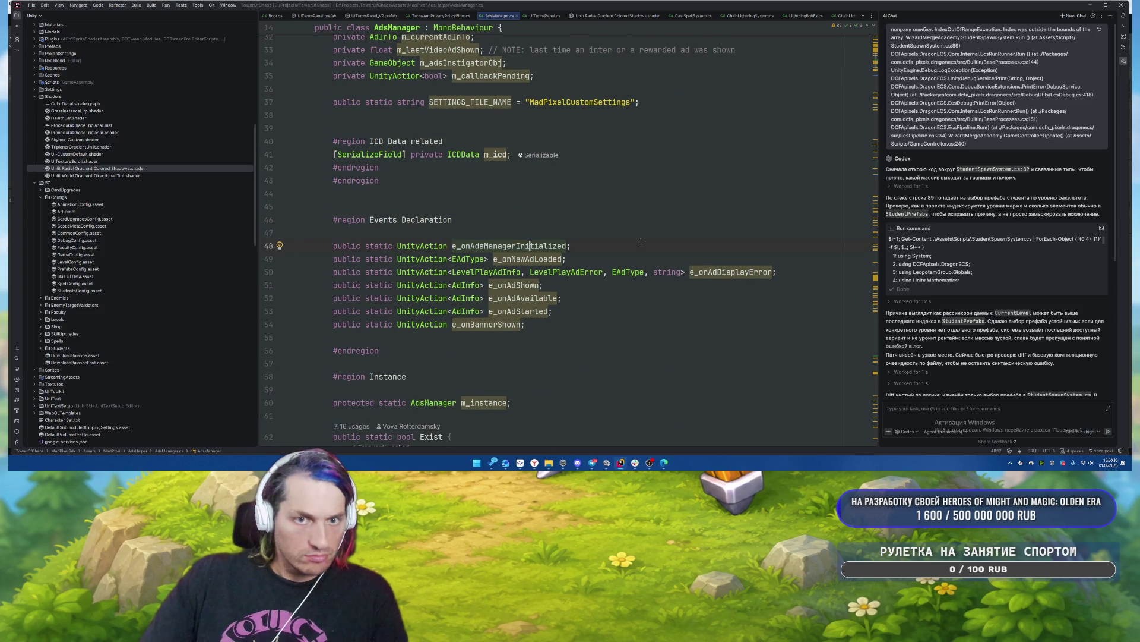
ctrl+click(506, 245)
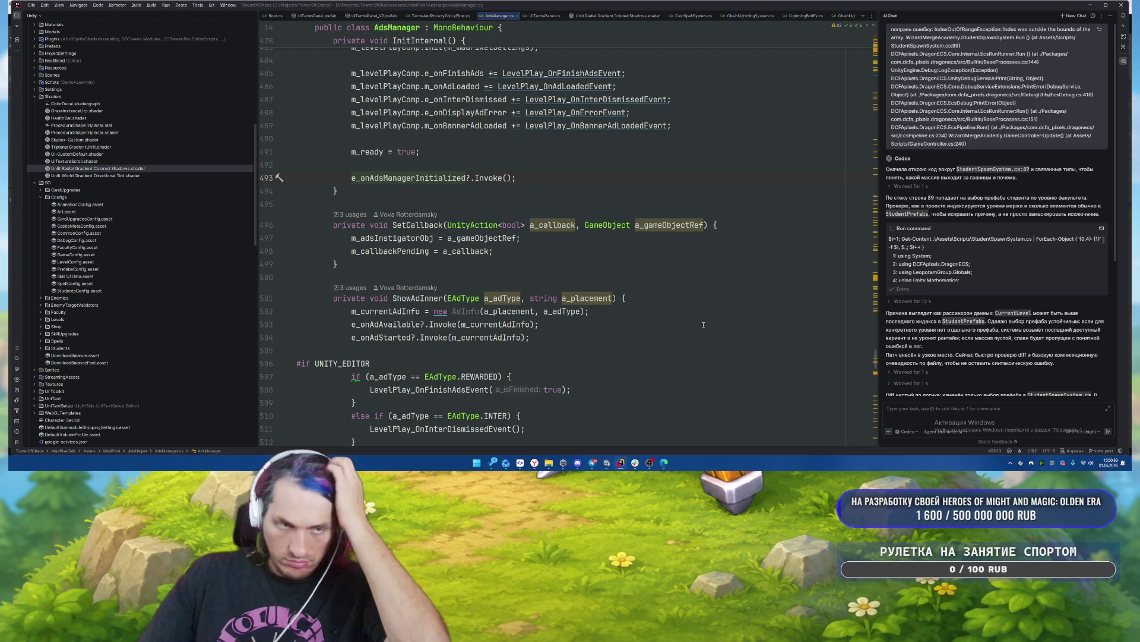
scroll(704, 311, down, 1)
scroll(703, 312, up, 7)
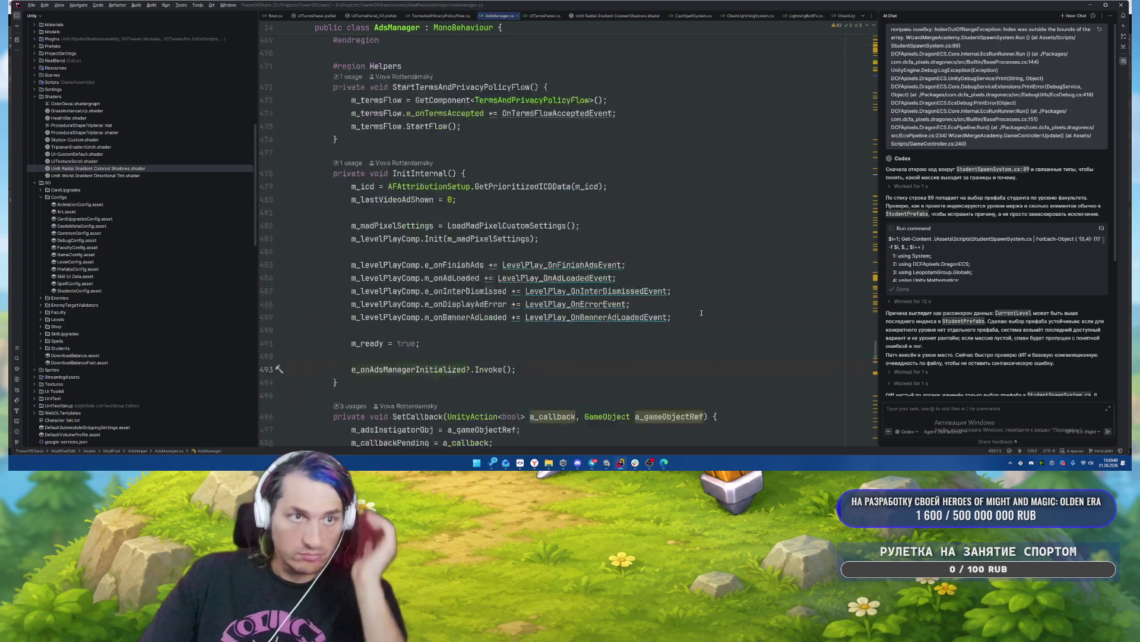
scroll(702, 312, down, 5)
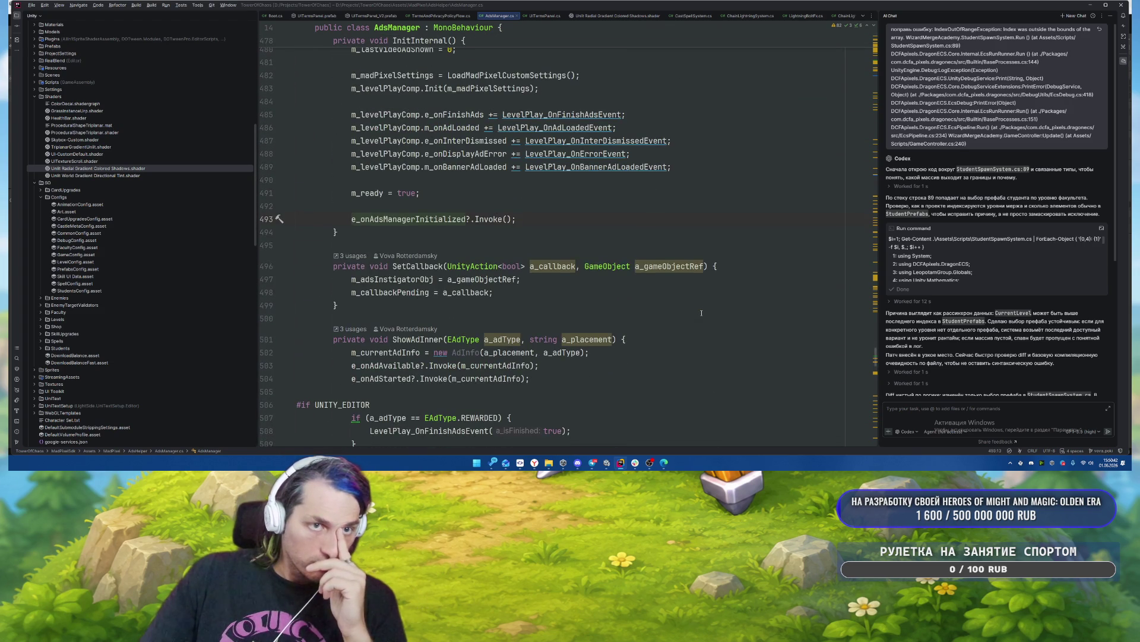
scroll(702, 313, down, 10)
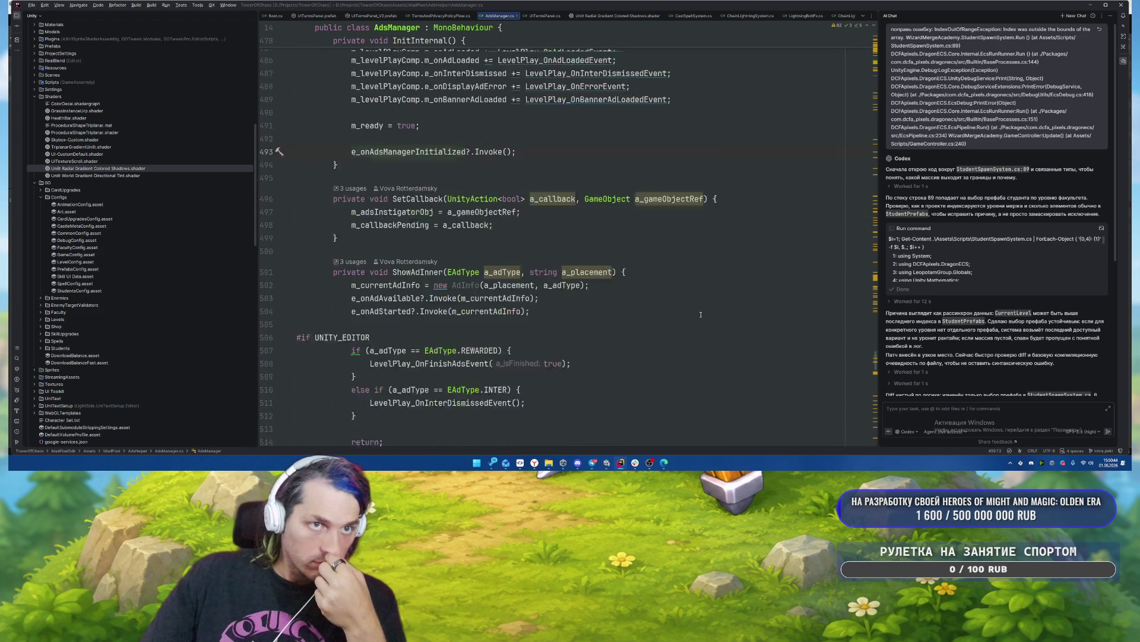
scroll(695, 324, down, 1)
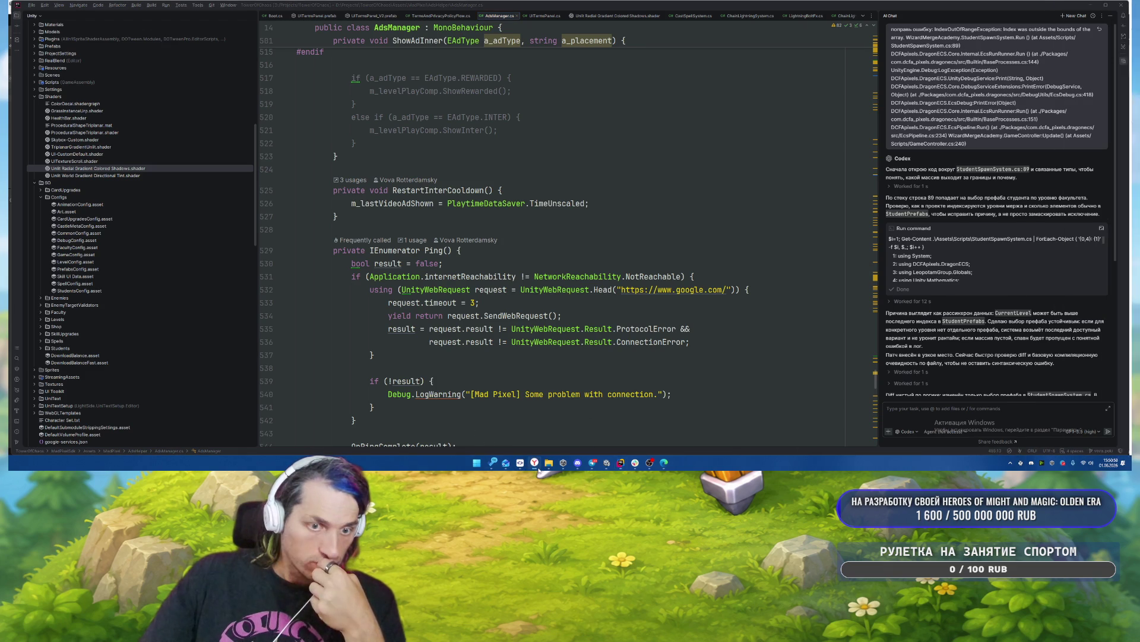
In Unity, inspect the Purchaser, Canvas, Analytics and Ads objects in the Hierarchy.
click(606, 462)
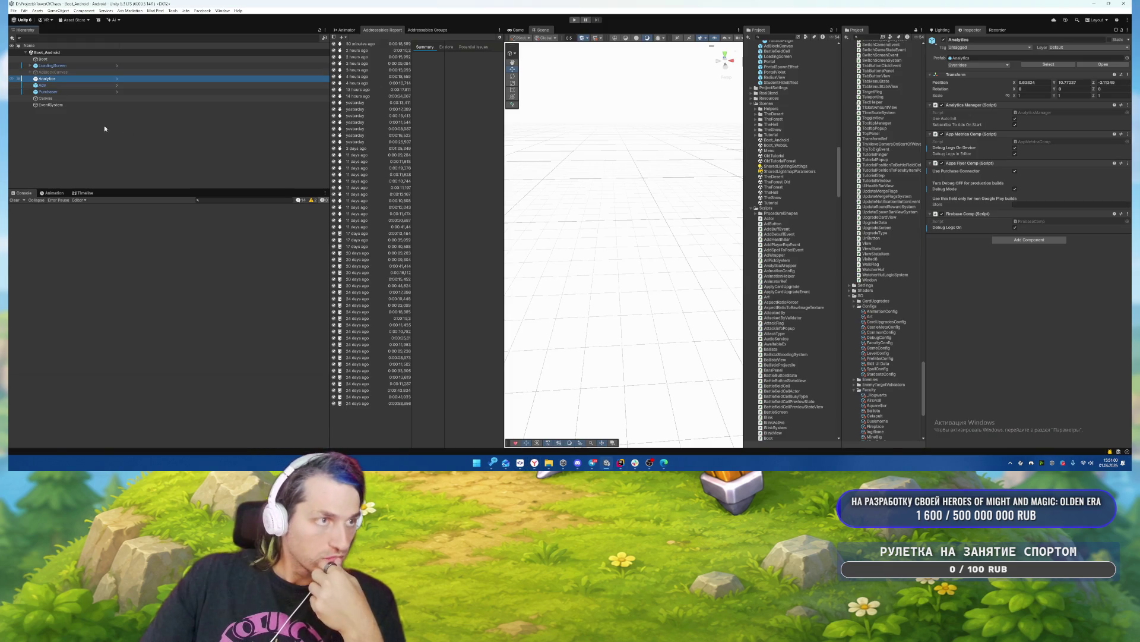
click(64, 92)
click(61, 98)
click(53, 78)
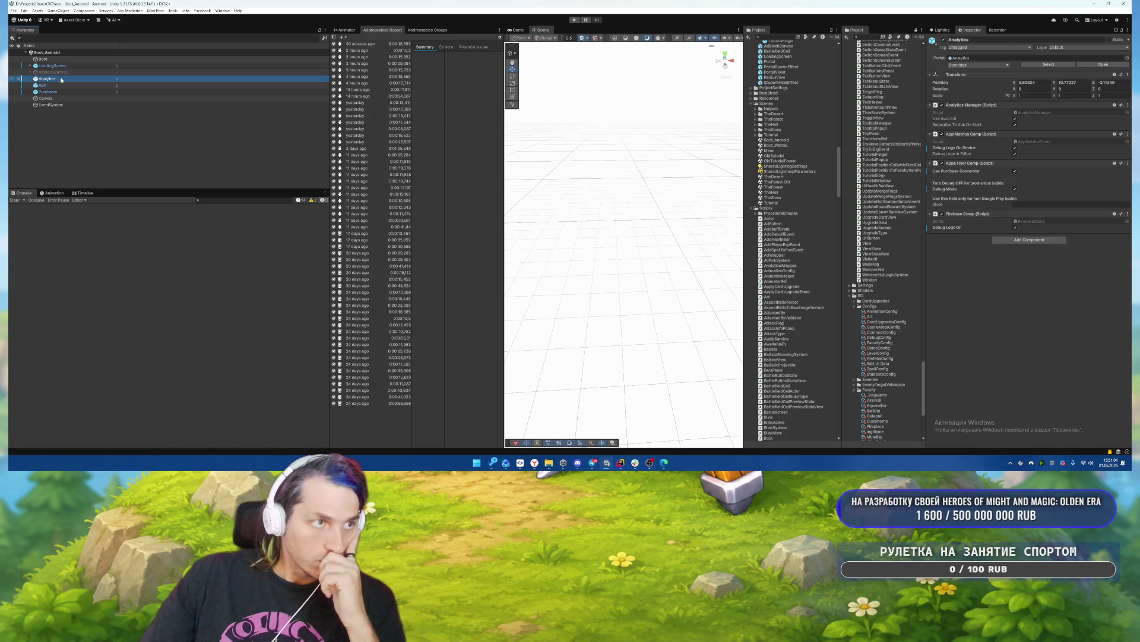
click(47, 98)
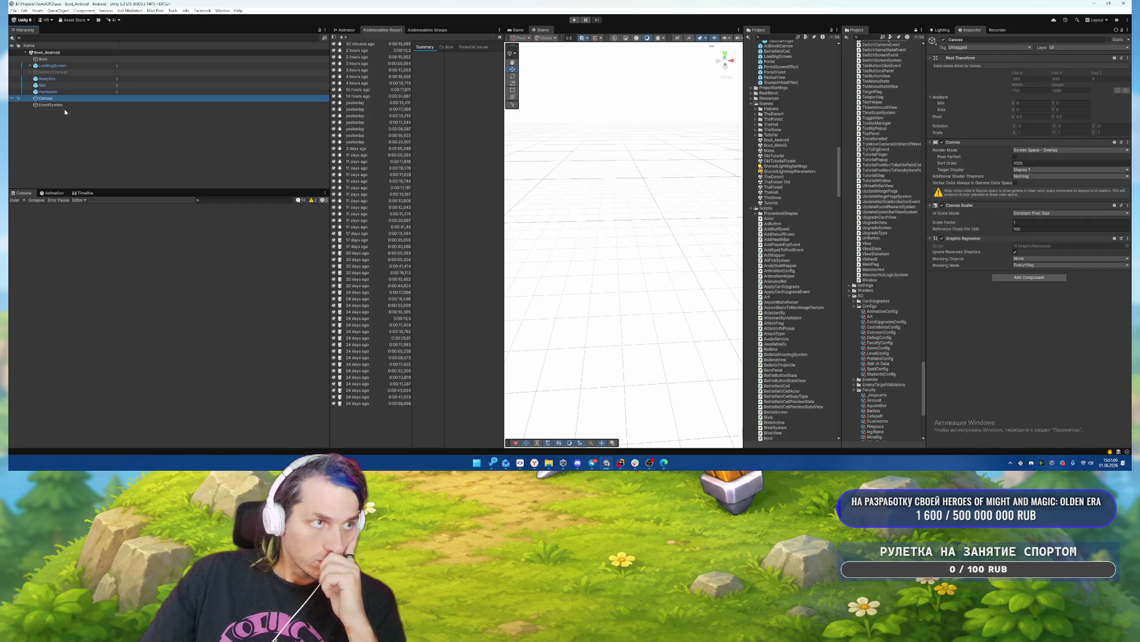
click(60, 79)
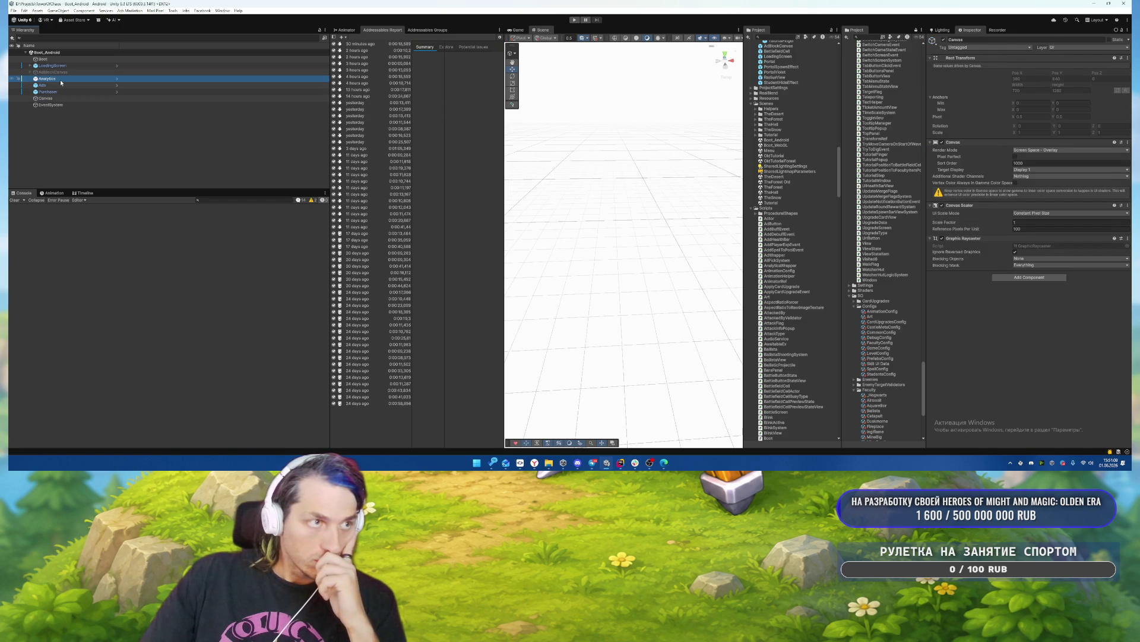
click(61, 86)
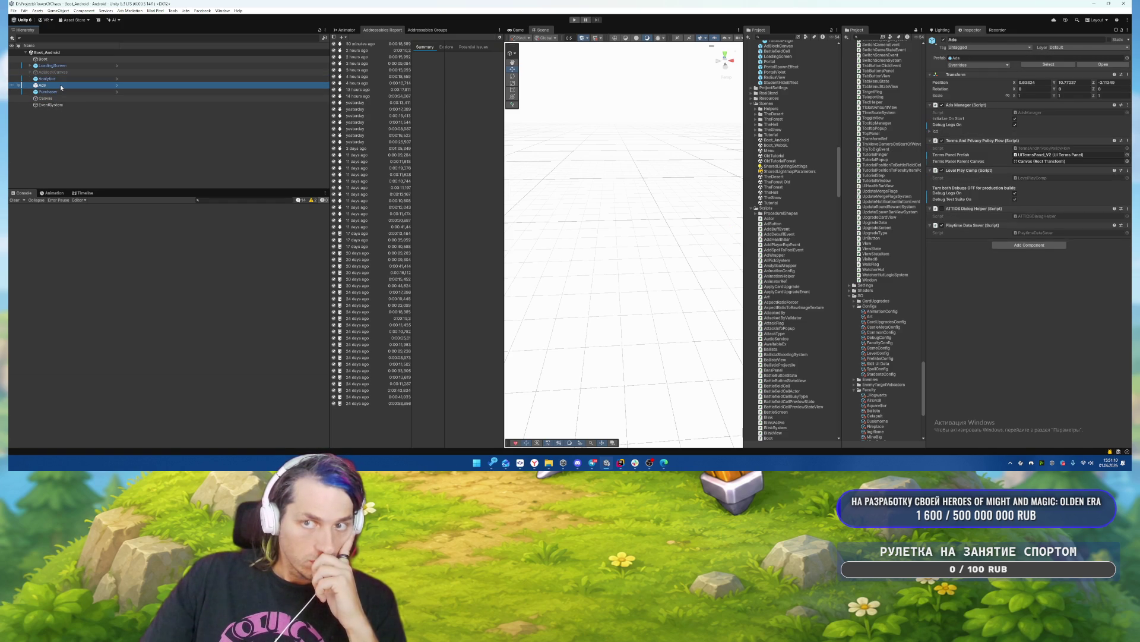
Parent Canvas and EventSystem under Ads, clear the selection, and run the game.
click(46, 99)
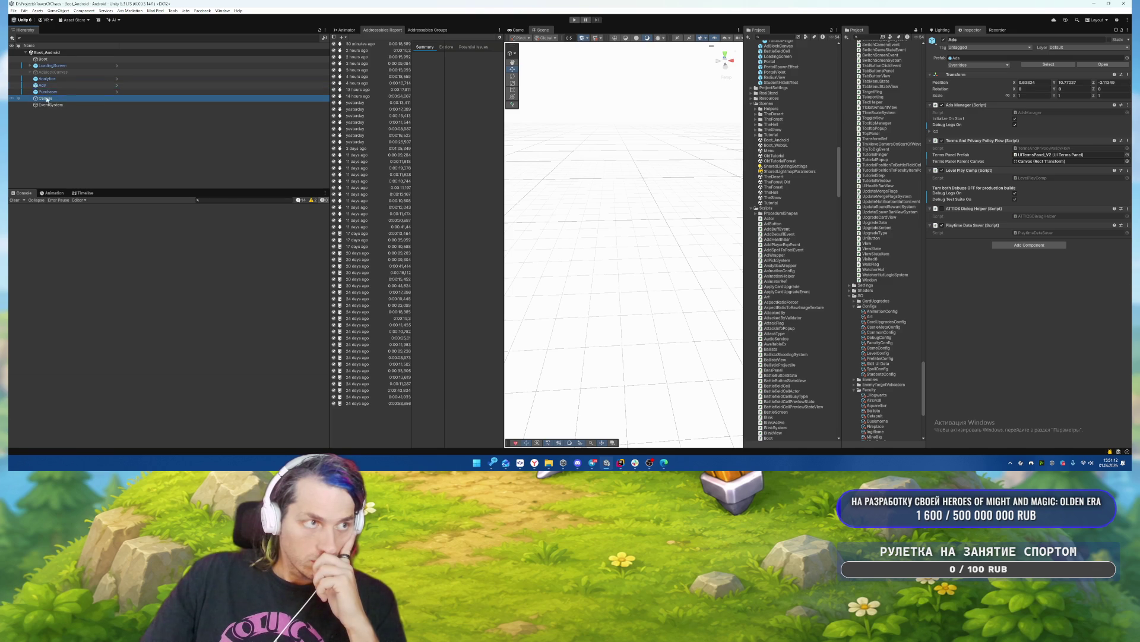
drag(56, 89, 55, 97)
click(42, 85)
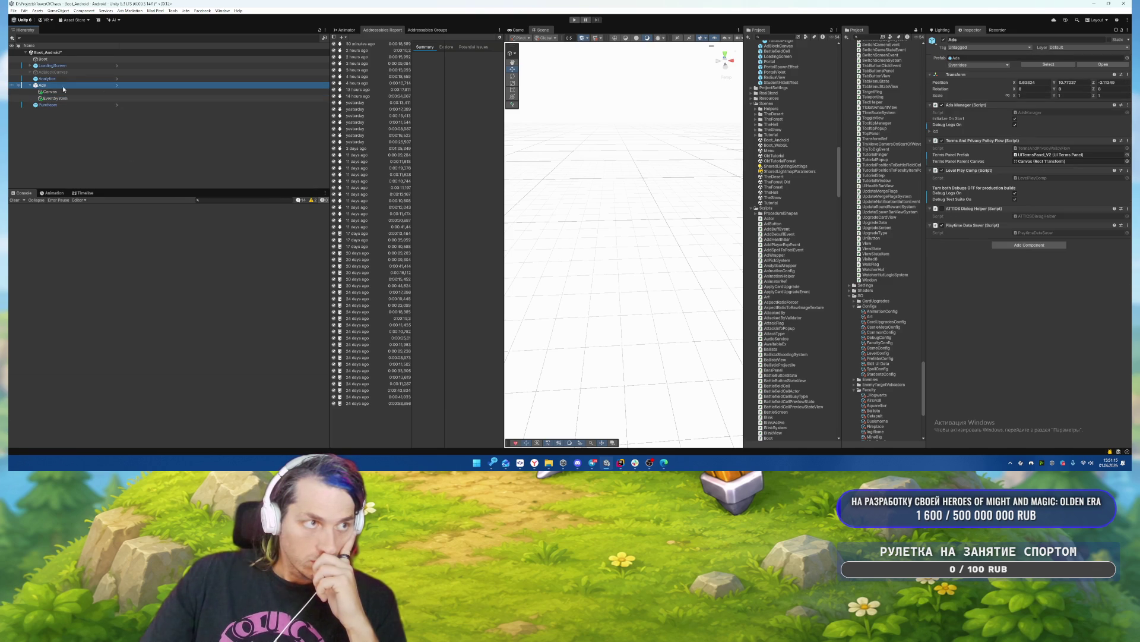
click(158, 151)
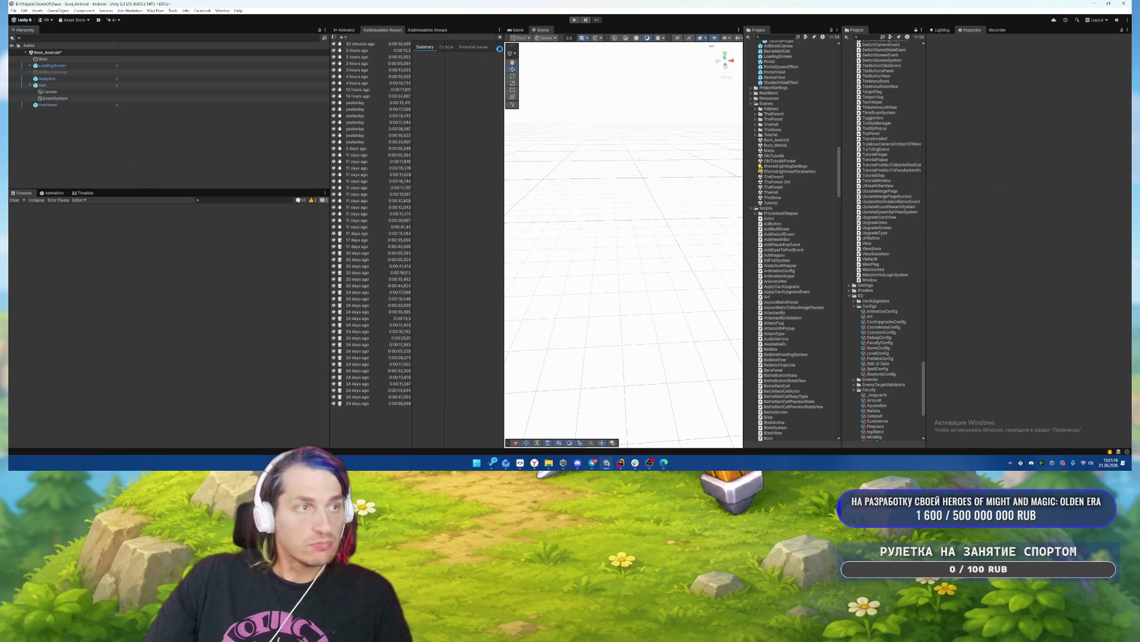
click(575, 20)
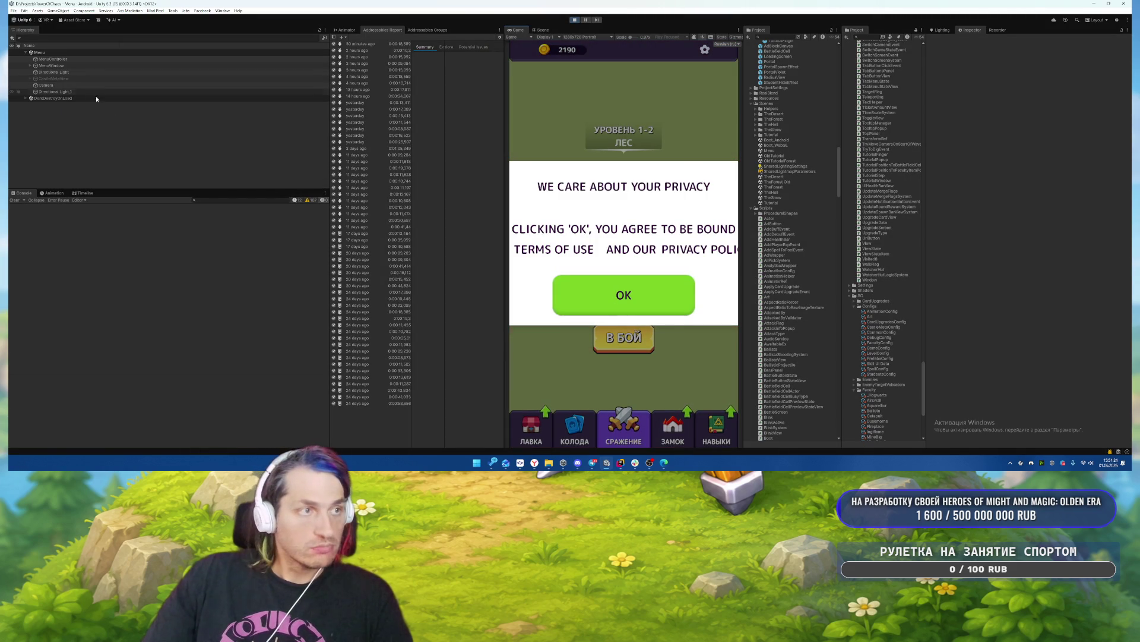
Expand DontDestroyOnLoad > Ads and select its Canvas.
click(26, 98)
click(82, 126)
key(Right)
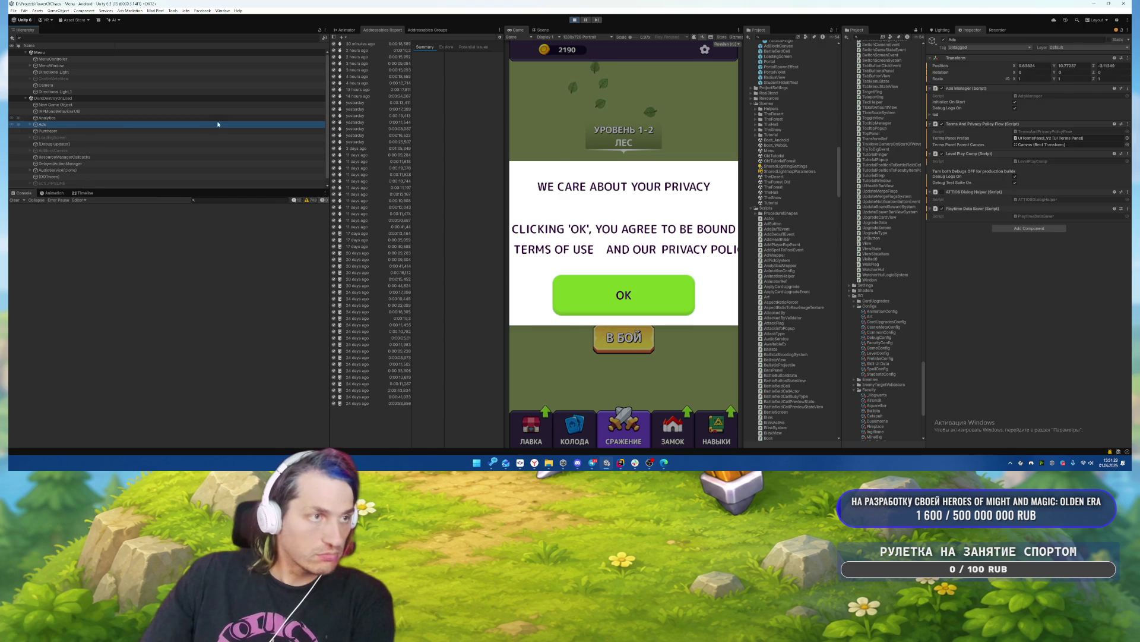
click(215, 131)
key(Right)
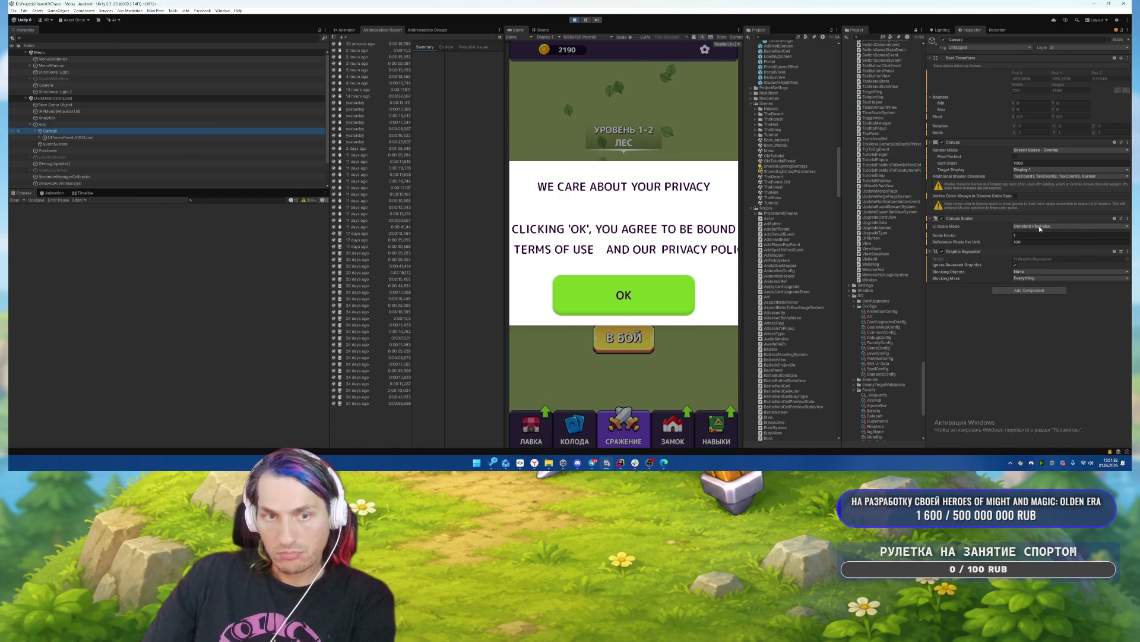
Set the Canvas Scaler to Scale With Screen Size, reference 1080×1920, Match fully to height.
click(1054, 227)
click(1044, 240)
click(1033, 235)
text(1080)
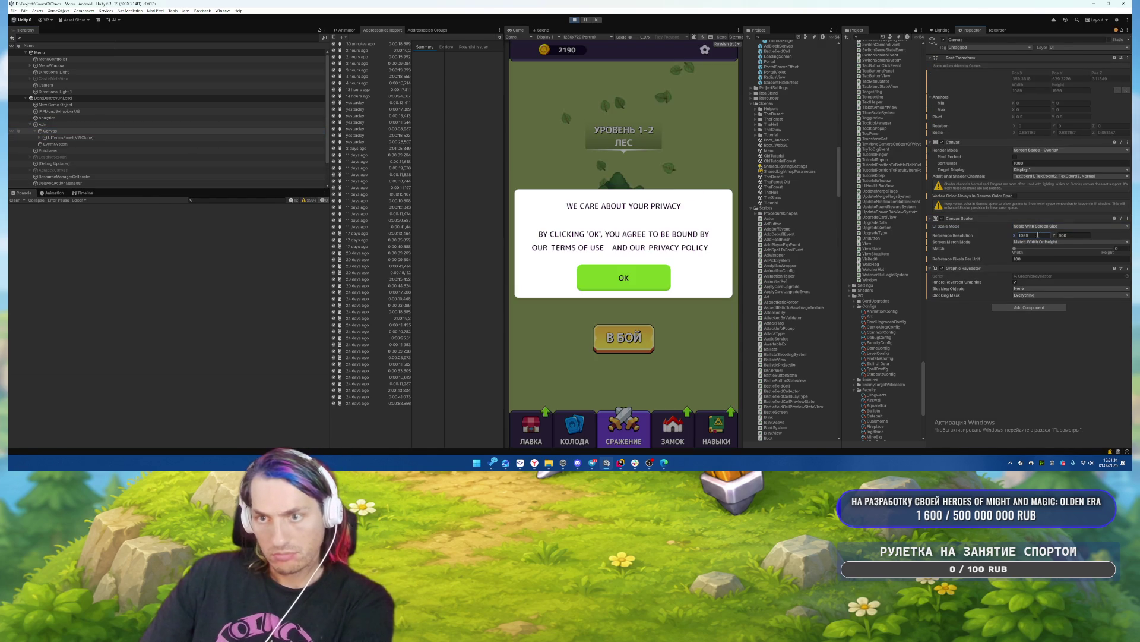
click(1074, 237)
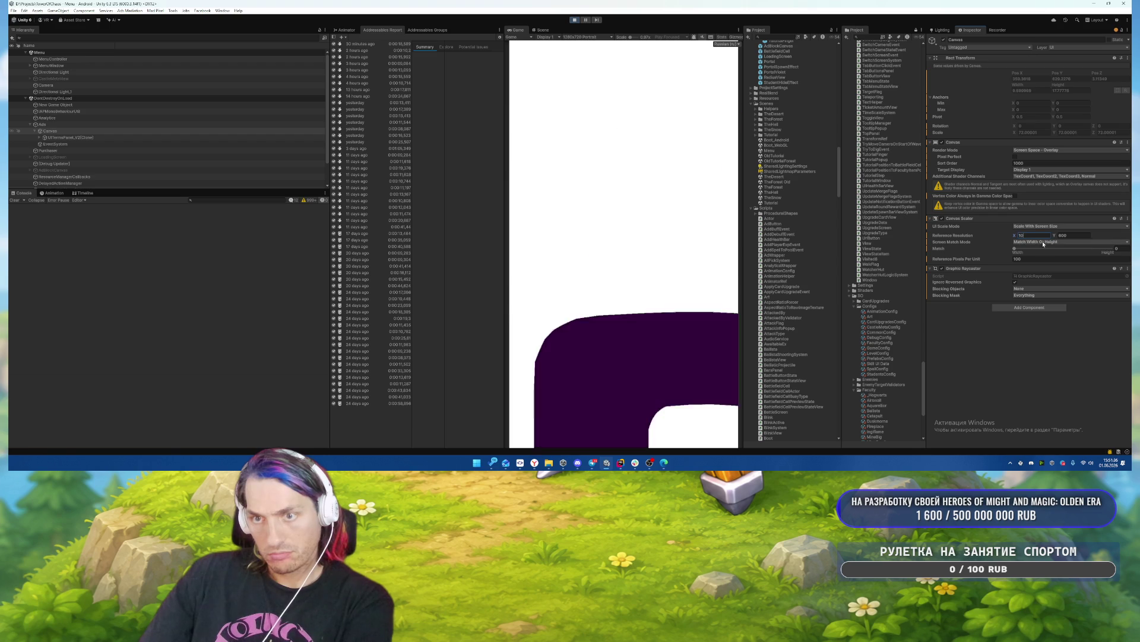
text(1920)
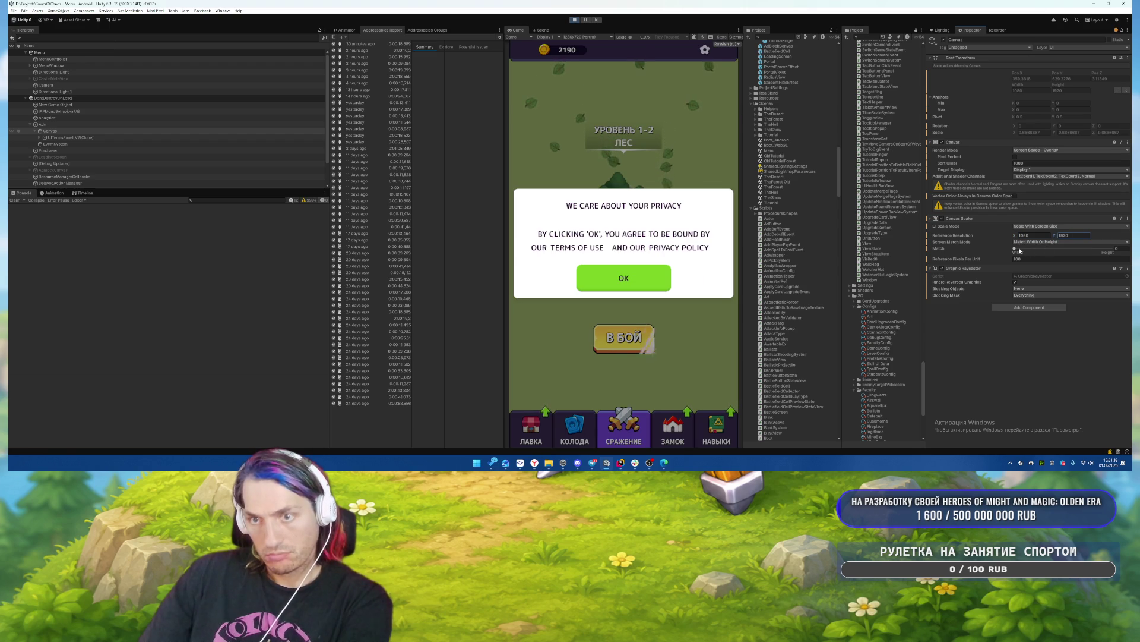
drag(1015, 248, 1127, 249)
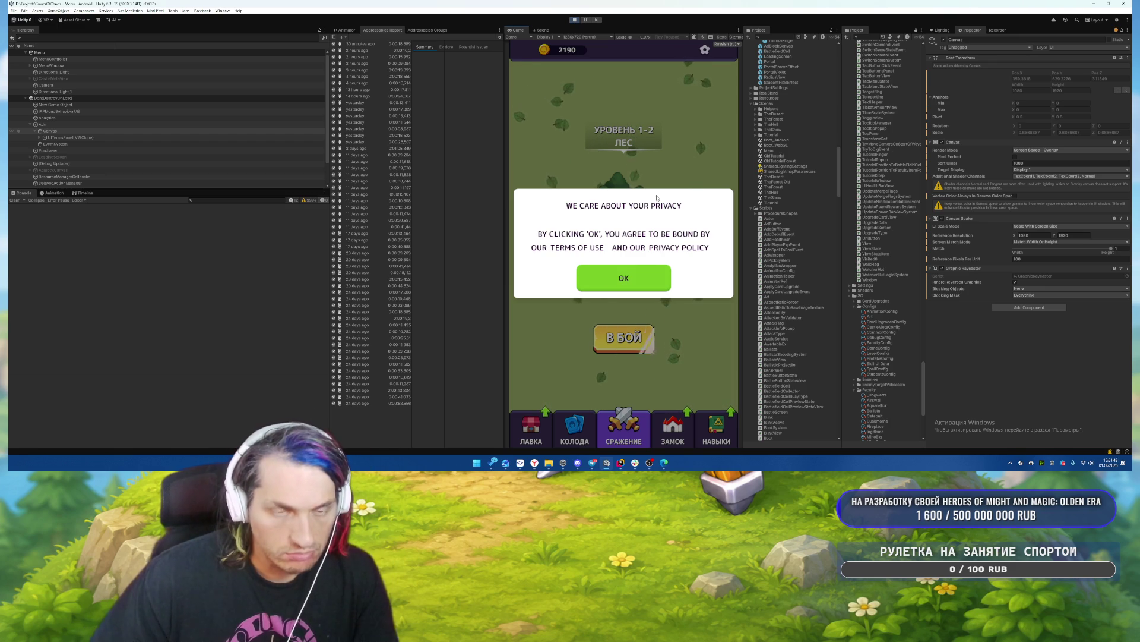
Switch the Game view to Free Aspect and widen the preview.
click(592, 38)
click(590, 56)
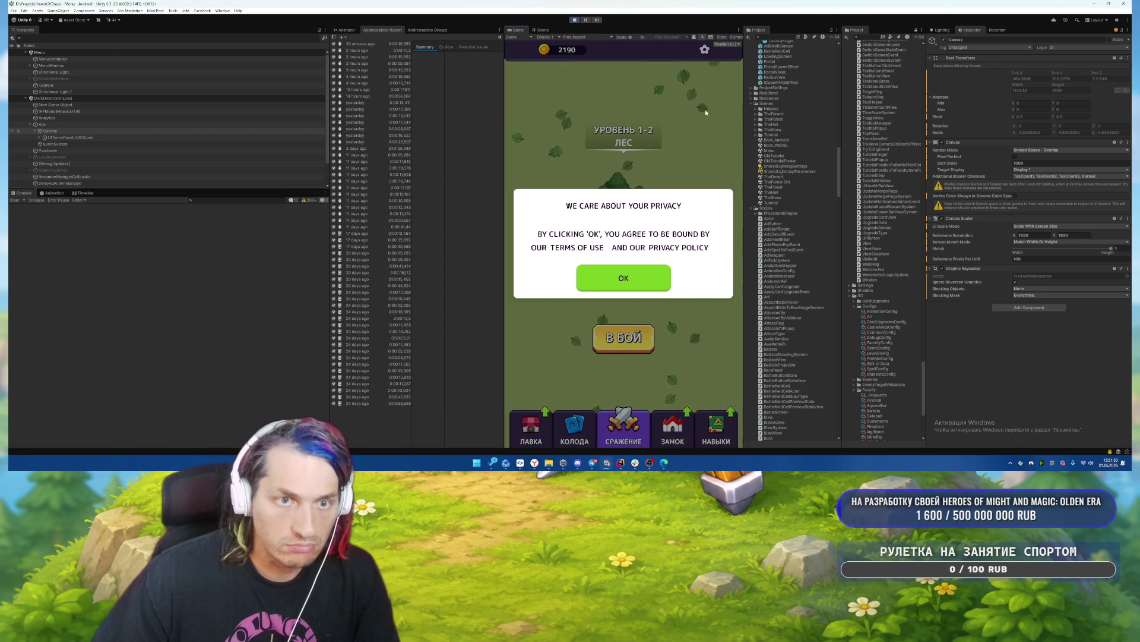
mouse_move(741, 133)
mouse_down()
mouse_move(602, 151)
mouse_move(826, 165)
mouse_move(786, 198)
mouse_move(947, 199)
mouse_move(590, 199)
mouse_move(820, 197)
mouse_move(799, 198)
mouse_up()
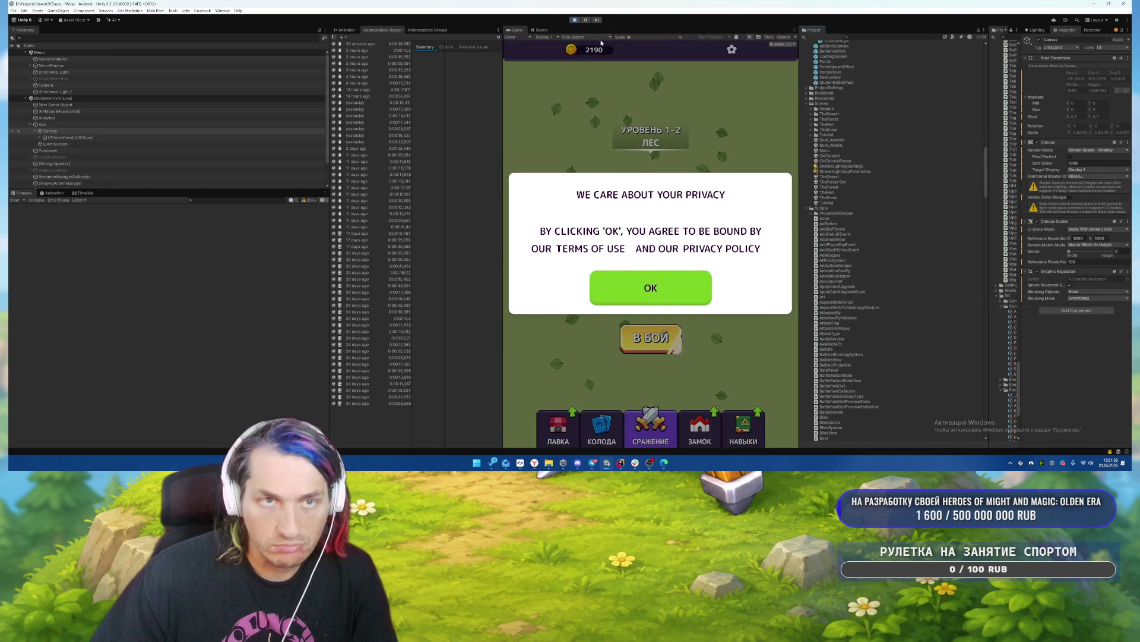
Stop the game and select the Canvas under Ads in Boot_Android.
click(575, 20)
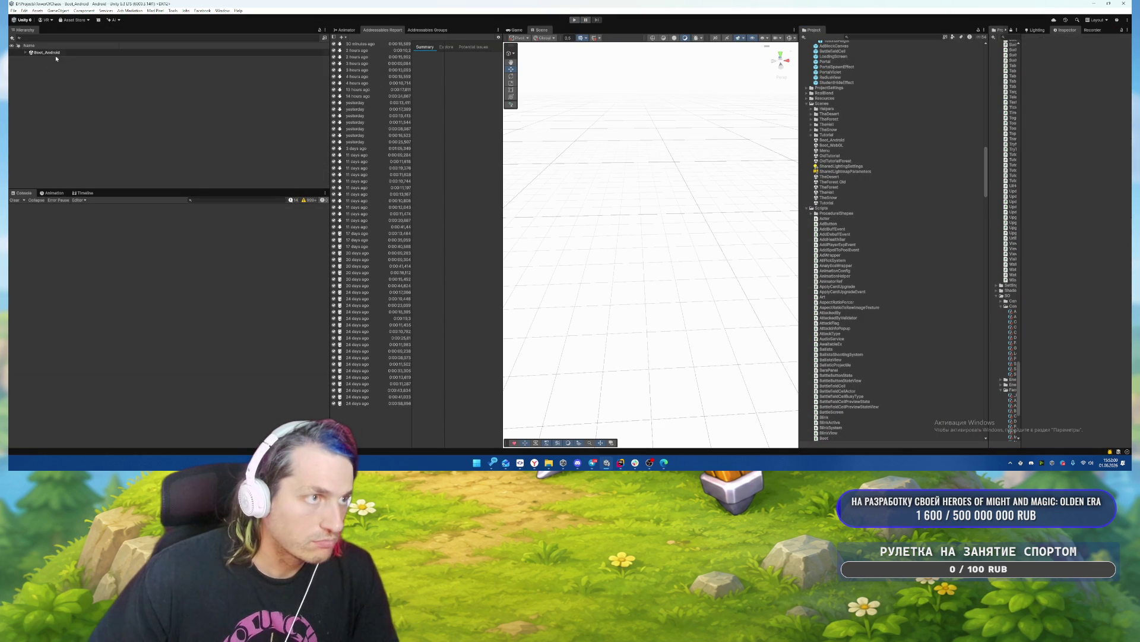
click(25, 53)
click(30, 85)
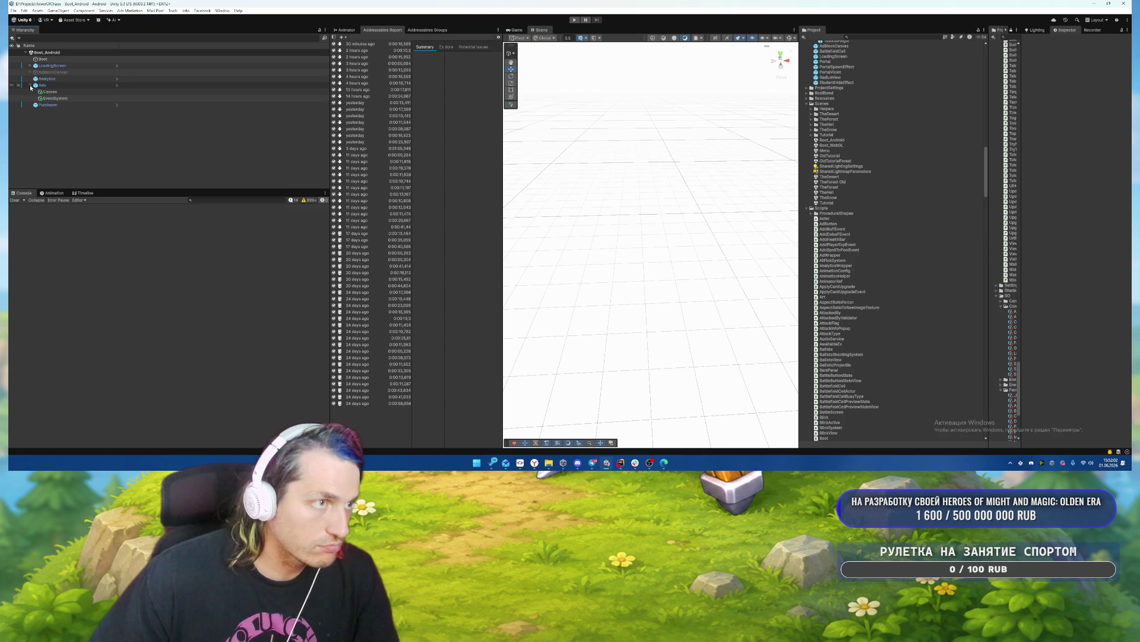
click(50, 92)
Set the Canvas Scaler to Scale With Screen Size and edit the reference width, then deselect.
click(1093, 215)
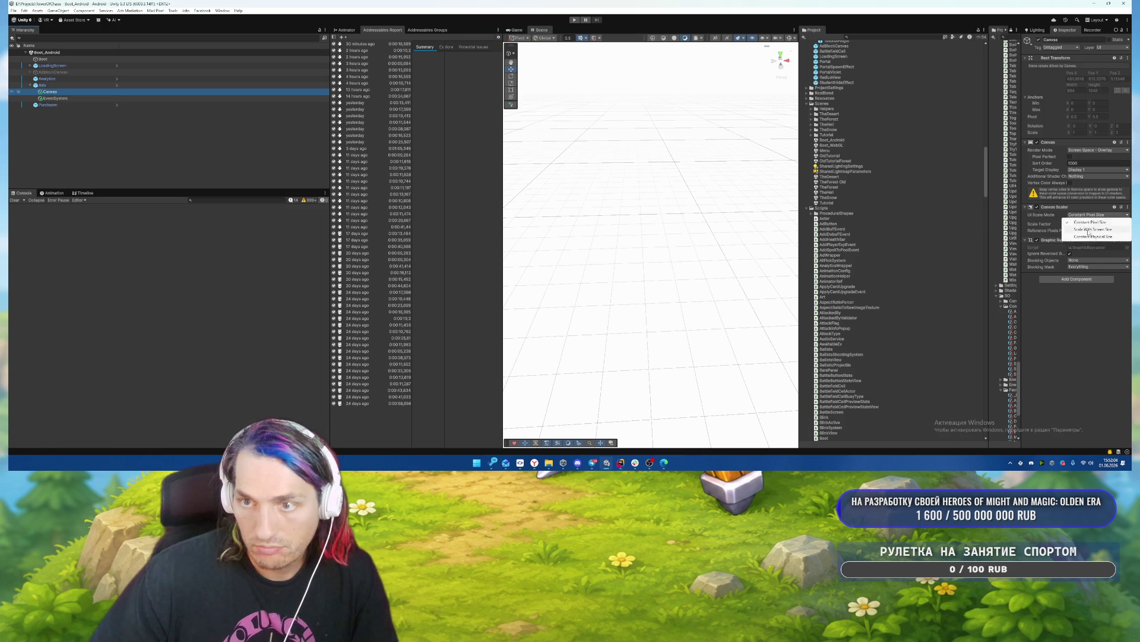
click(1088, 222)
click(1078, 224)
text(1920)
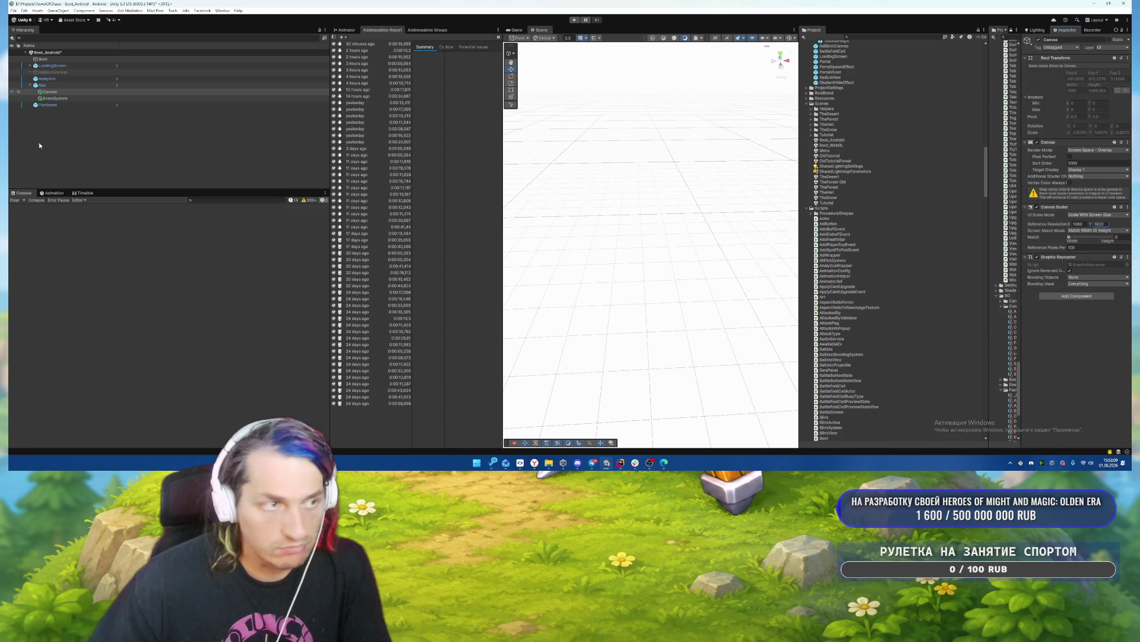
click(101, 138)
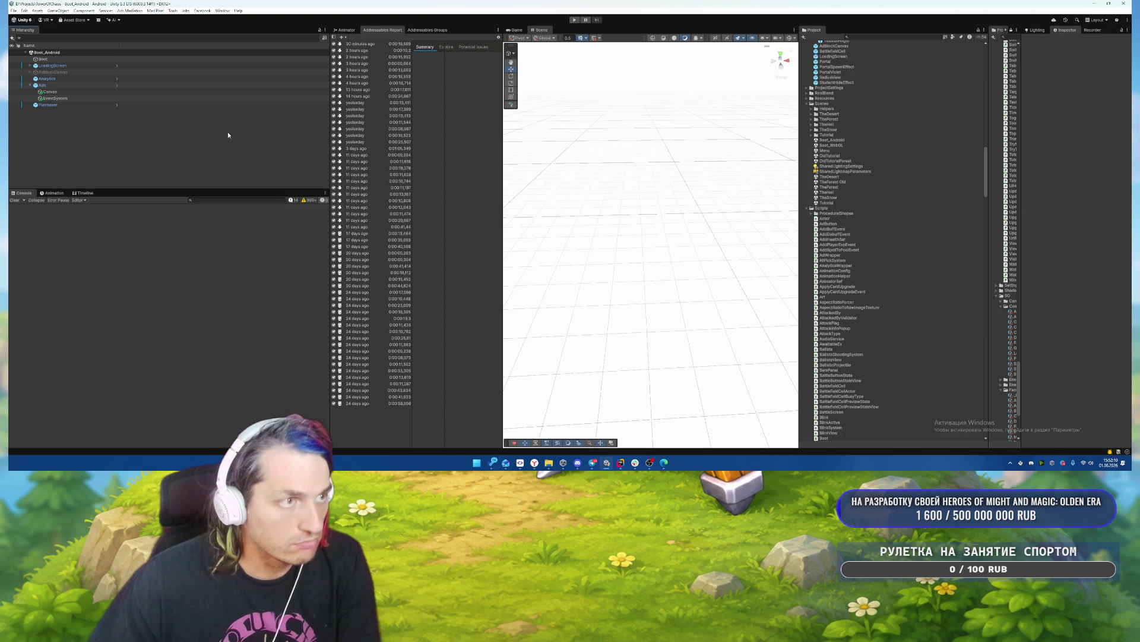
Play-test the game, accept the privacy notice, stop, and return to scene editing.
key(ctrl+p)
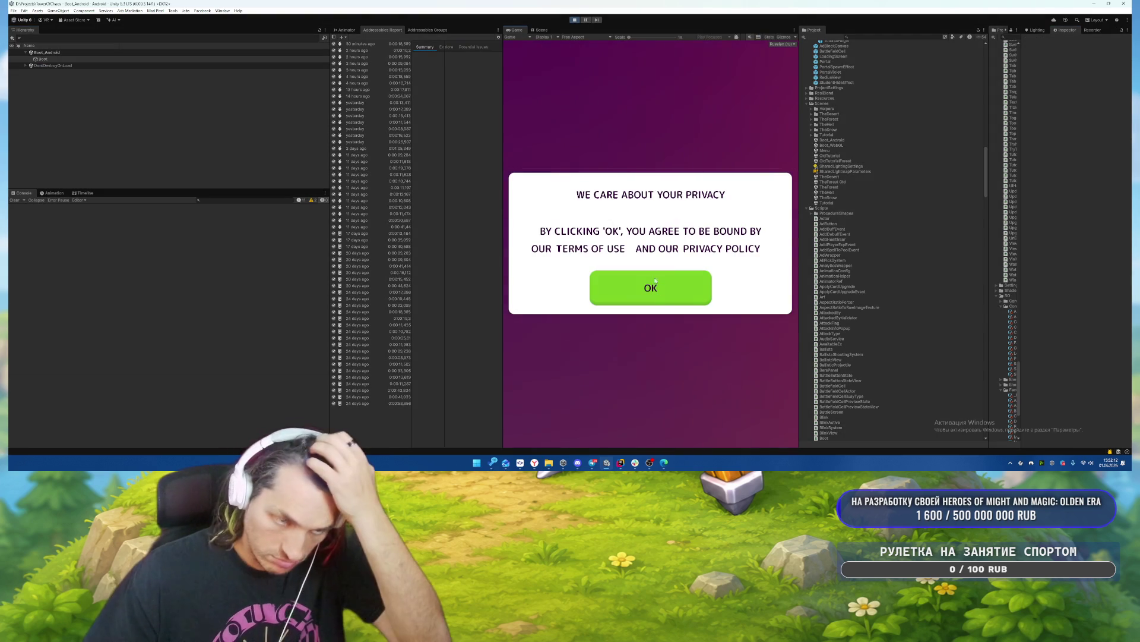
click(653, 284)
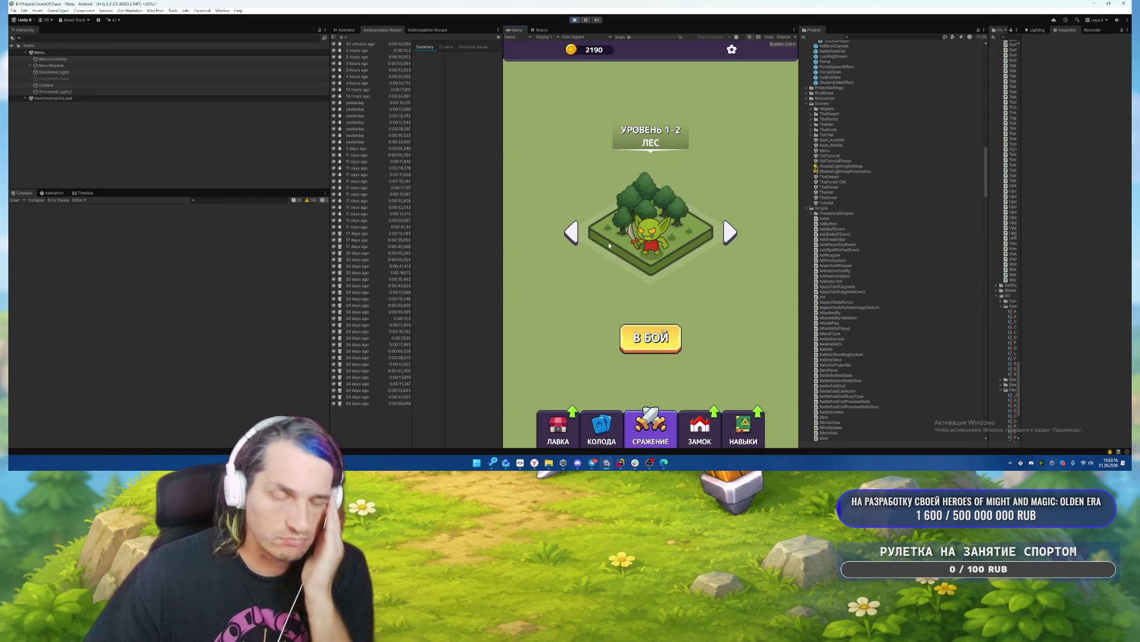
key(ctrl+p)
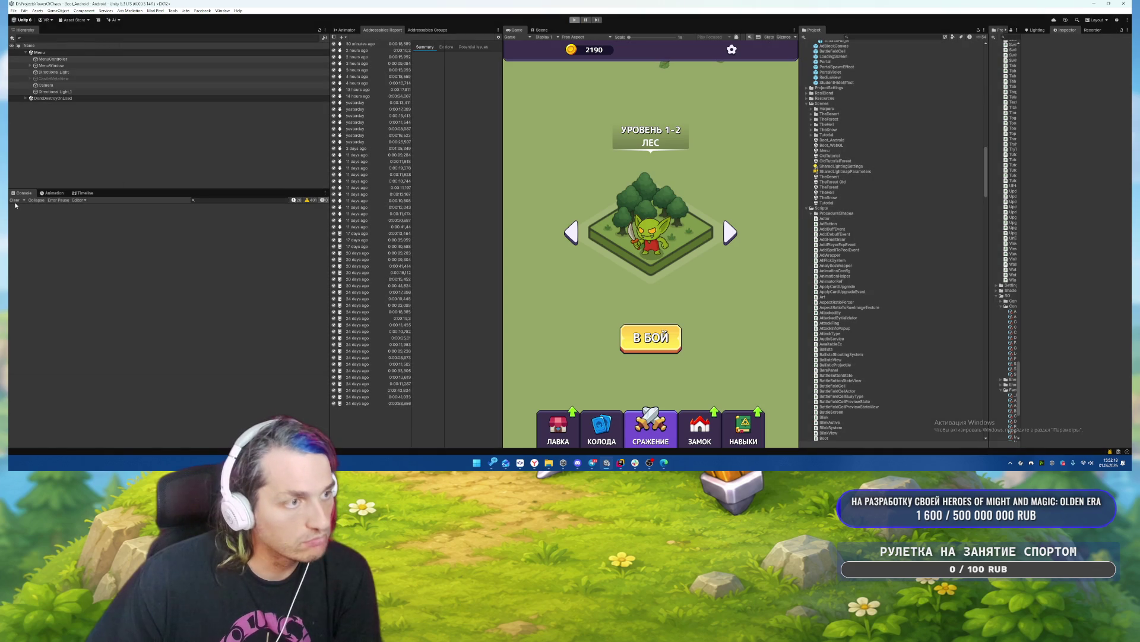
click(15, 202)
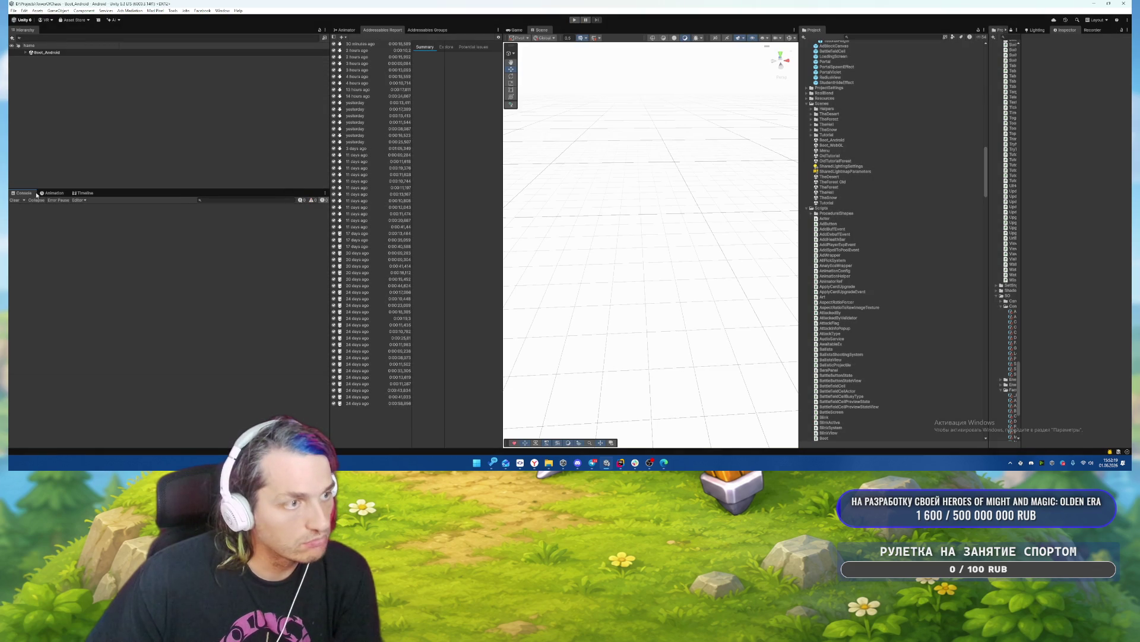
click(651, 469)
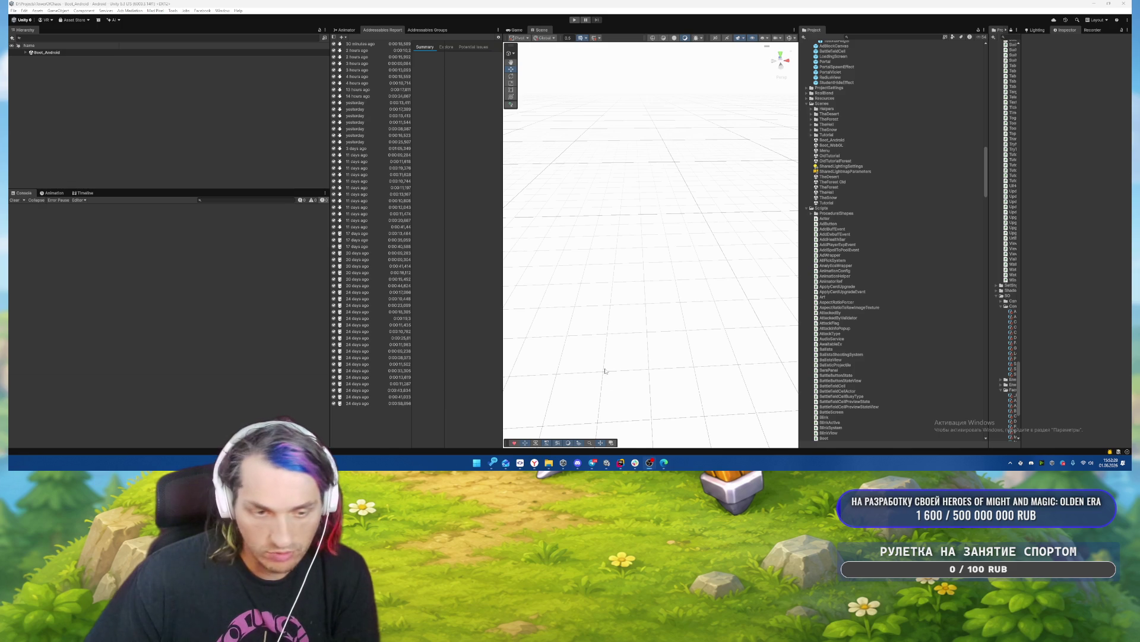
click(621, 463)
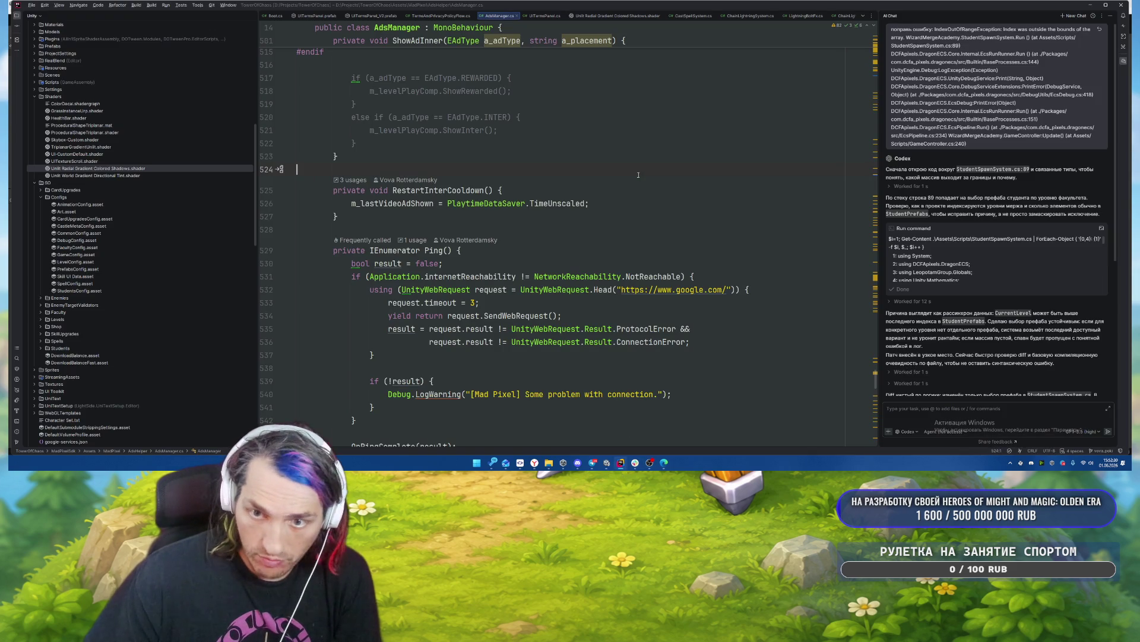
click(606, 462)
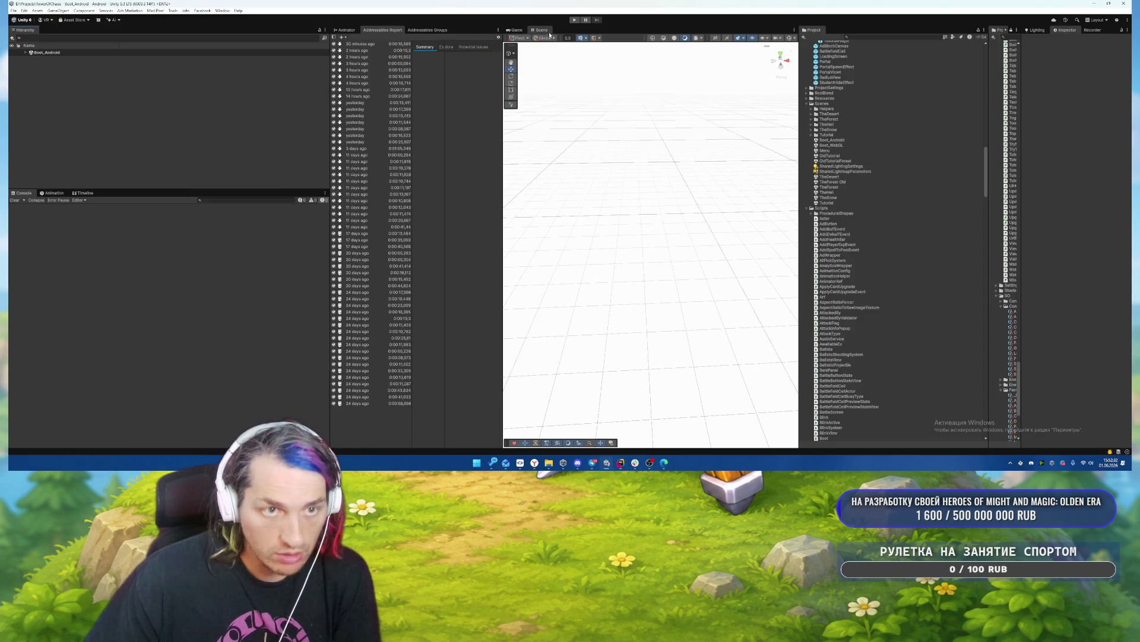
key(ctrl+p)
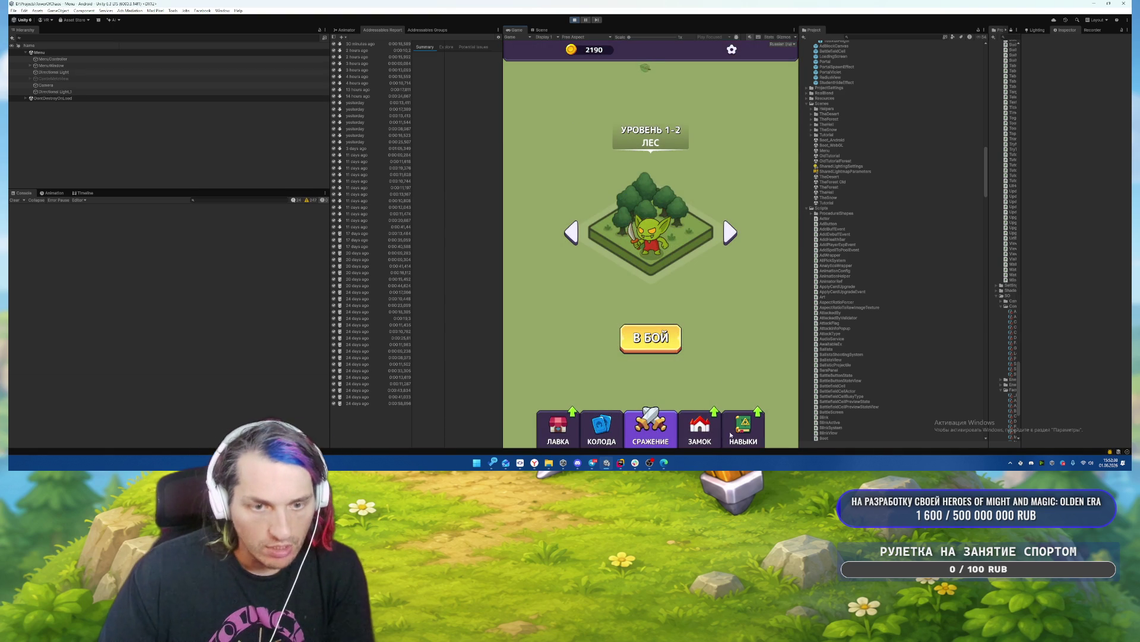
click(699, 428)
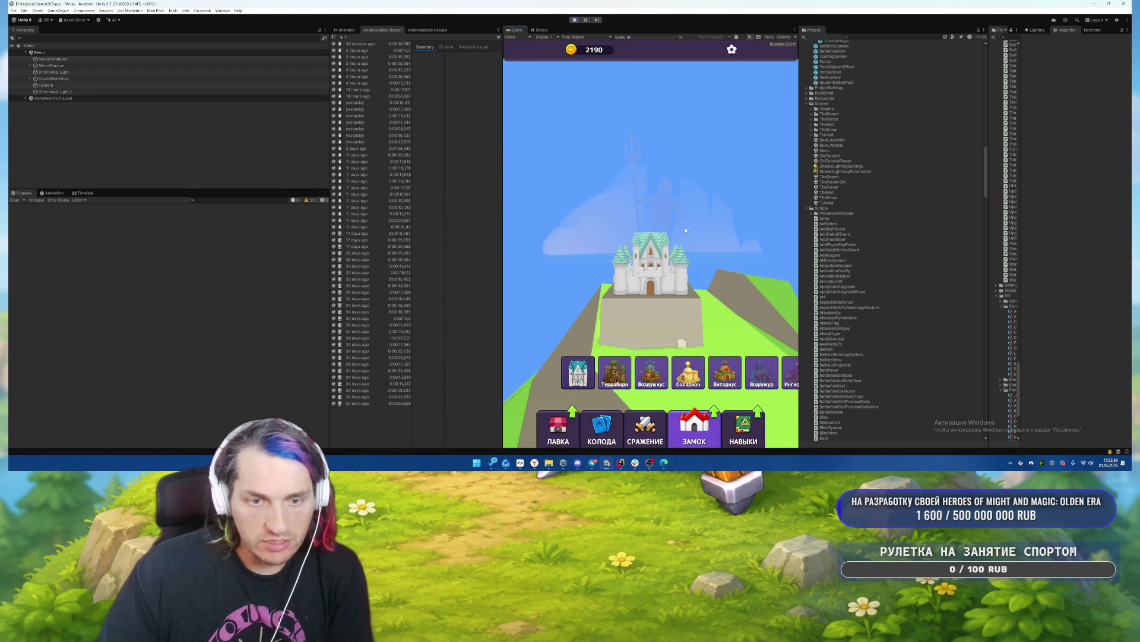
click(646, 431)
click(618, 437)
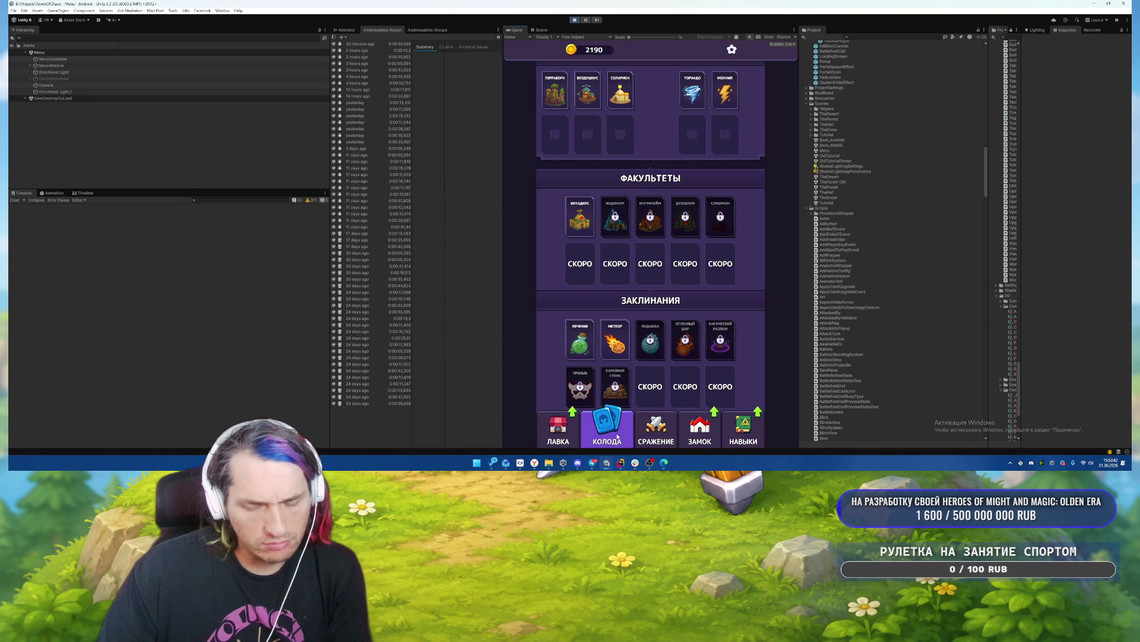
click(700, 427)
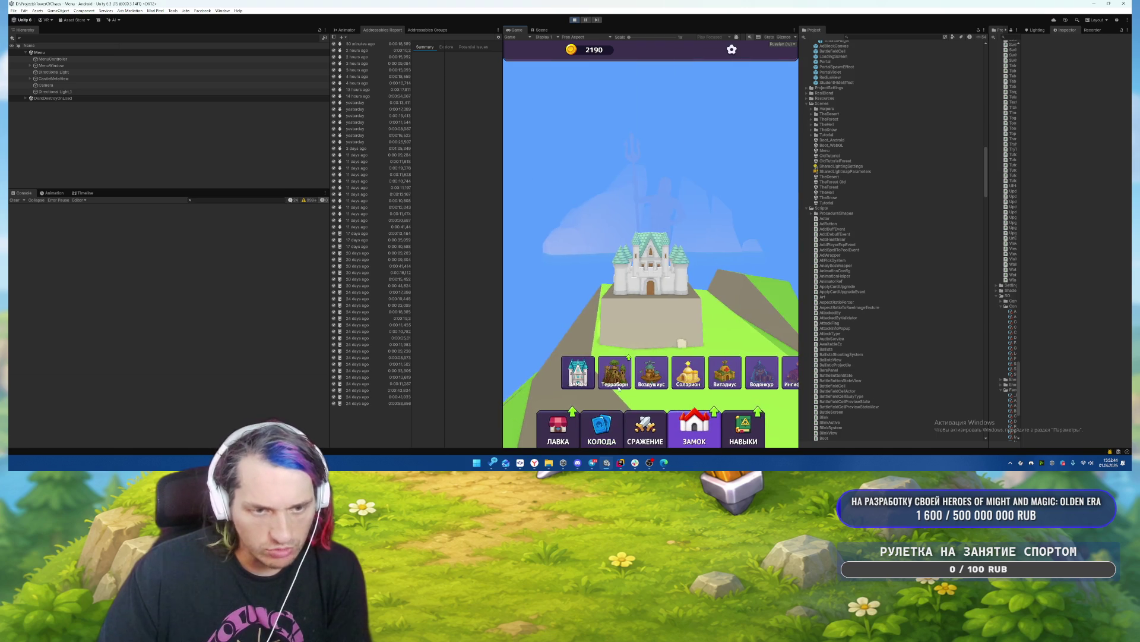
click(657, 235)
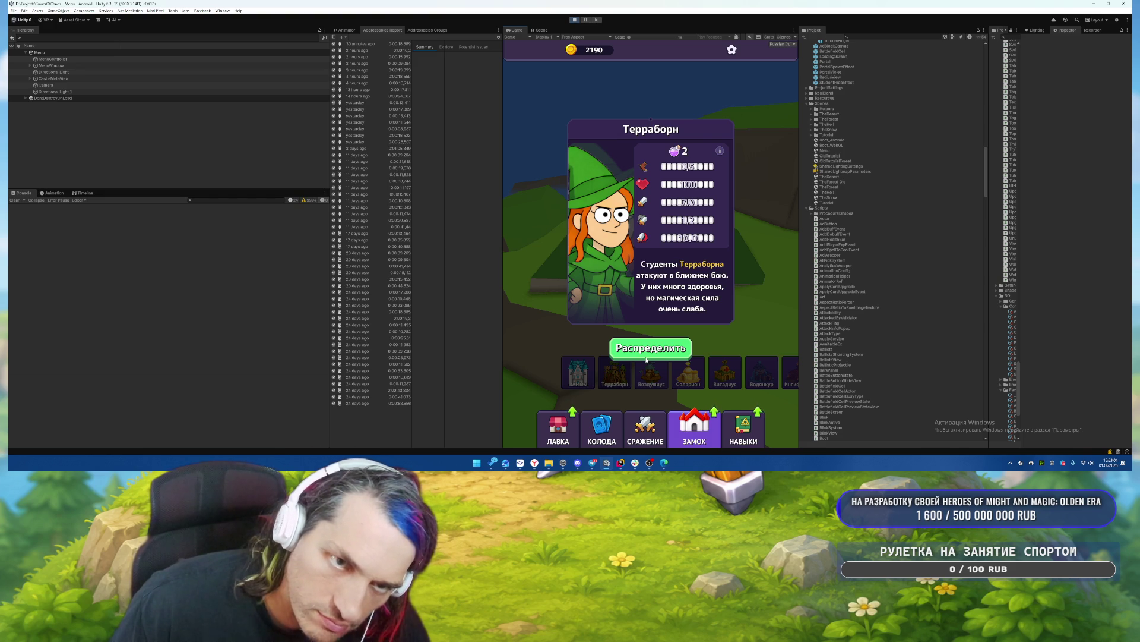
click(650, 353)
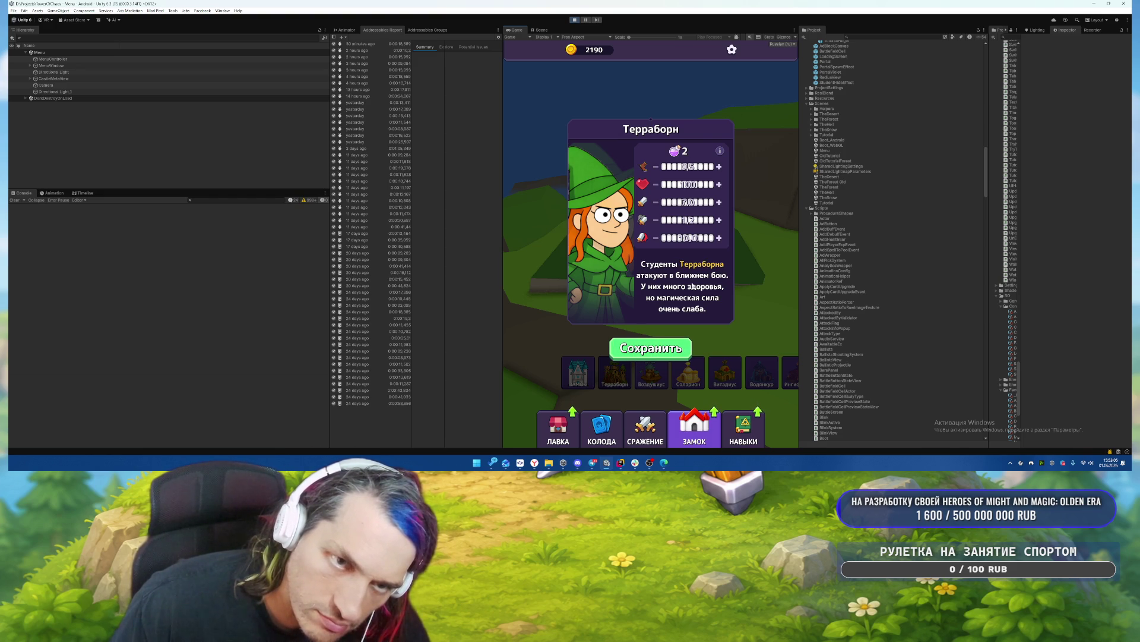
click(659, 352)
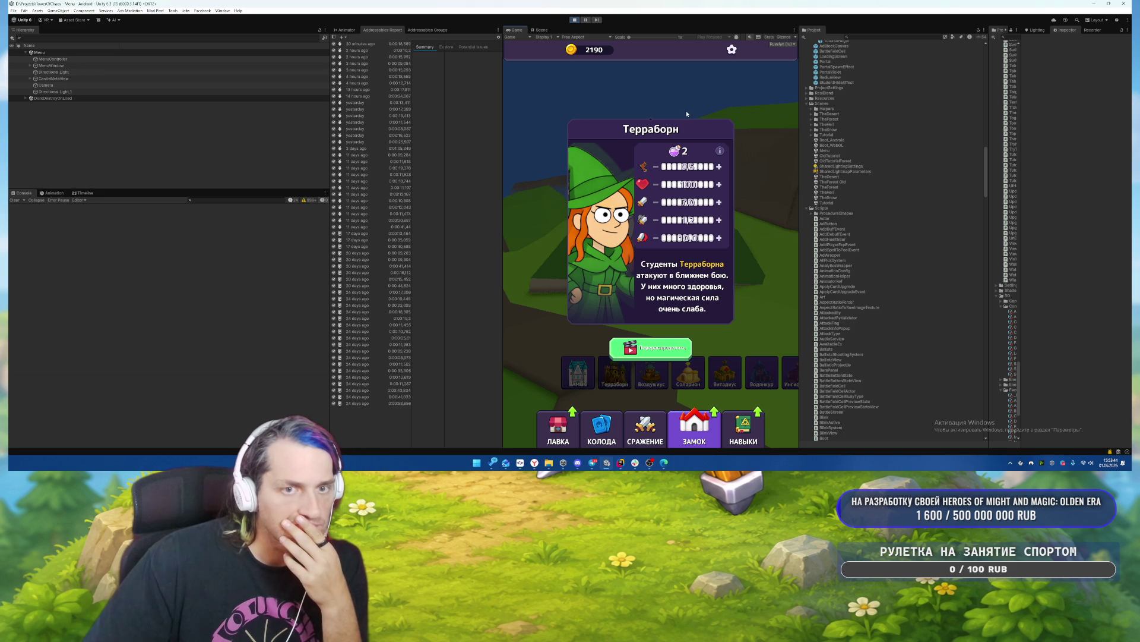
key(ctrl+p)
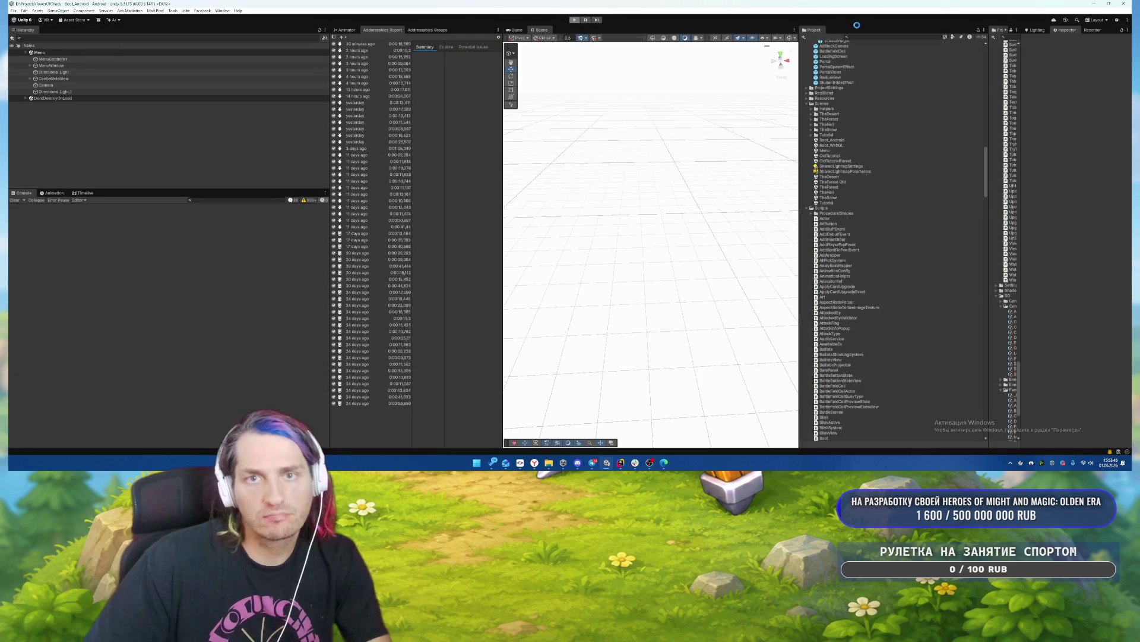
click(867, 38)
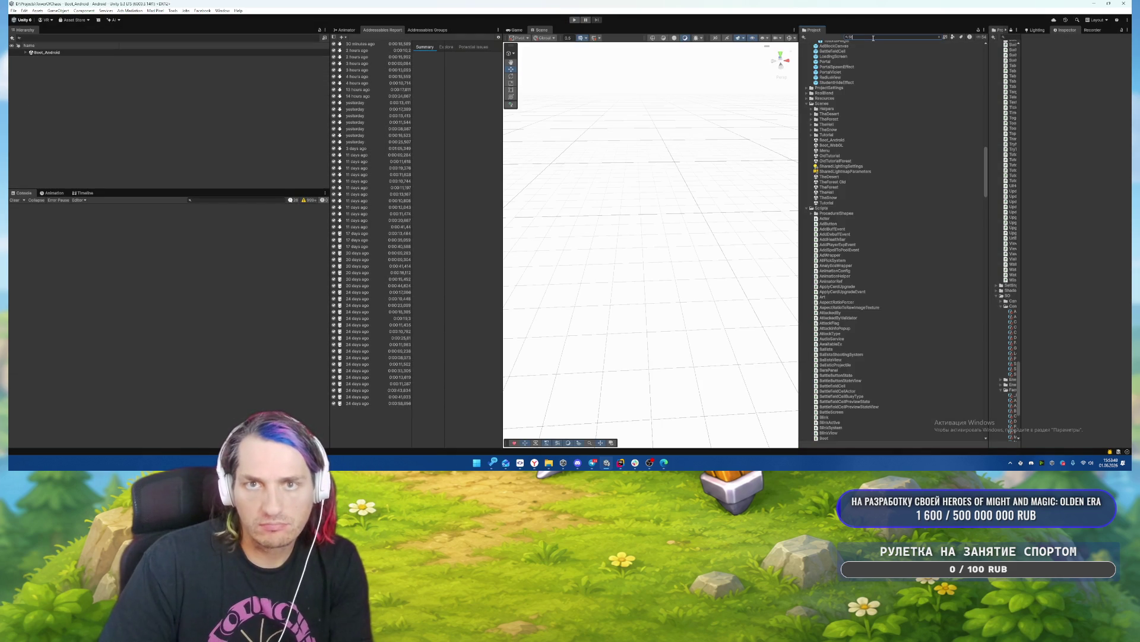
Search the Project for StudentUpgradePopup and open the prefab.
text(udentU)
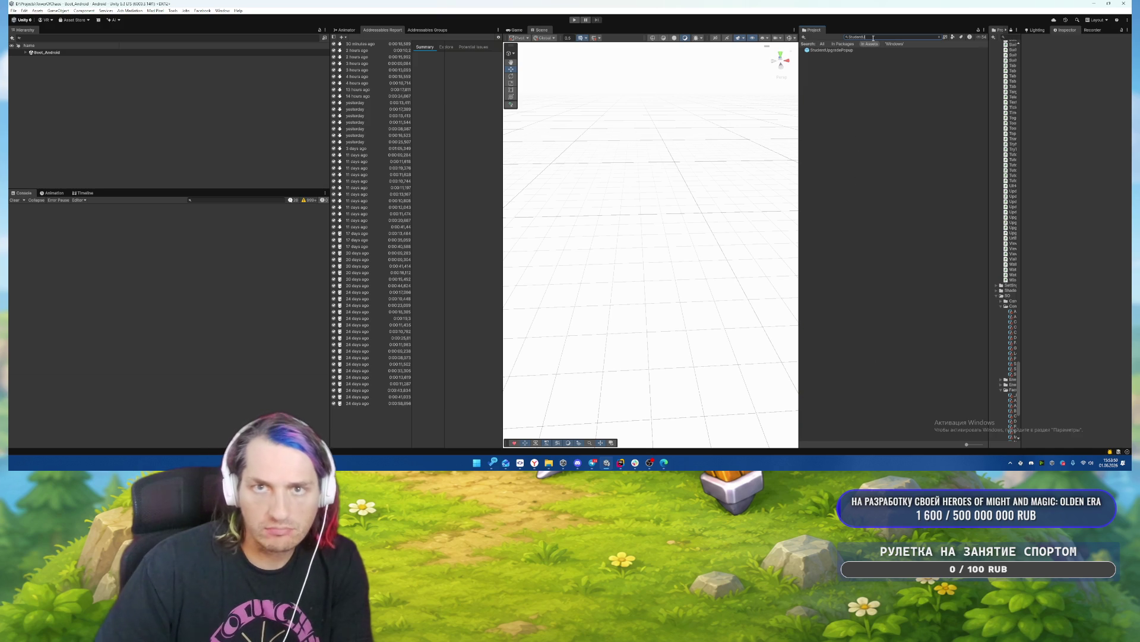
click(844, 51)
double_click(844, 51)
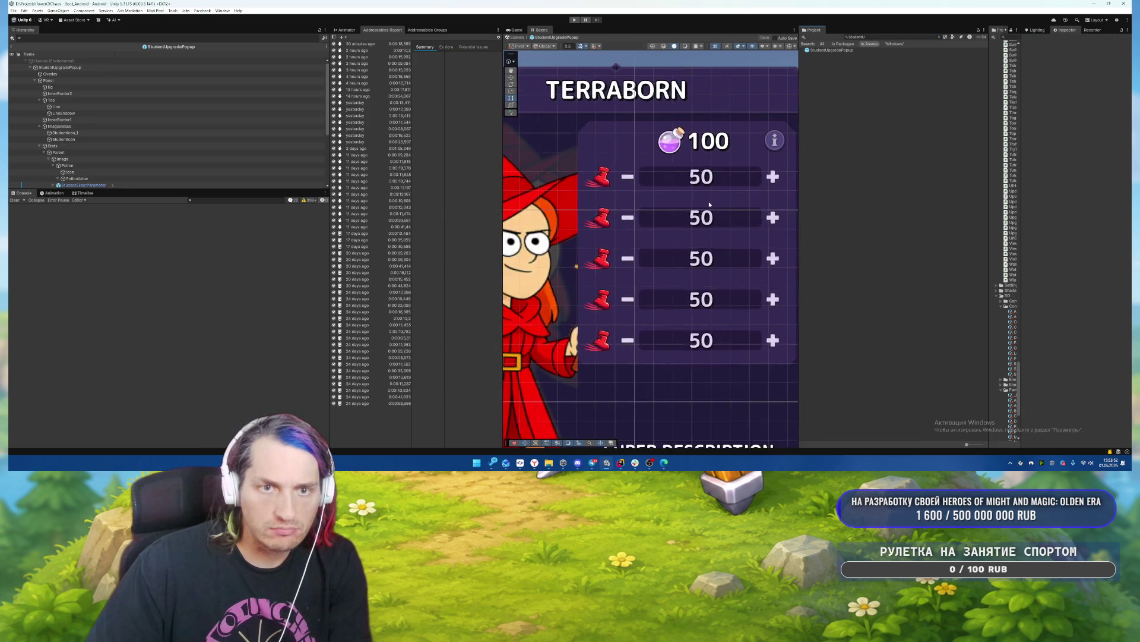
scroll(648, 199, up, 3)
scroll(648, 198, down, 3)
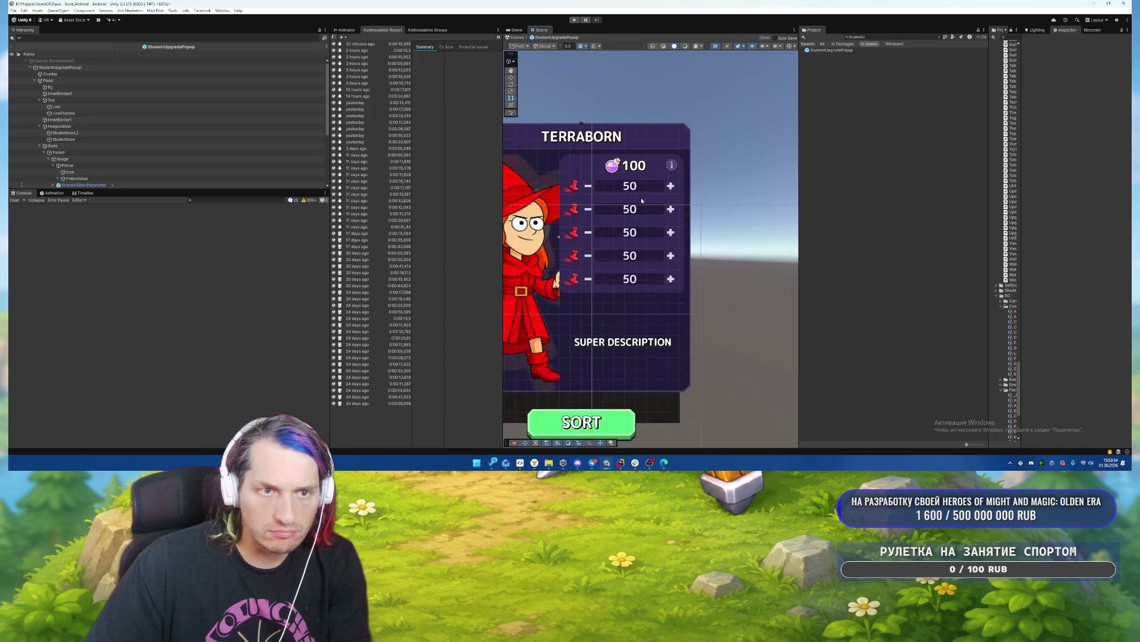
scroll(579, 184, up, 1)
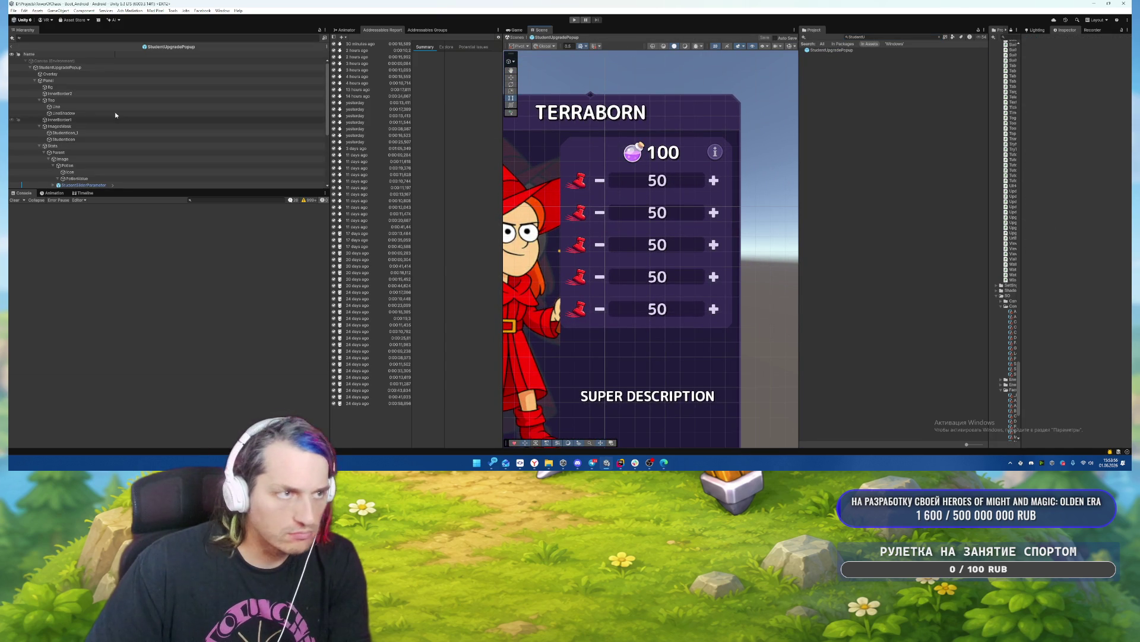
Open the StudentSliderParameter row prefab in context and inspect its root and Background.
click(112, 185)
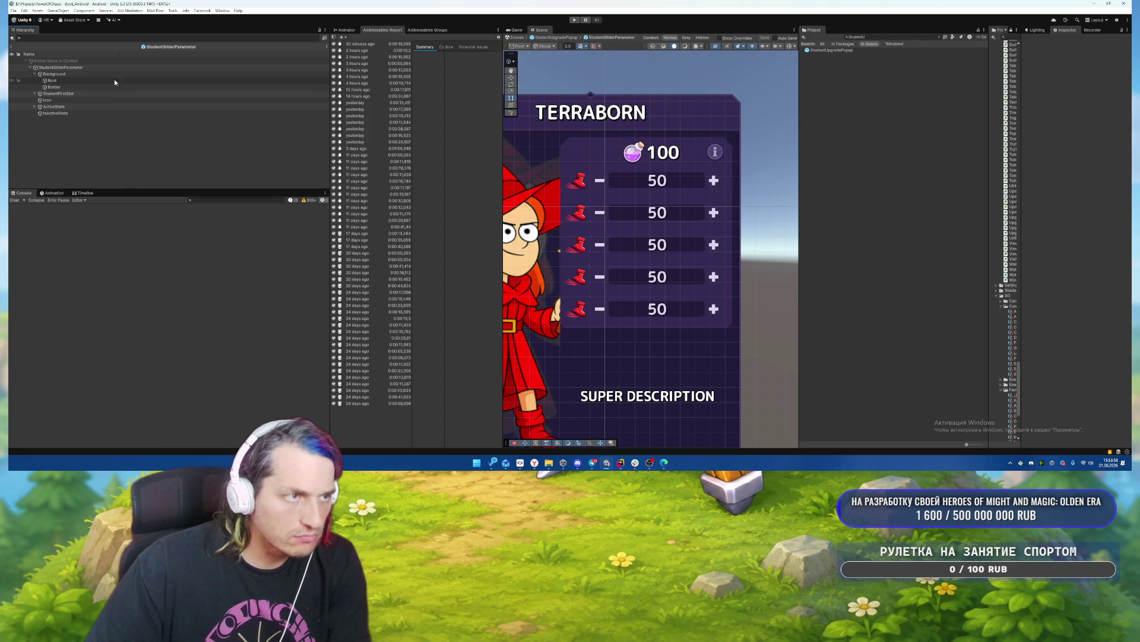
click(77, 74)
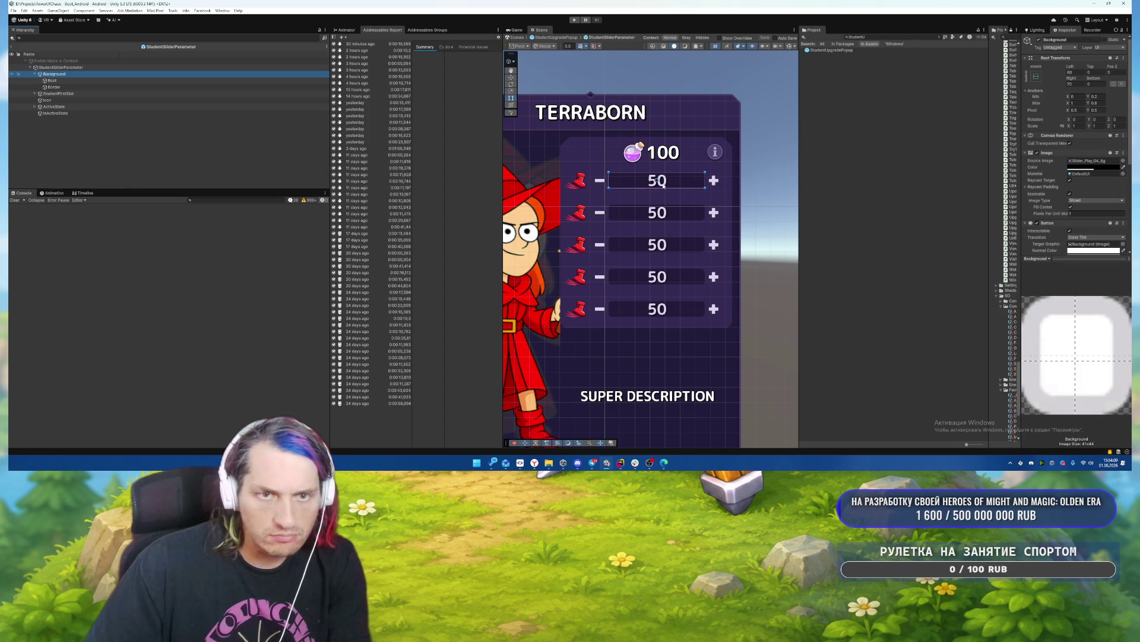
click(66, 68)
click(66, 74)
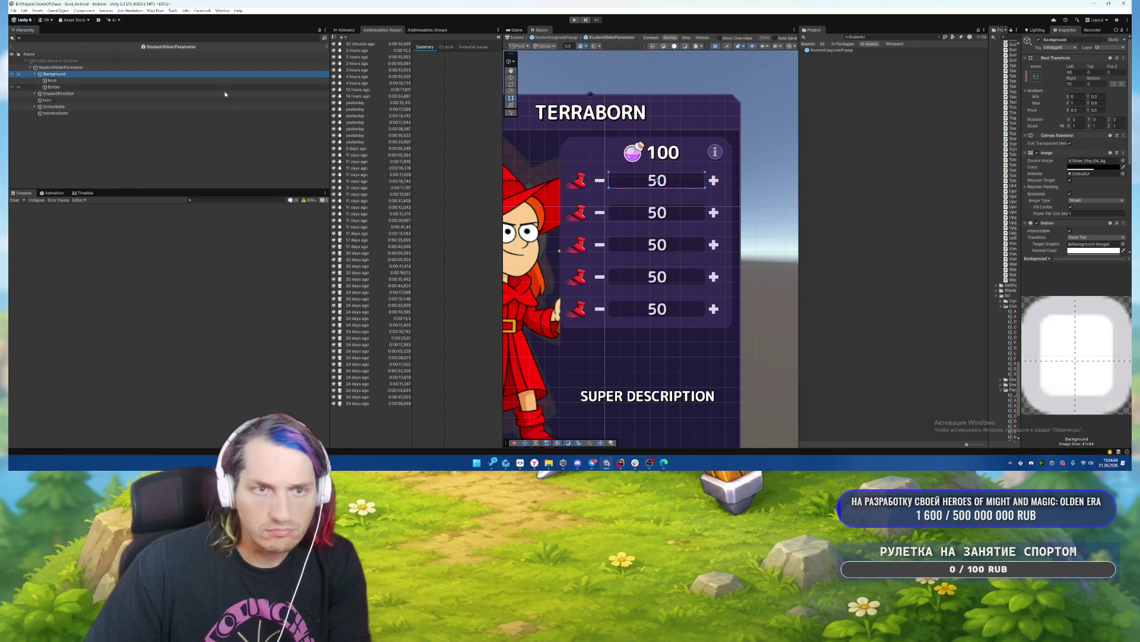
scroll(702, 215, up, 2)
Deactivate the StudentFirstStat value text and expand ActiveState to its MinusStatButton.
click(47, 99)
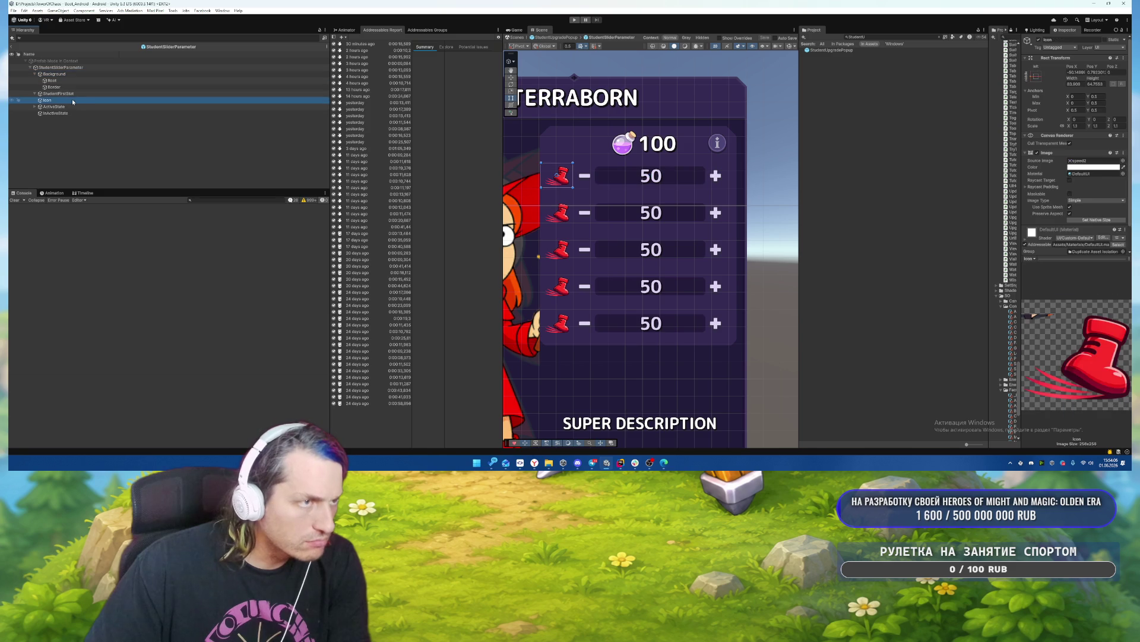
click(59, 93)
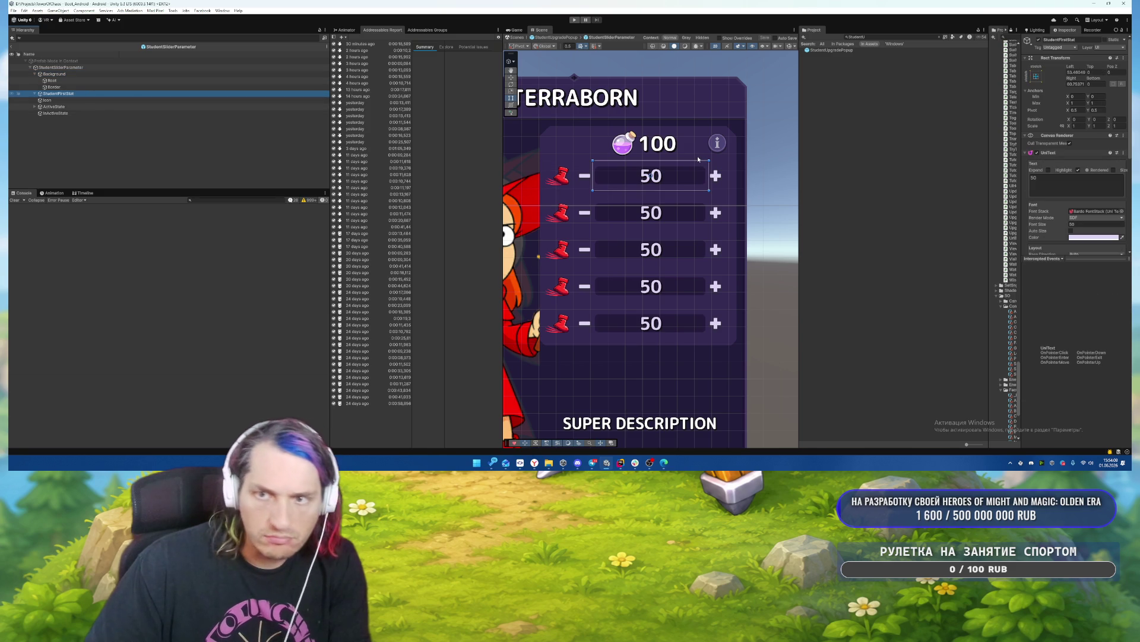
key(alt+shift+a)
key(alt+shift+a)
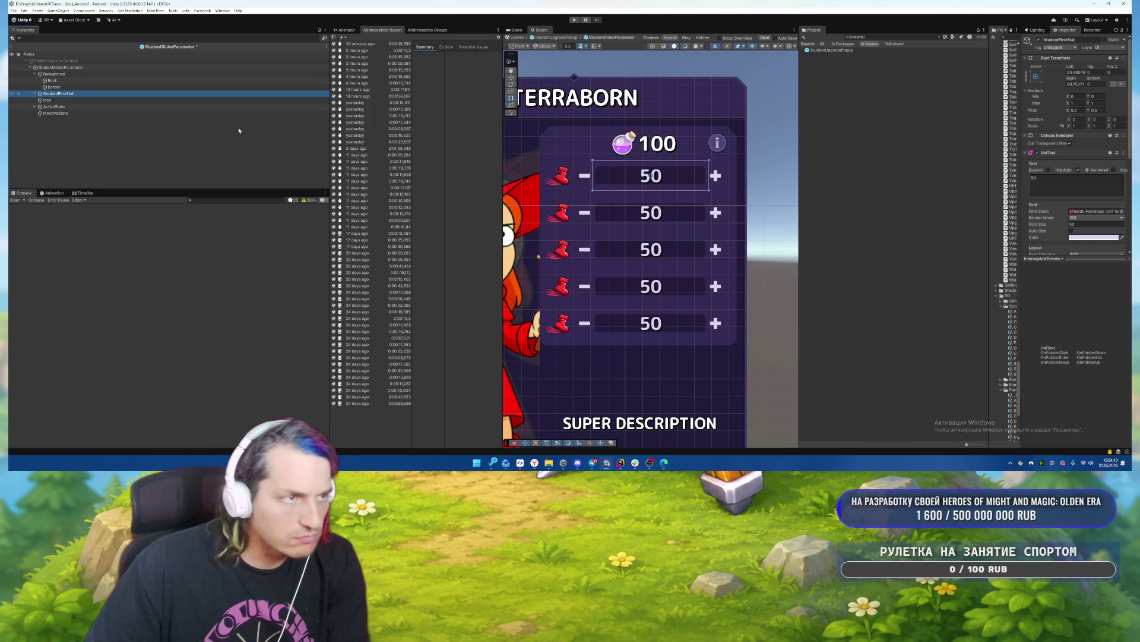
click(34, 107)
click(65, 119)
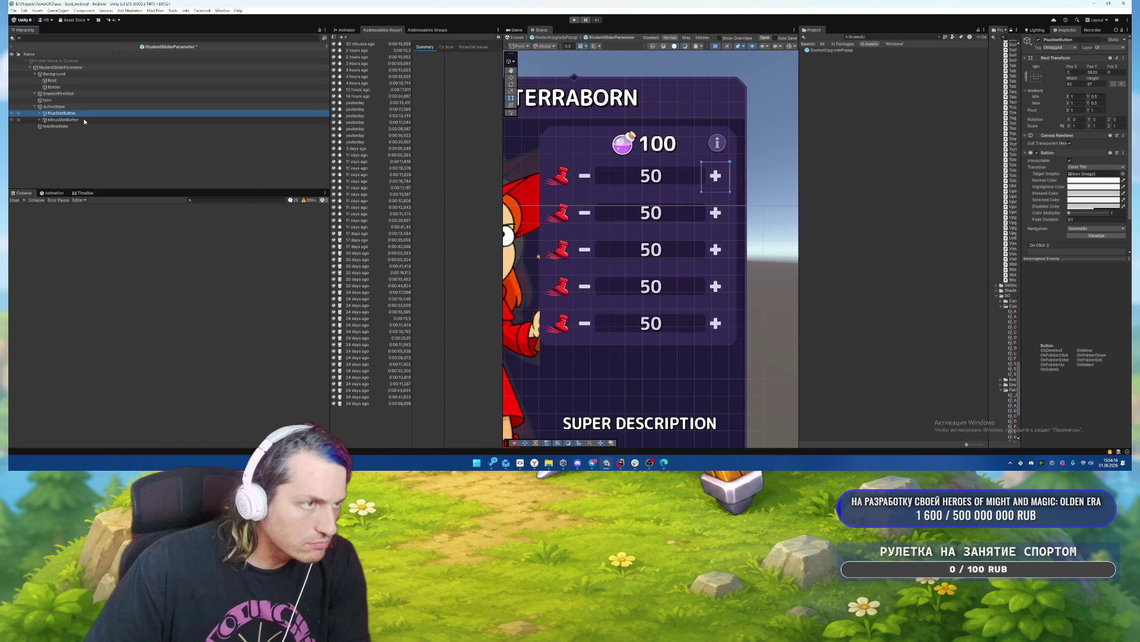
Select the row's plus button and expand InActiveState to reveal its plus and minus buttons.
click(83, 113)
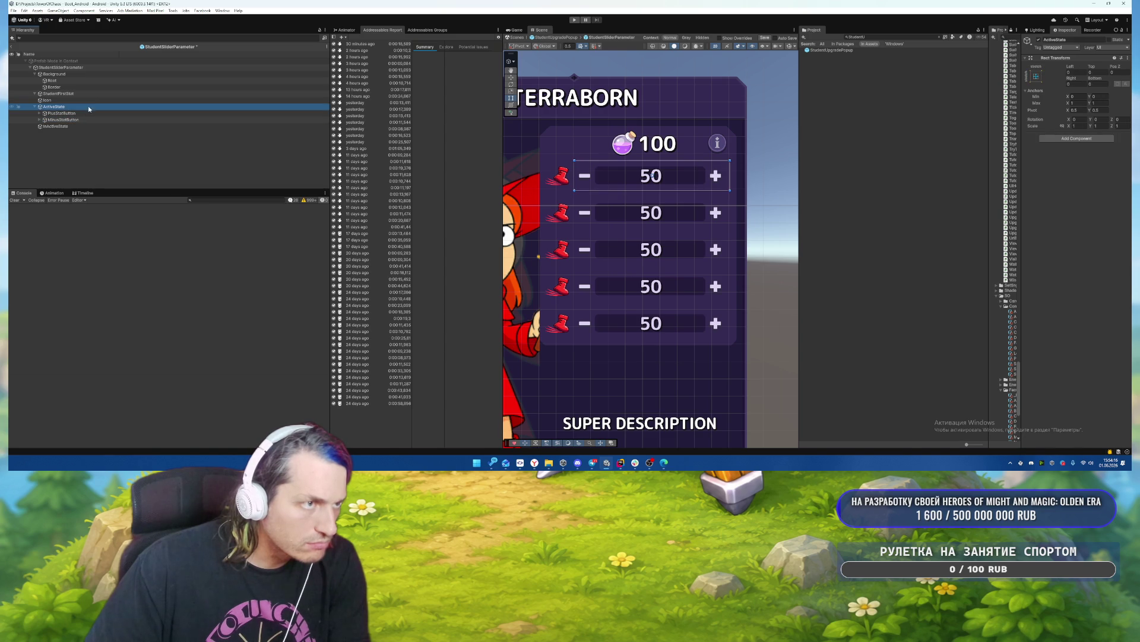
click(85, 120)
click(93, 113)
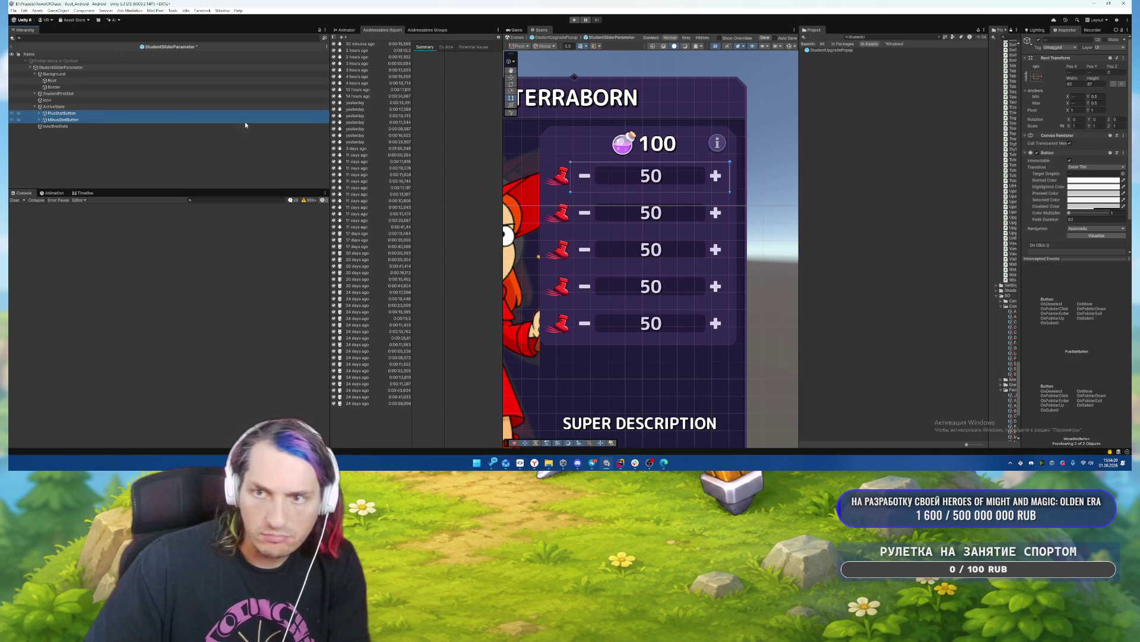
click(80, 126)
key(shift+c)
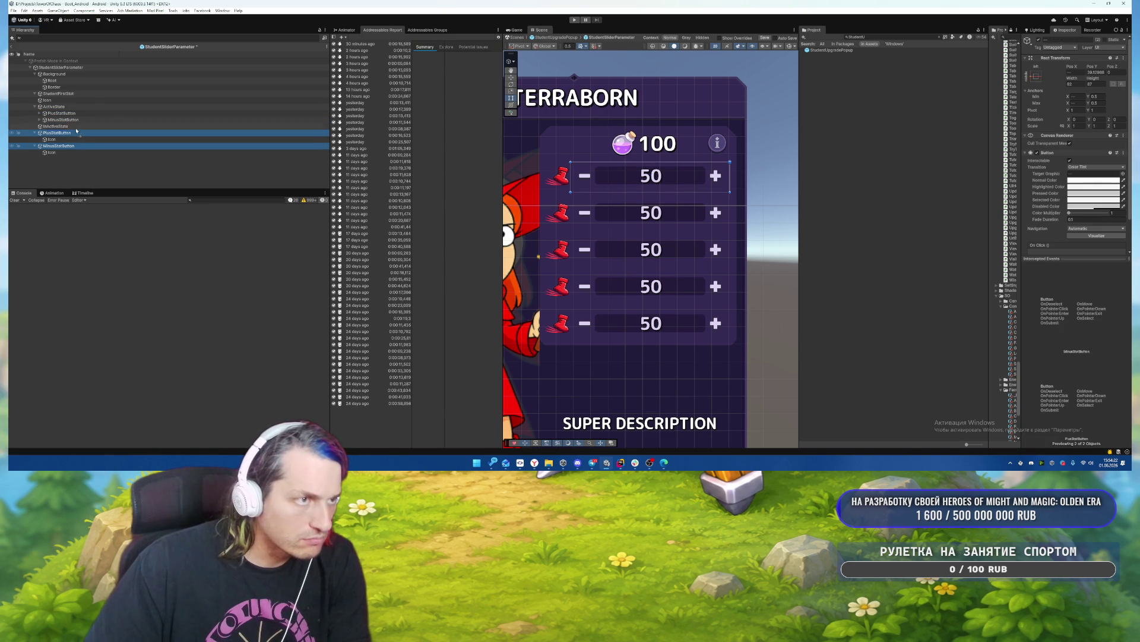
Make the inactive MinusStatButton non-interactable with a dark Disabled Color.
click(40, 132)
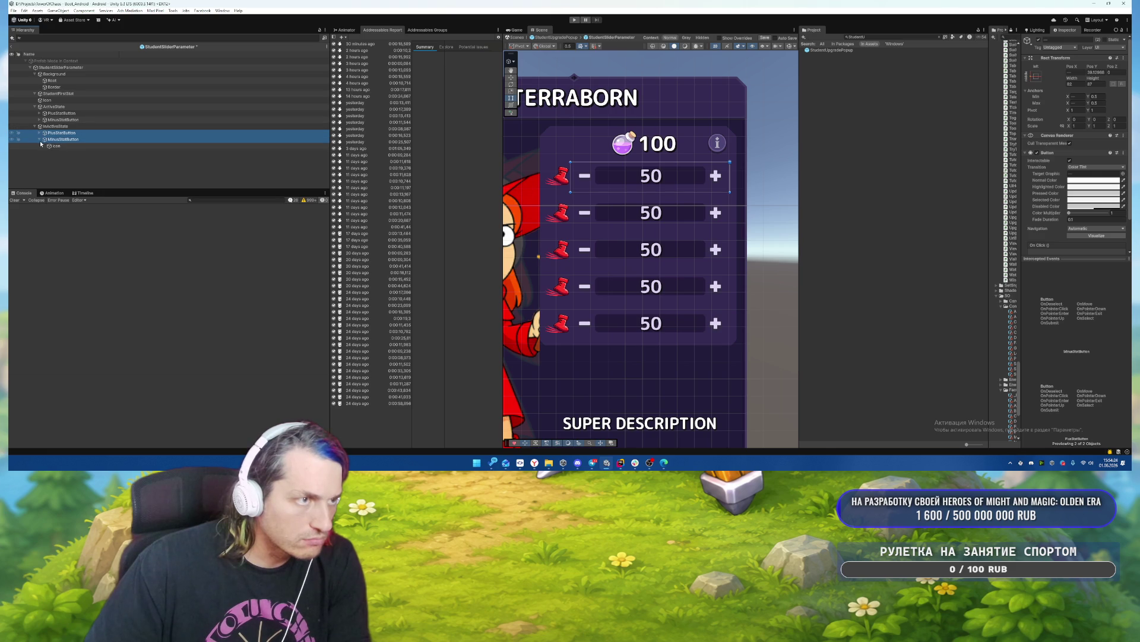
click(60, 139)
click(1070, 161)
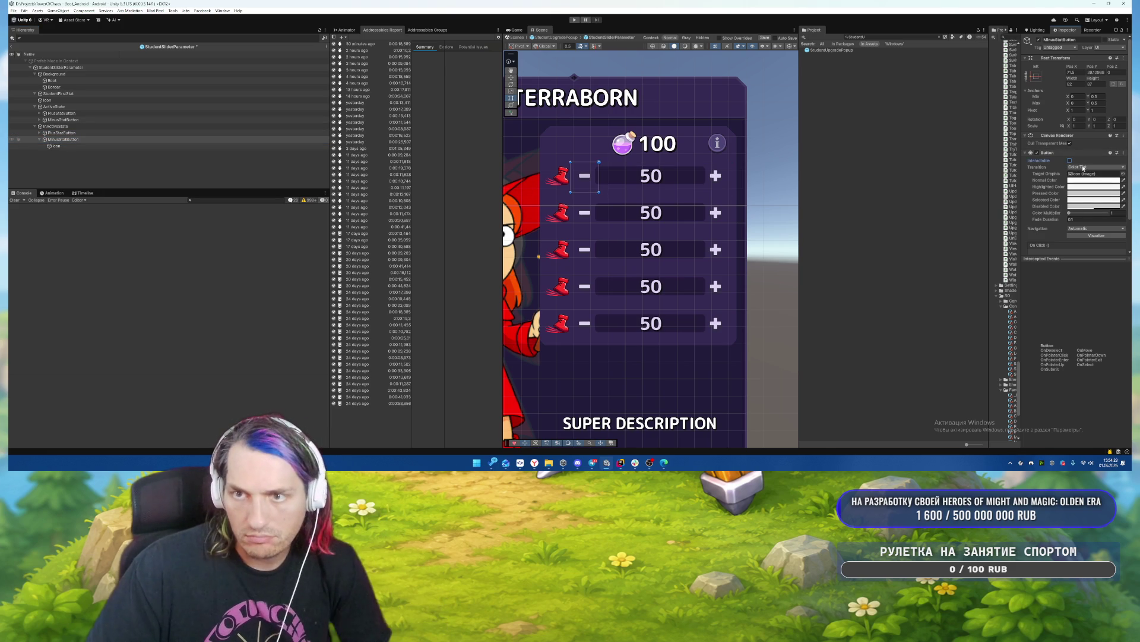
scroll(1087, 166, down, 2)
click(1090, 169)
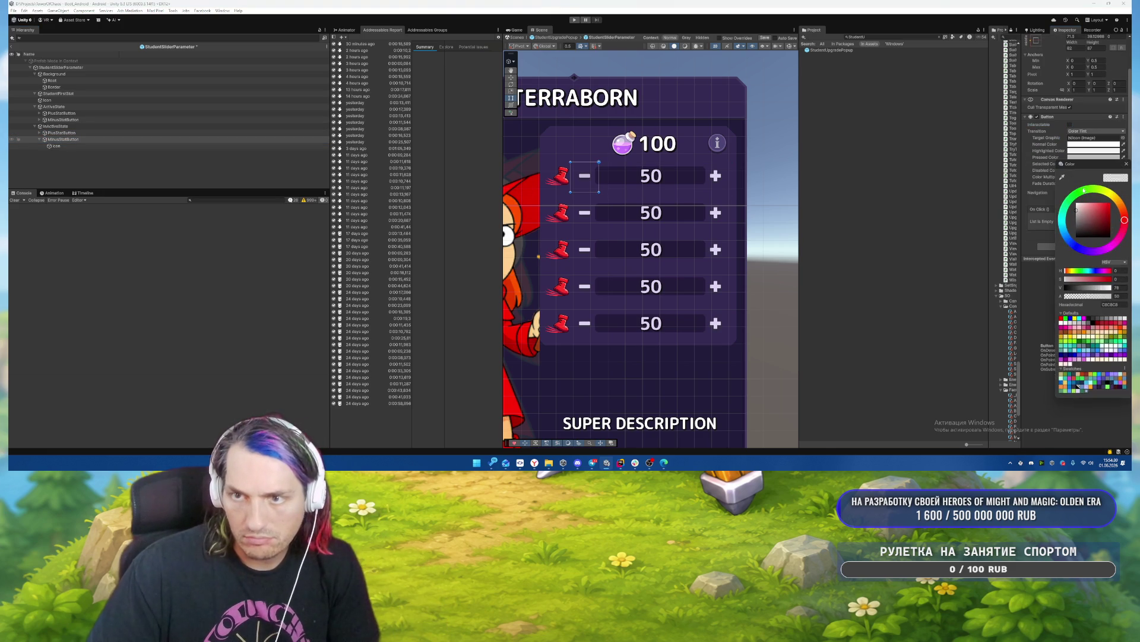
drag(1093, 226, 1055, 243)
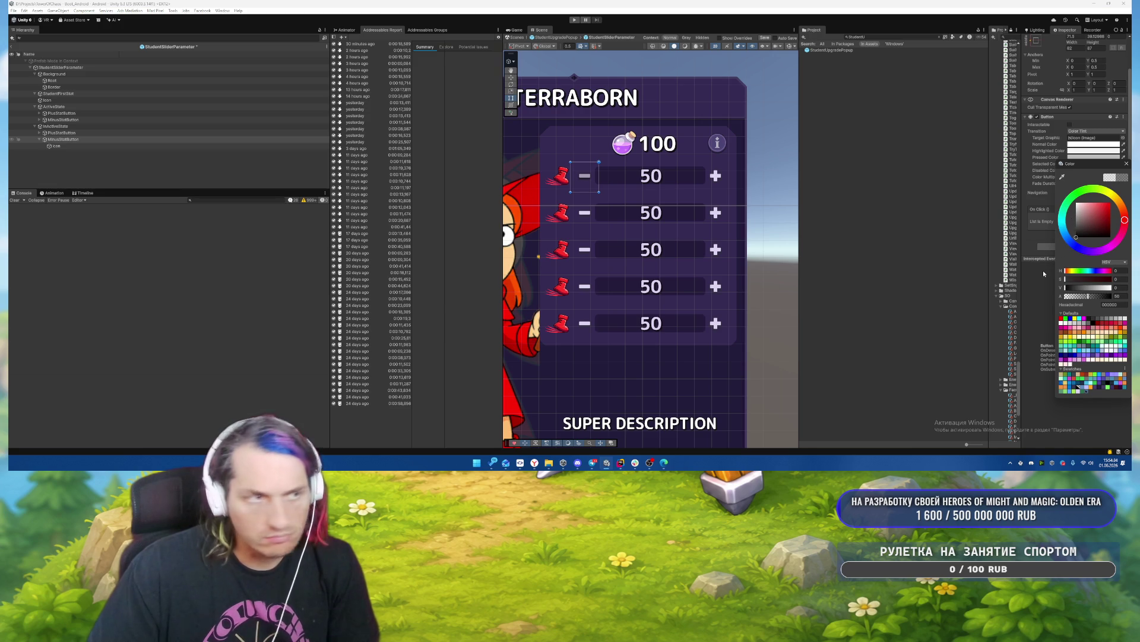
click(71, 139)
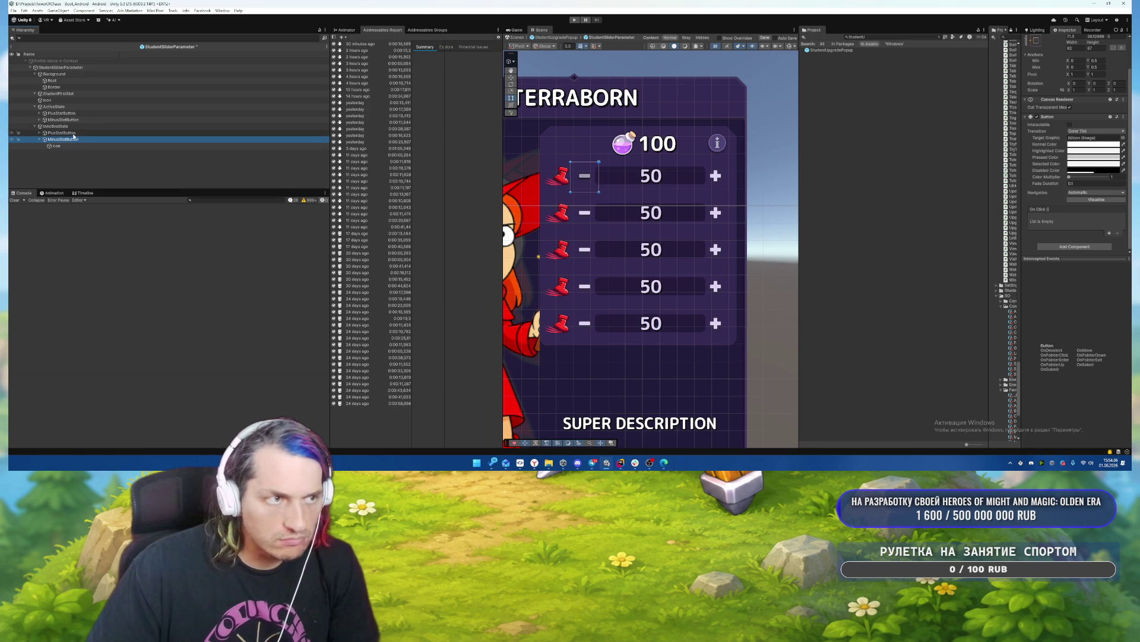
Check the inactive PlusStatButton's Disabled Color, then select the minus button's icon.
click(68, 133)
click(1087, 171)
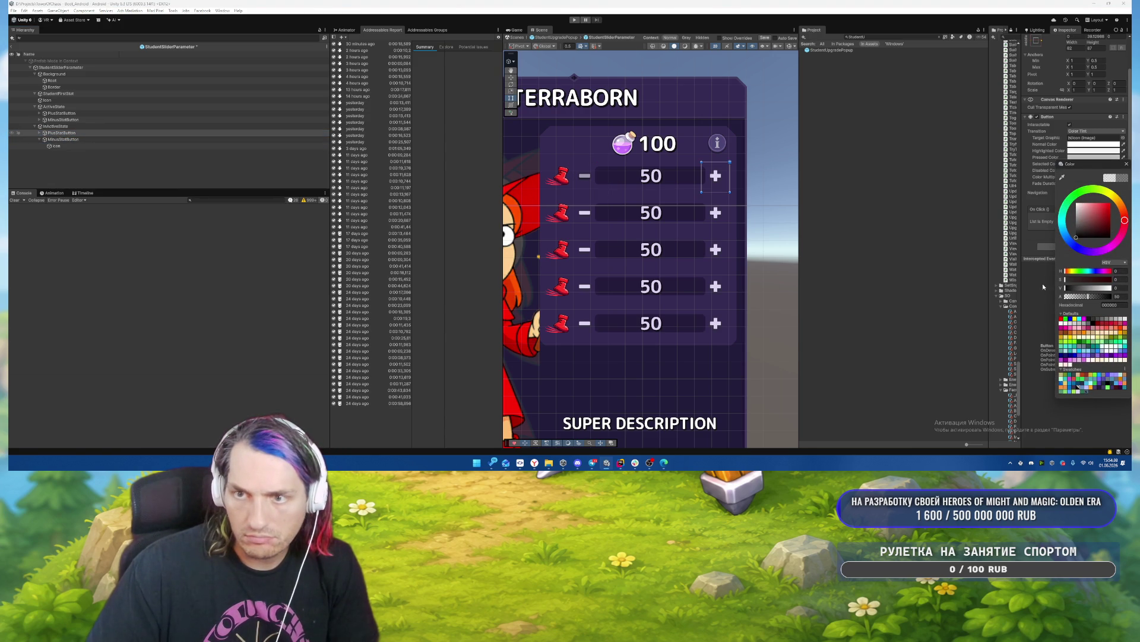
key(Escape)
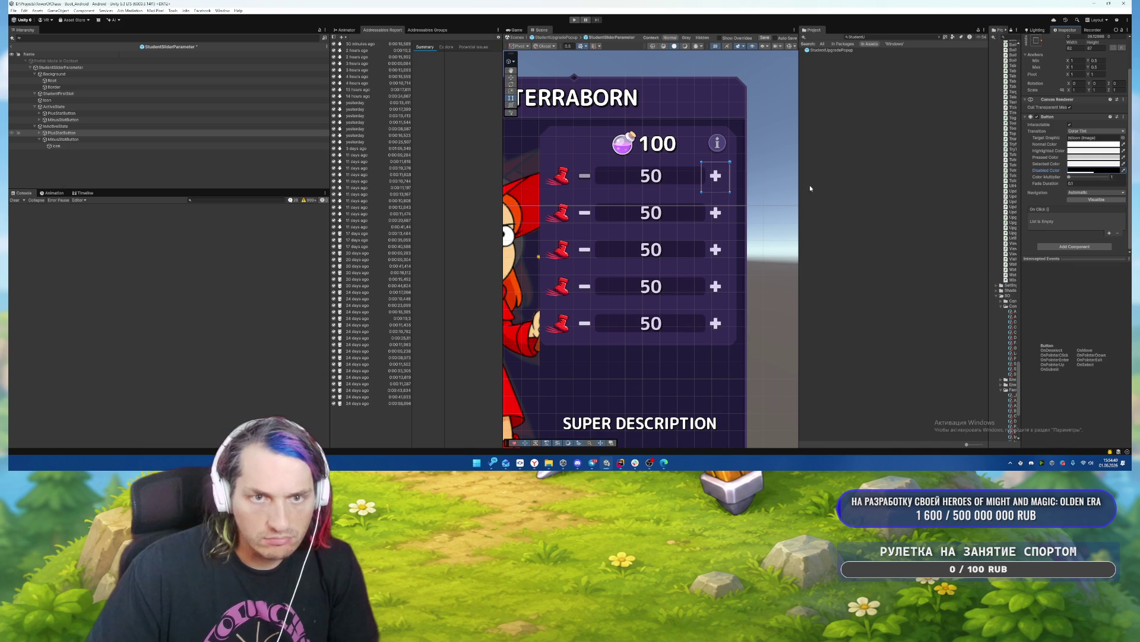
click(66, 139)
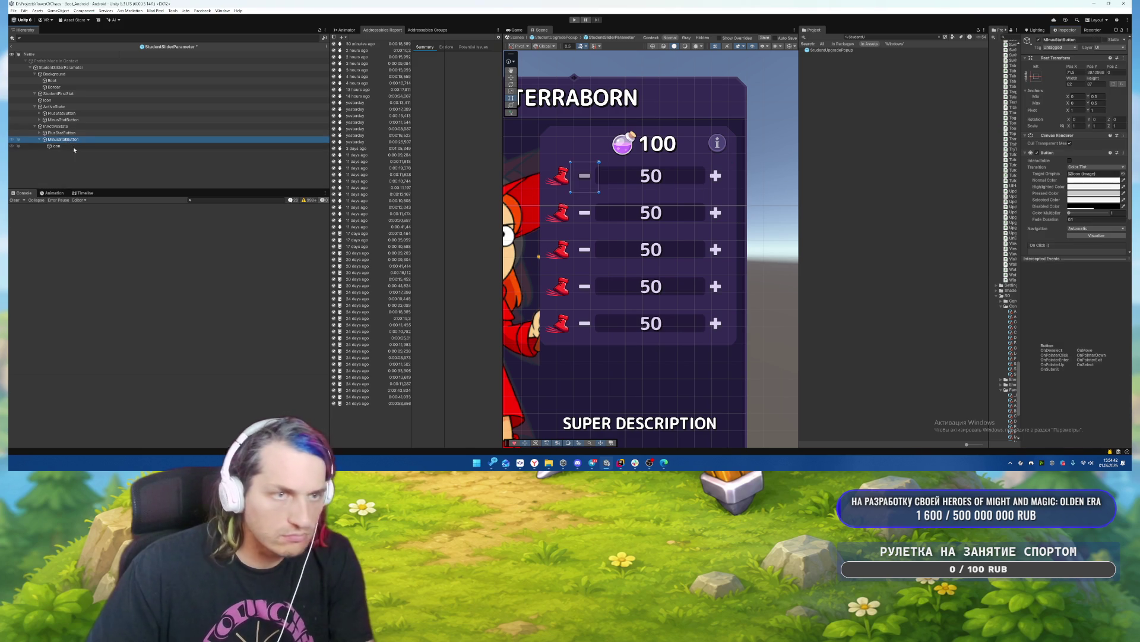
click(56, 145)
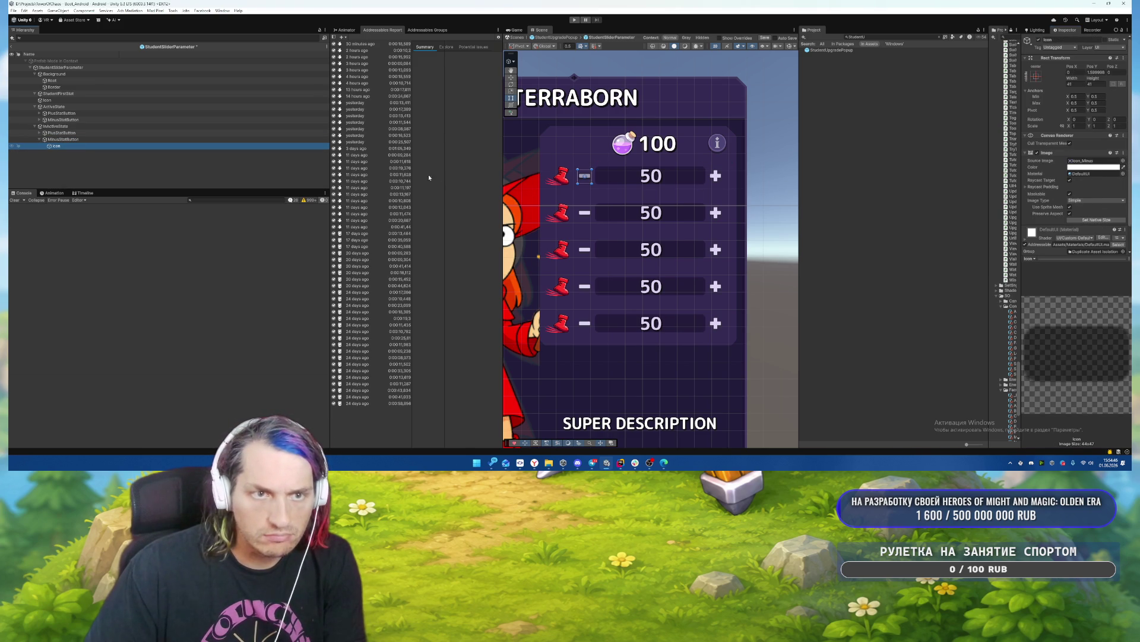
Step through the plus button, minus button and boot icon in the Hierarchy.
click(40, 133)
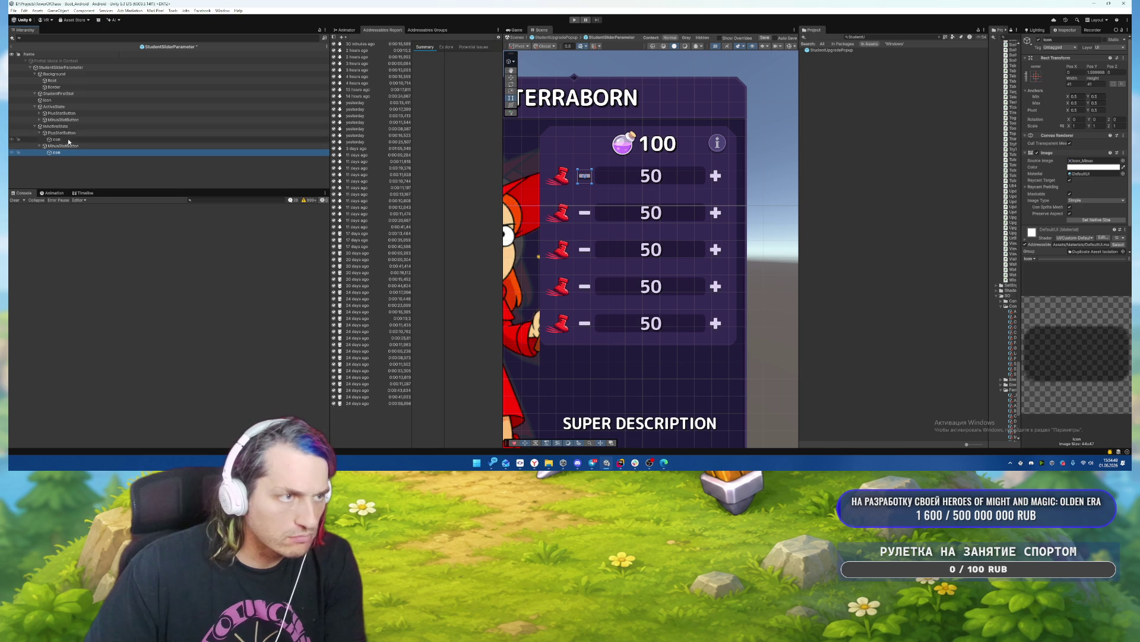
click(71, 139)
click(81, 133)
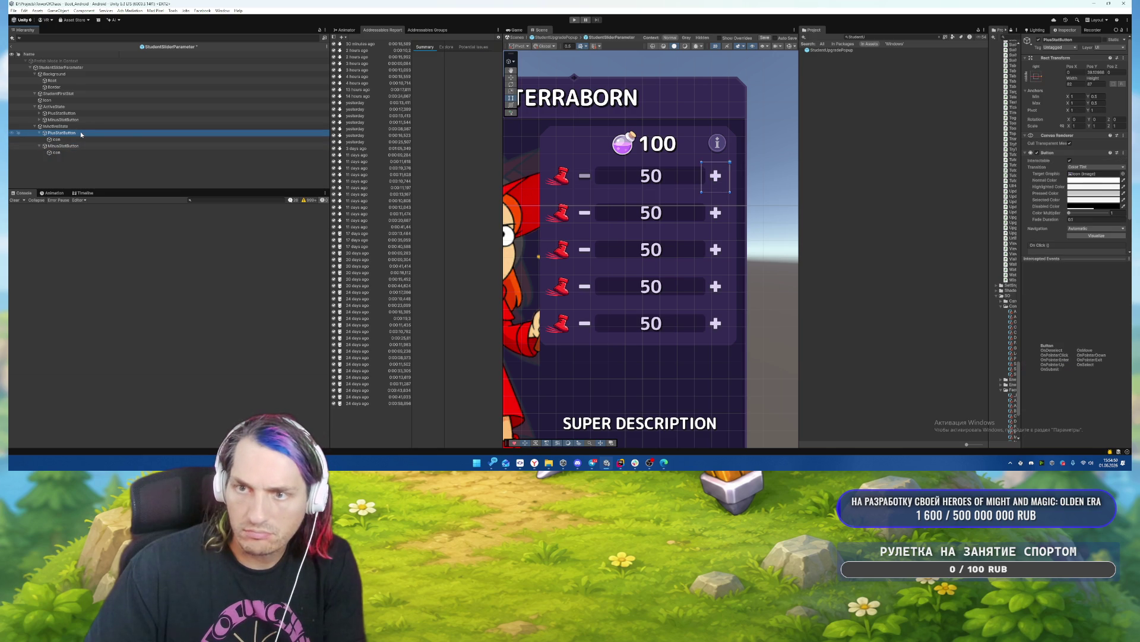
key(Left)
key(Down)
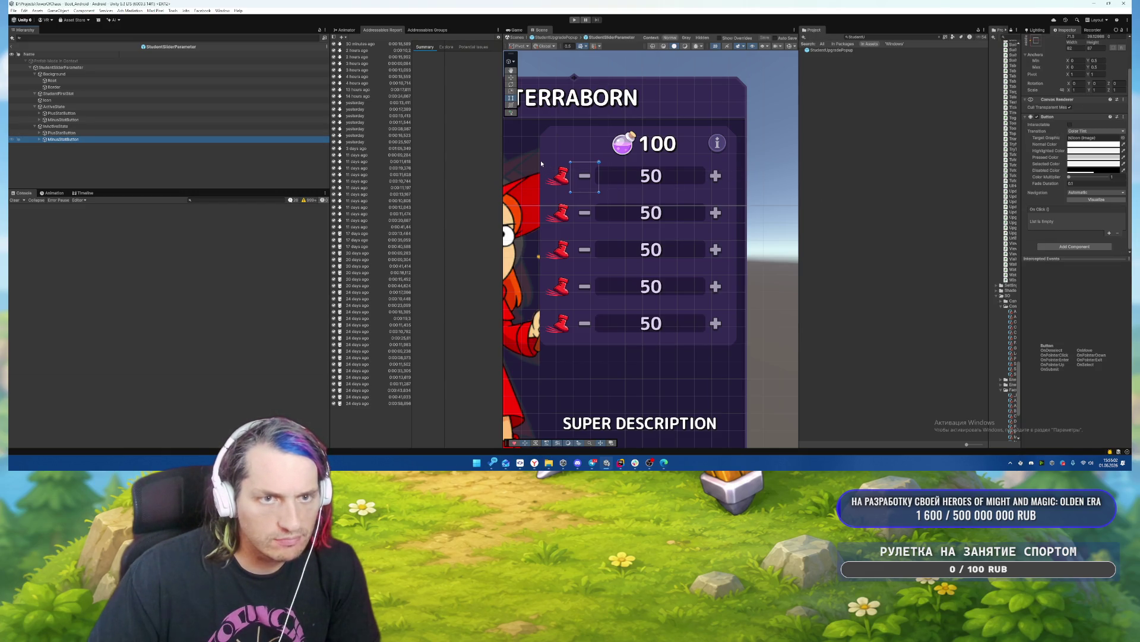
key(Up)
key(Up)
key(Up)
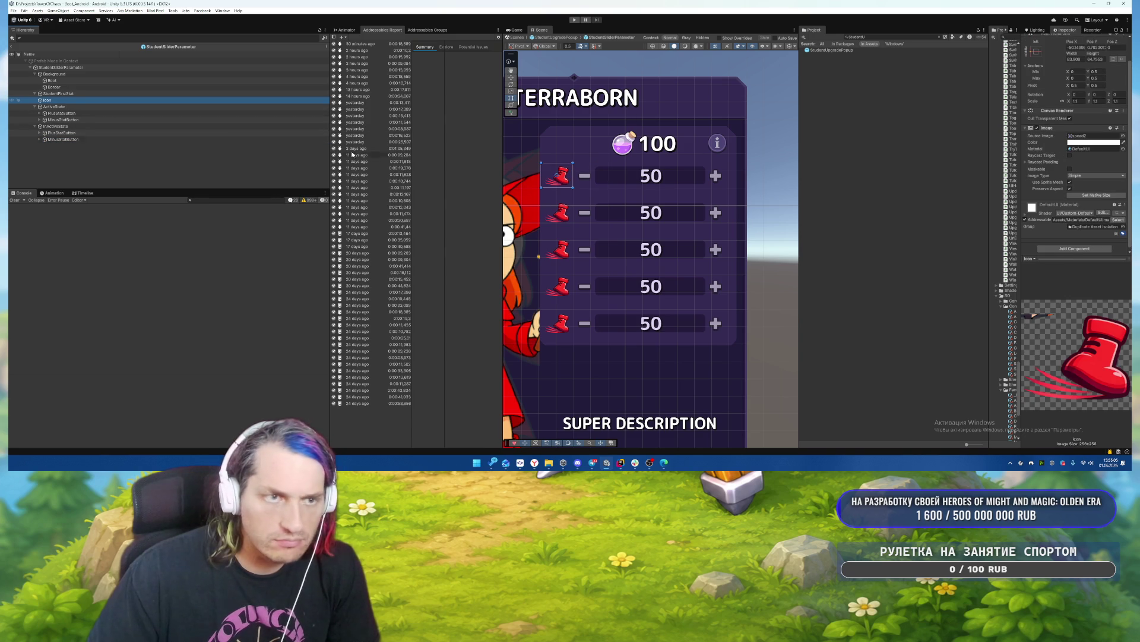
Select StudentFirstStat and drag the 50 value text to the right end of the row.
click(77, 94)
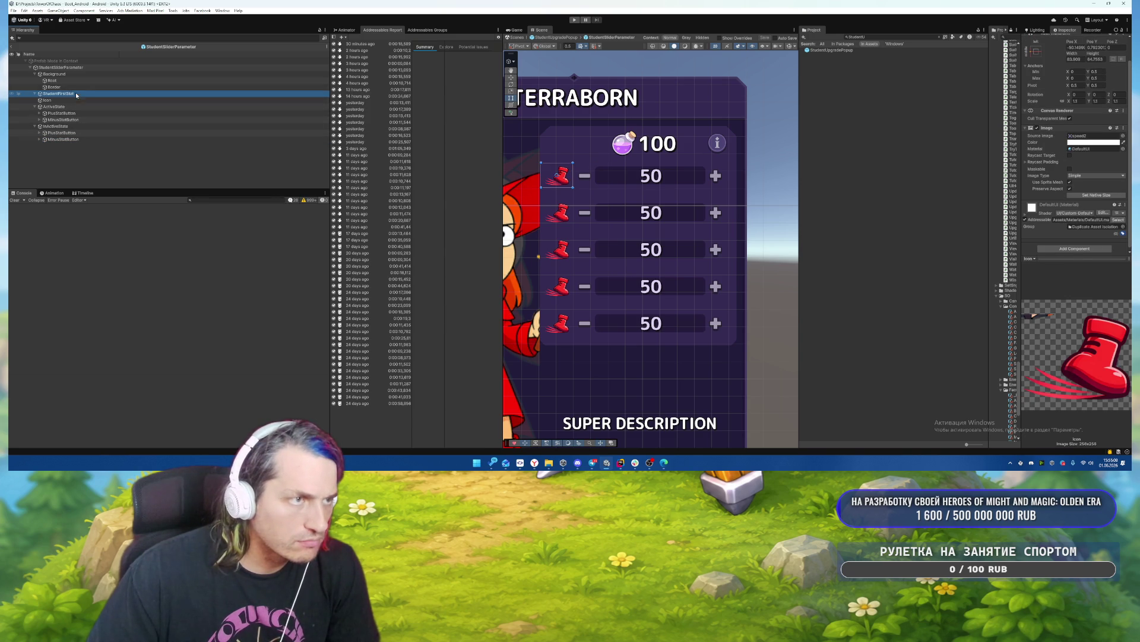
click(682, 176)
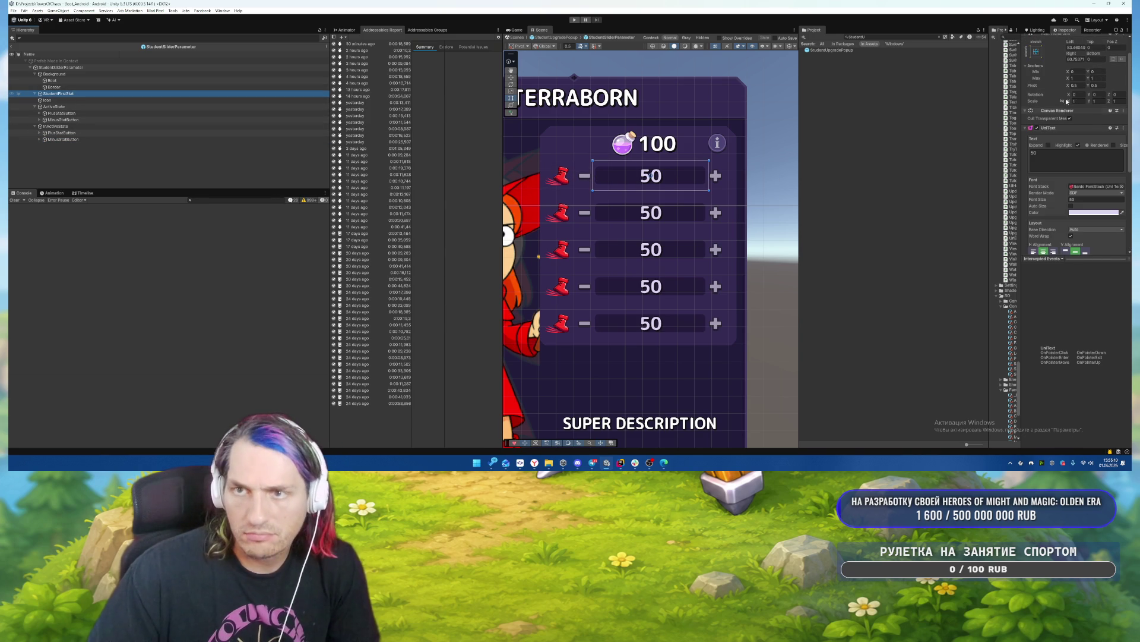
click(1072, 72)
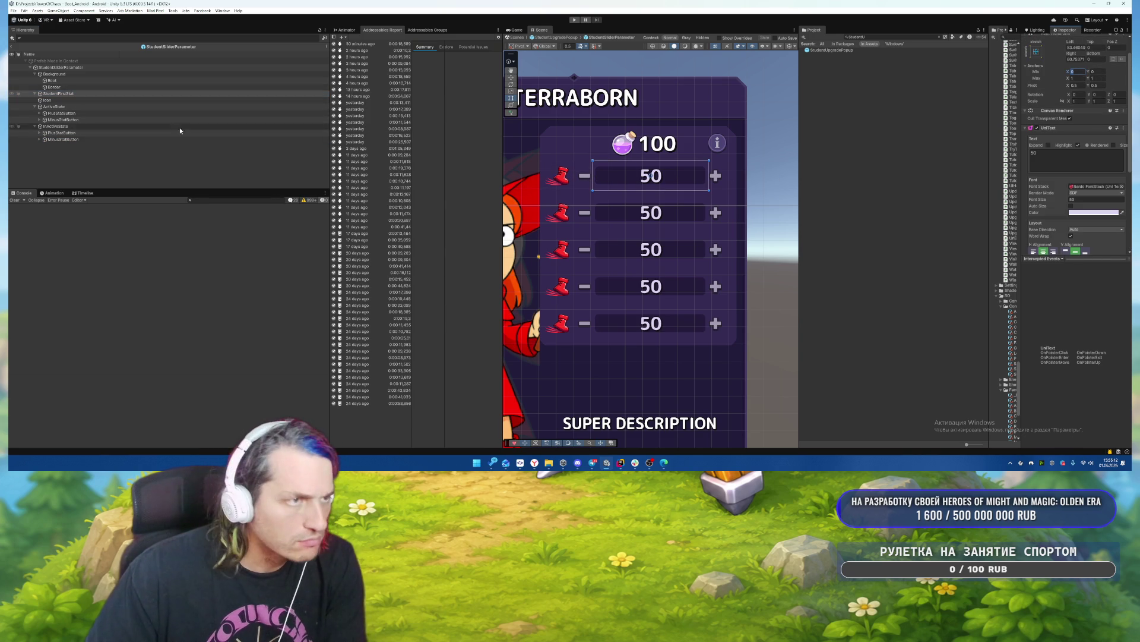
click(60, 75)
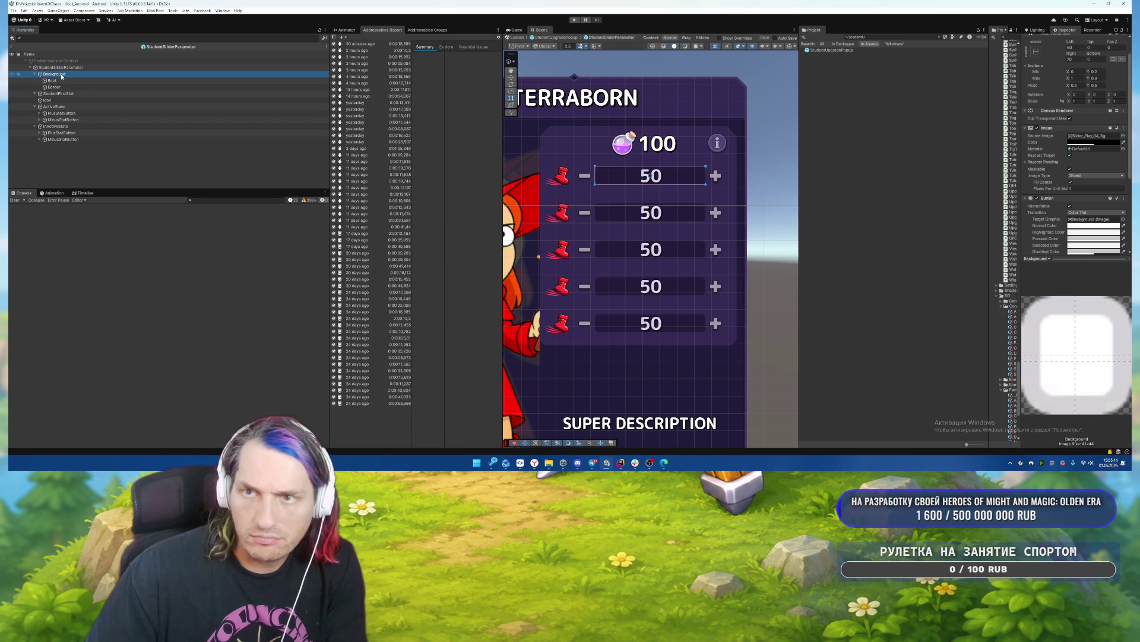
click(63, 95)
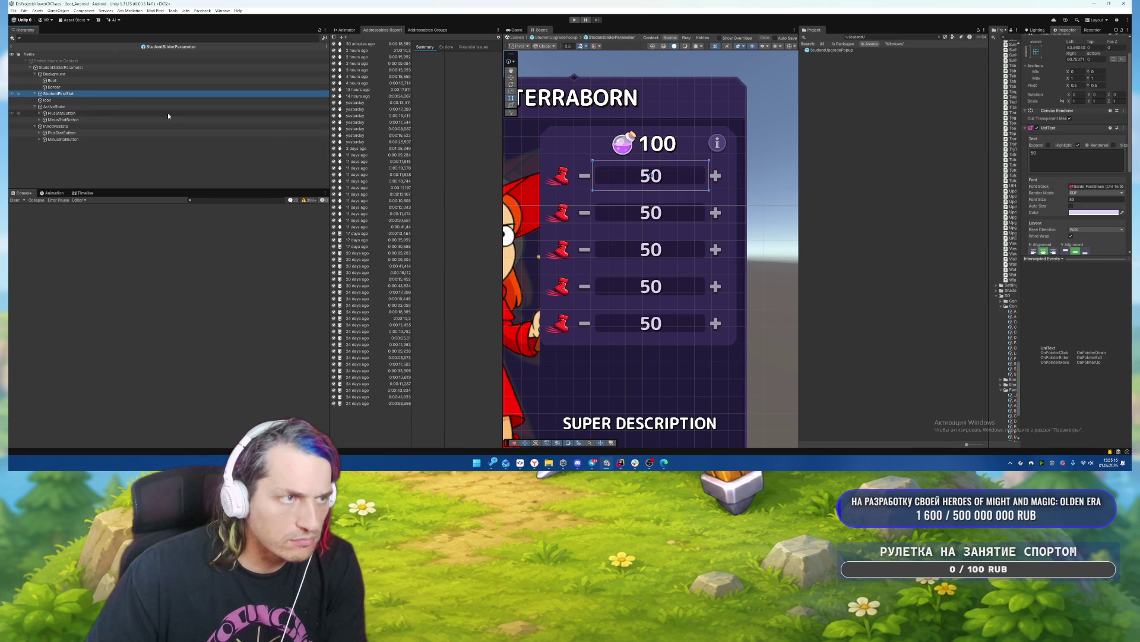
drag(633, 189, 716, 176)
scroll(1071, 220, down, 2)
Turn off word wrap on the value text and anchor it right at X 0, width 70.
click(1071, 201)
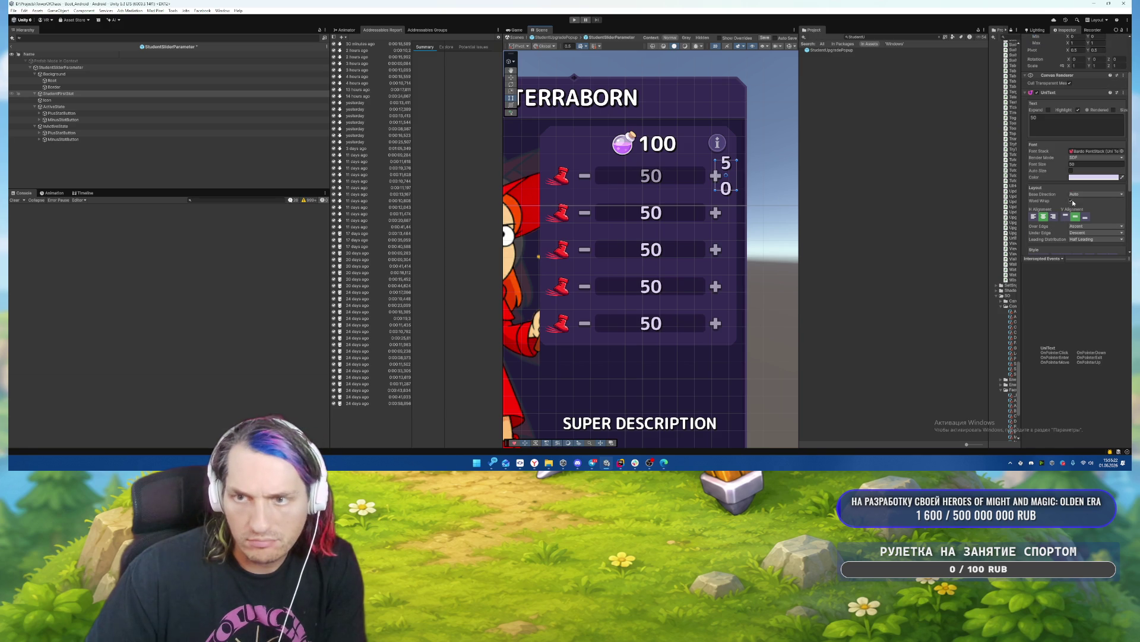
scroll(743, 177, down, 3)
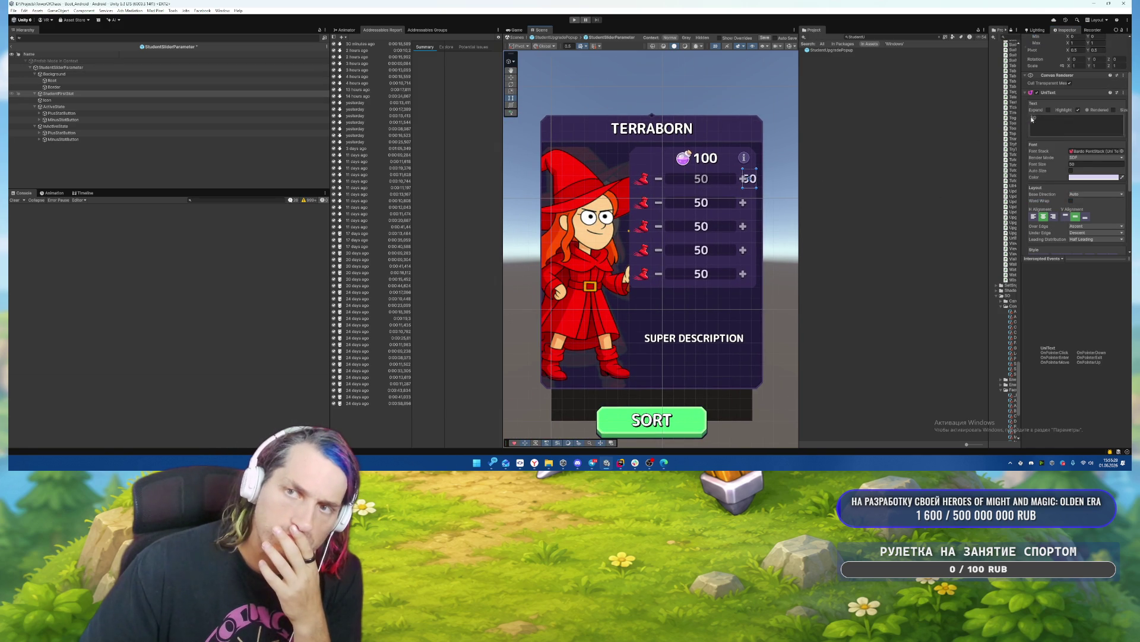
scroll(1066, 109, up, 3)
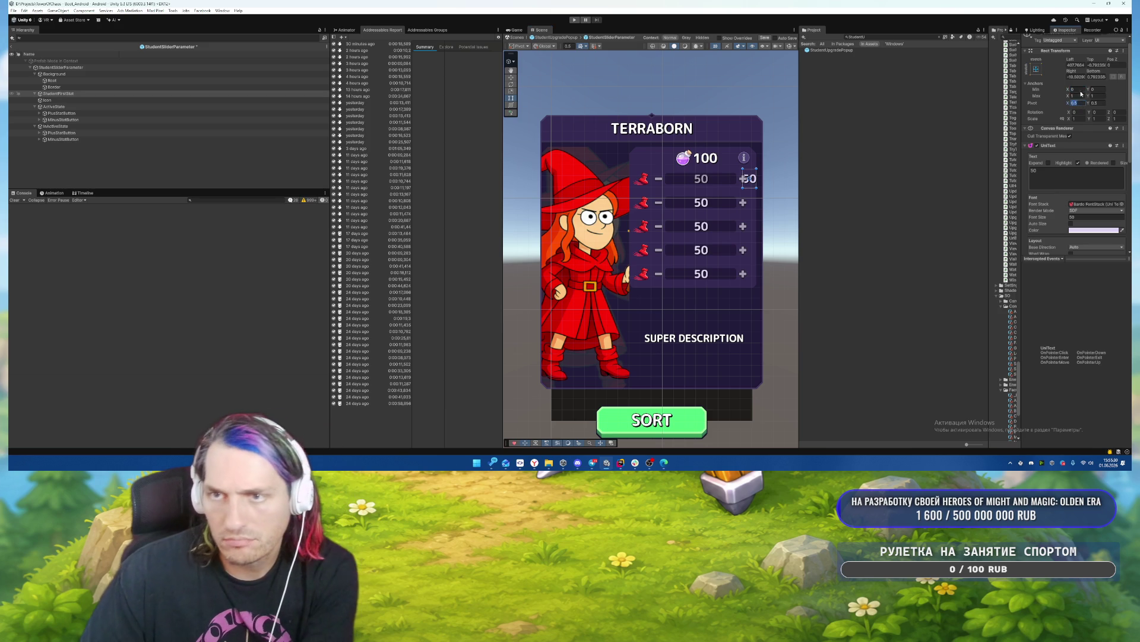
click(1079, 89)
text(1)
double_click(1076, 65)
text(0)
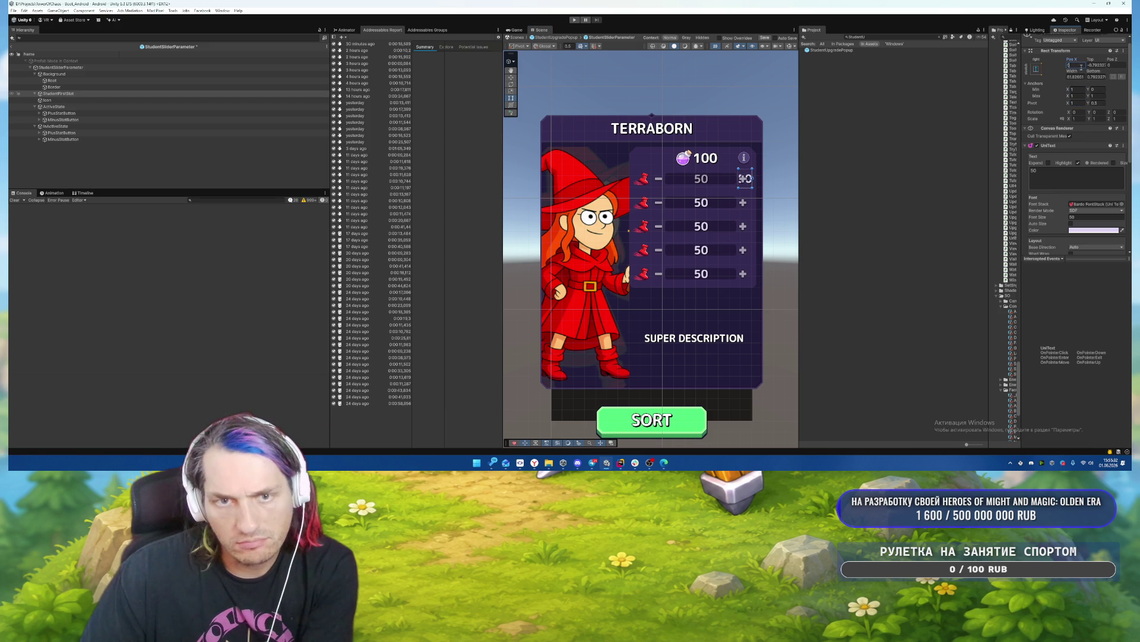
double_click(1075, 77)
text(70)
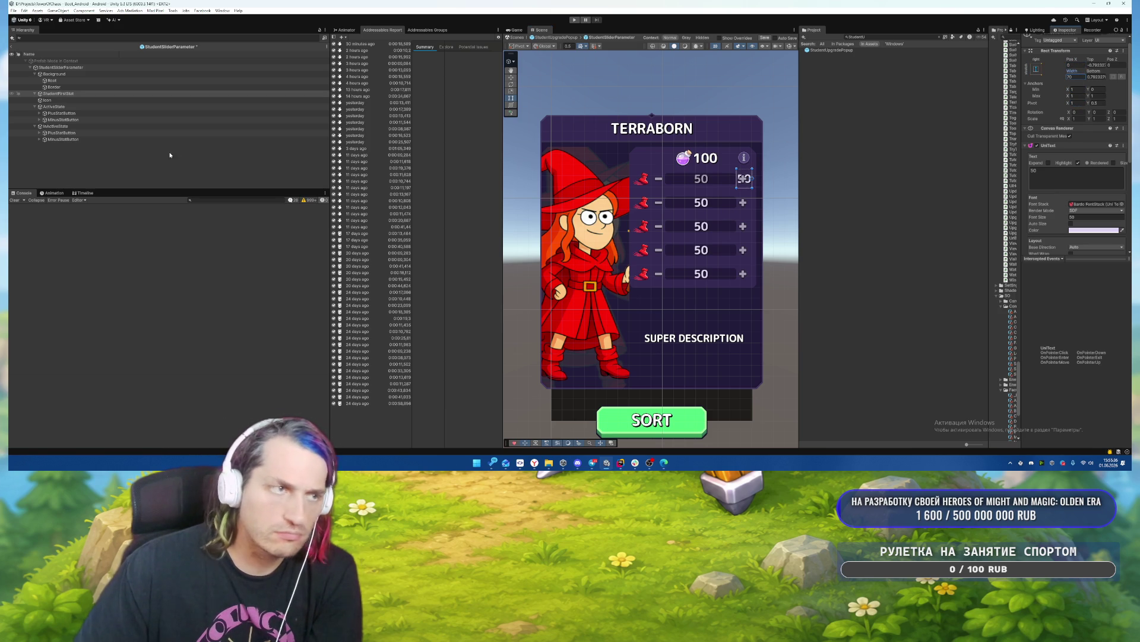
Set the boot icon's pivot X to 0 and its horizontal position to 0.
click(53, 99)
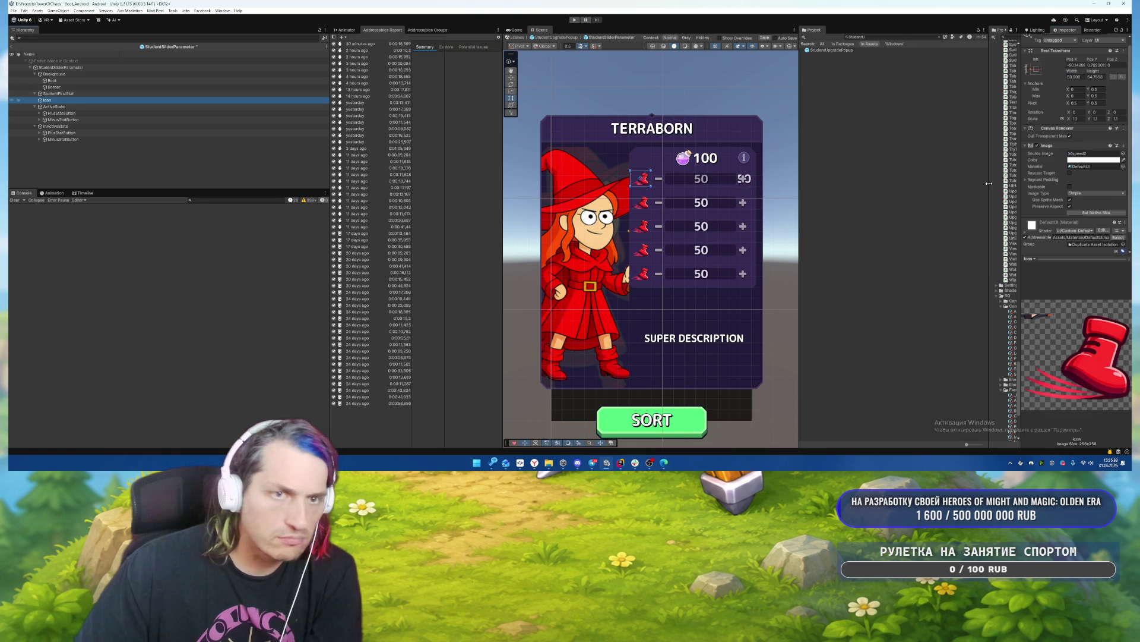
scroll(1076, 192, down, 1)
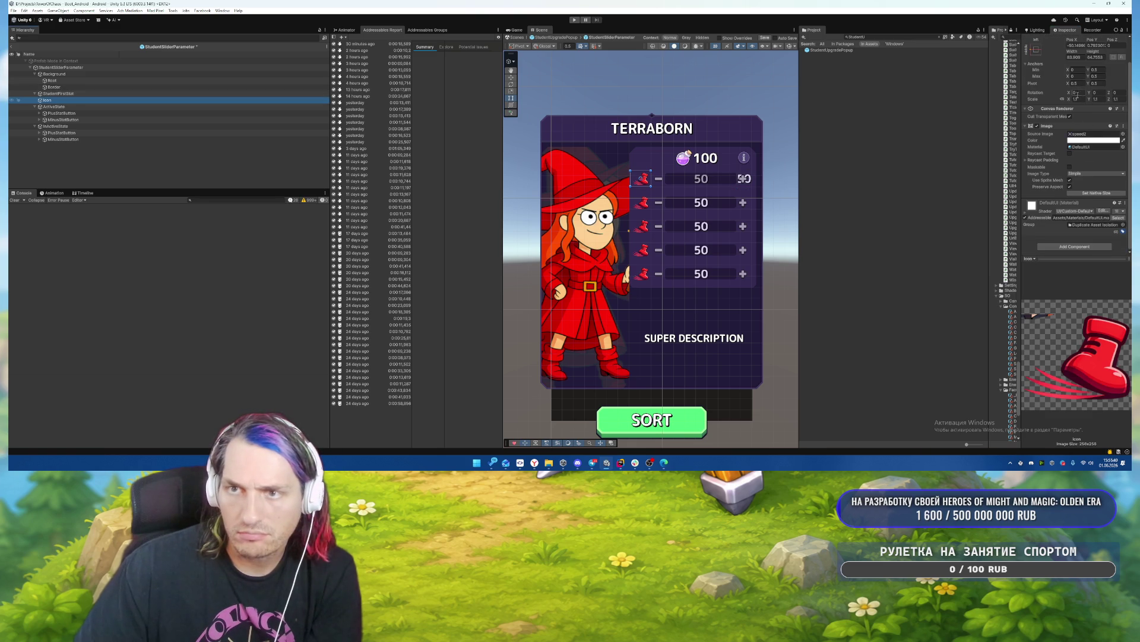
text(1)
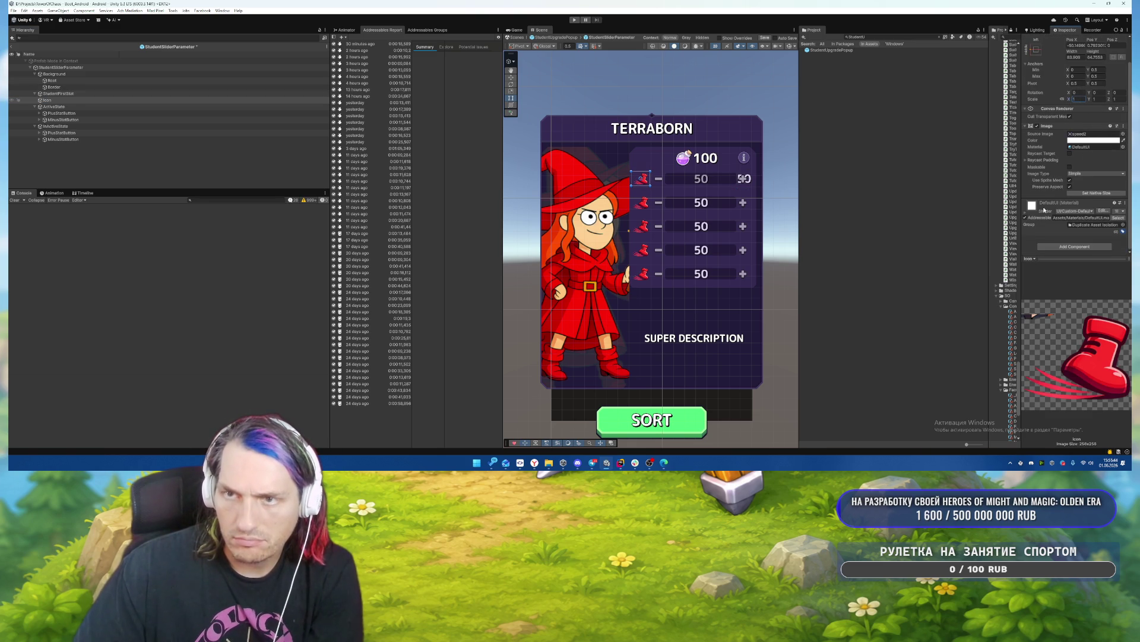
scroll(1073, 110, up, 1)
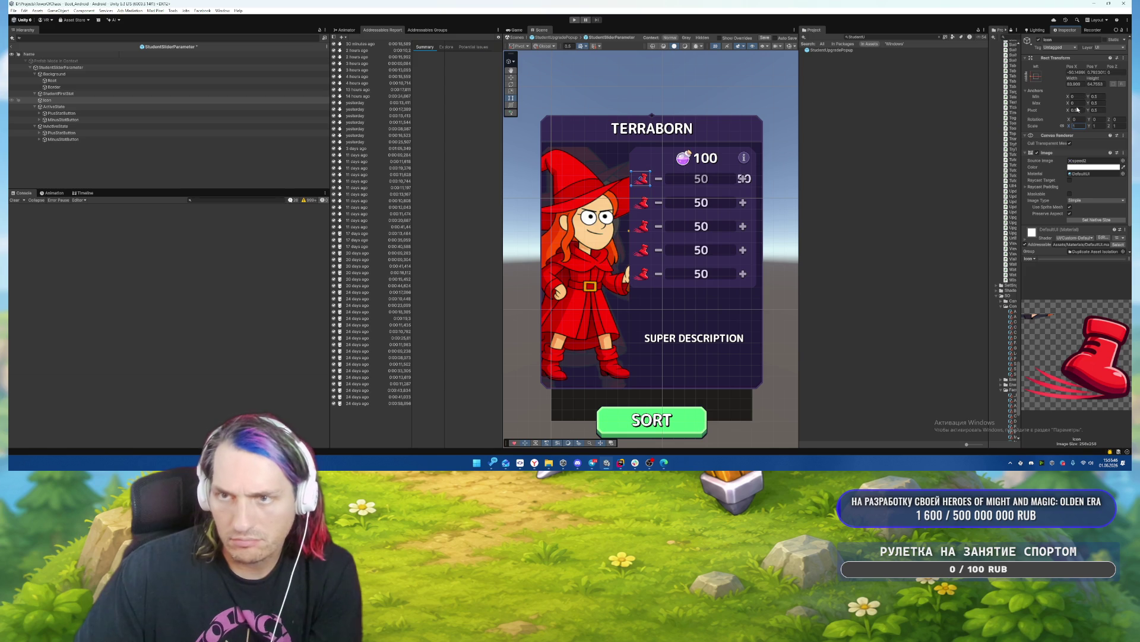
click(1074, 110)
text(0)
click(1076, 71)
text(0)
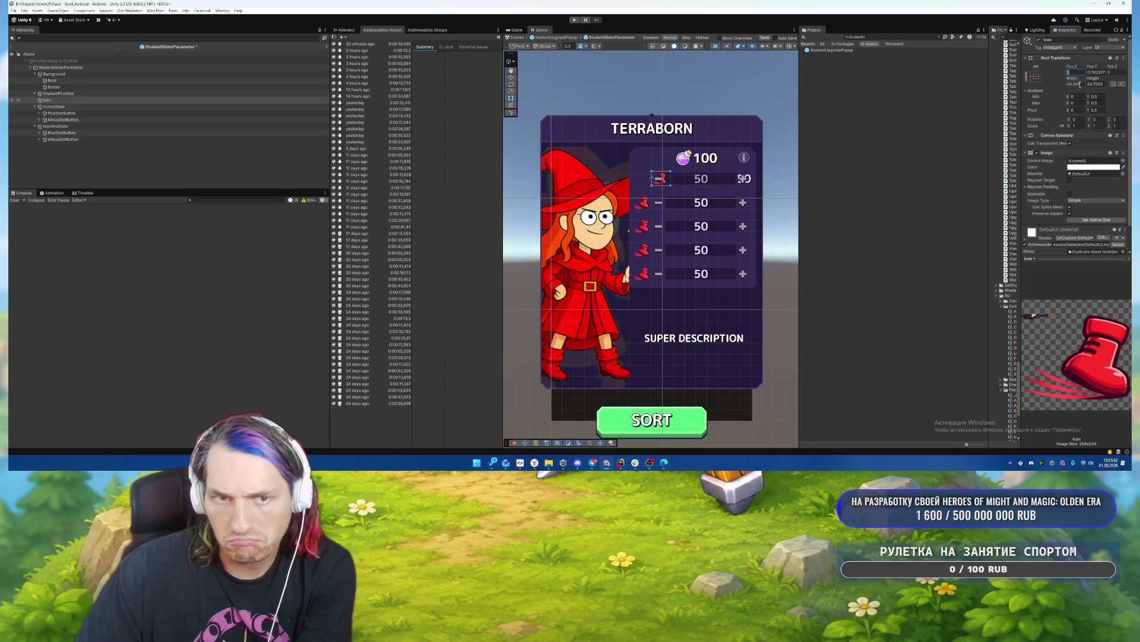
Leave Prefab Mode from the StudentSliderParameter root and save the prefab changes.
click(54, 68)
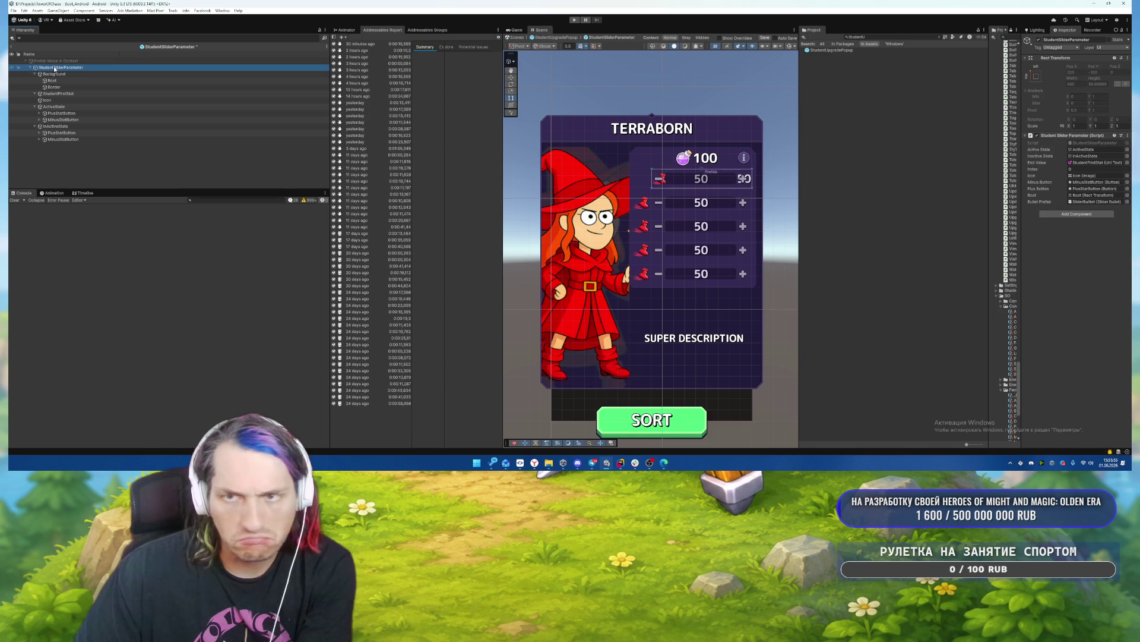
click(11, 46)
click(547, 240)
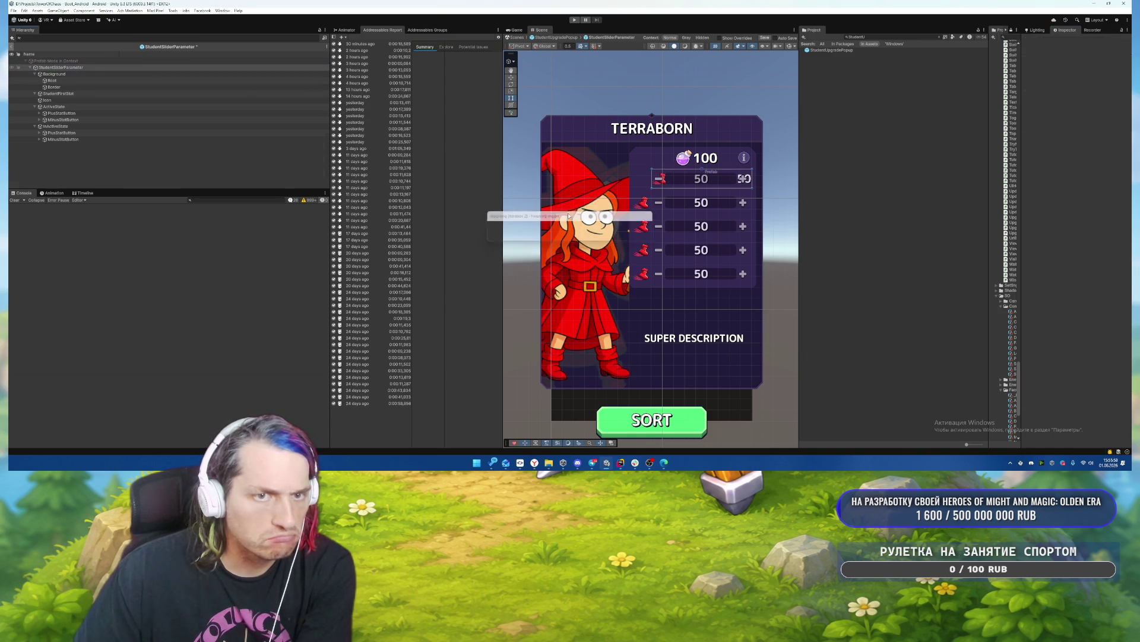
Inspect the Image, Parent and Stats objects that hold the stat rows.
click(62, 159)
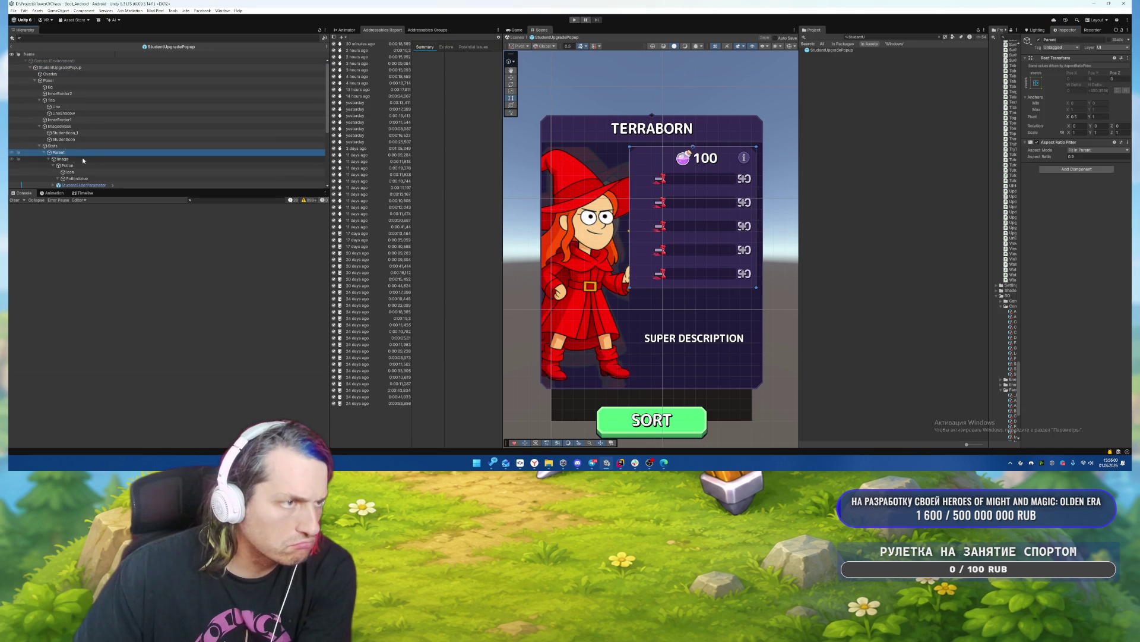
click(53, 165)
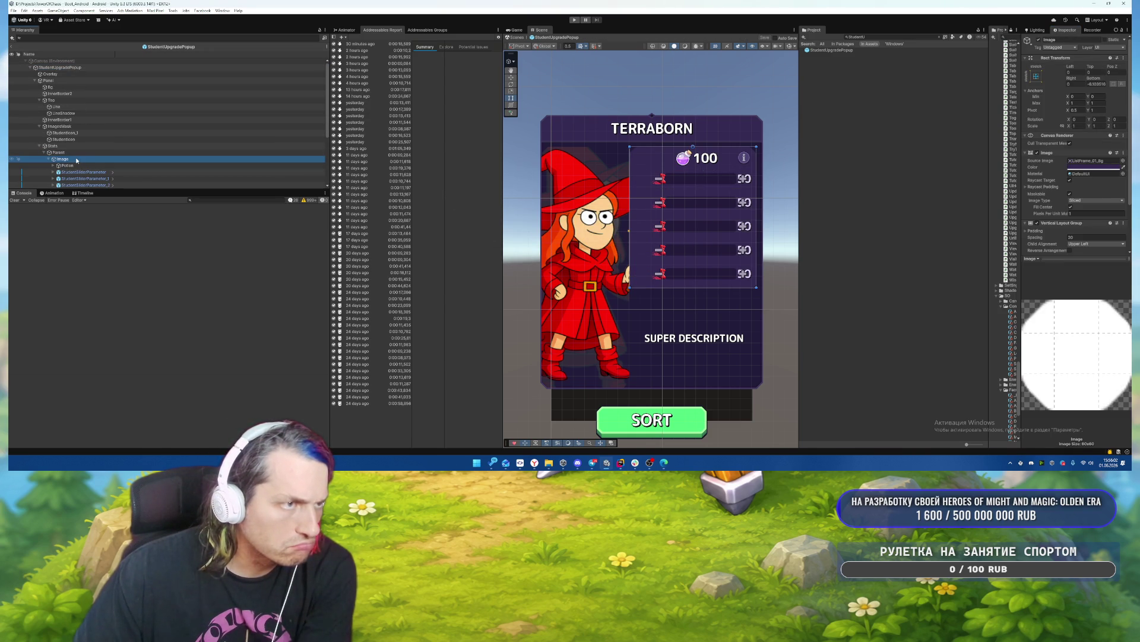
click(140, 165)
key(Up)
key(Up)
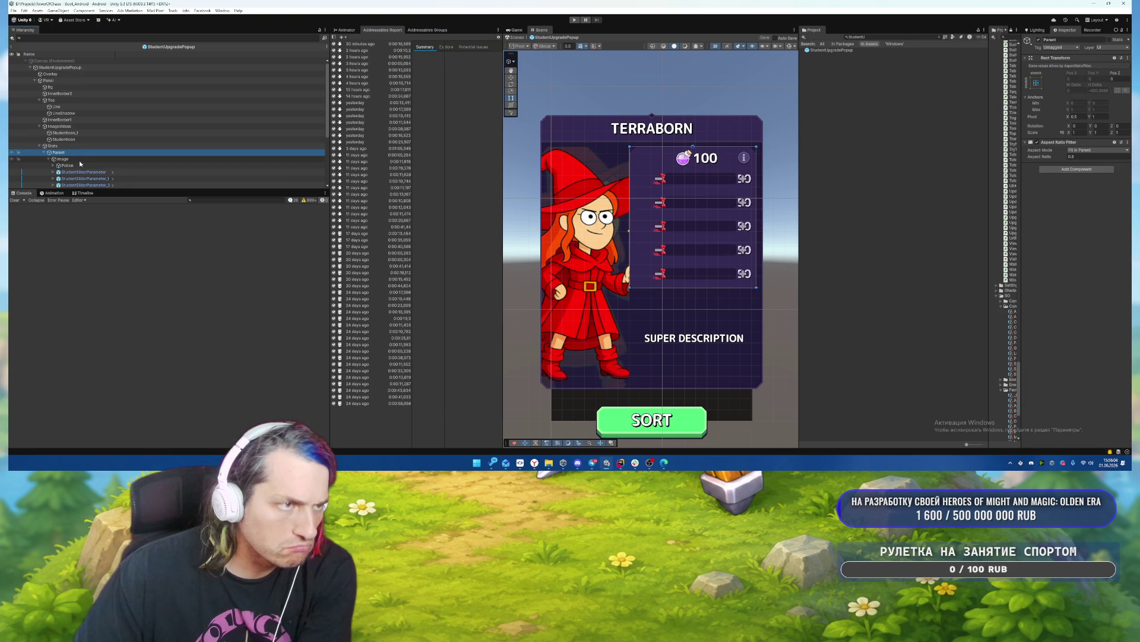
key(Up)
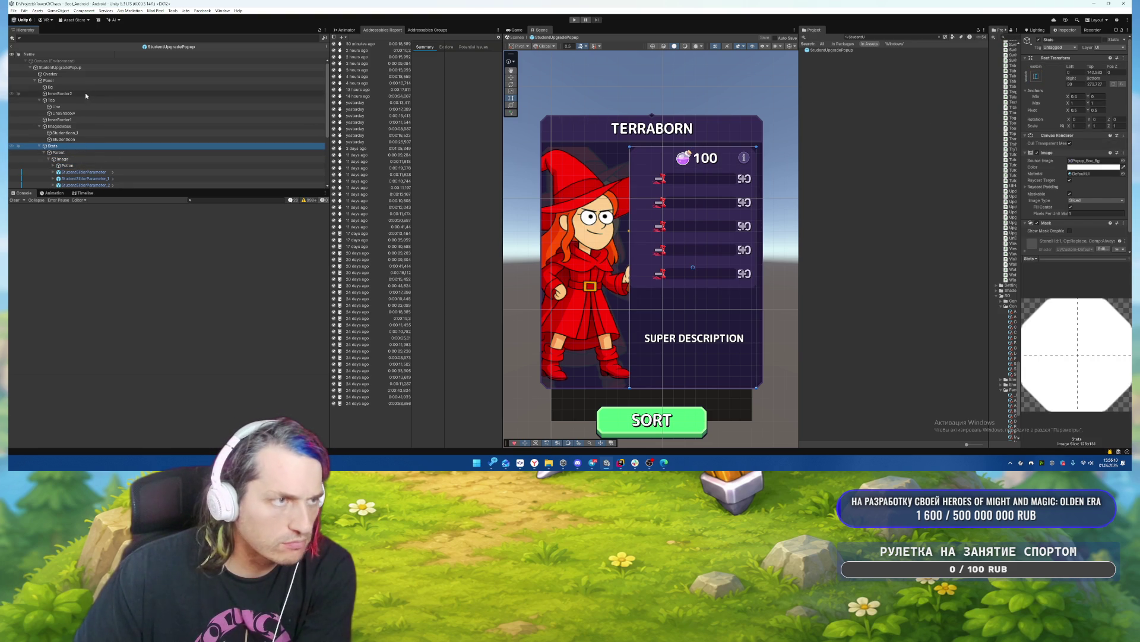
Set the popup Panel's Rect Transform width to 1010.
click(71, 80)
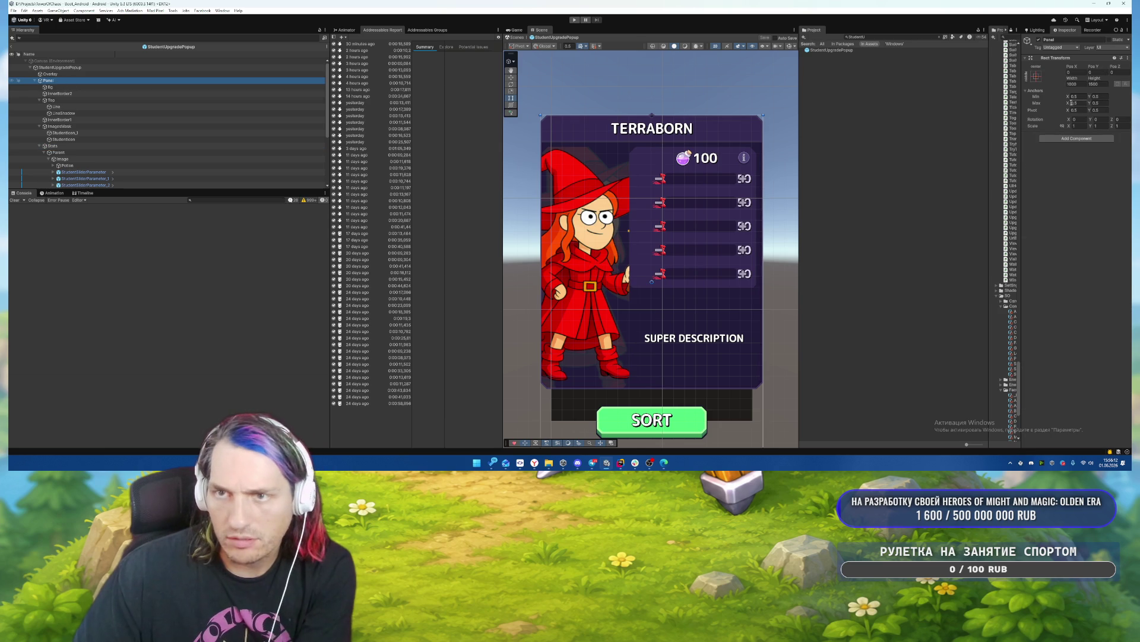
drag(1021, 97, 923, 98)
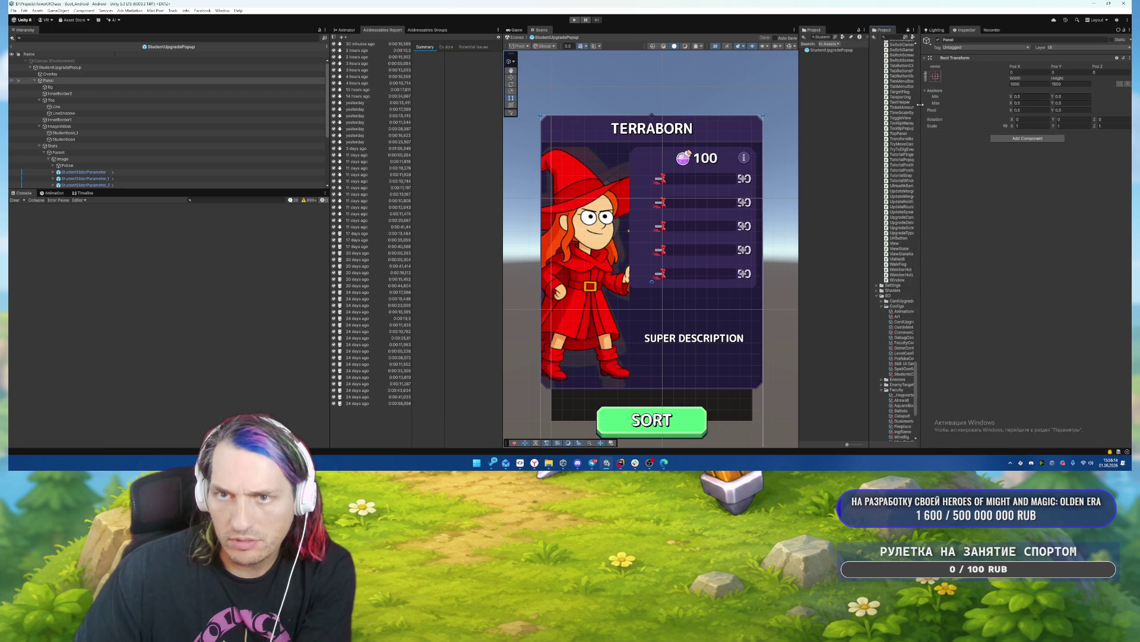
double_click(1036, 85)
text(1010)
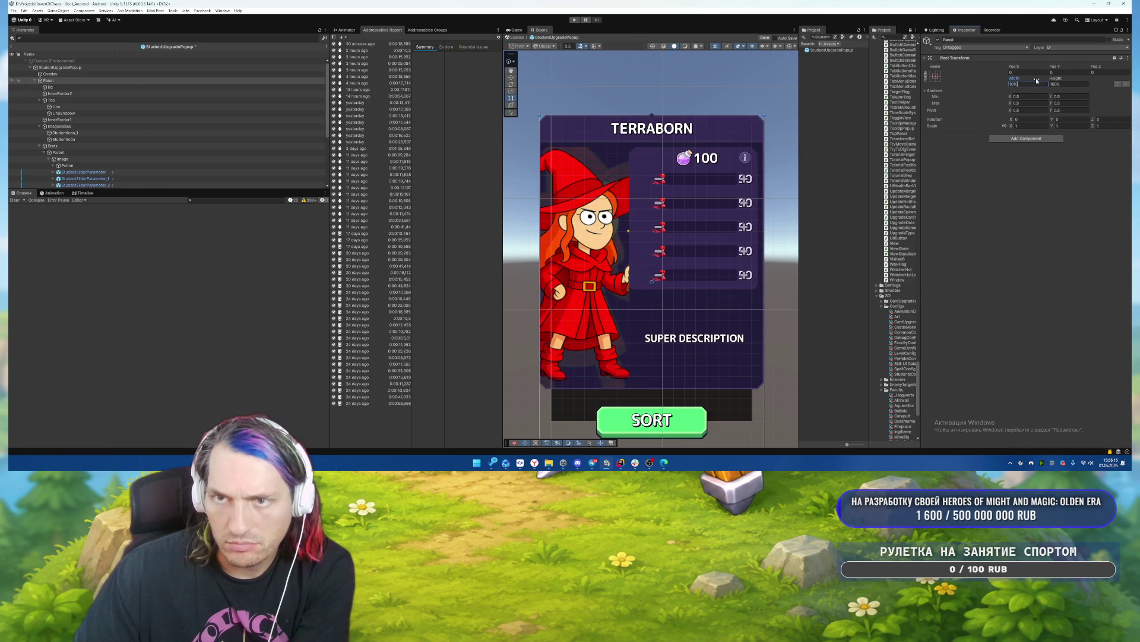
scroll(714, 219, up, 1)
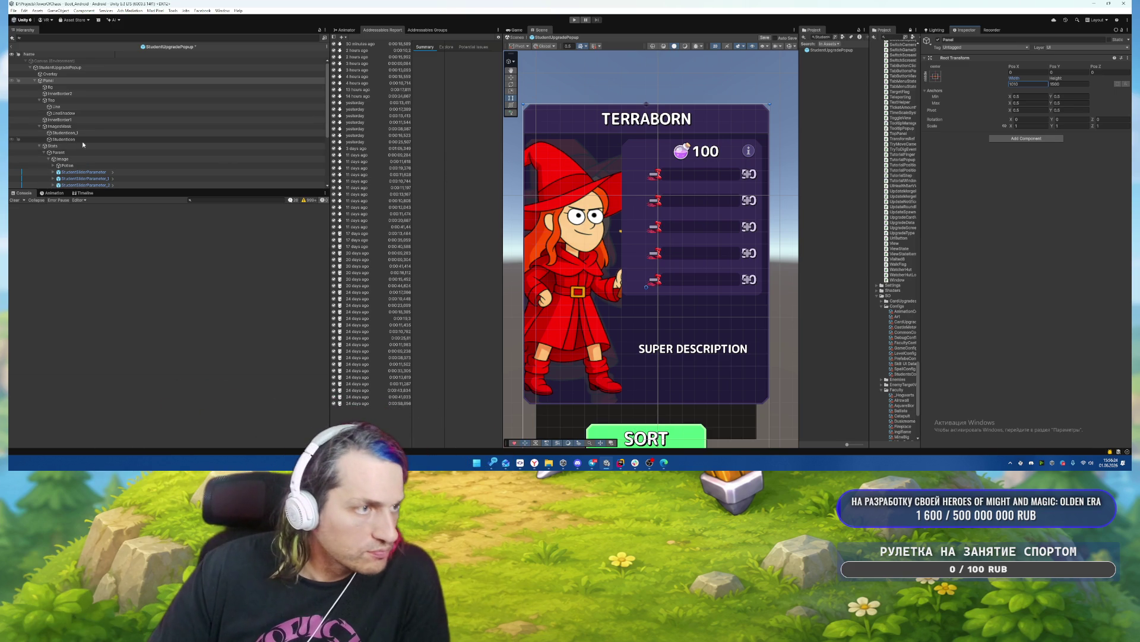
scroll(95, 128, down, 3)
scroll(89, 131, up, 2)
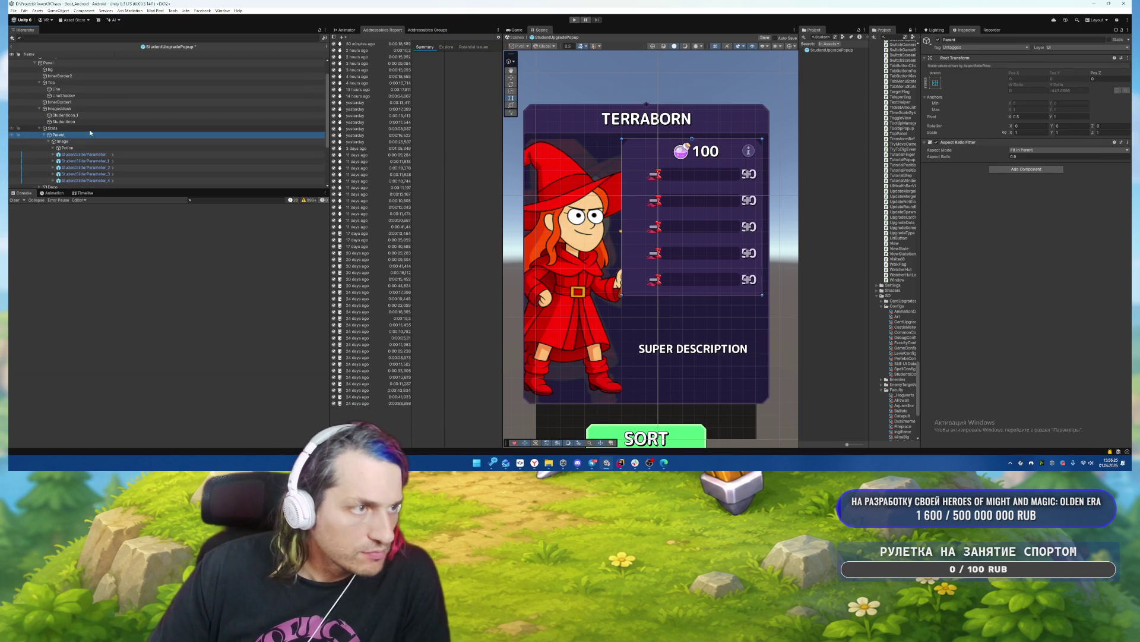
Disable the Aspect Ratio Fitter on the stat rows' Parent object.
click(89, 128)
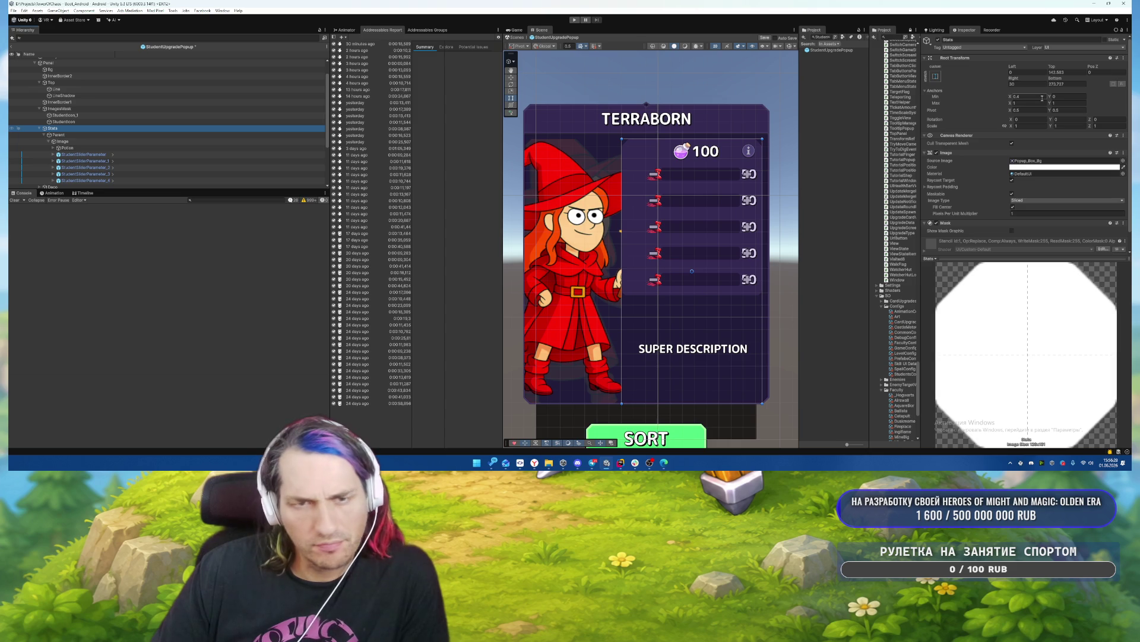
click(84, 135)
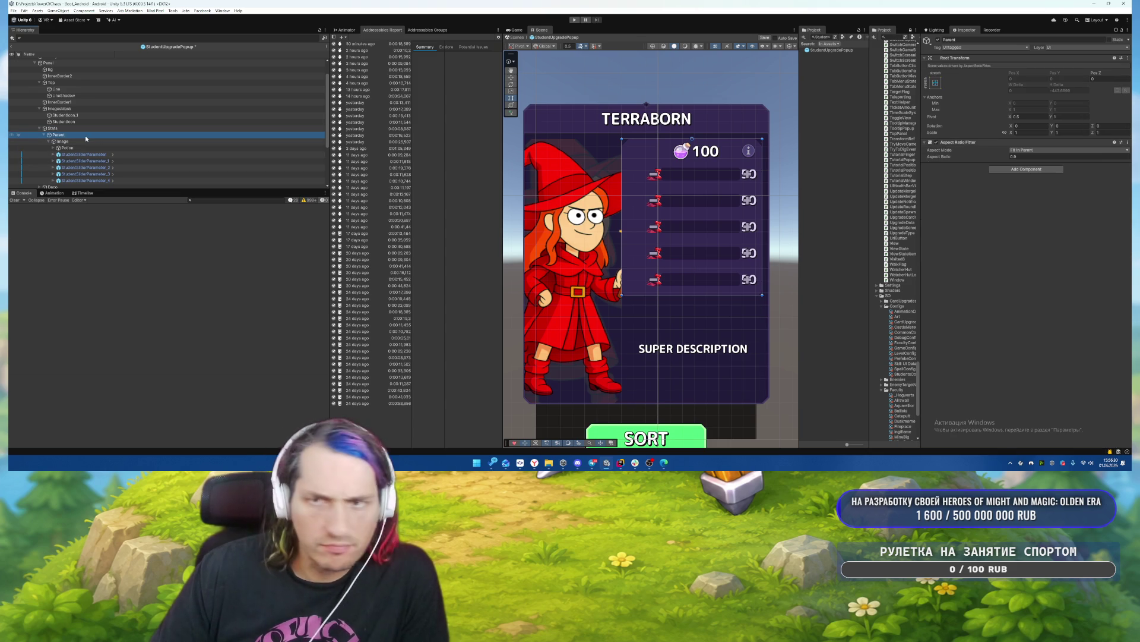
click(87, 134)
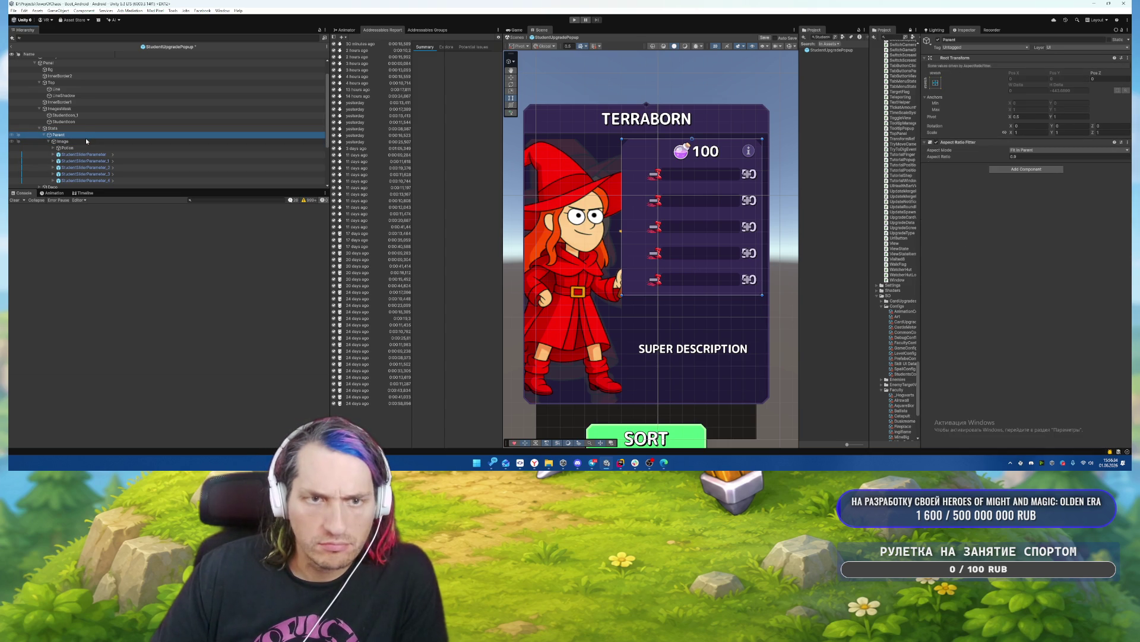
click(936, 142)
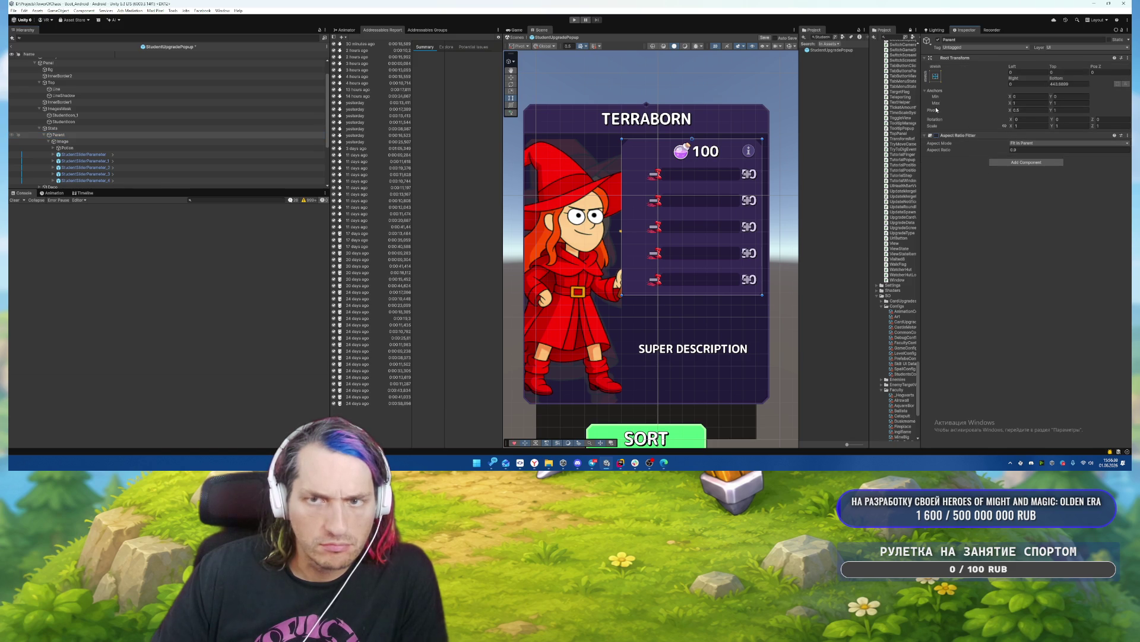
Inspect the Image container's layout and the first StudentSliderParameter row's children.
click(88, 142)
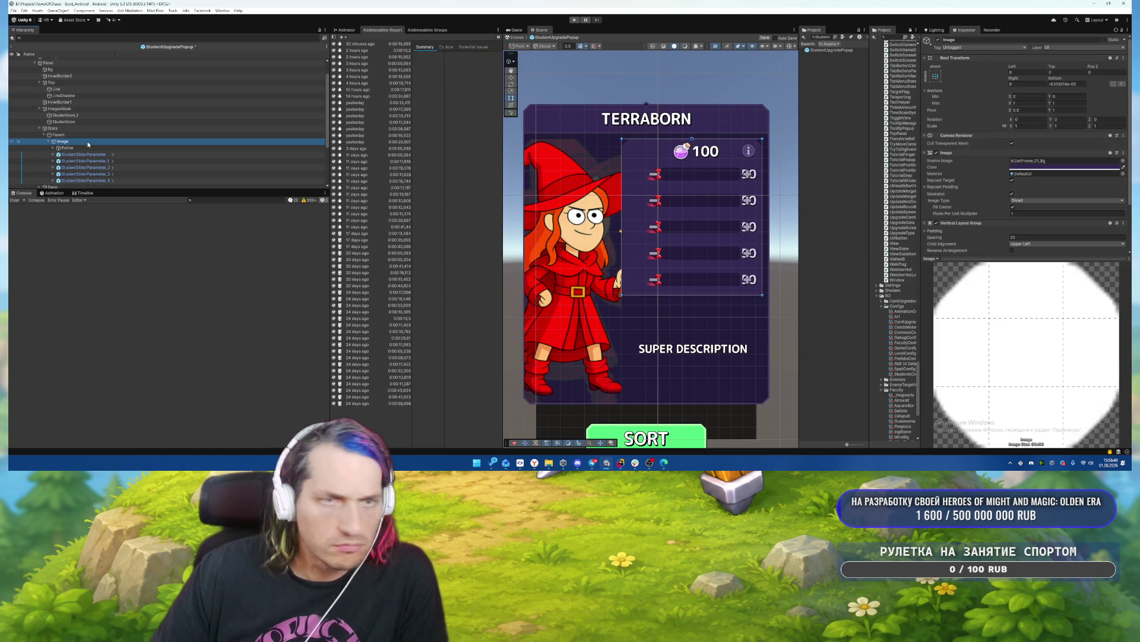
click(83, 155)
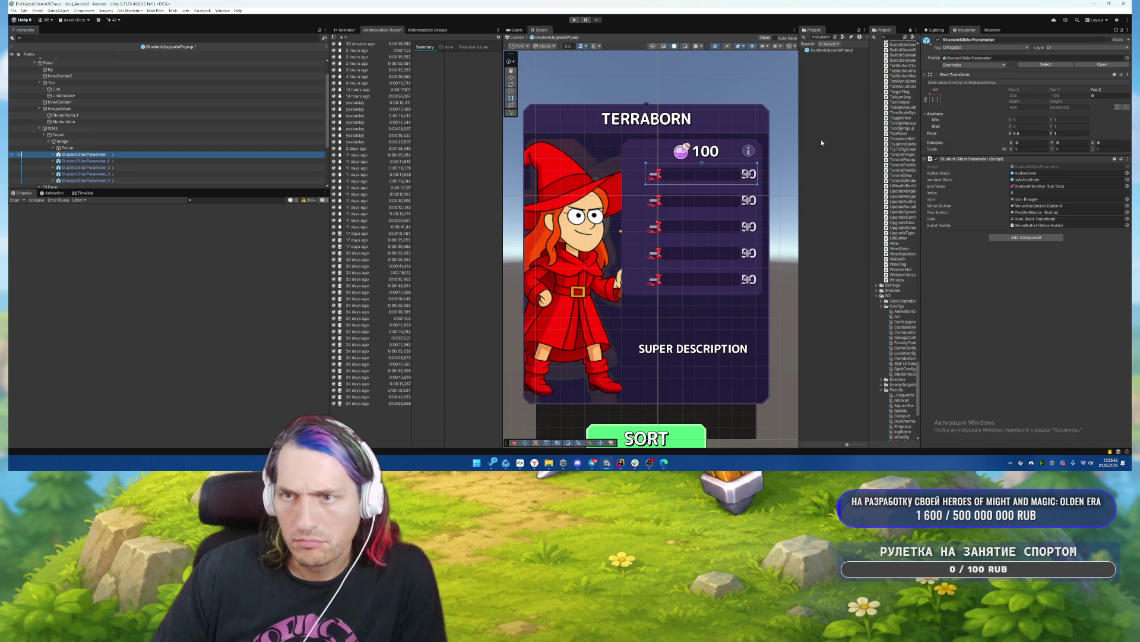
key(Up)
key(Up)
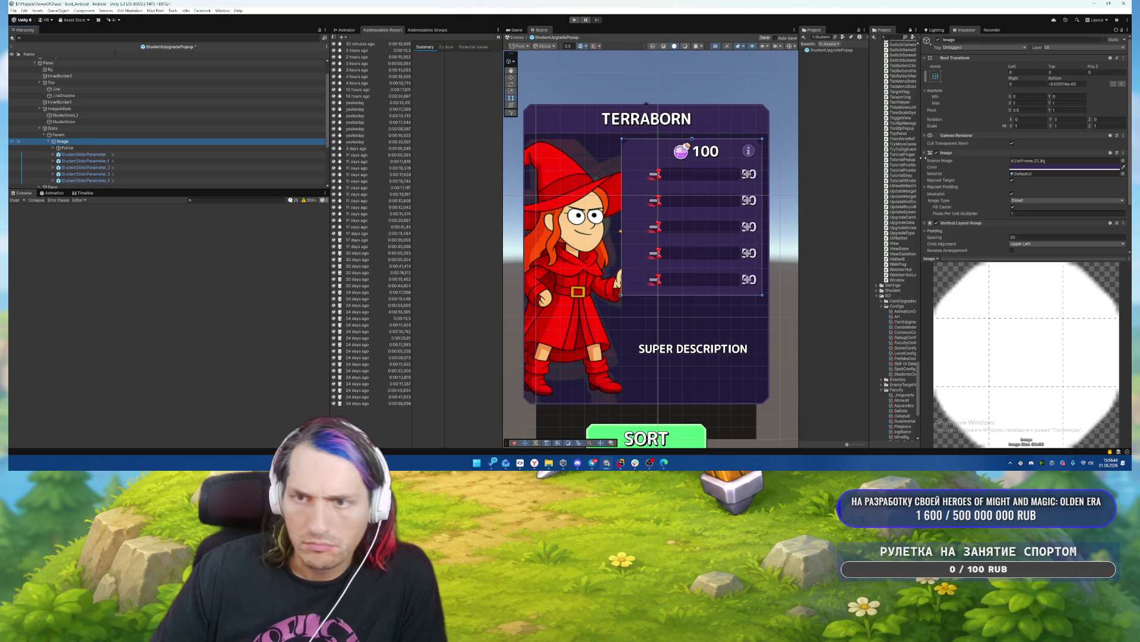
scroll(1028, 177, up, 3)
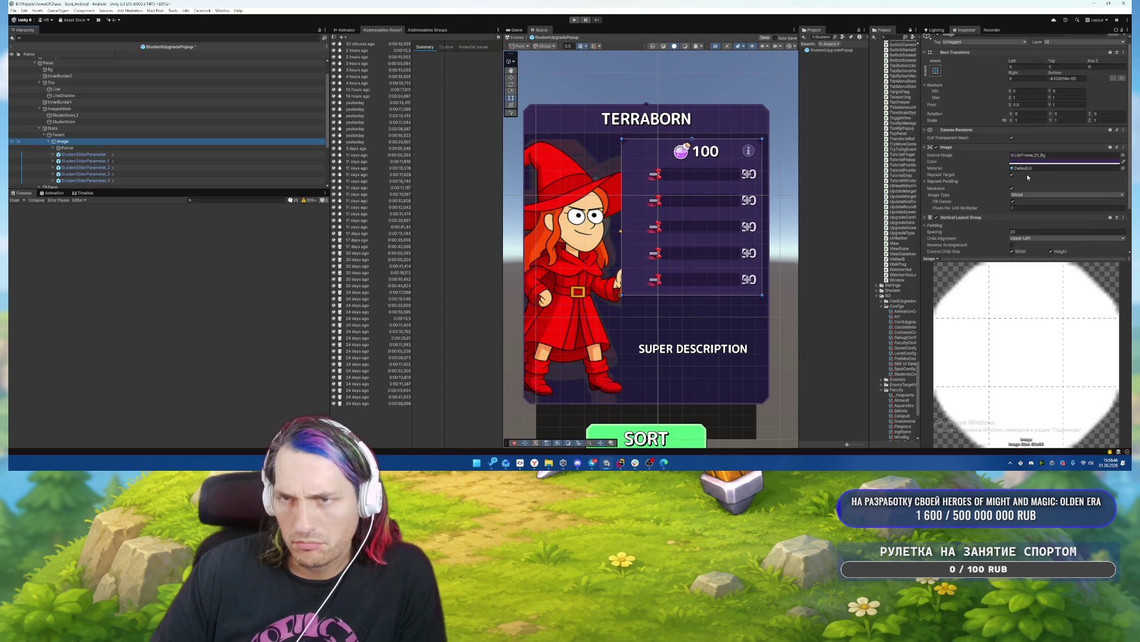
scroll(721, 189, up, 1)
click(77, 155)
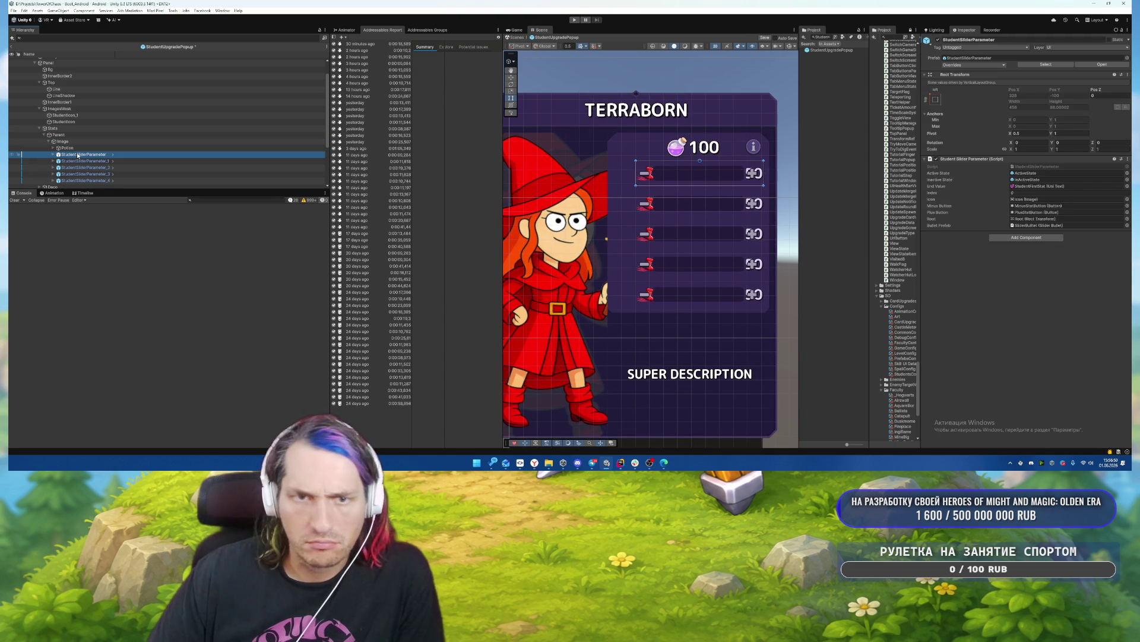
key(Right)
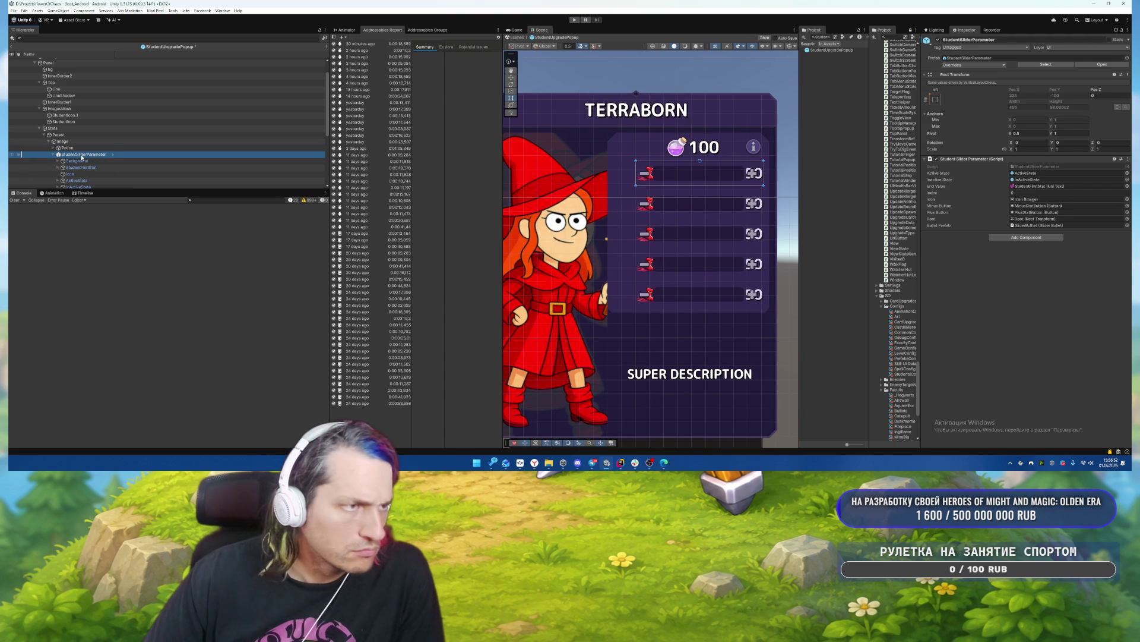
key(Down)
key(Left)
key(Left)
key(Left)
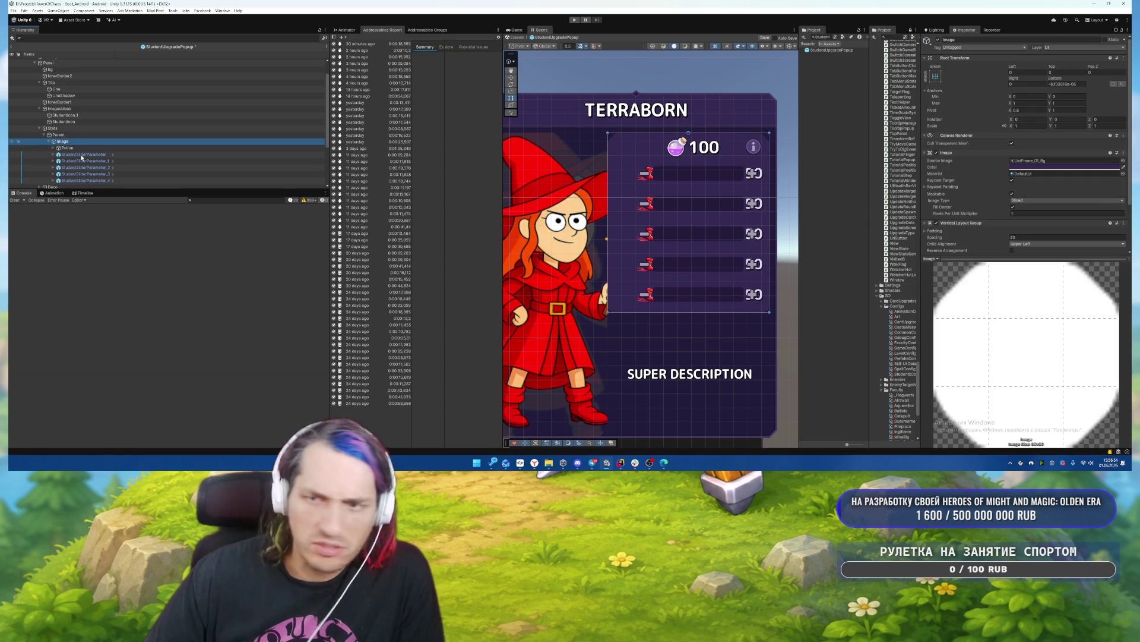
scroll(978, 212, down, 3)
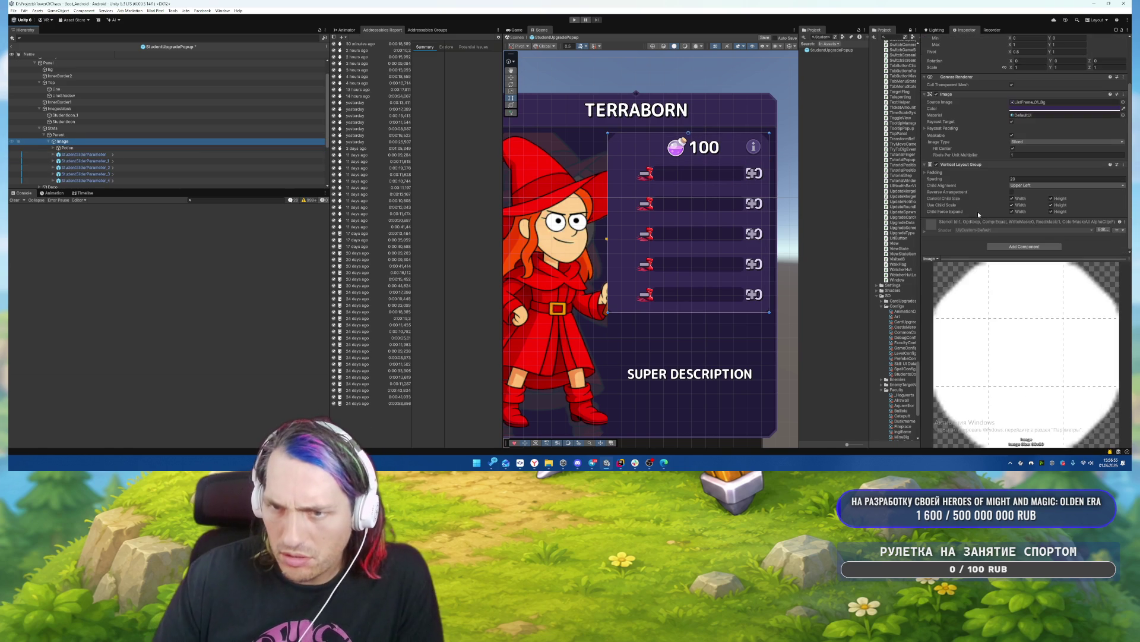
Adjust the stat rows' left padding and set their right padding to 10.
click(939, 171)
click(1056, 178)
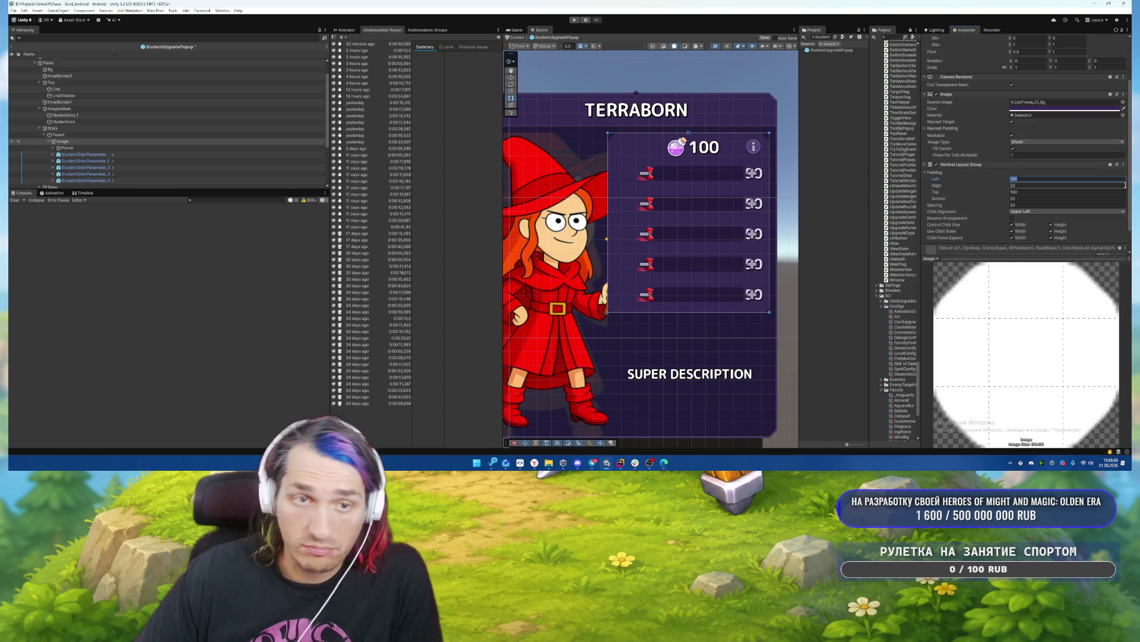
text(0)
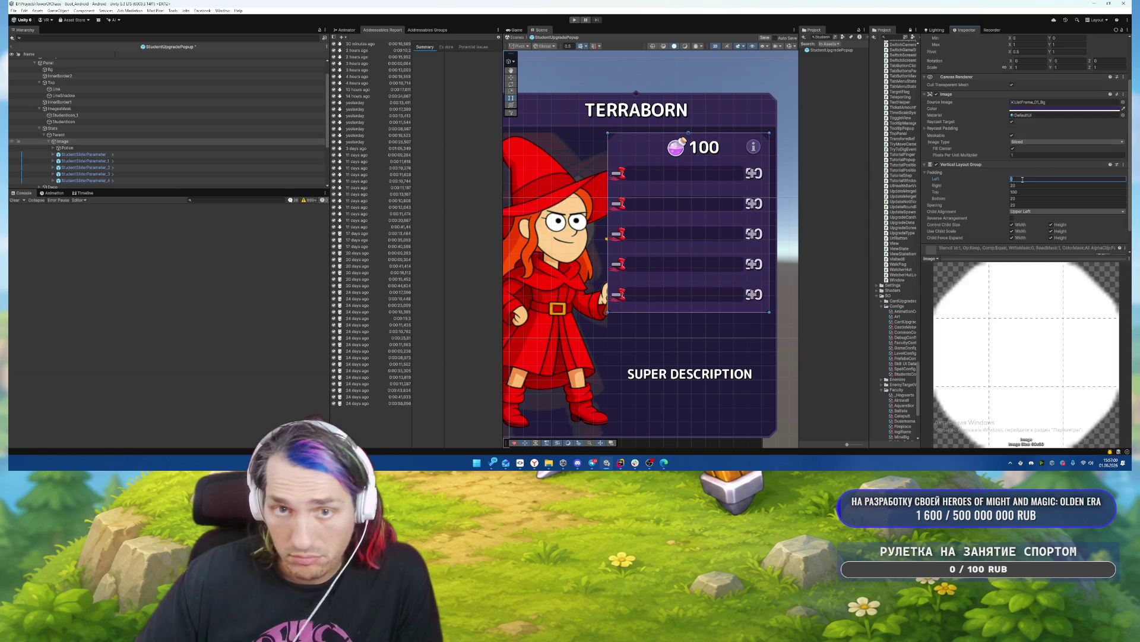
text(10)
key(BackSpace)
key(BackSpace)
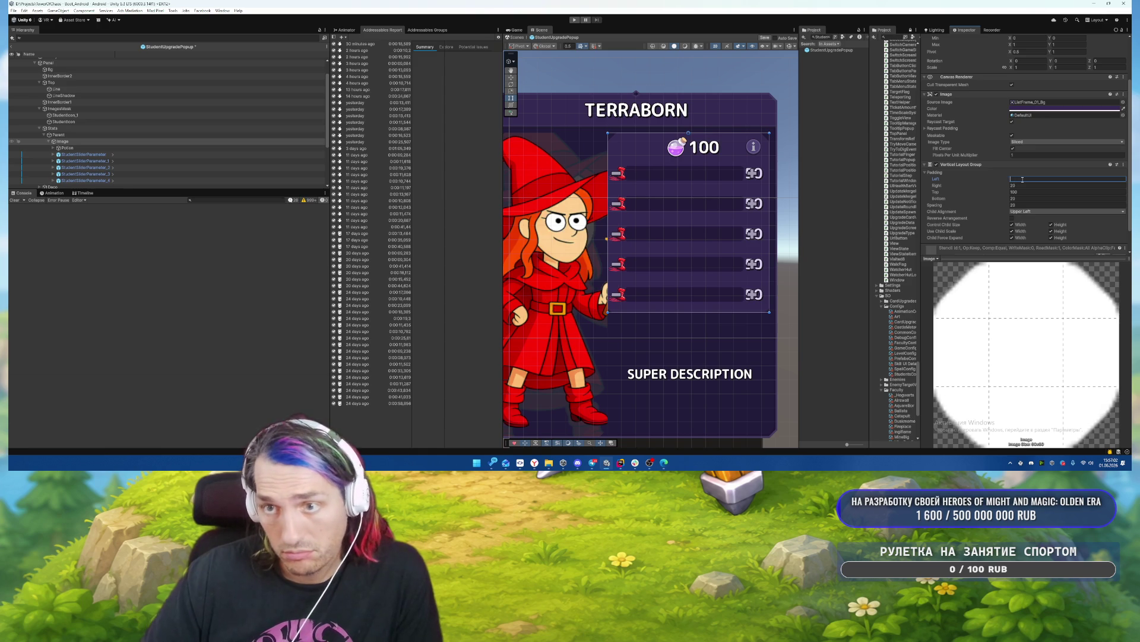
text(20)
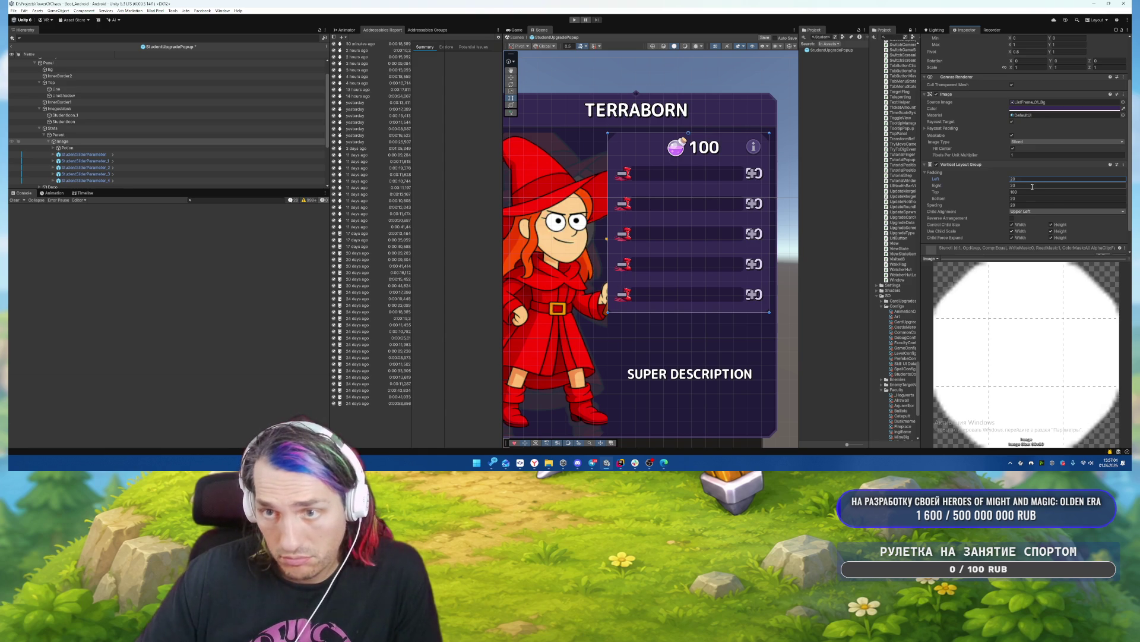
click(1033, 185)
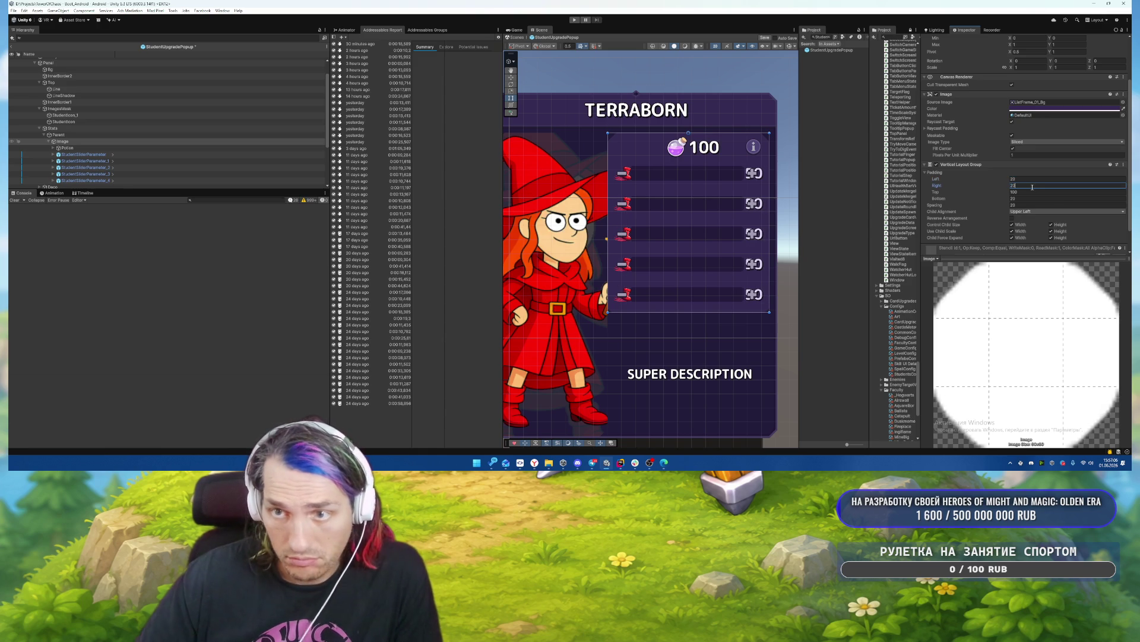
text(10)
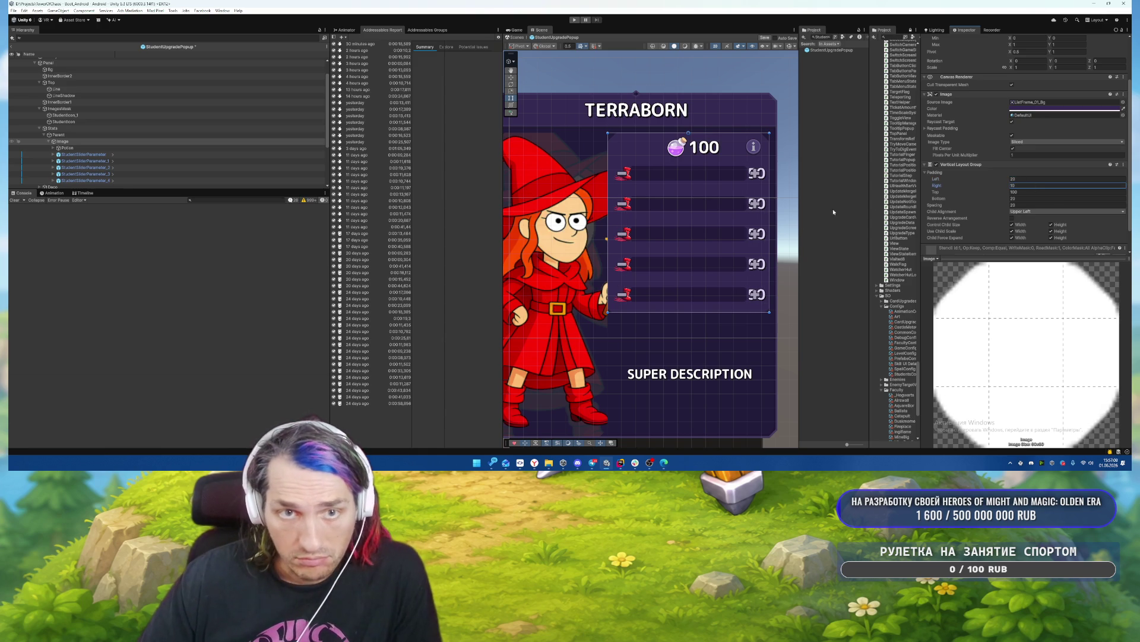
Set the spacing between stat rows to 0 and open the StudentSliderParameter prefab.
click(1093, 206)
text(10)
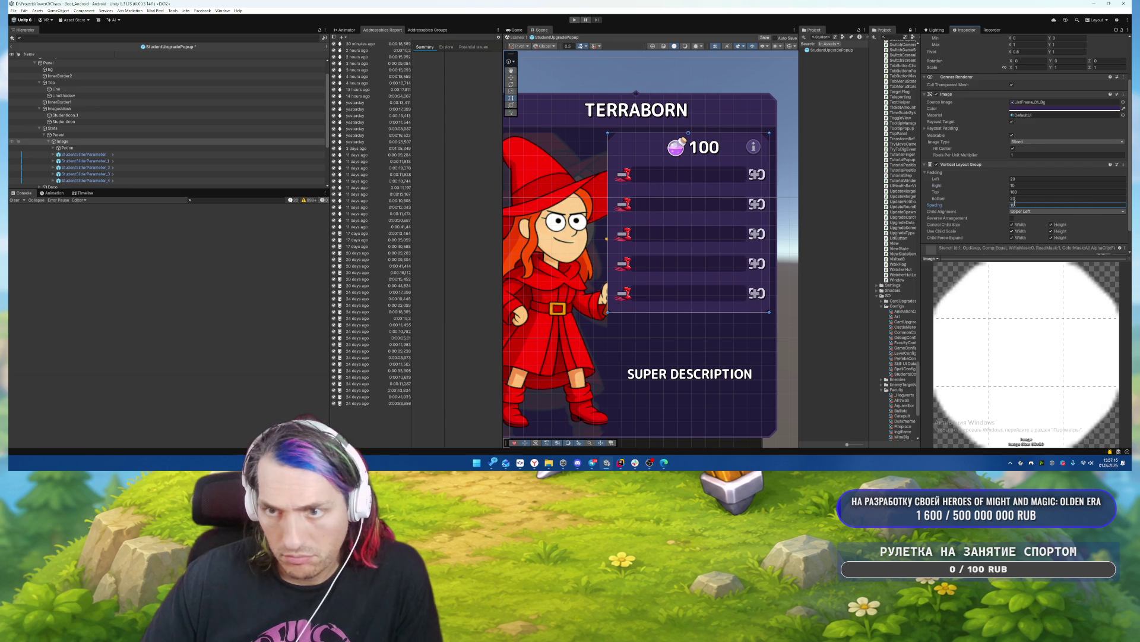
key(BackSpace)
key(BackSpace)
text(0)
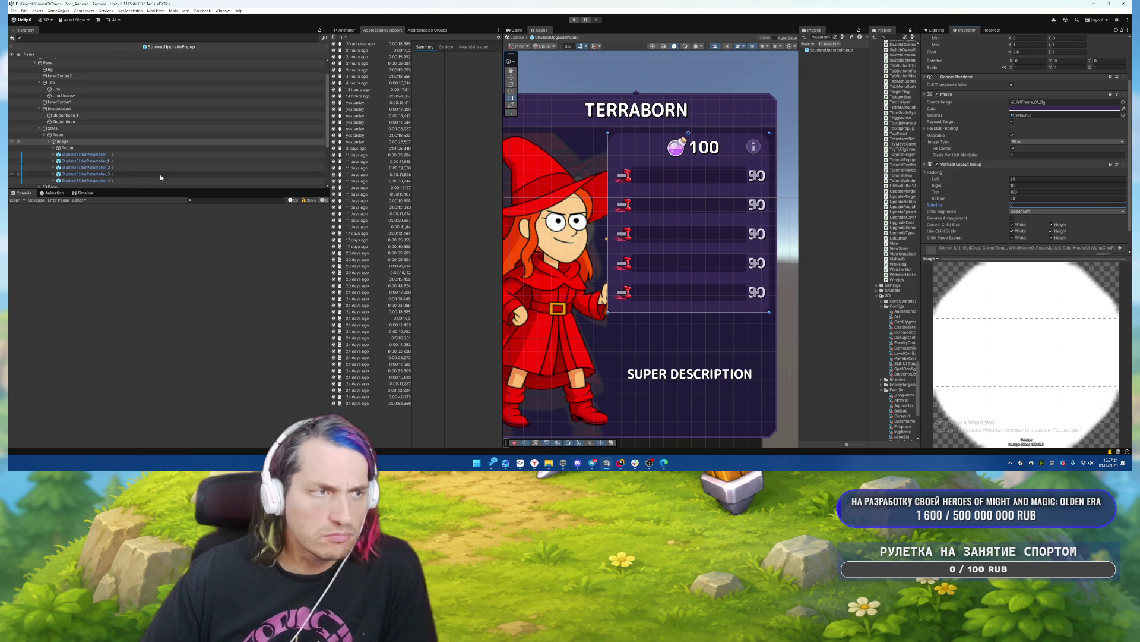
click(112, 155)
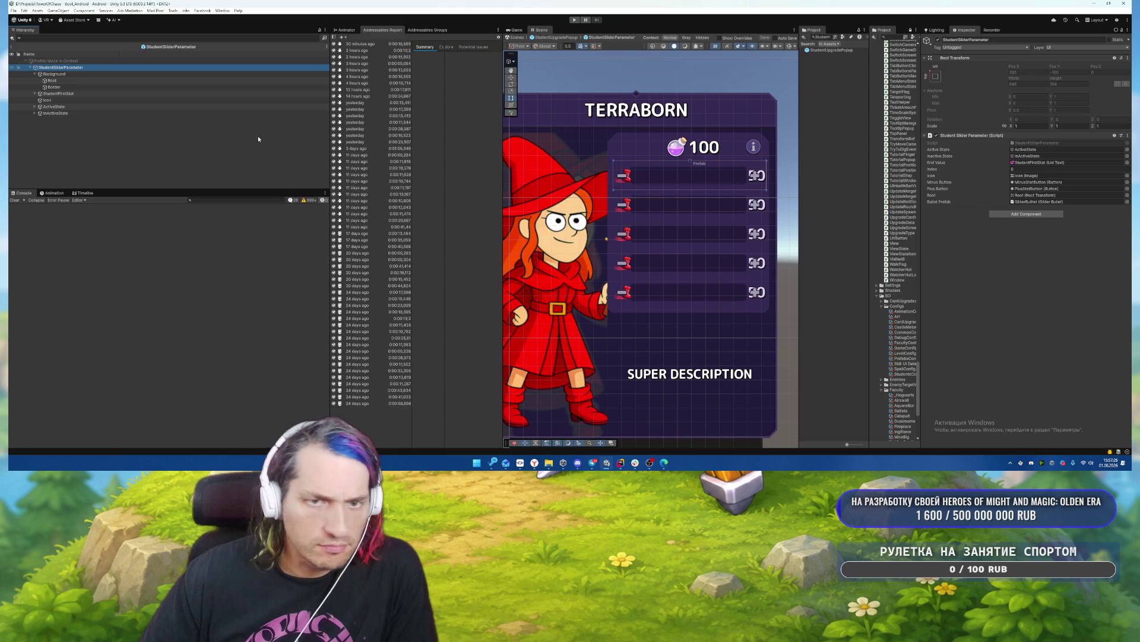
Move Icon above Background as the row's first child and set its width to 80.
click(58, 74)
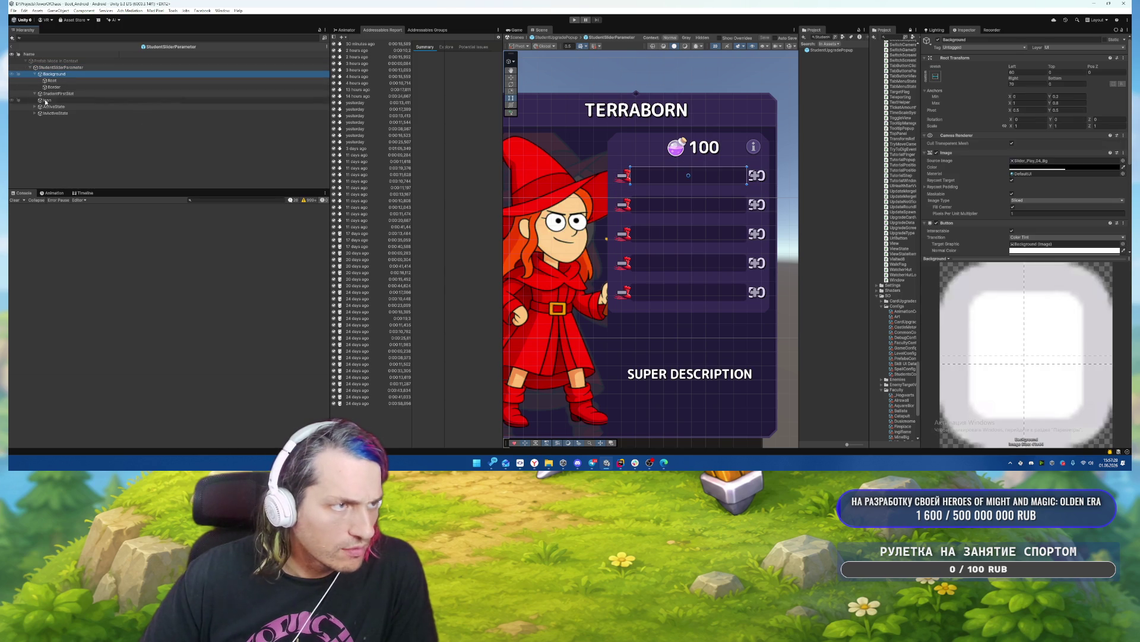
click(37, 75)
key(Down)
key(Down)
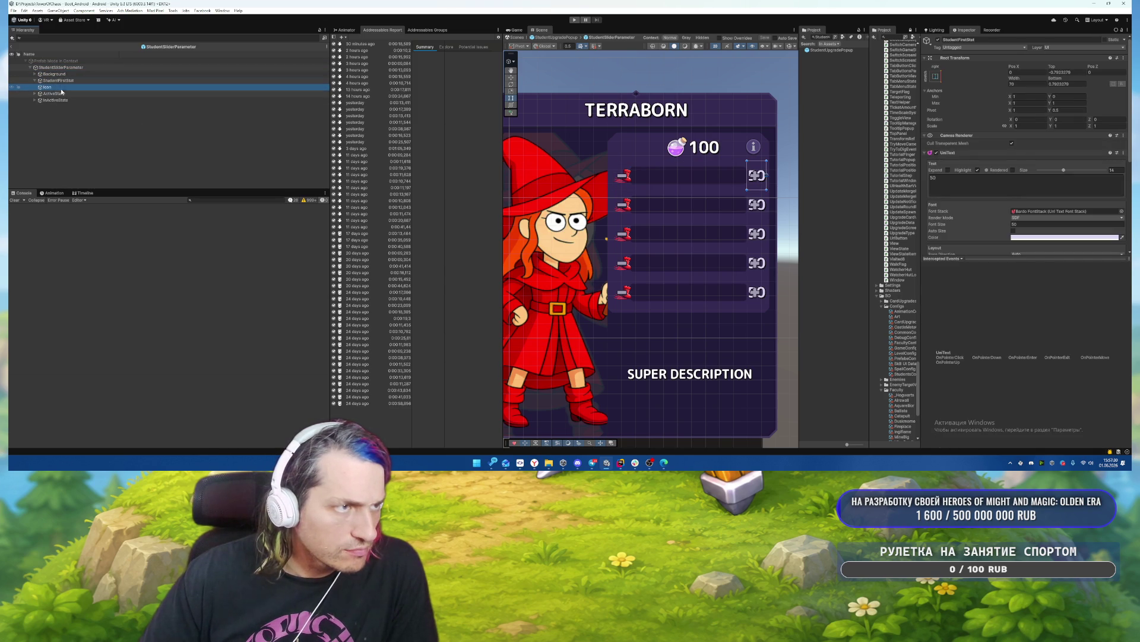
drag(55, 74, 55, 72)
click(1035, 83)
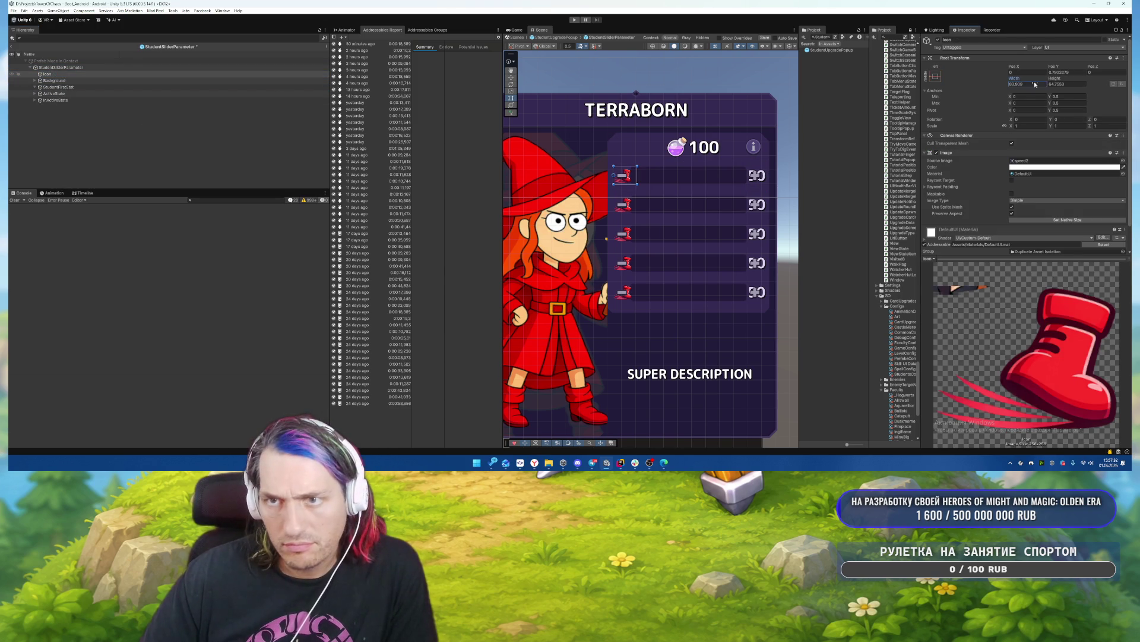
text(80)
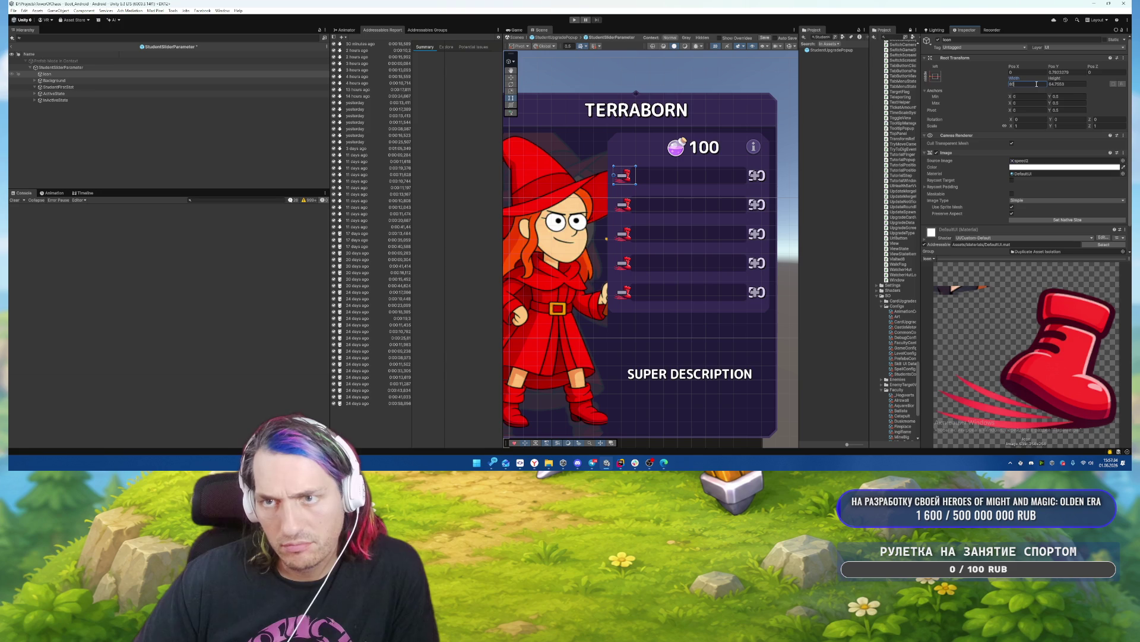
Set the bar Background's left inset to 150.
click(21, 81)
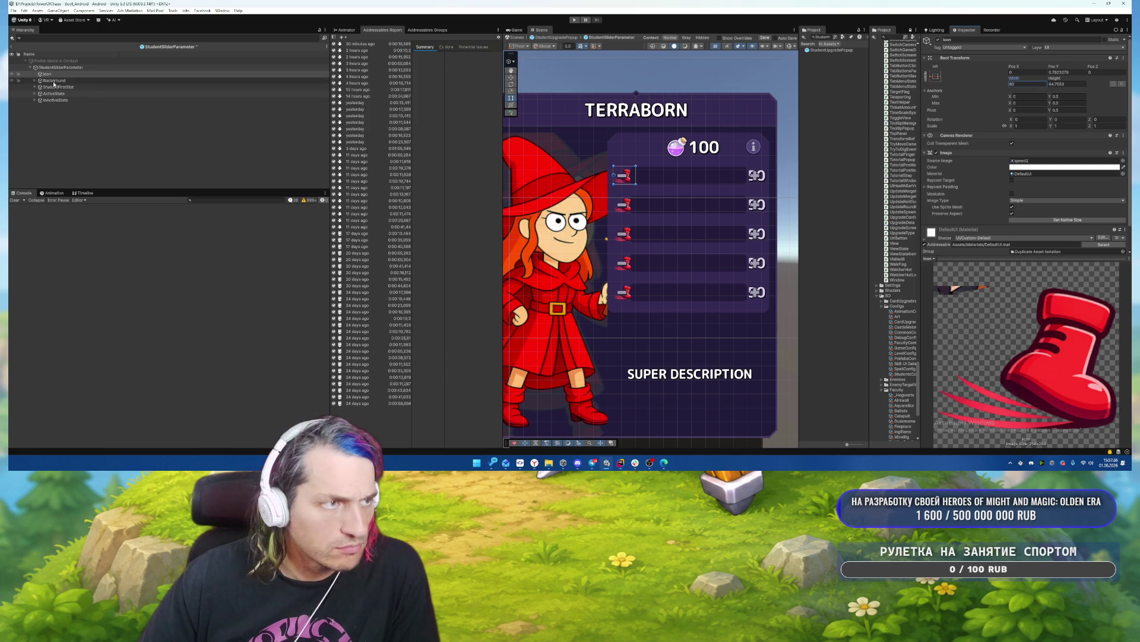
click(1026, 72)
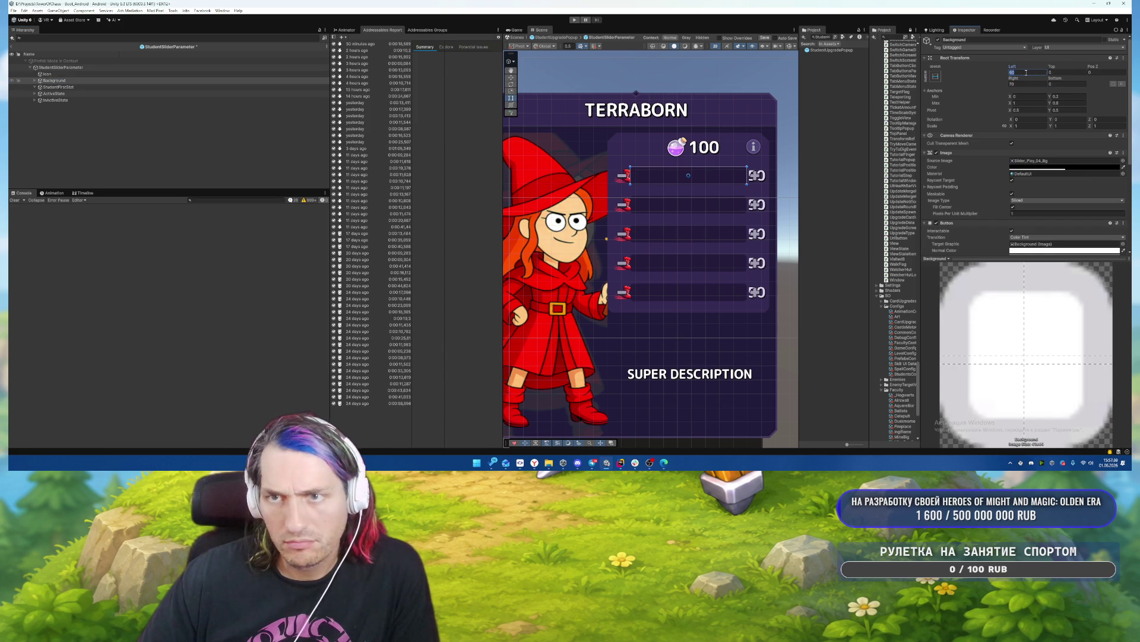
text(100)
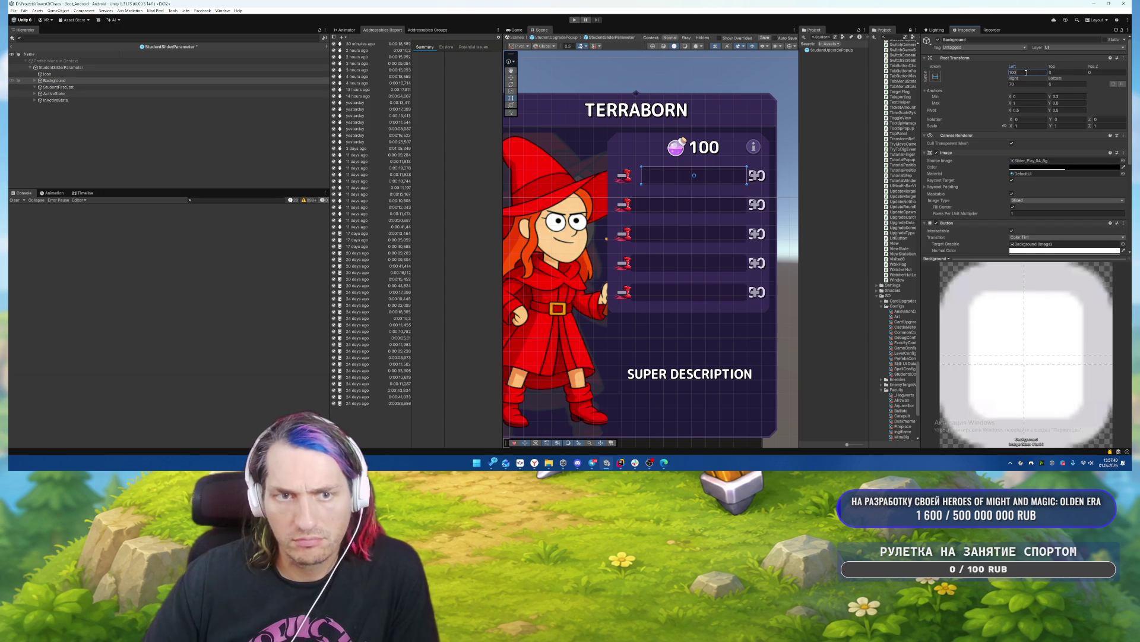
key(BackSpace)
key(BackSpace)
text(50)
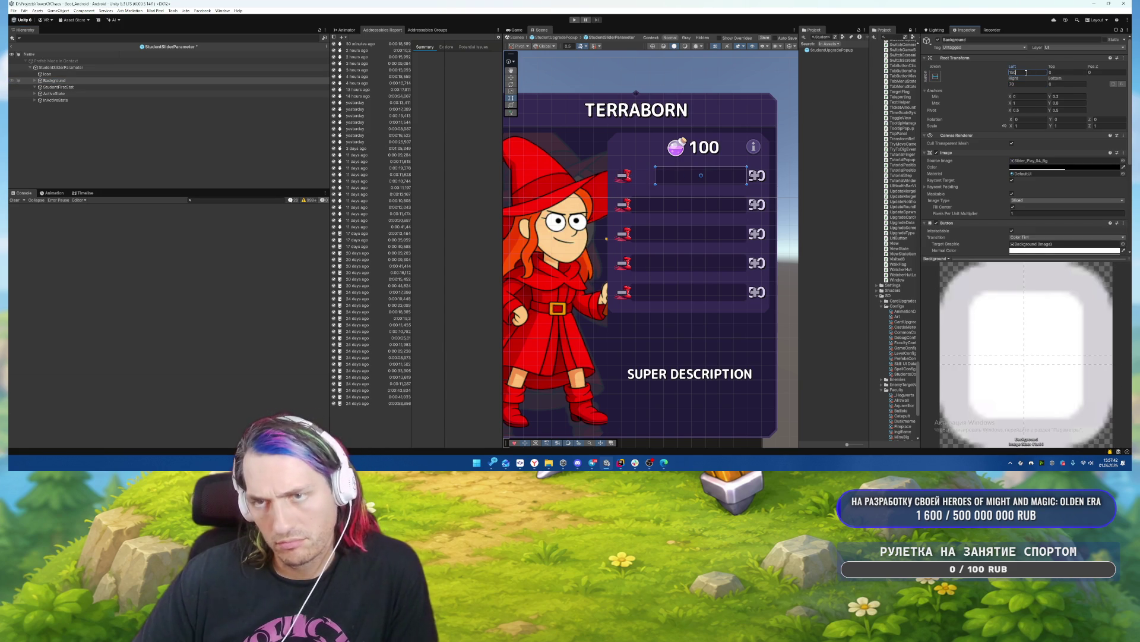
Try a new horizontal position on the PlusStatButton, then undo it.
click(35, 94)
click(62, 100)
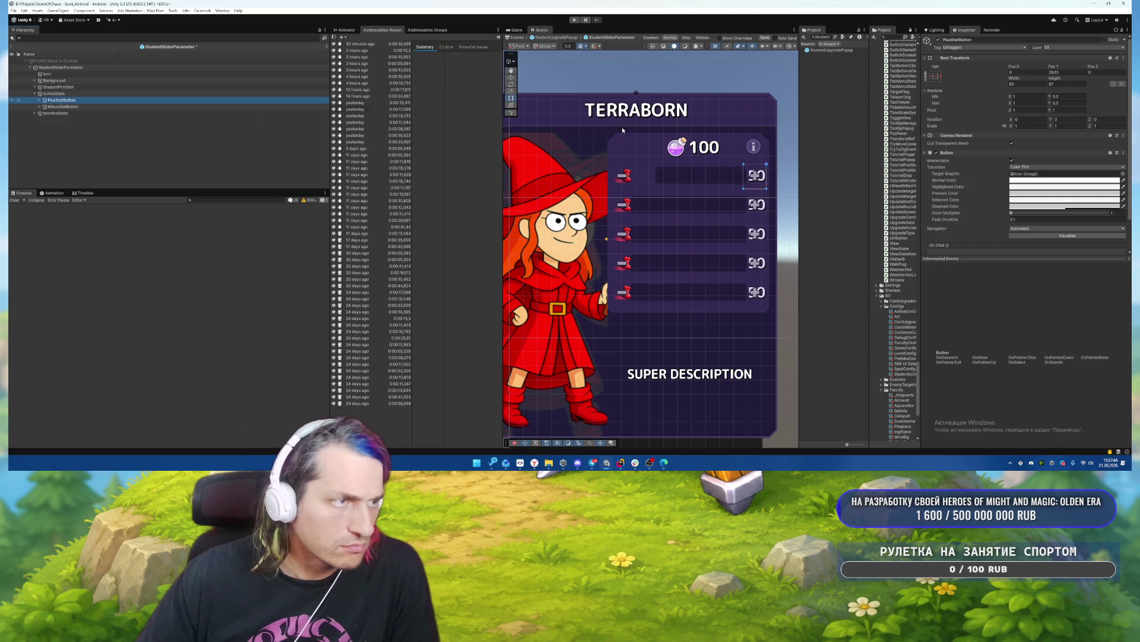
click(1027, 72)
text(80)
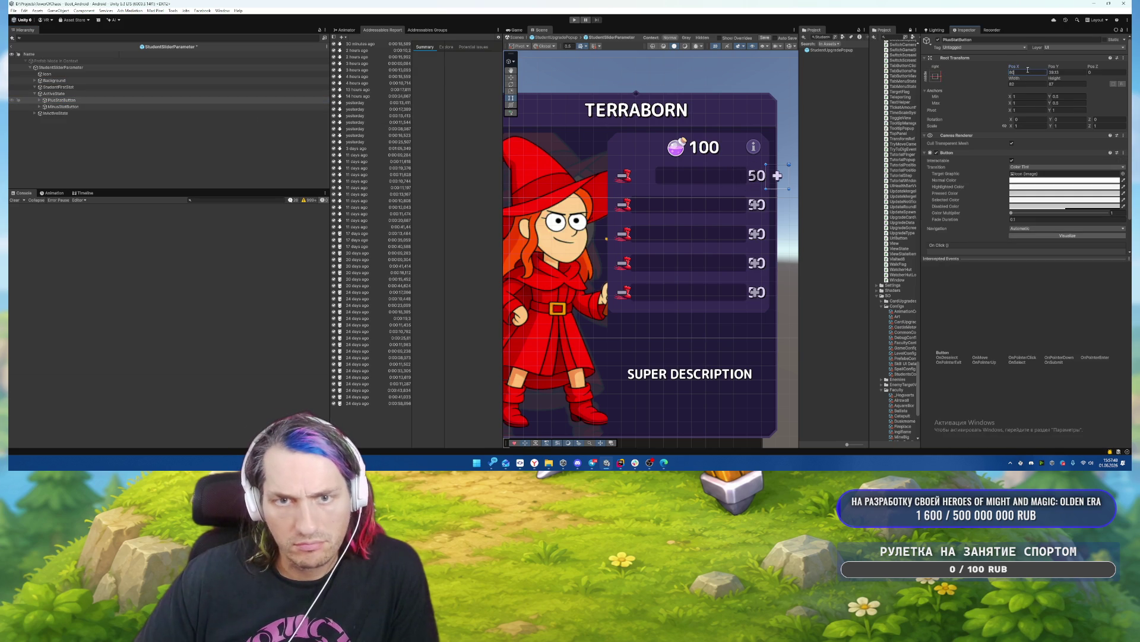
key(BackSpace)
key(BackSpace)
text(0)
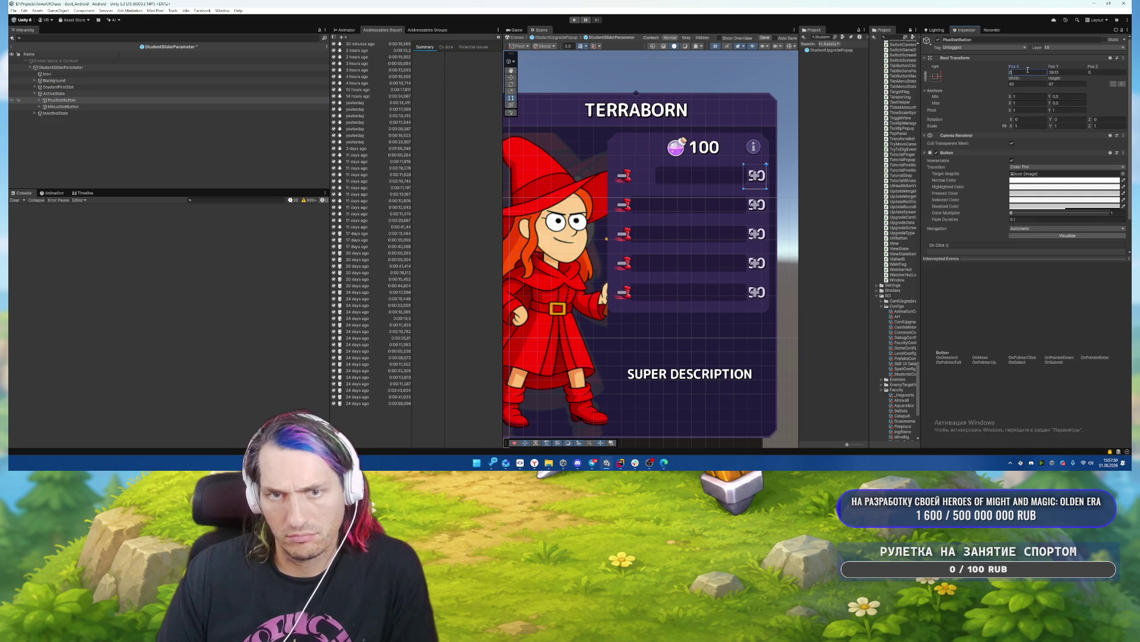
key(ctrl+z)
key(ctrl+z)
key(ctrl+z)
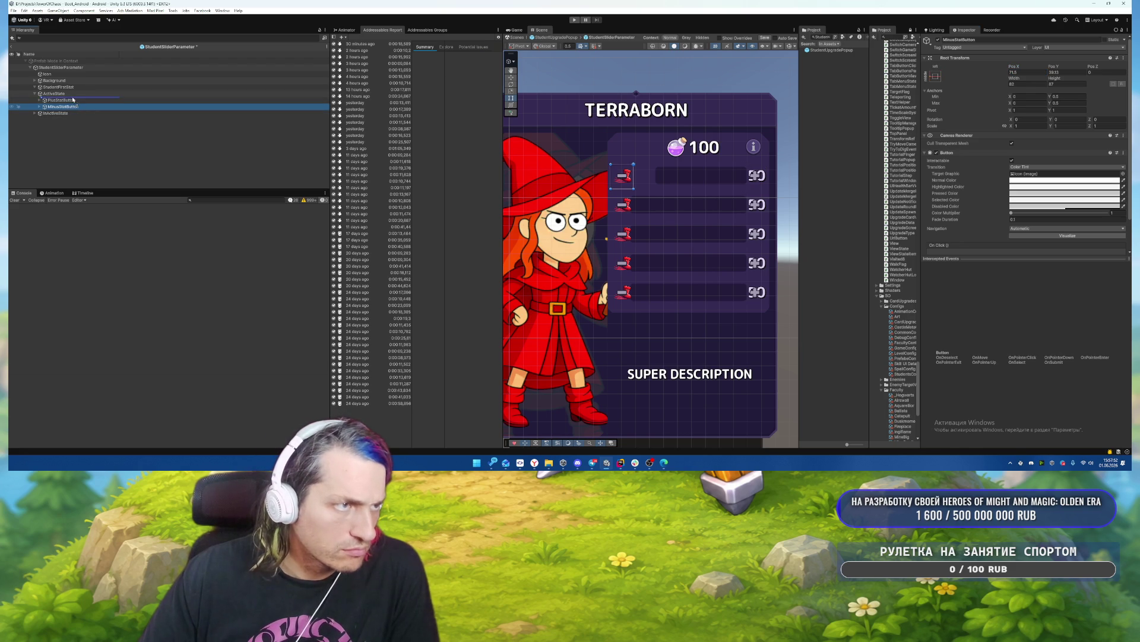
Give the MinusStatButton pivot X 0 and place it near X 68 beside the icon.
click(1024, 109)
text(0)
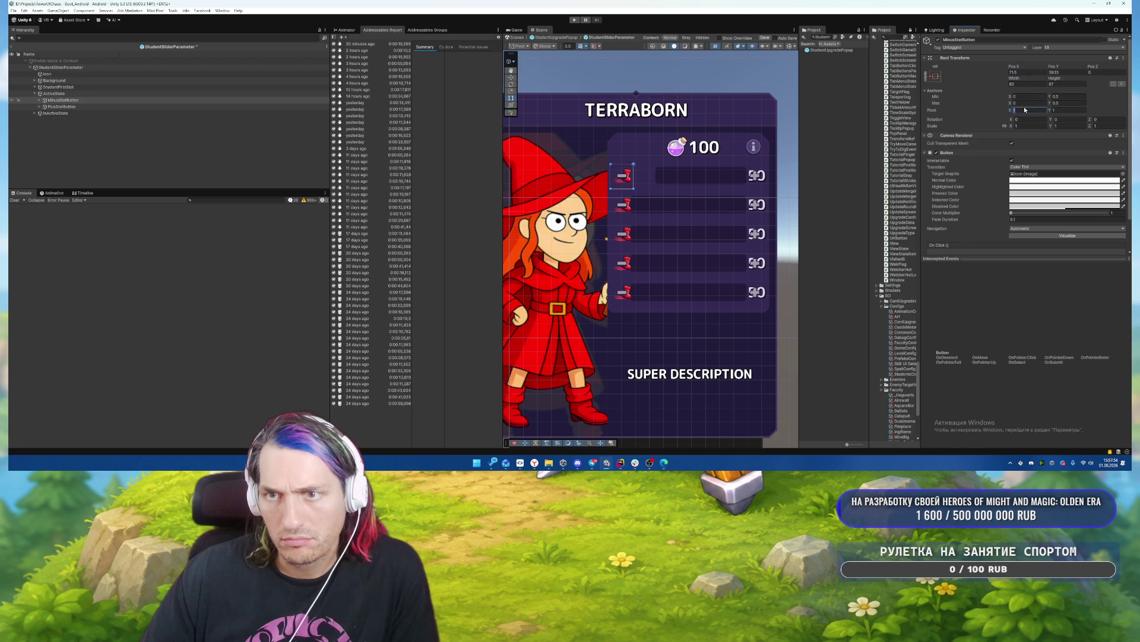
click(1021, 72)
text(80)
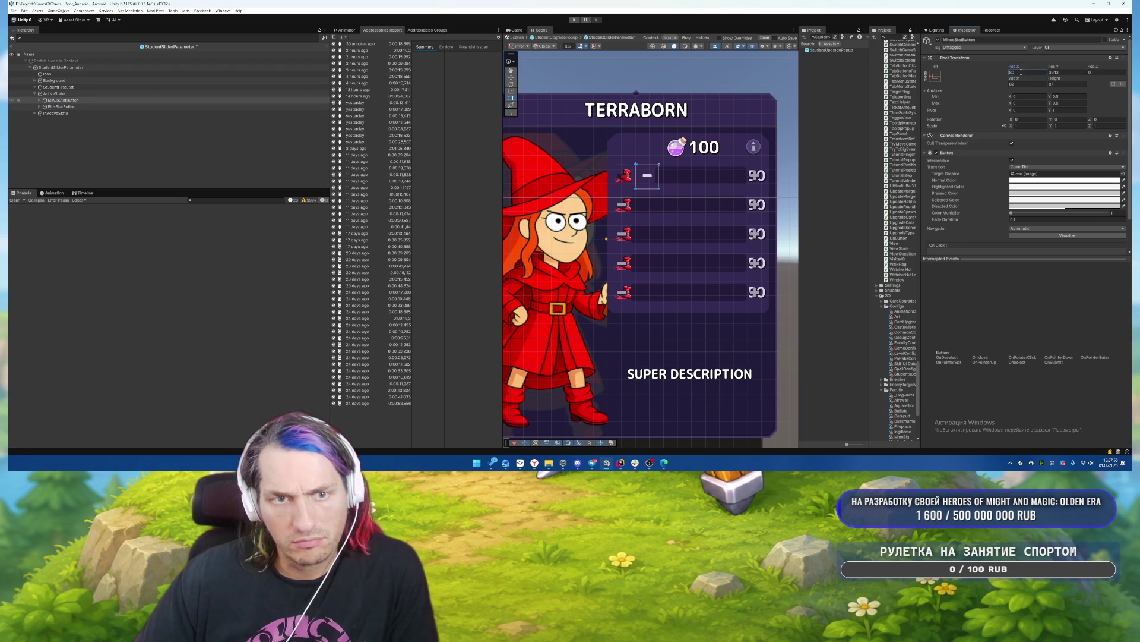
scroll(648, 169, up, 3)
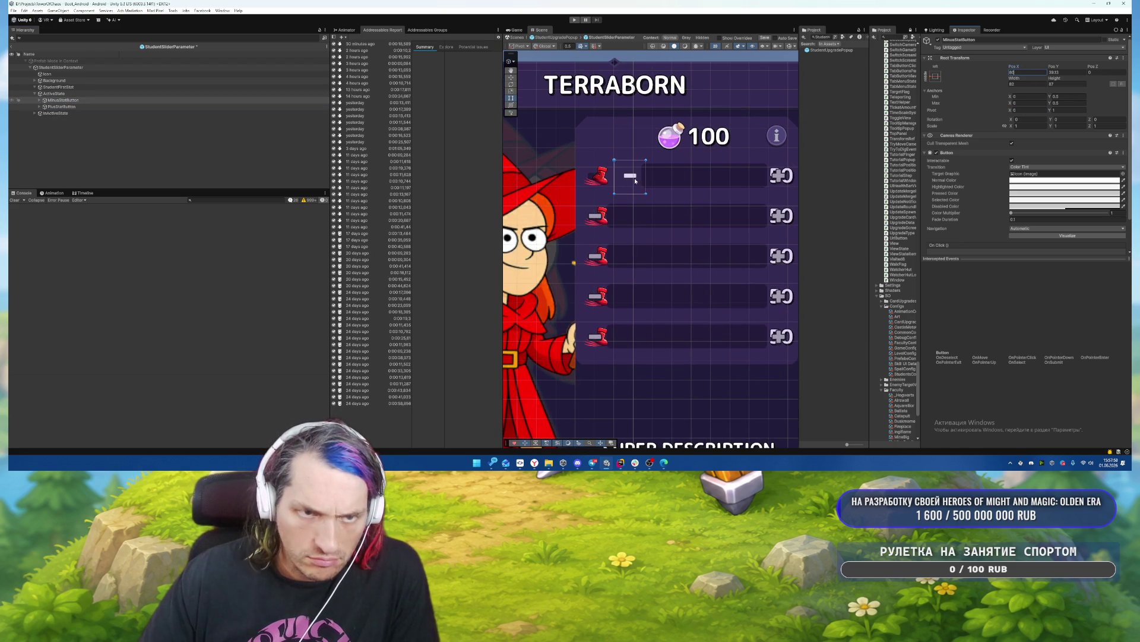
drag(632, 177, 626, 179)
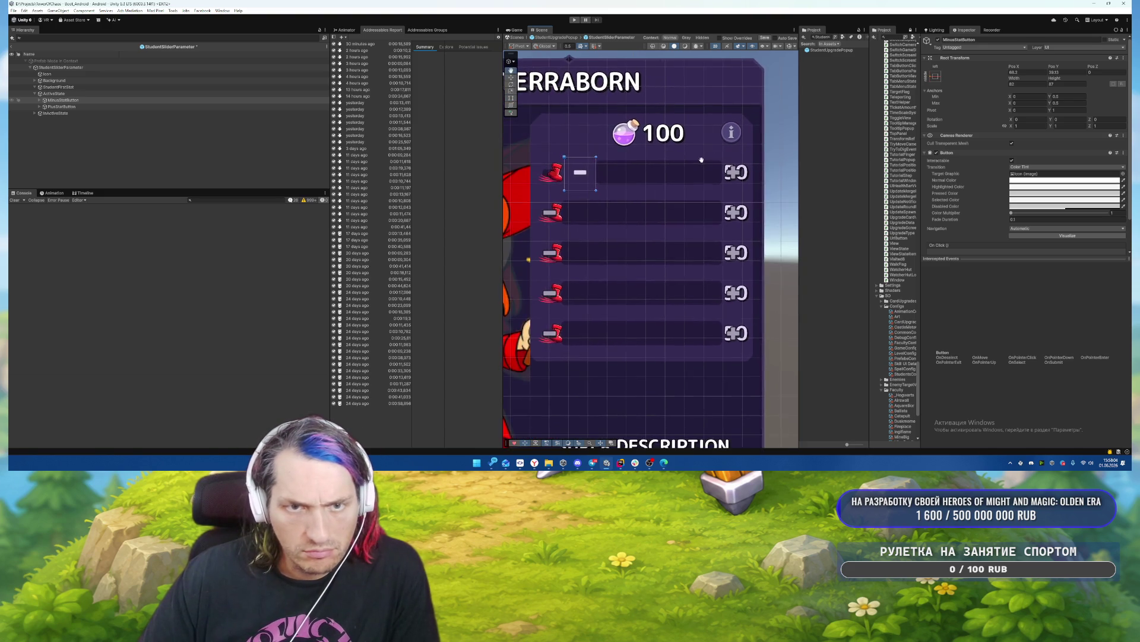
scroll(702, 164, down, 3)
scroll(647, 158, up, 3)
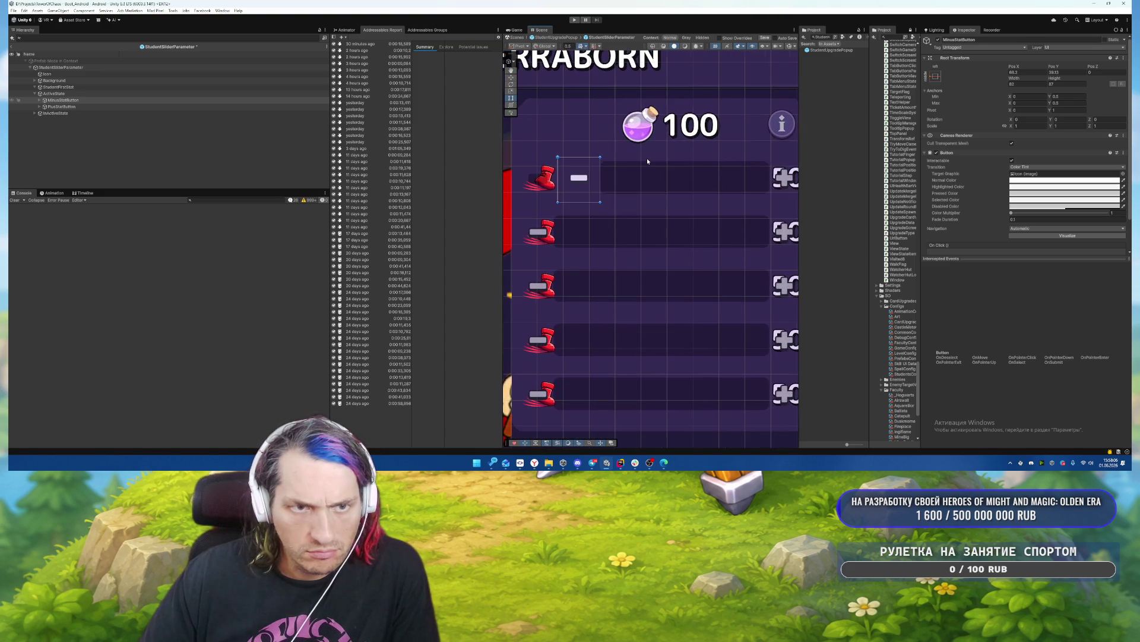
mouse_move(646, 158)
mouse_down()
mouse_move(611, 155)
mouse_move(690, 137)
mouse_move(628, 131)
mouse_move(646, 132)
mouse_up()
Set the PlusStatButton's X position to -70, just left of the 50 value.
click(56, 107)
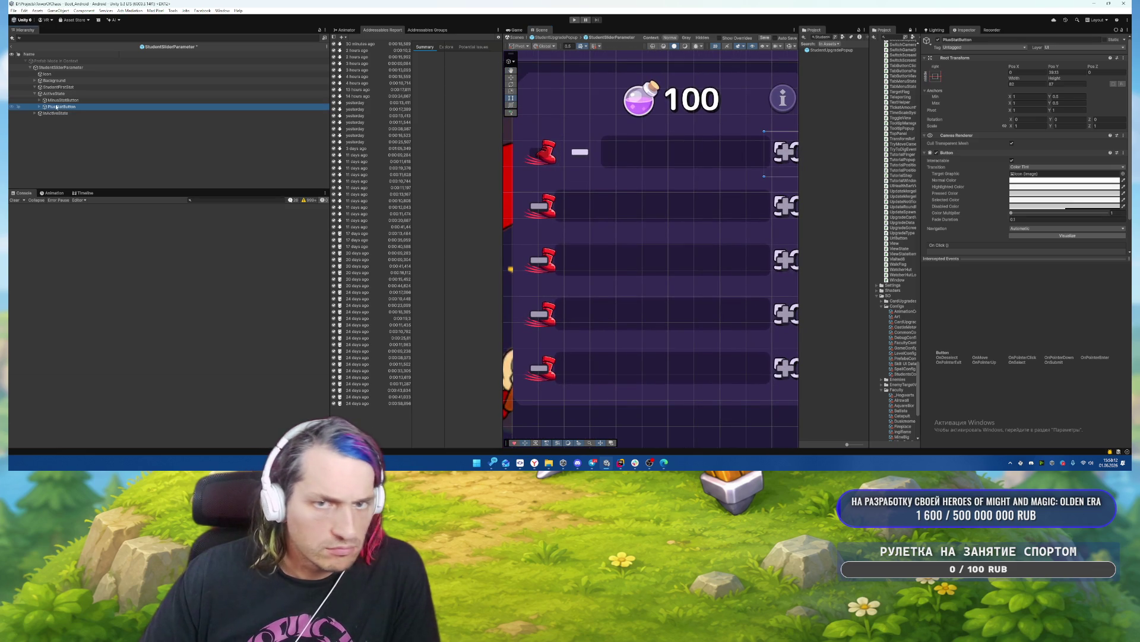
mouse_move(708, 156)
mouse_down()
mouse_move(746, 169)
mouse_move(629, 173)
mouse_move(629, 183)
mouse_up()
scroll(635, 177, down, 1)
click(1024, 71)
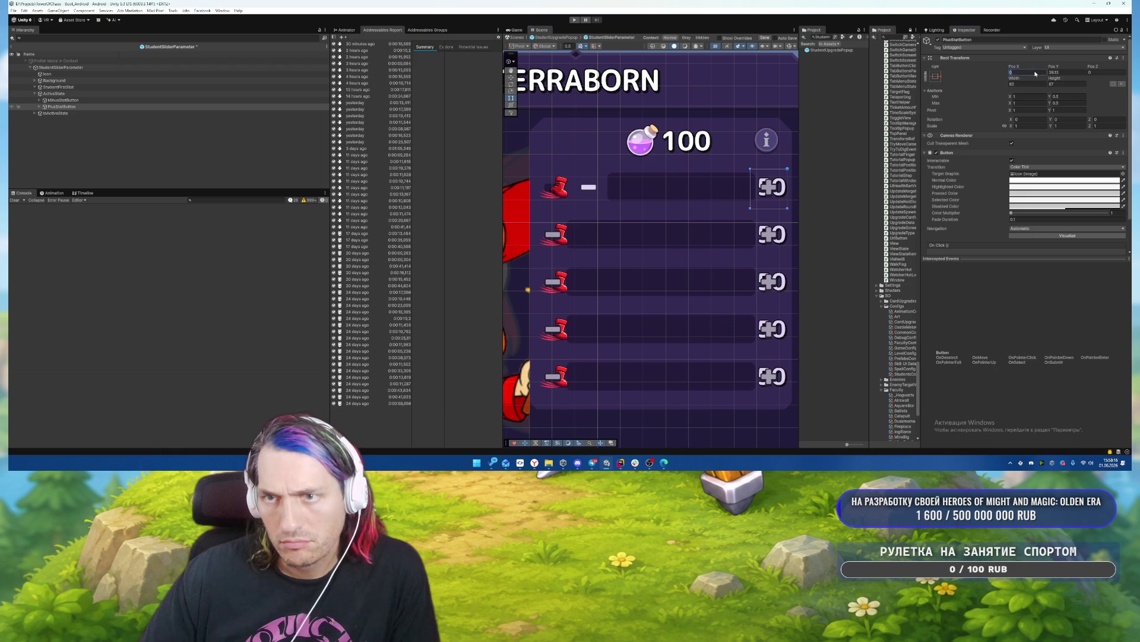
text(60)
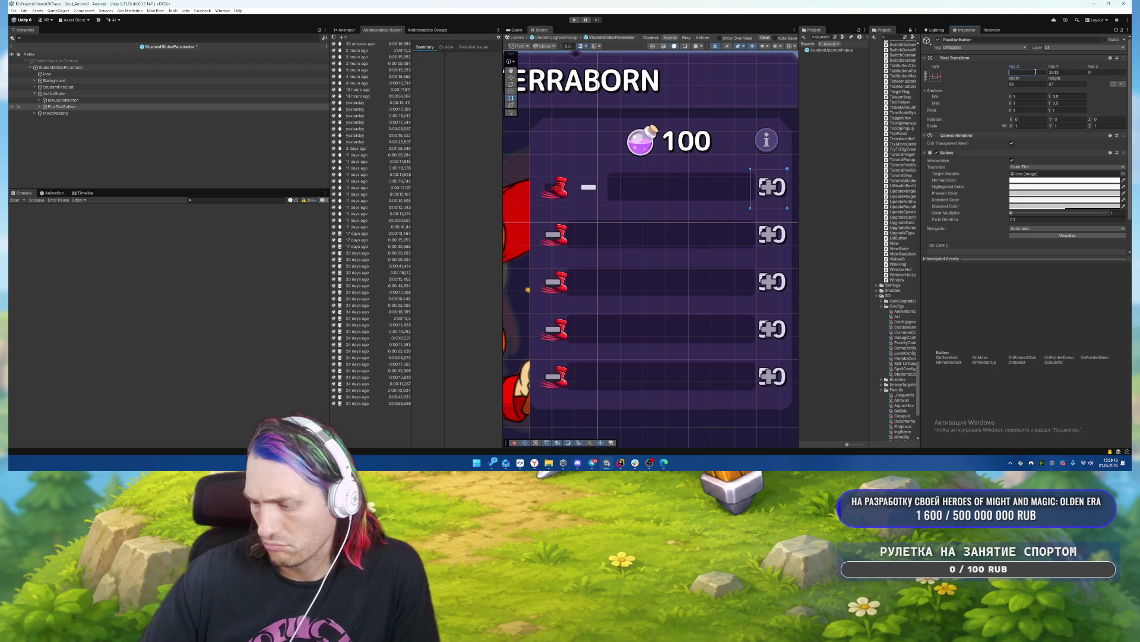
key(Home)
text(-)
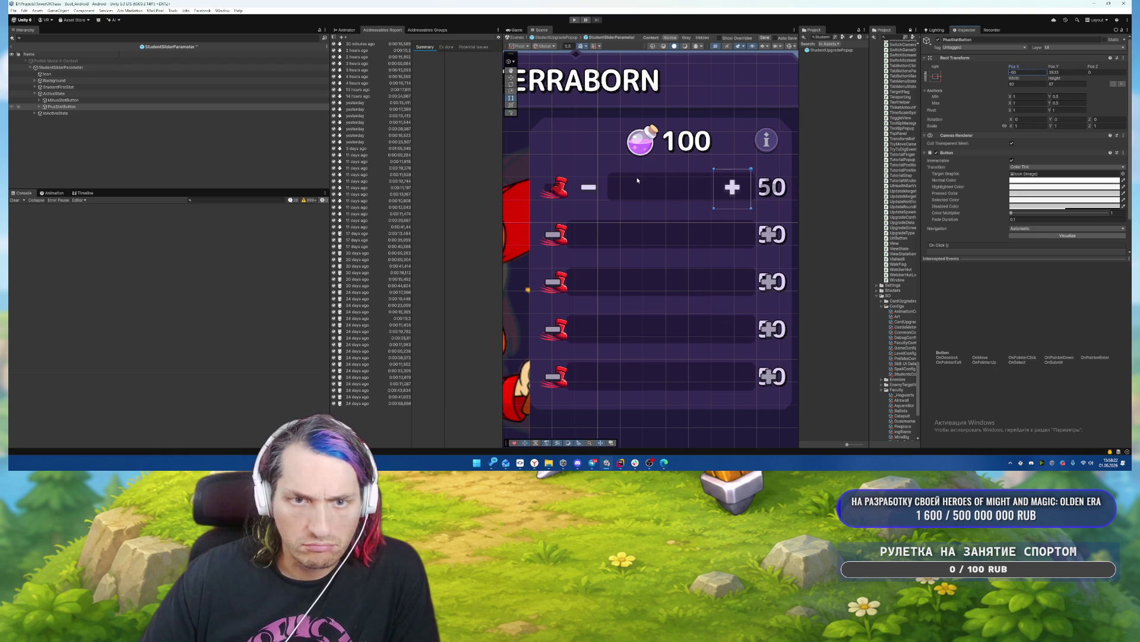
click(1038, 72)
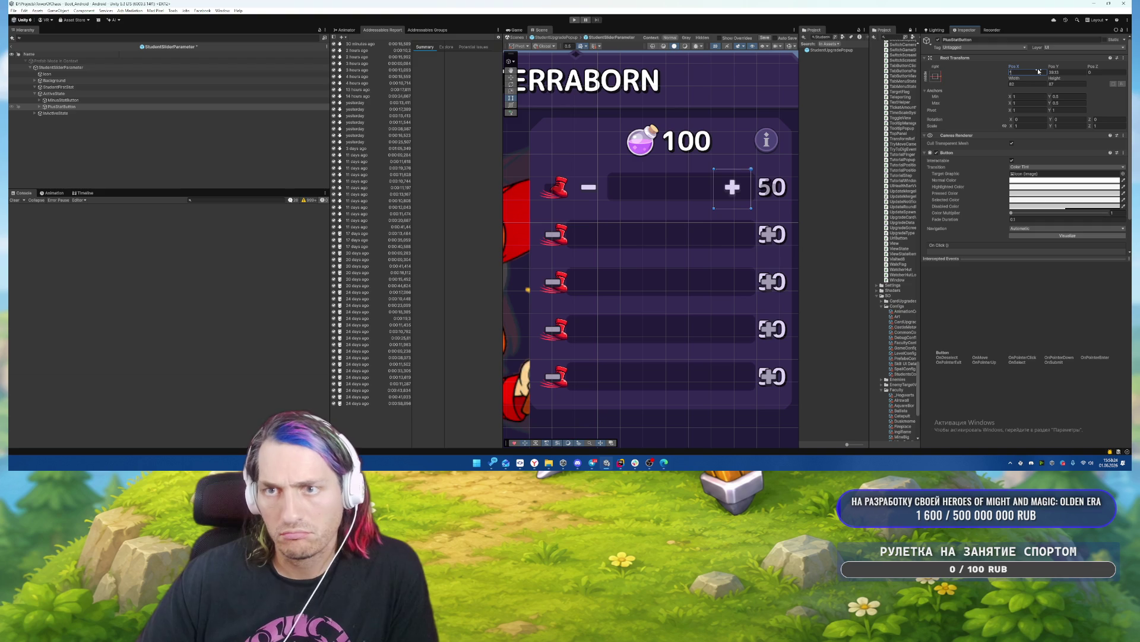
text(70)
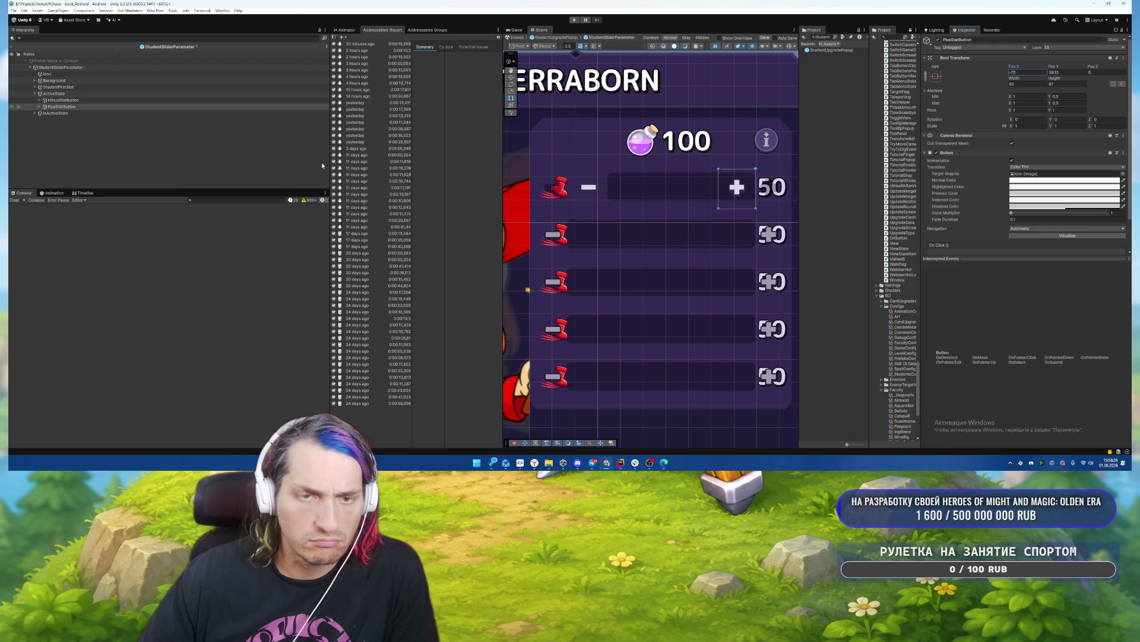
Increase the slider Background's right inset so the bar ends before the plus button.
click(54, 80)
click(1027, 84)
text(120)
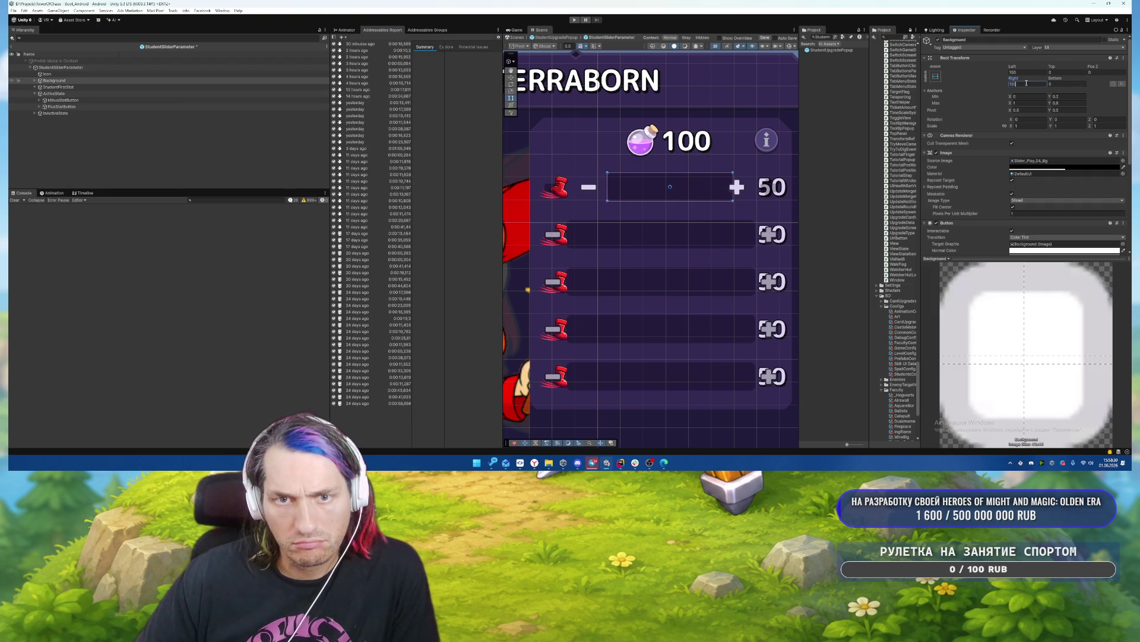
text(140)
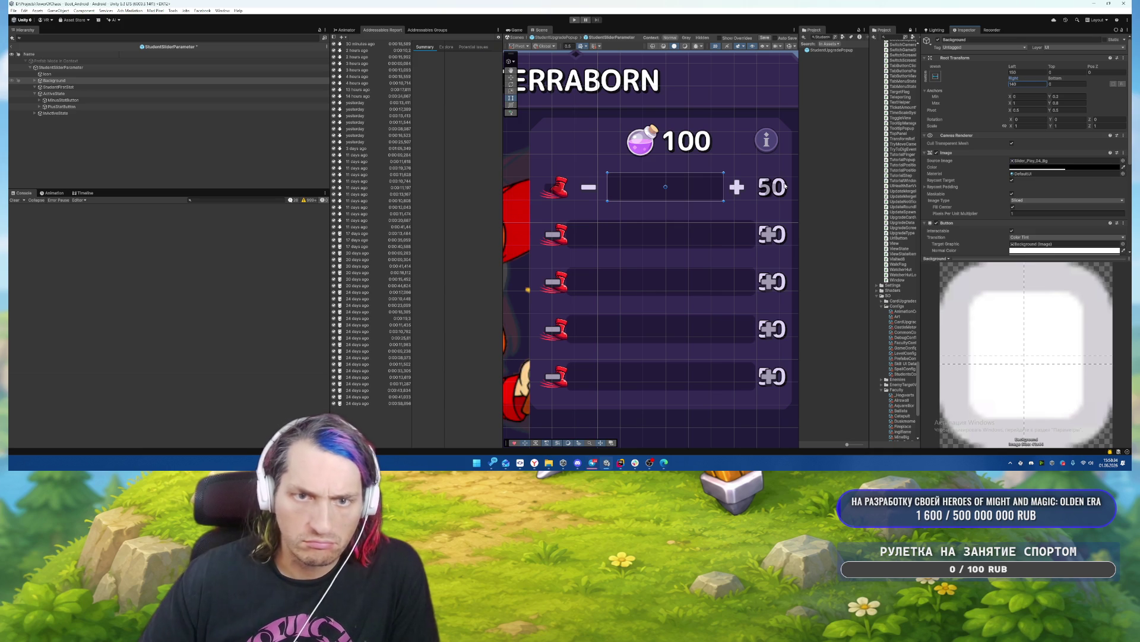
click(45, 100)
click(42, 101)
click(57, 107)
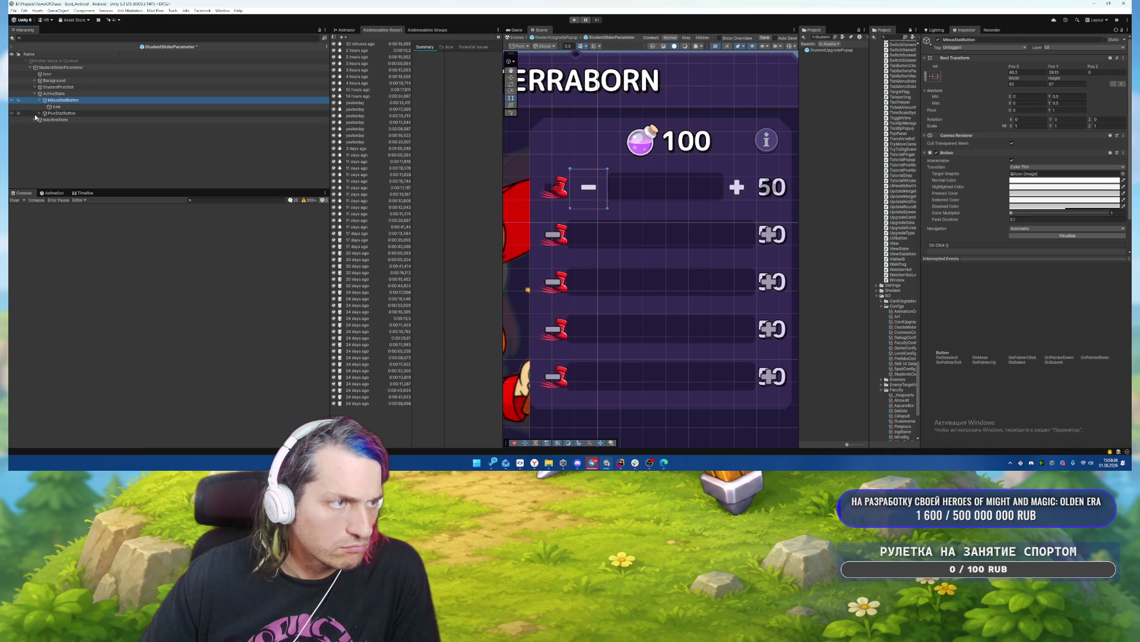
click(41, 113)
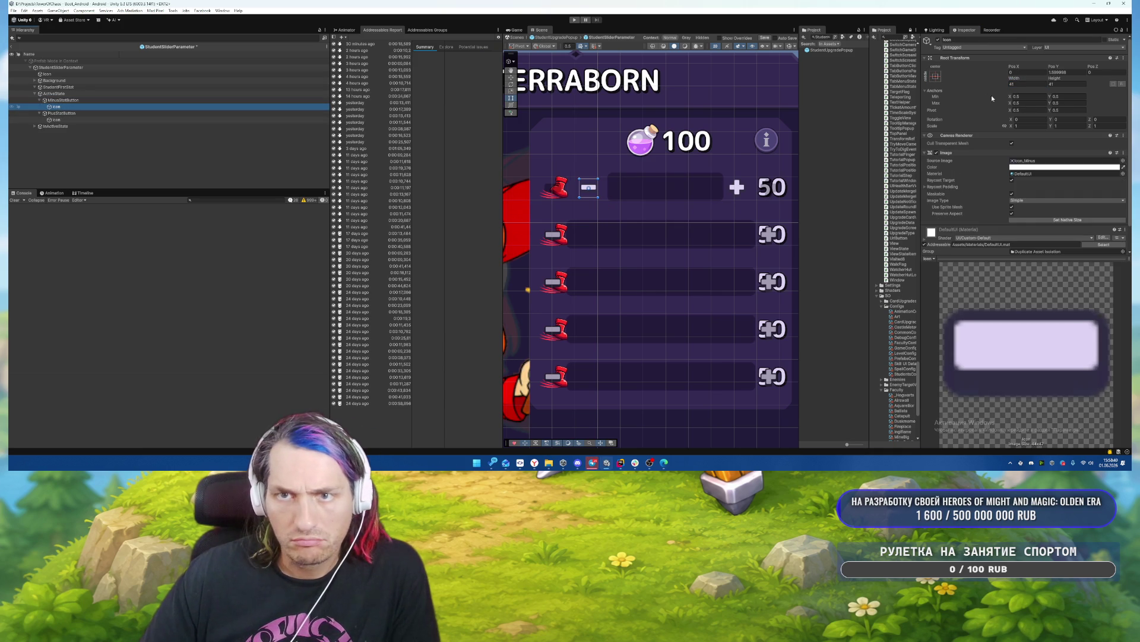
click(935, 76)
alt+shift+click(1005, 174)
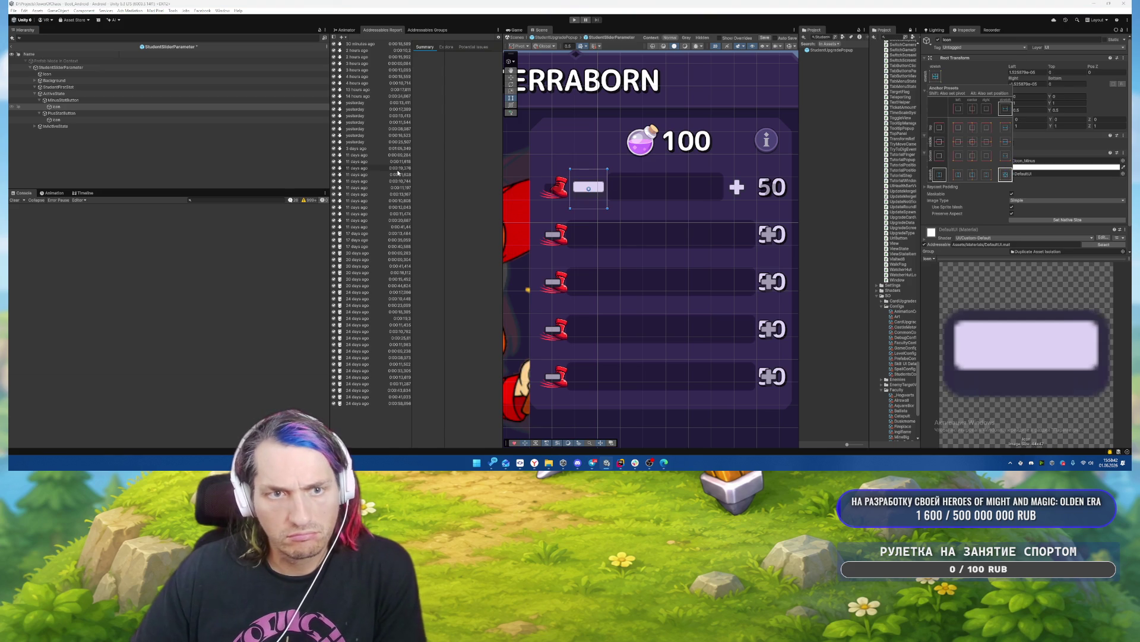
key(ctrl+z)
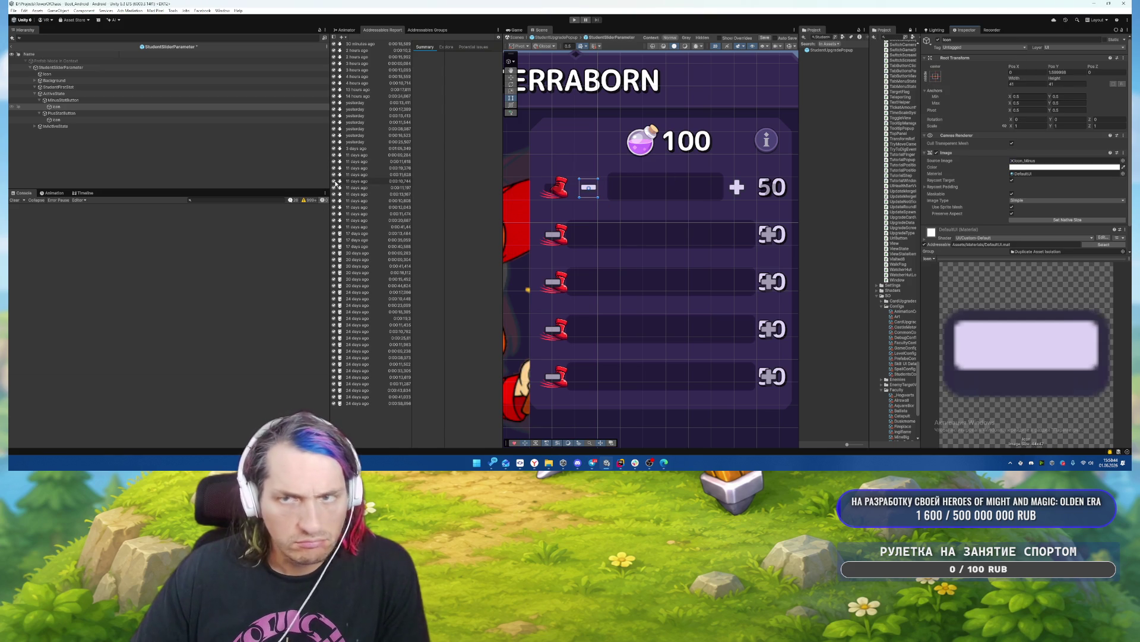
click(56, 120)
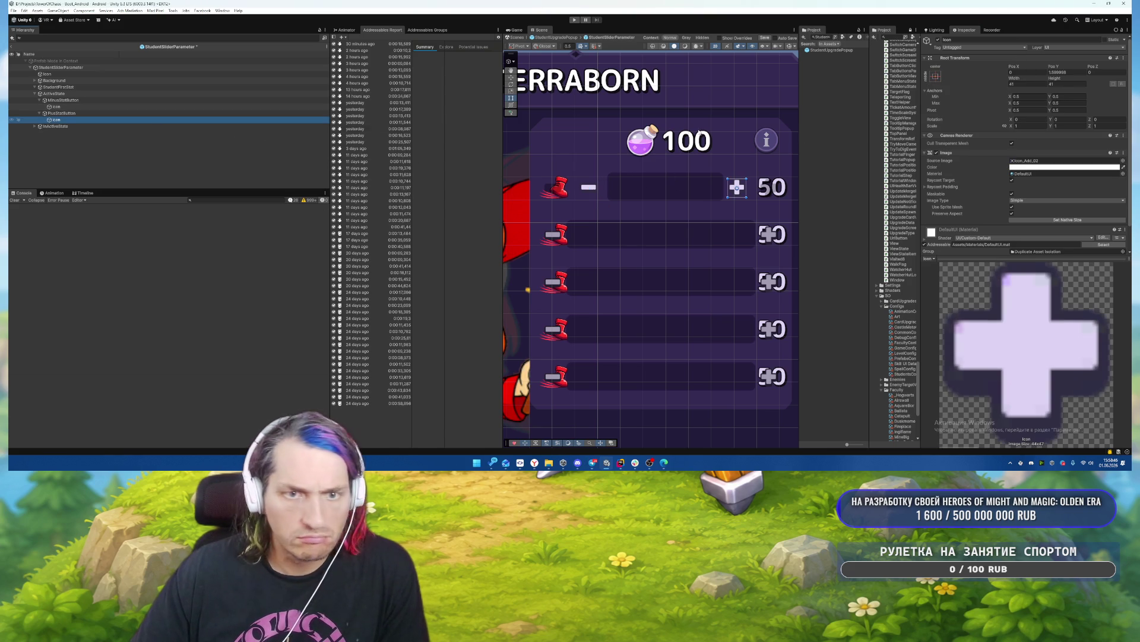
scroll(772, 191, up, 3)
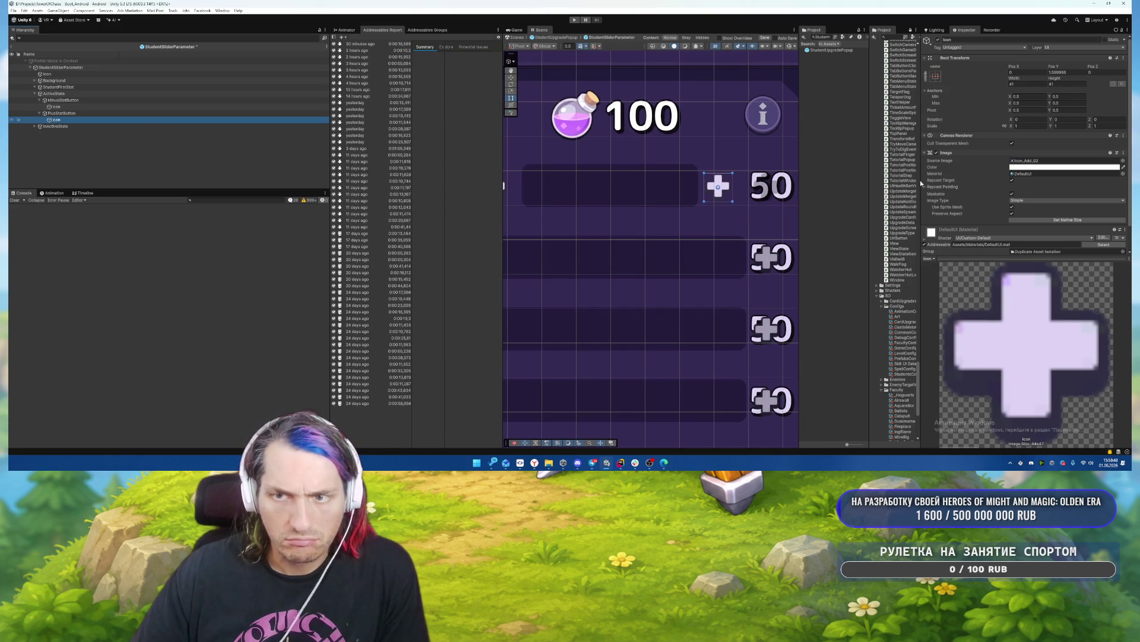
click(106, 114)
scroll(1044, 208, down, 2)
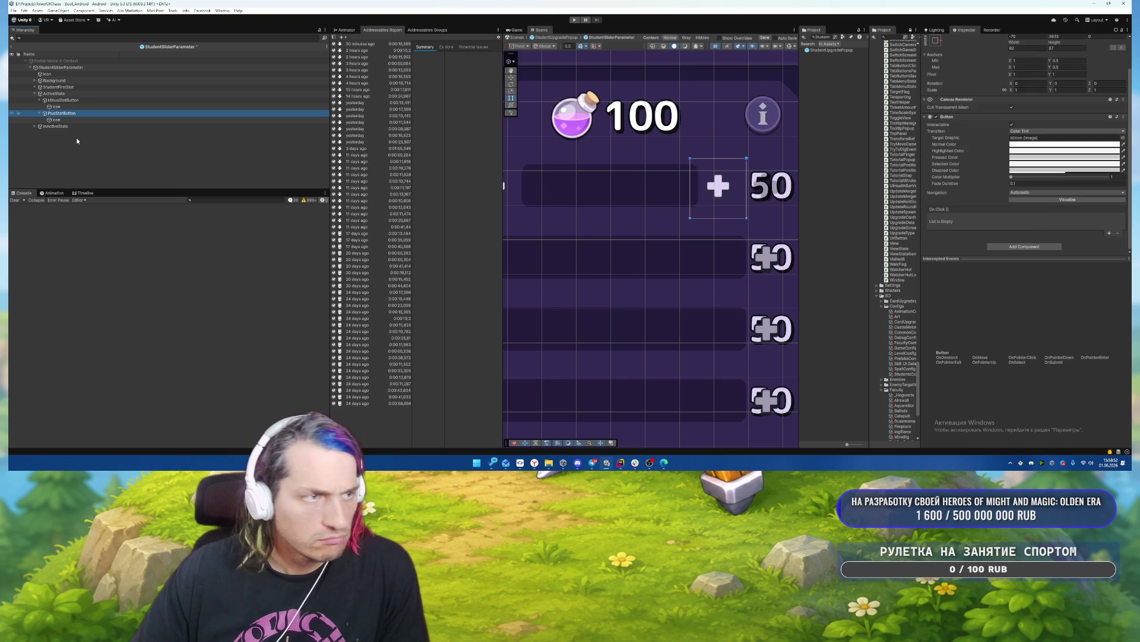
click(69, 127)
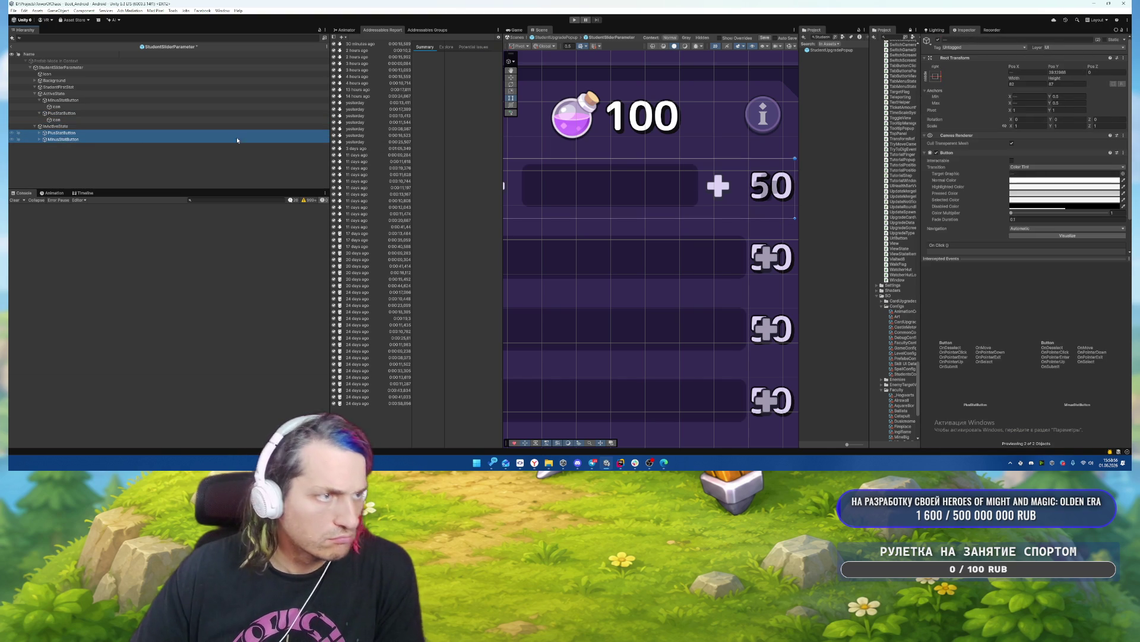
click(233, 142)
scroll(721, 186, down, 3)
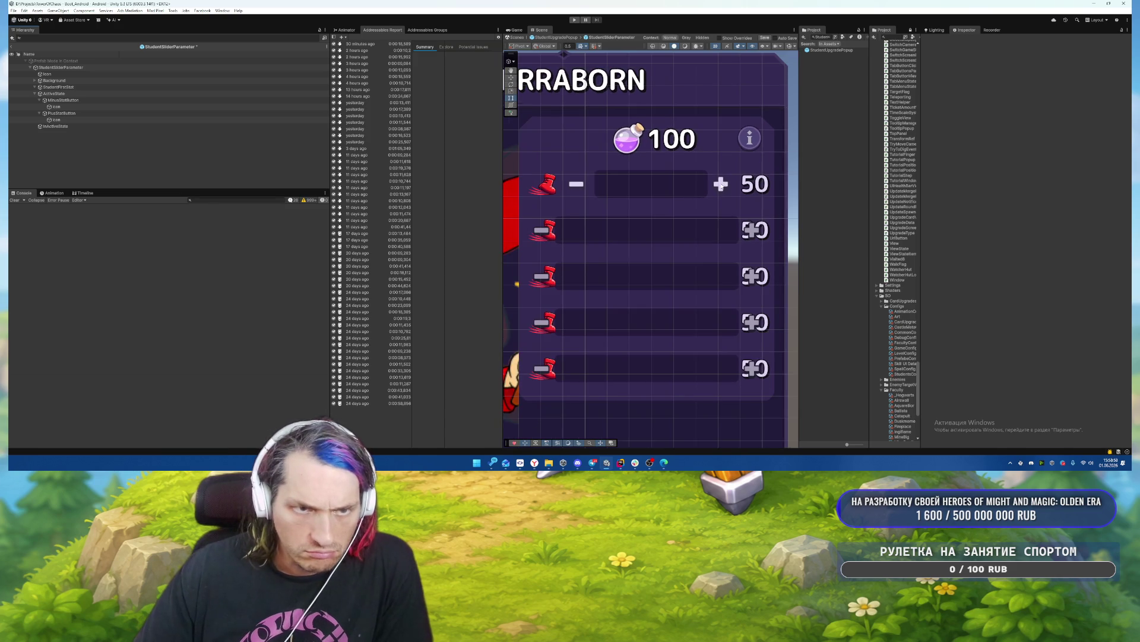
scroll(721, 186, up, 2)
scroll(721, 186, up, 3)
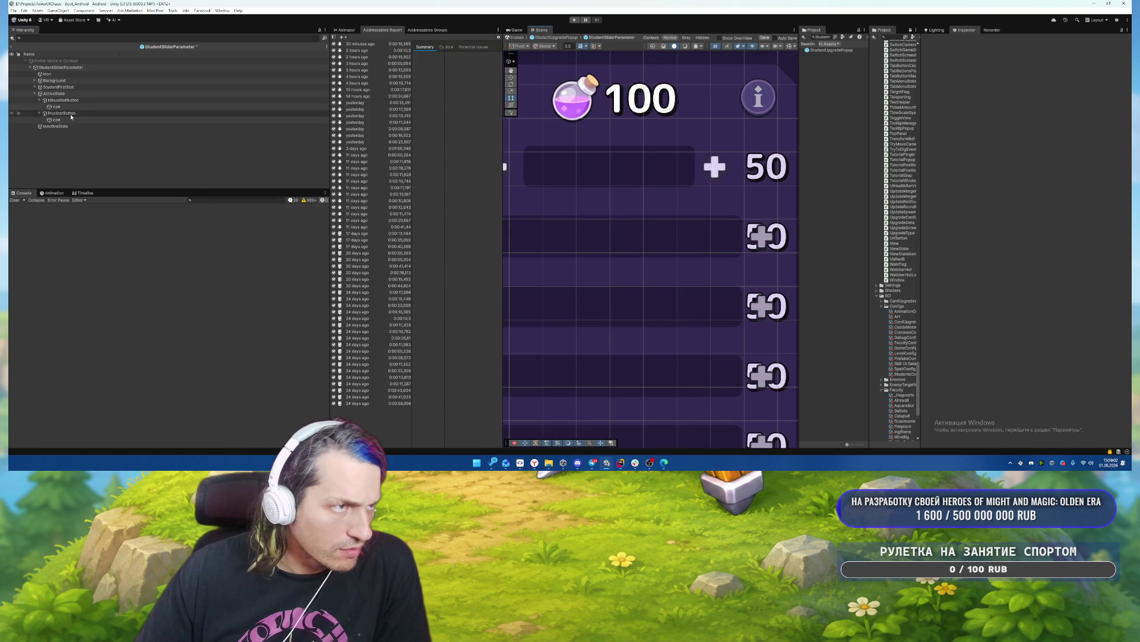
Set the StudentFirstStat label's X position to 0, toggling its visibility to compare.
click(72, 88)
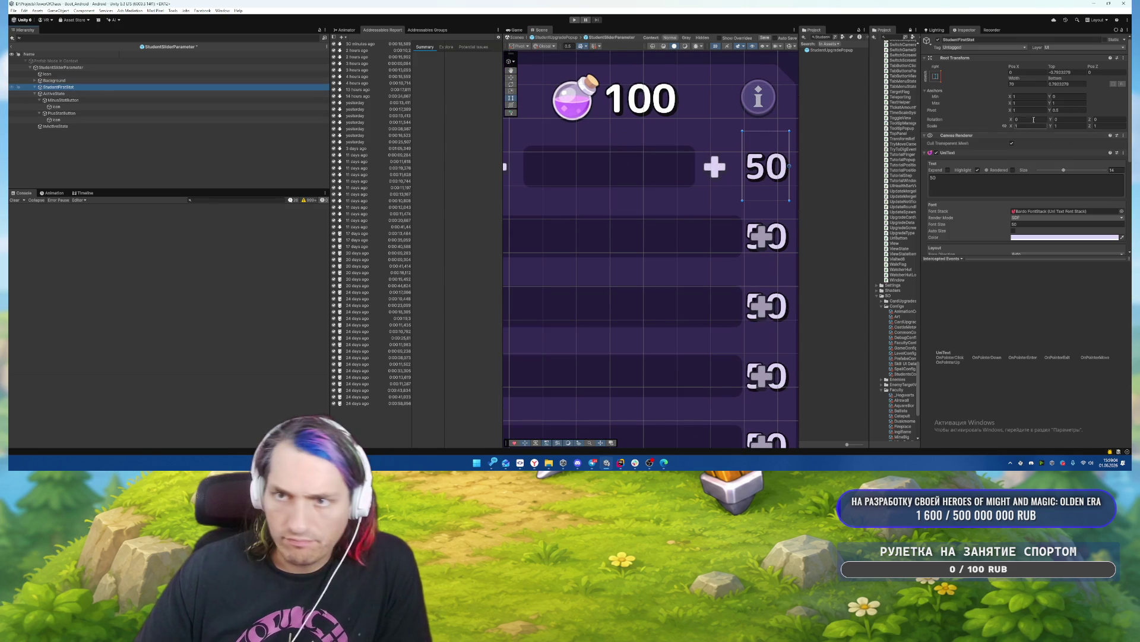
click(1027, 110)
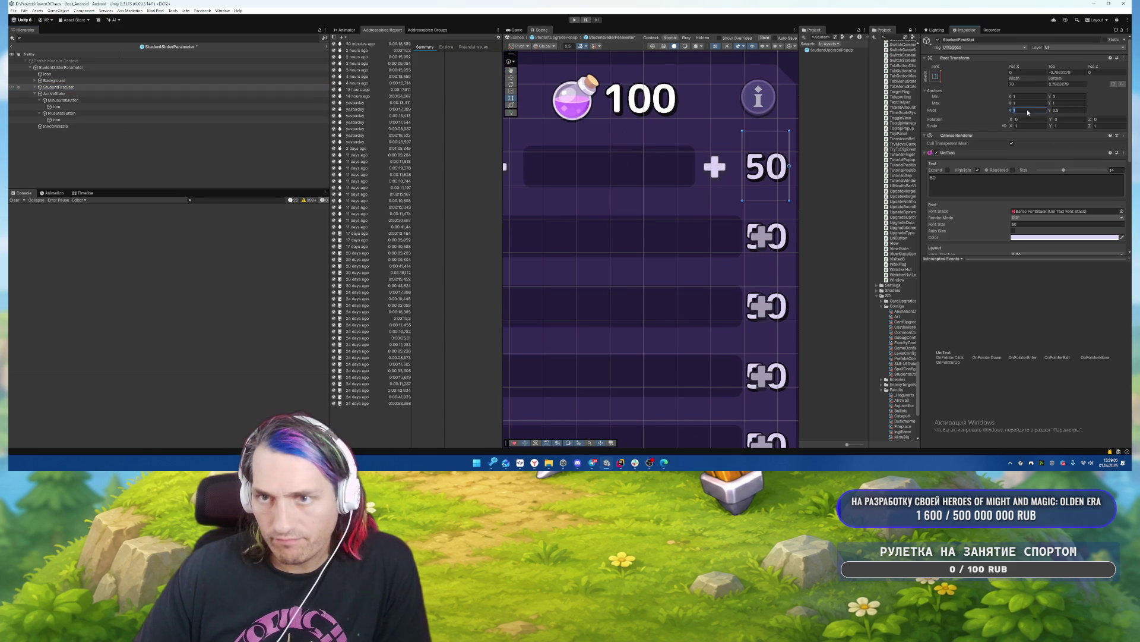
click(1030, 70)
text(0)
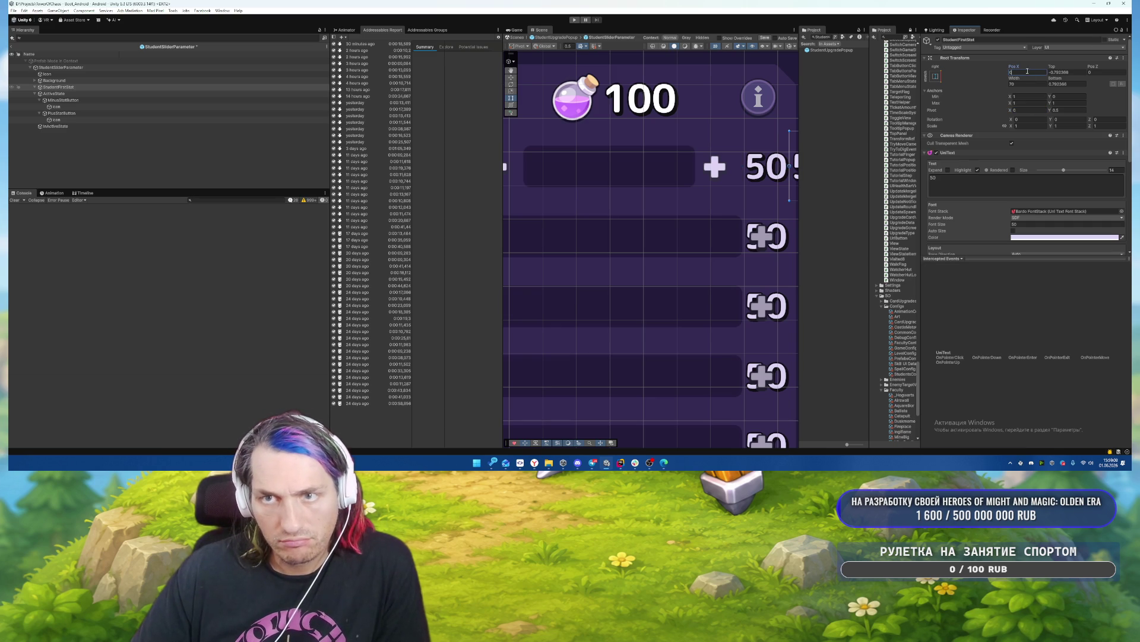
key(Return)
scroll(629, 150, down, 3)
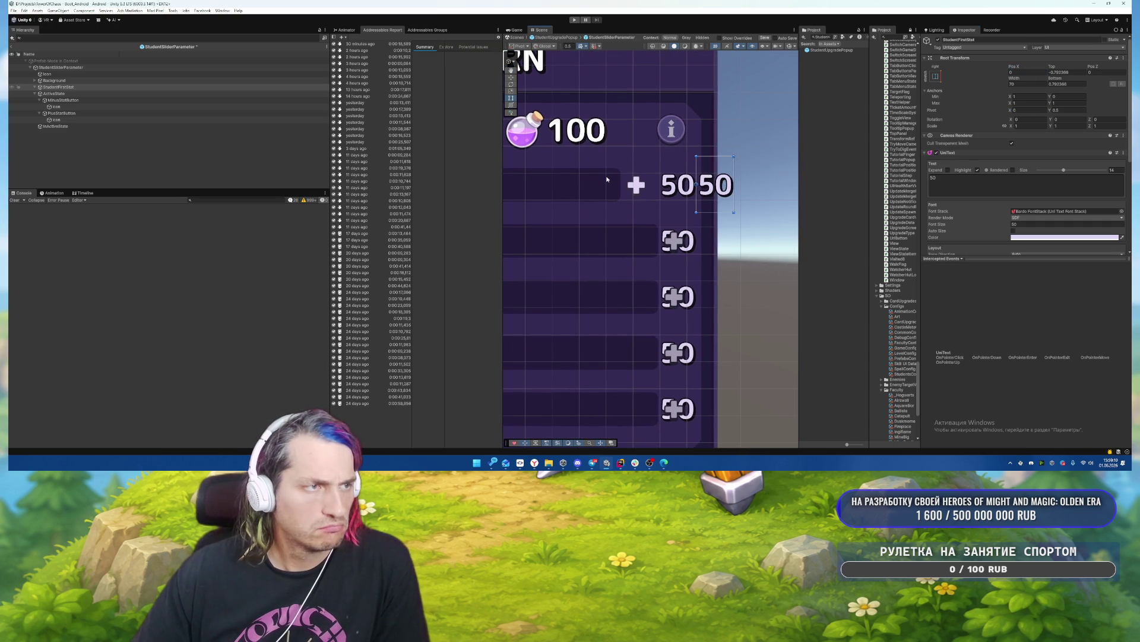
click(35, 88)
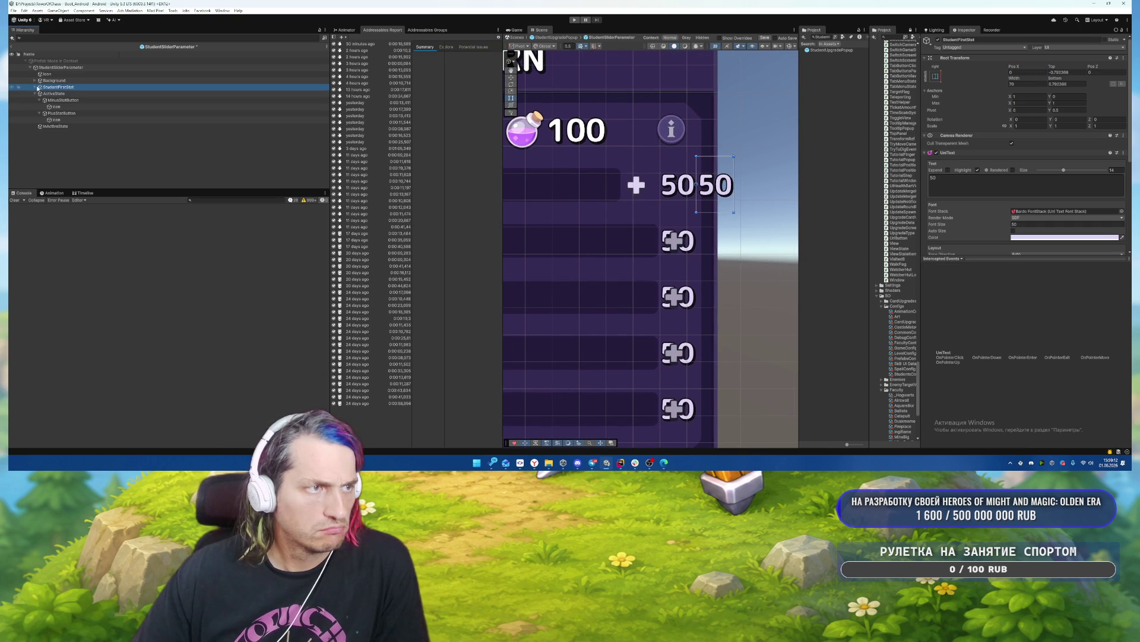
key(alt+shift+a)
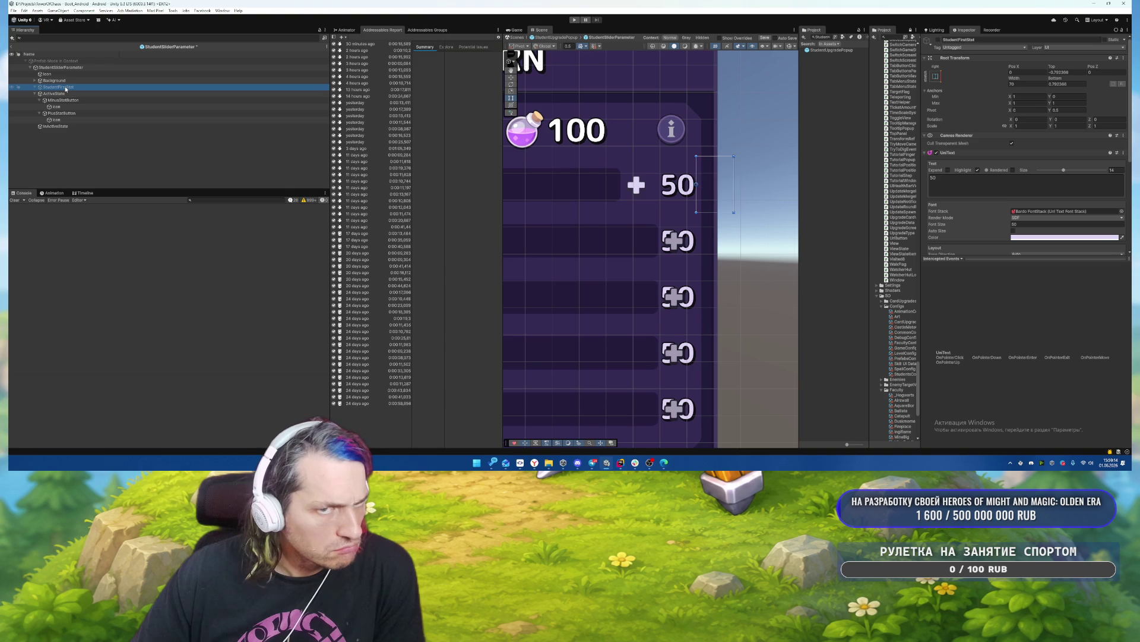
key(alt+shift+a)
Give the 50 label pivot X 1 and widen it leftward to about 86.
click(1008, 109)
text(1)
key(Return)
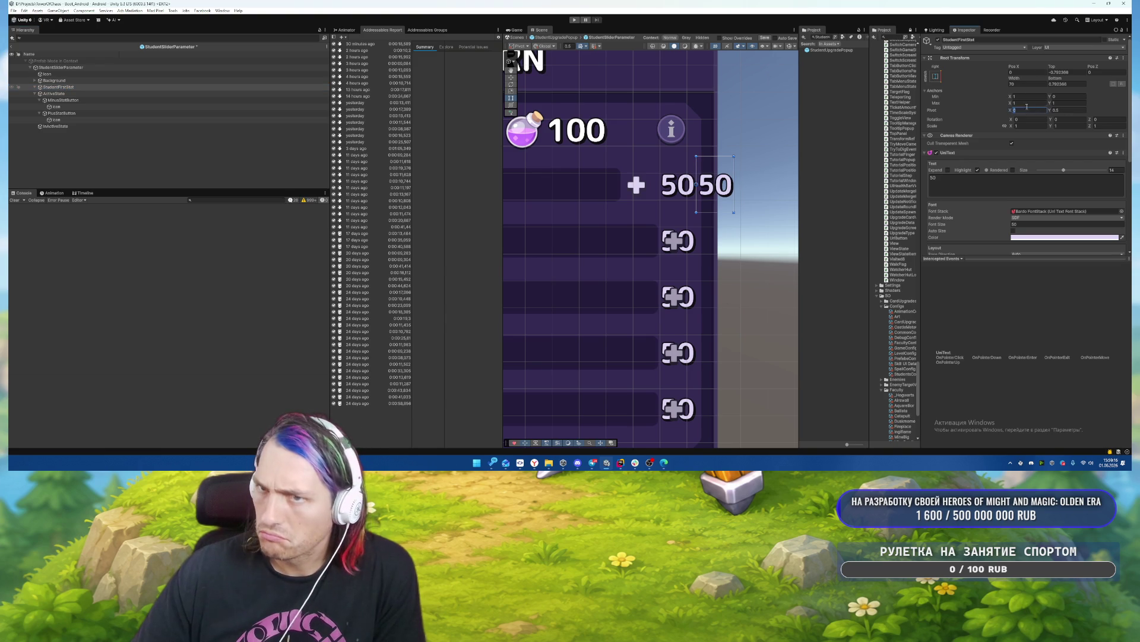
click(1029, 71)
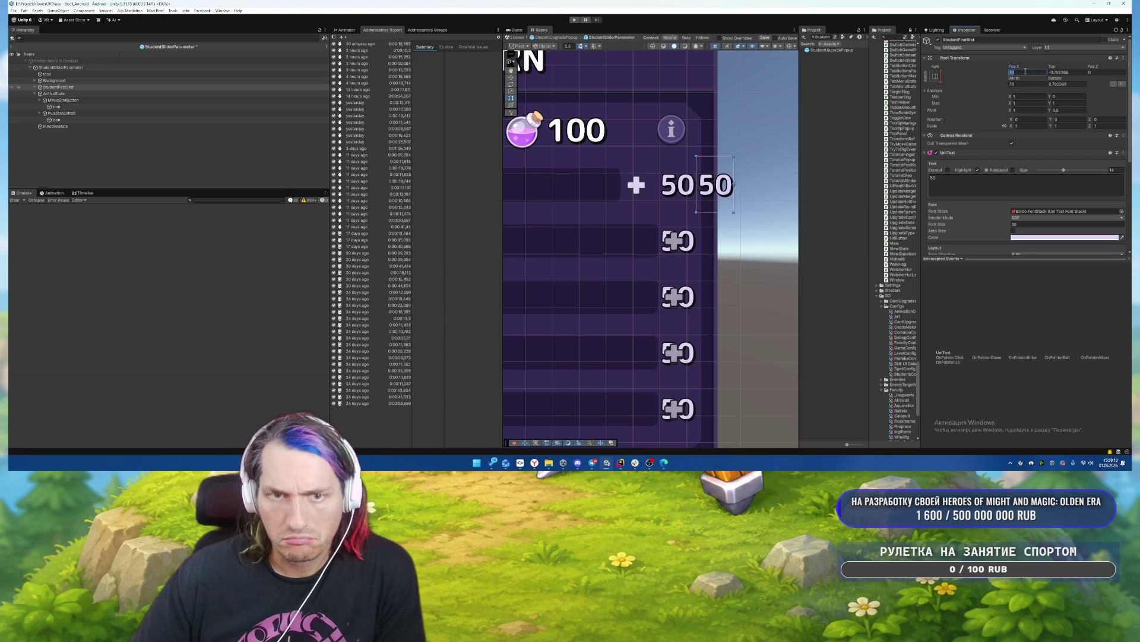
text(-70)
key(BackSpace)
key(BackSpace)
key(BackSpace)
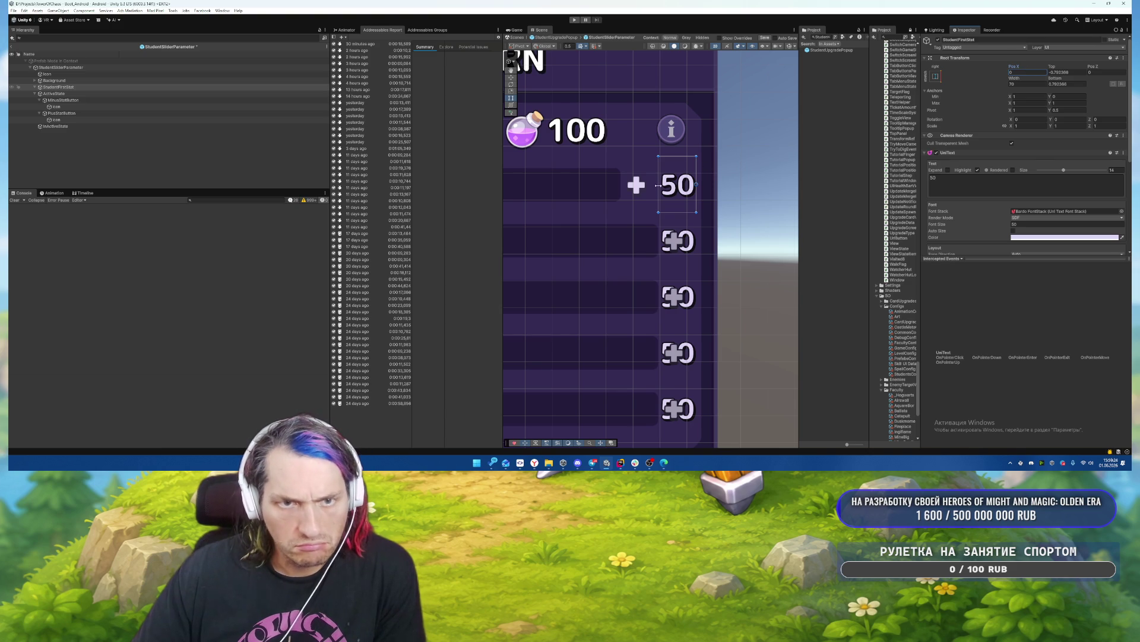
drag(658, 186, 649, 185)
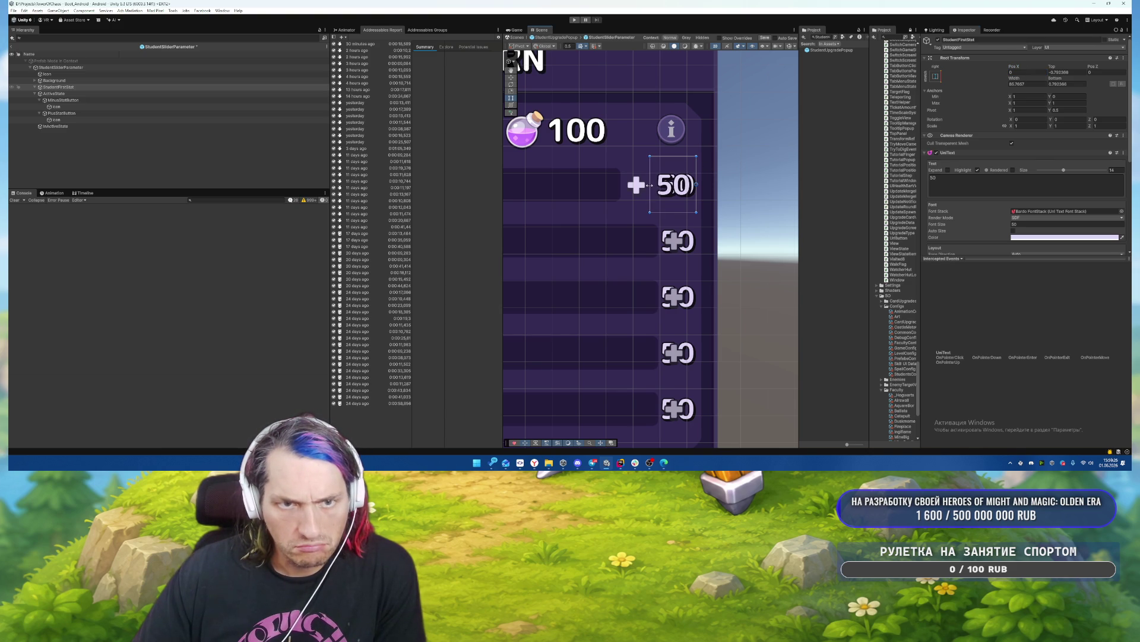
Left-align the 50 label's UniText and save the stat row prefab.
scroll(971, 208, down, 3)
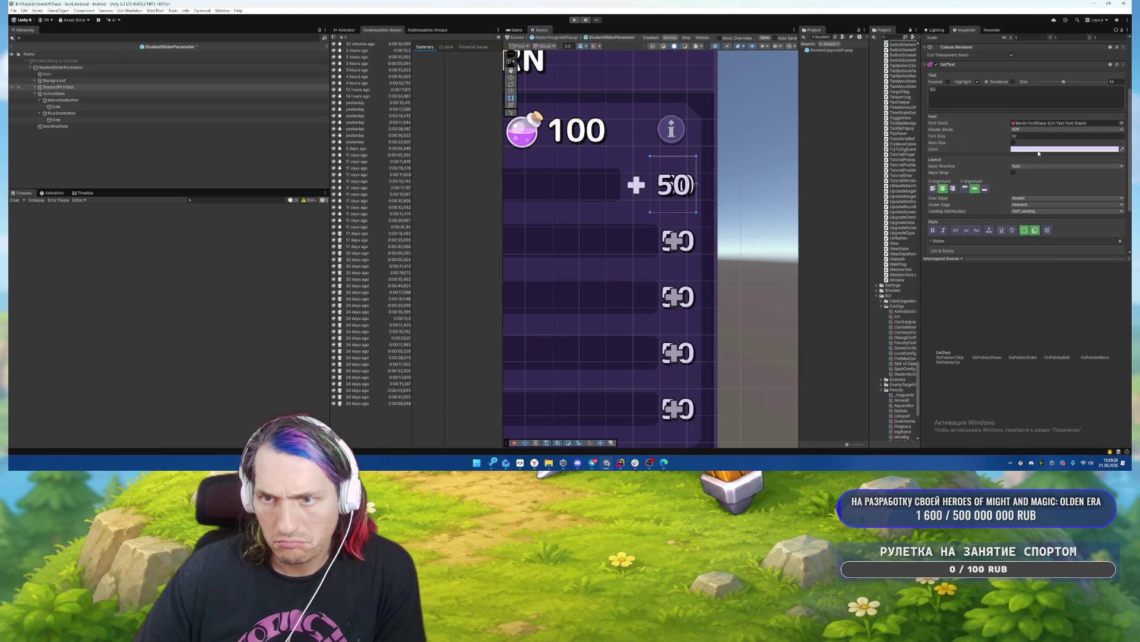
click(934, 189)
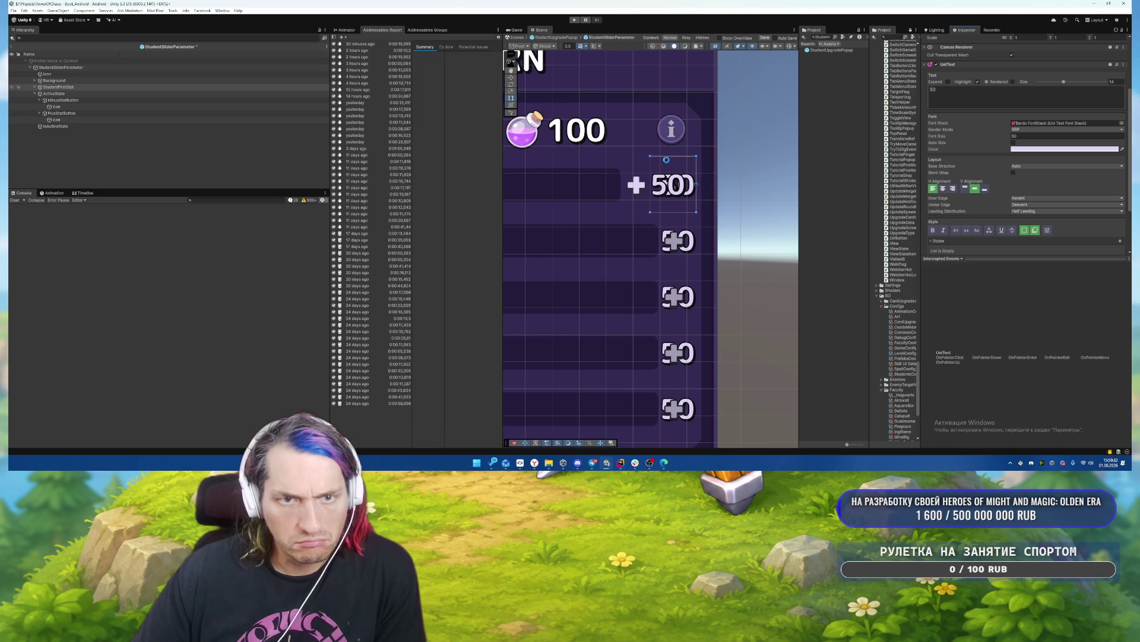
key(ctrl+s)
scroll(703, 190, down, 3)
scroll(645, 200, down, 2)
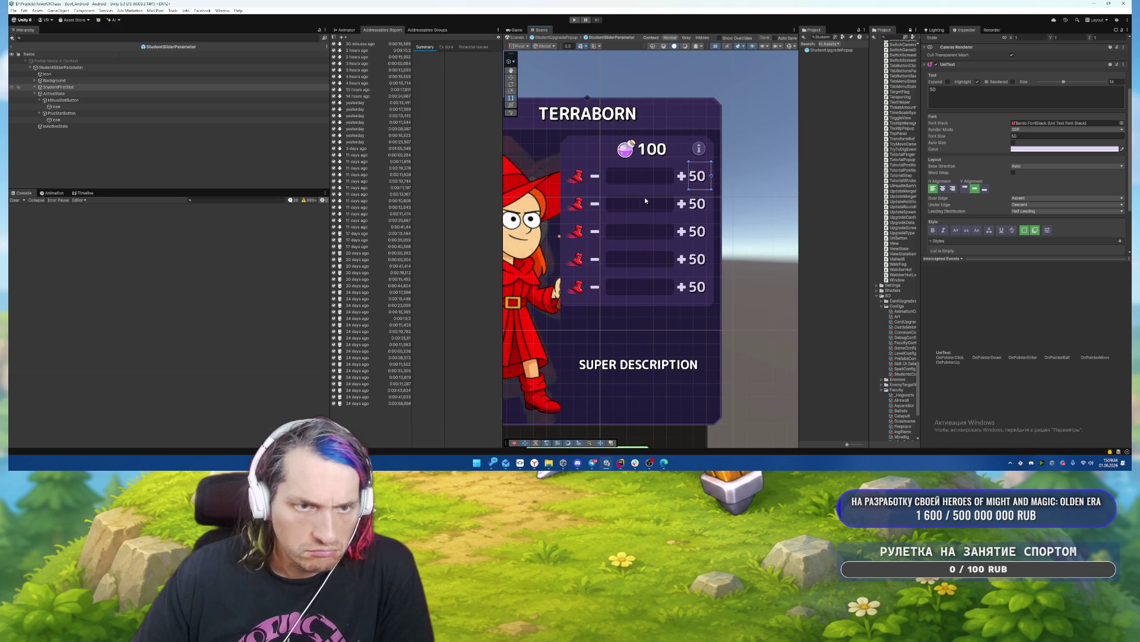
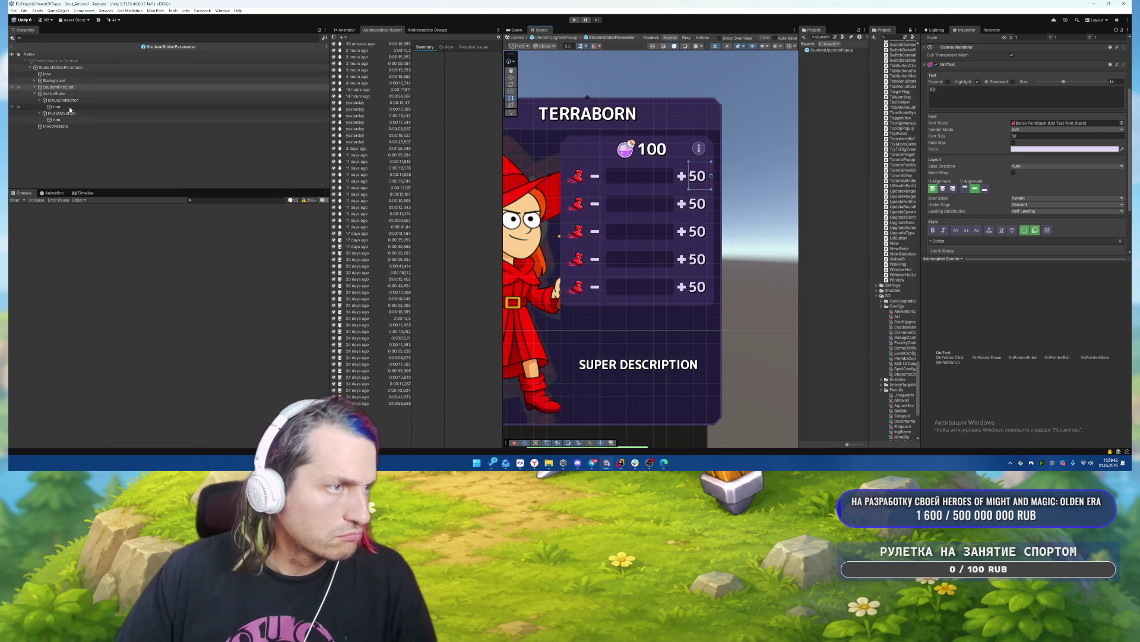
Copy the MinusStatButton and PlusStatButton into the InActiveState object.
click(40, 113)
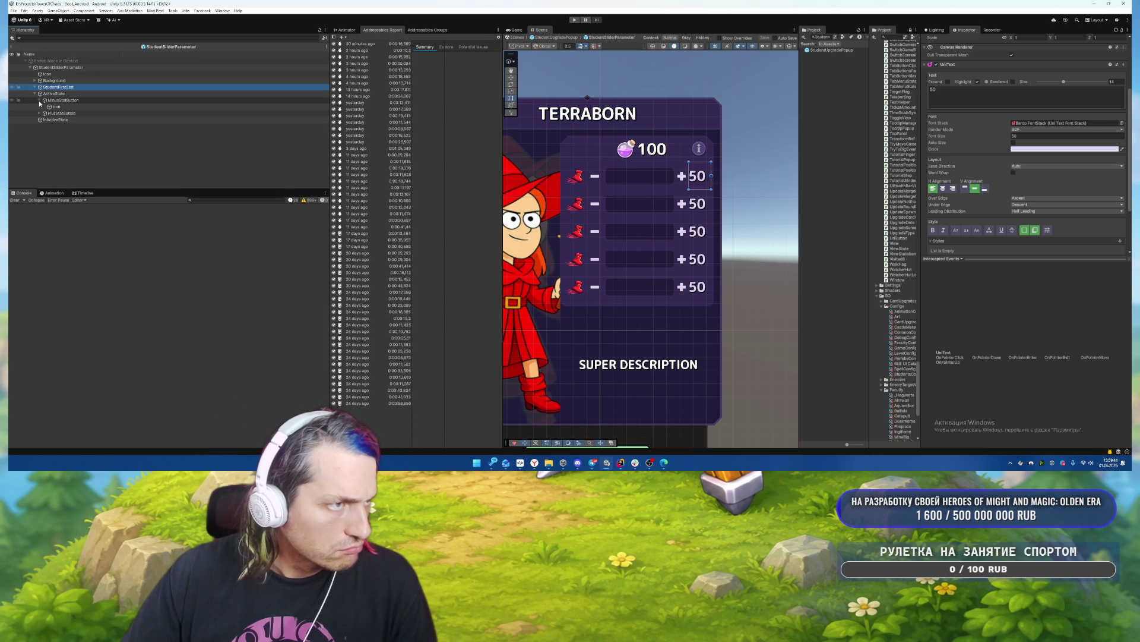
click(39, 101)
click(57, 99)
shift+click(59, 107)
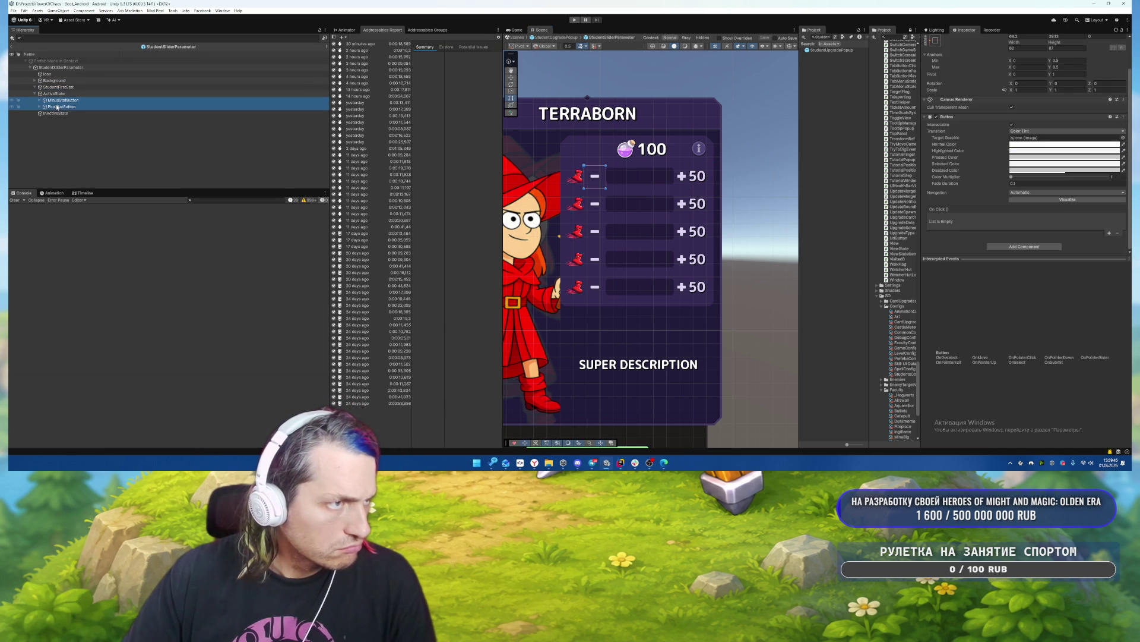
click(60, 116)
key(ctrl+shift+v)
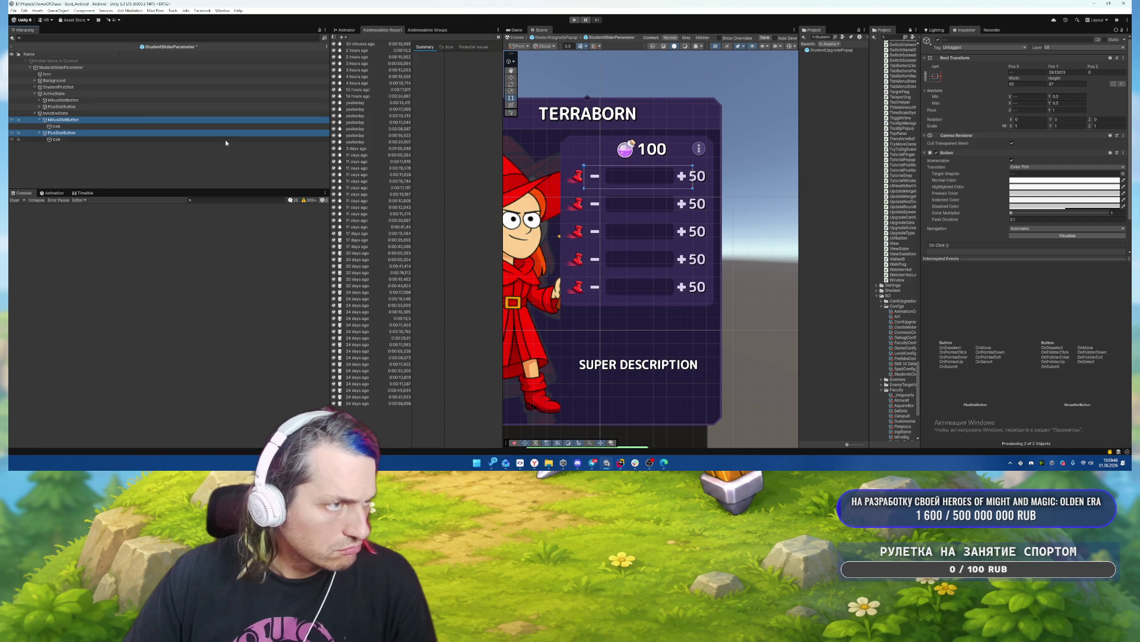
Make the copied buttons non-interactable and edit their disabled transition colour.
click(1011, 160)
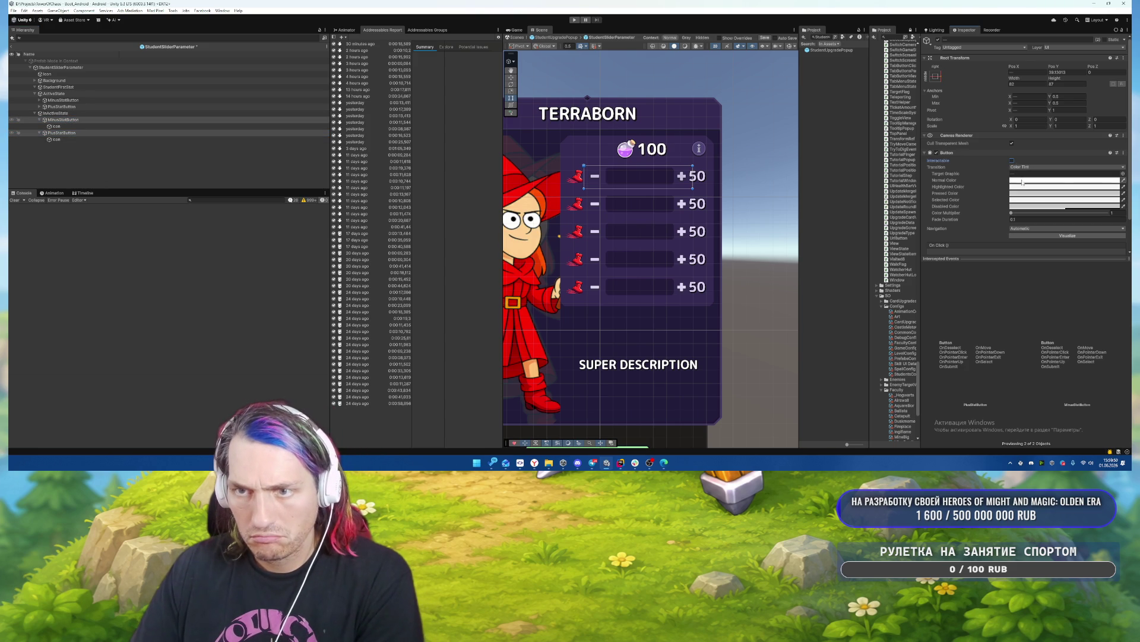
click(1023, 168)
click(1090, 206)
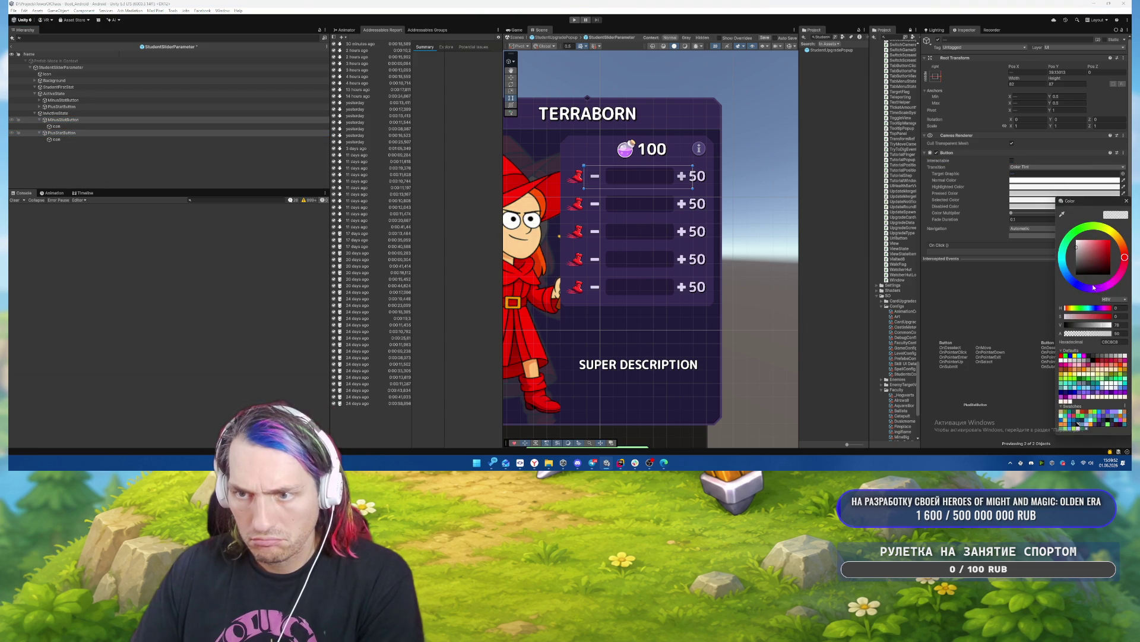
click(1127, 202)
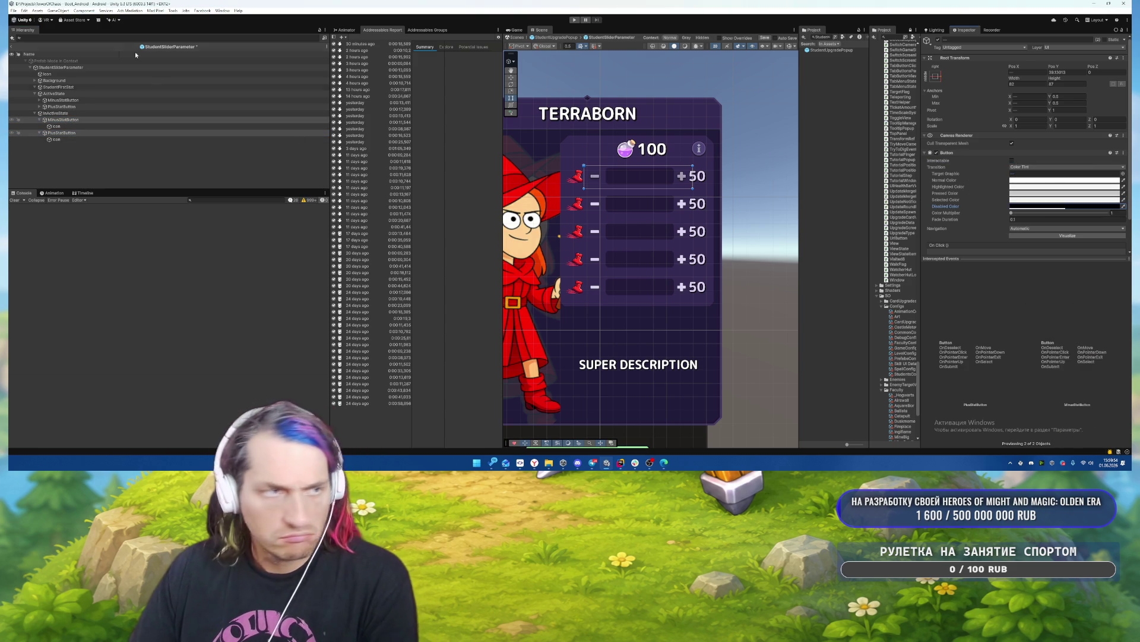
Preview the inactive state and set both copied buttons' Disabled Color to grey 828282.
click(70, 94)
key(alt+shift+a)
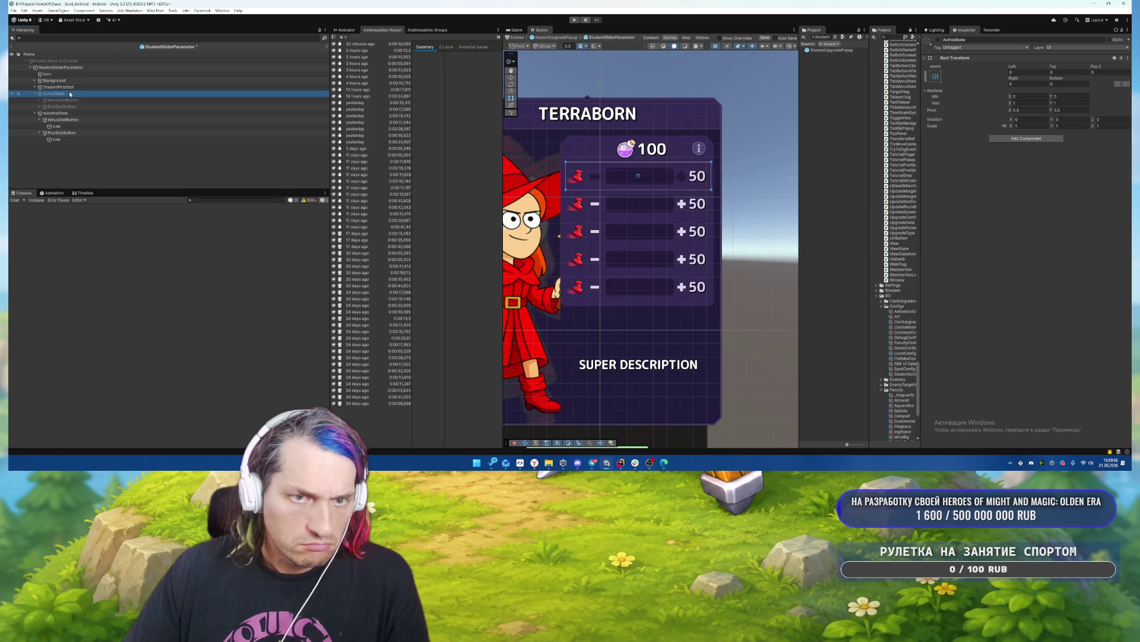
click(75, 113)
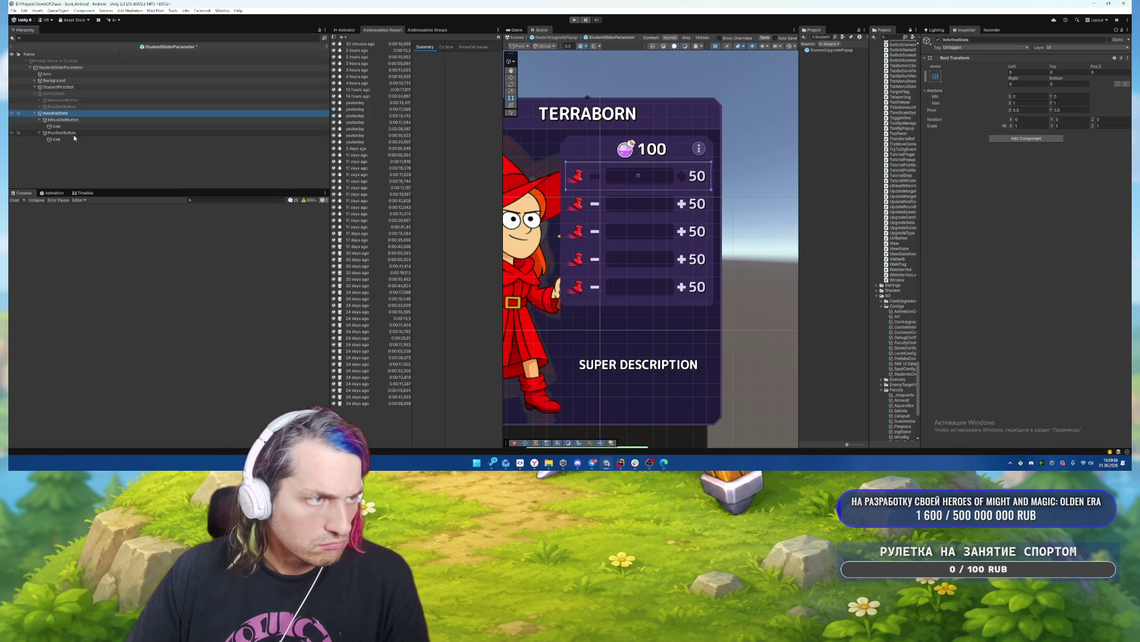
click(65, 120)
ctrl+click(62, 132)
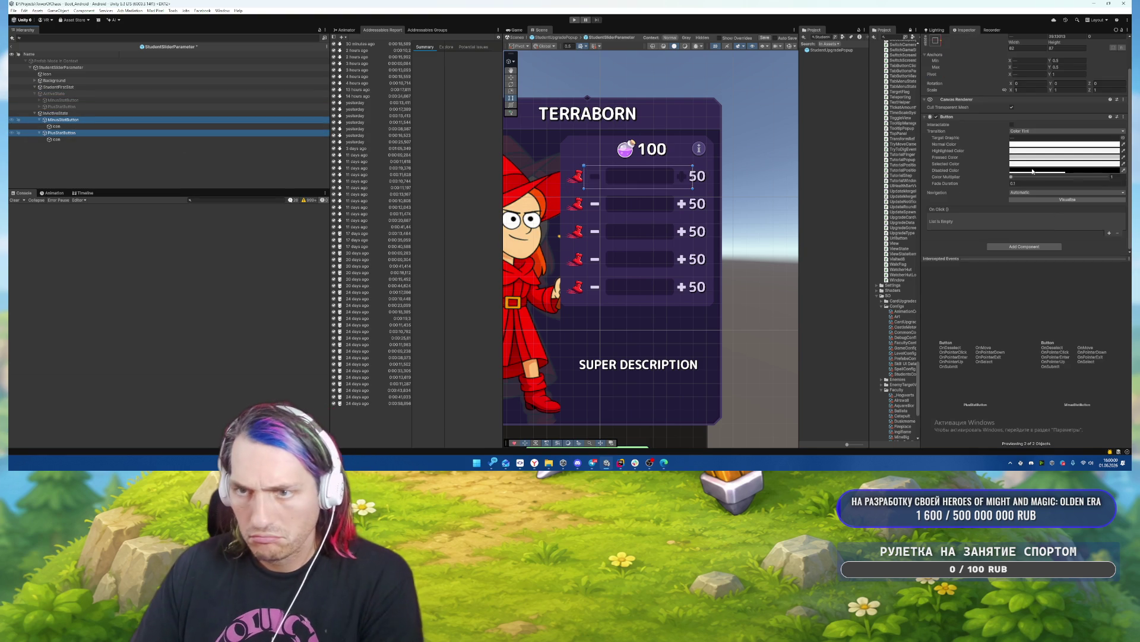
click(1064, 170)
drag(1068, 236, 1040, 225)
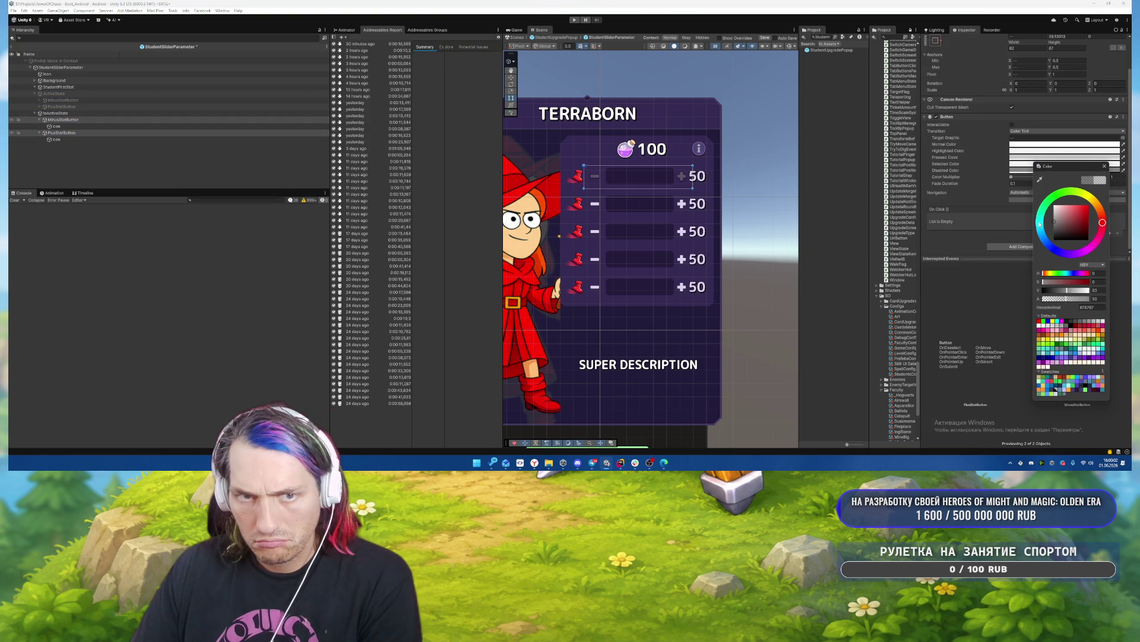
click(1105, 166)
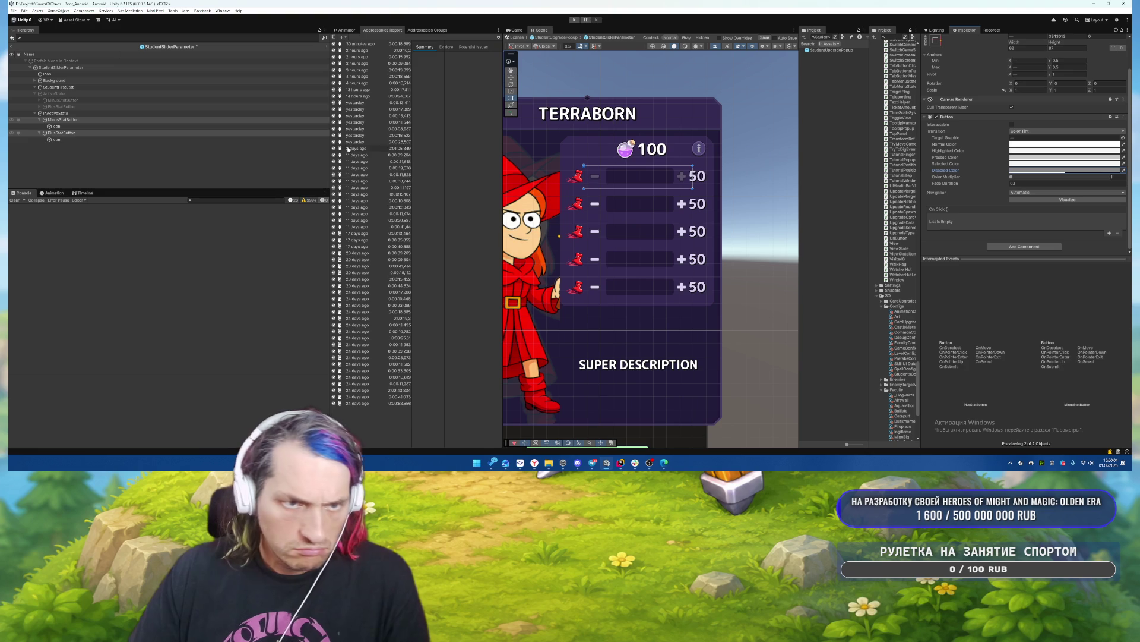
Restore the active state view, return to the upgrade popup prefab and start the game.
click(119, 113)
key(alt+shift+a)
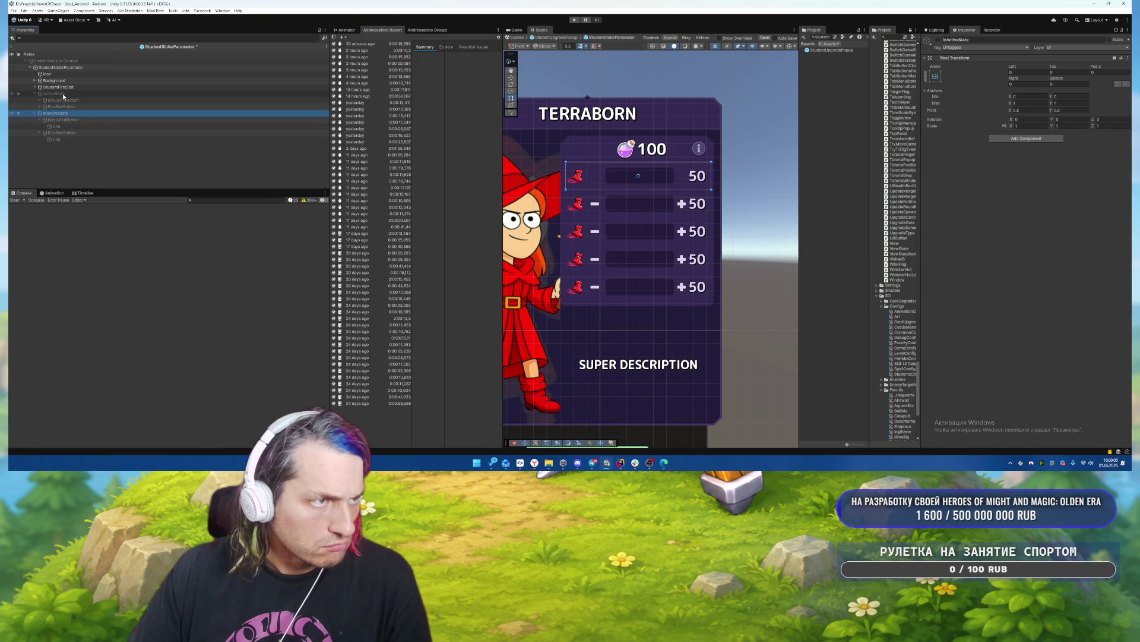
click(133, 94)
click(16, 46)
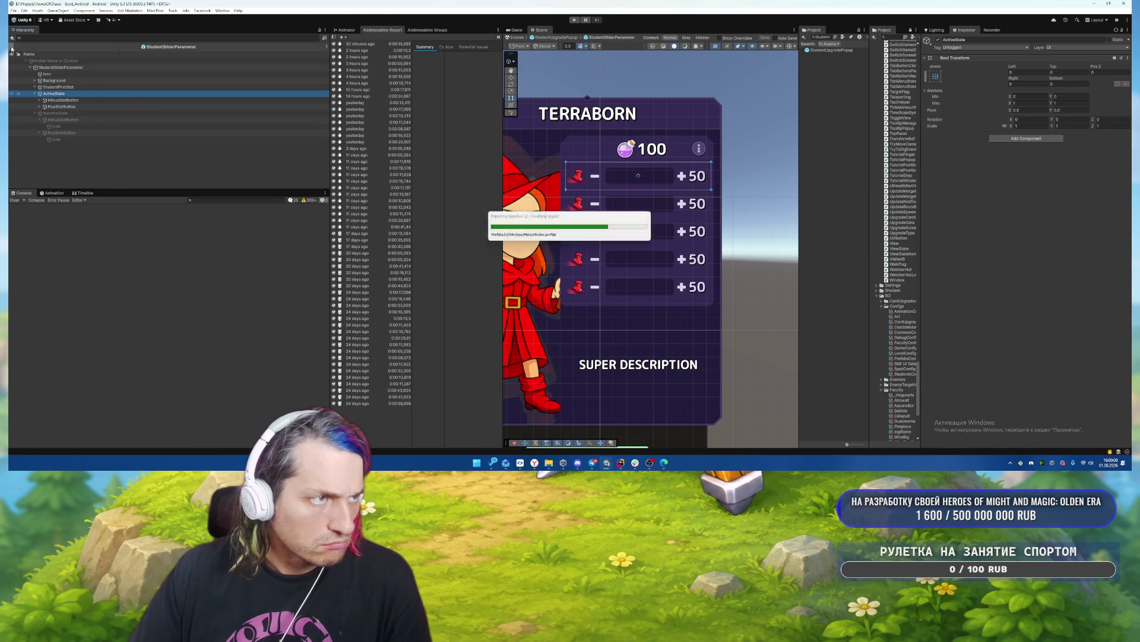
click(576, 20)
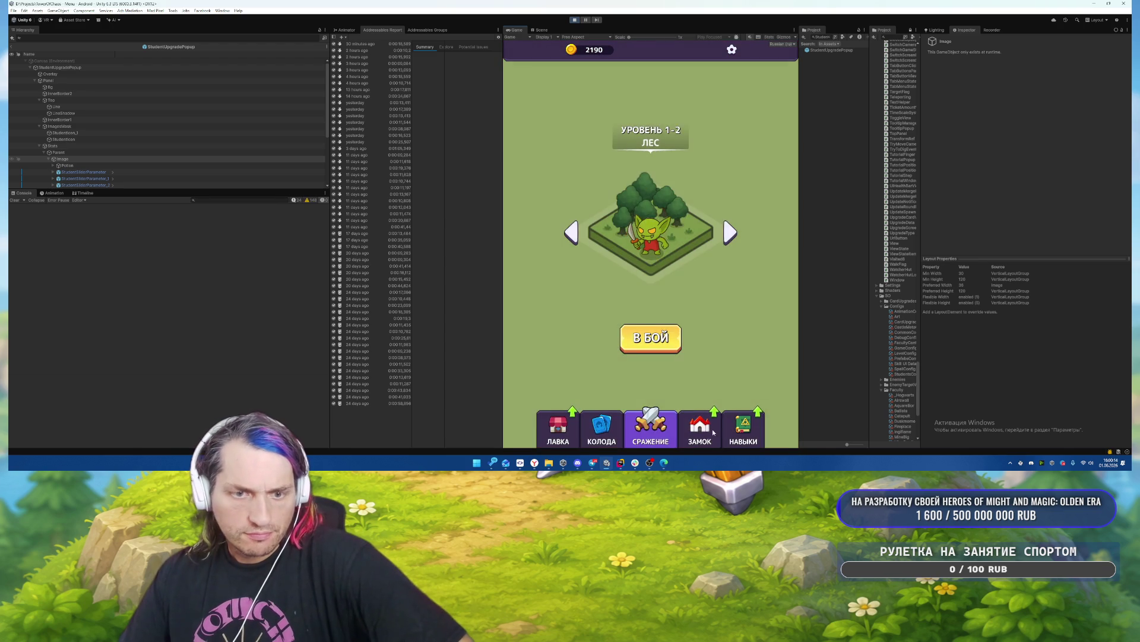
Open the Терраборн student popup by clicking the castle building in the Game view.
click(615, 373)
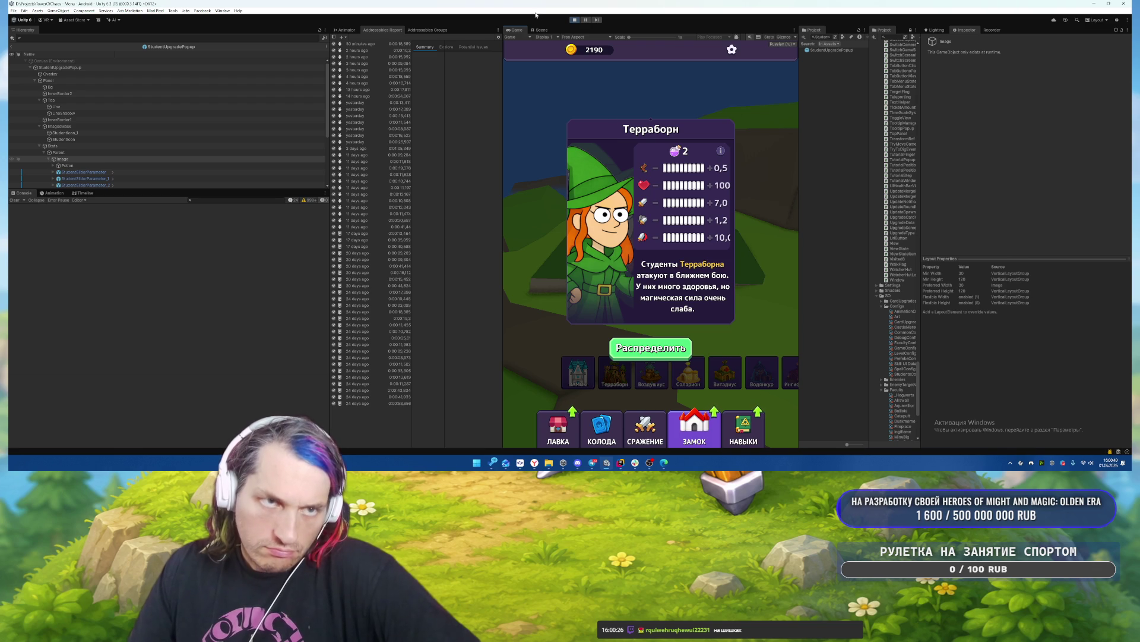
Stop the game and select the stat value text inside the StudentSliderParameter prefab.
click(574, 21)
double_click(834, 50)
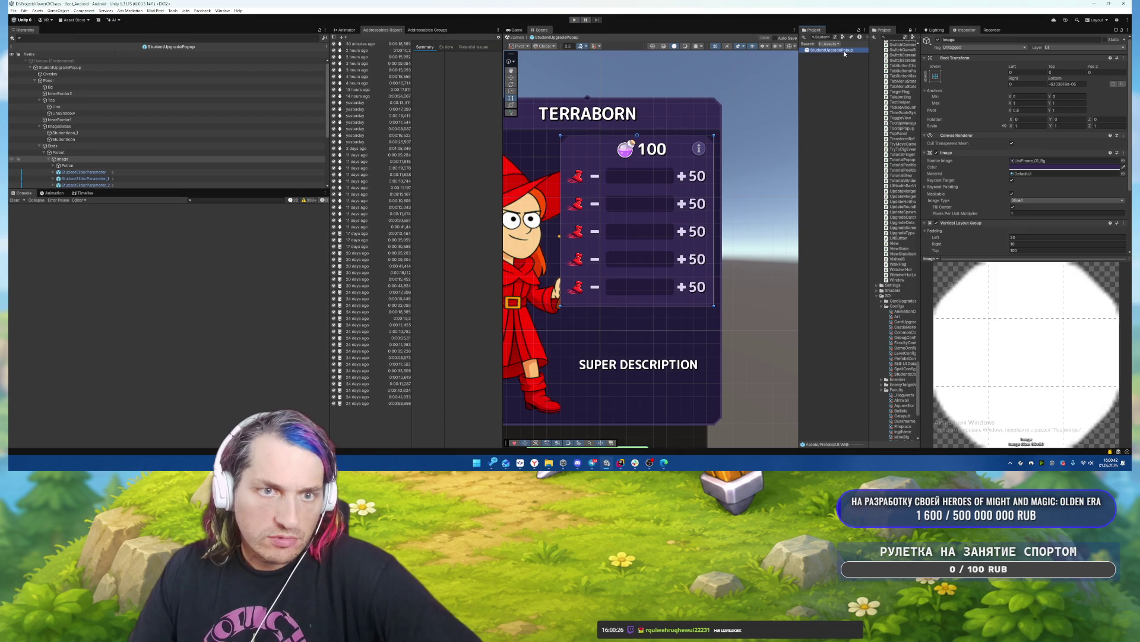
click(686, 187)
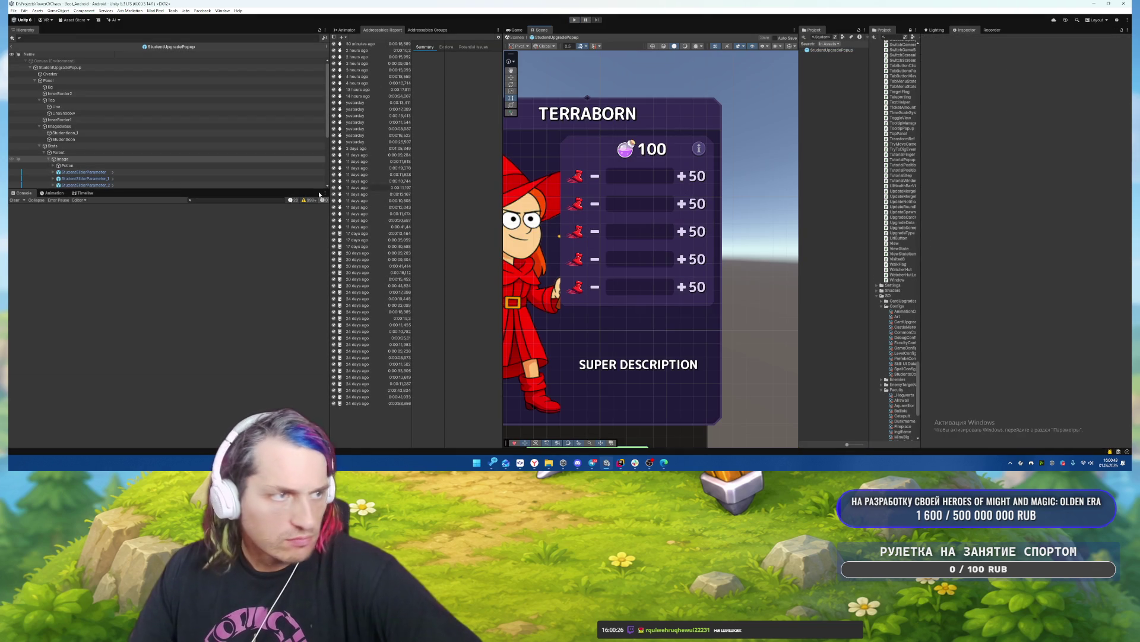
click(113, 172)
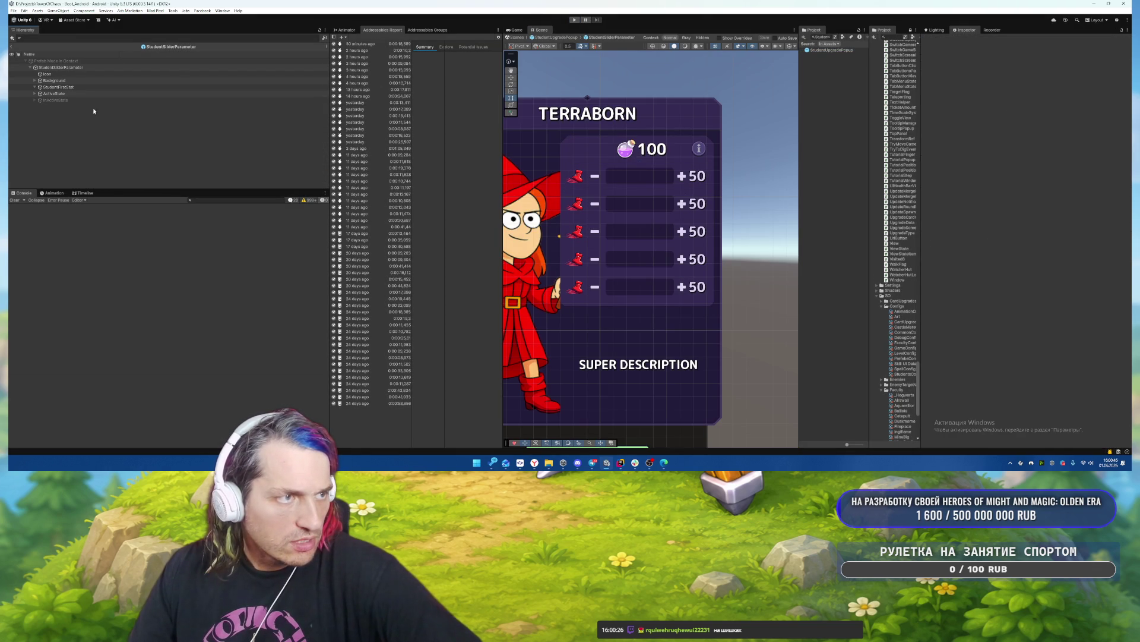
click(70, 87)
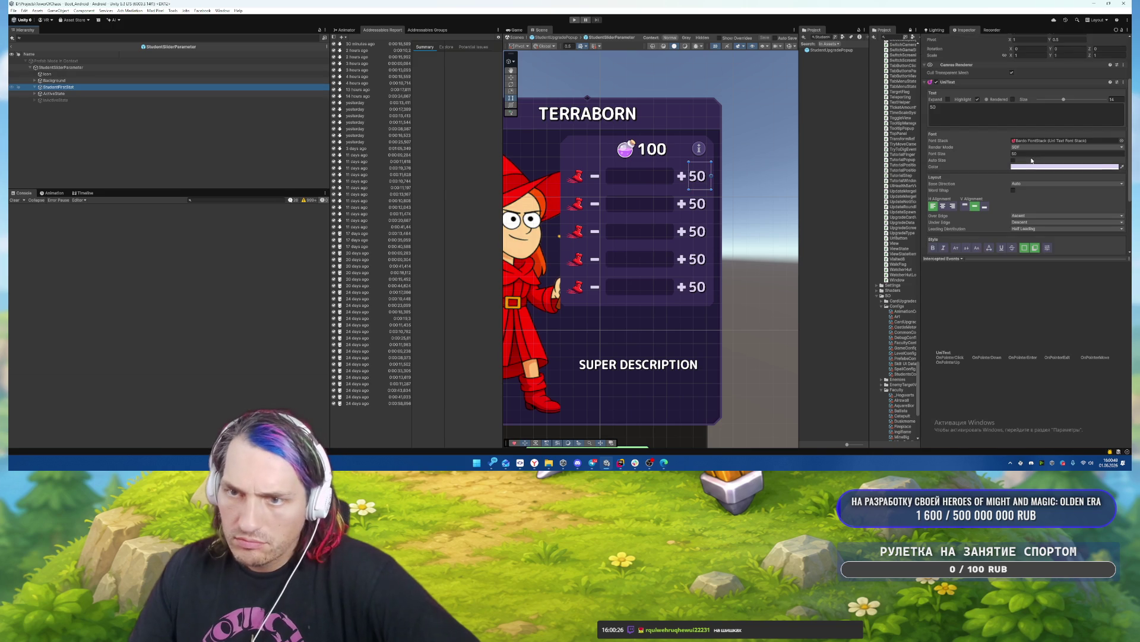
Try font sizes 30 and 40, settle on 55, save, and rerun the game.
click(1099, 153)
text(30)
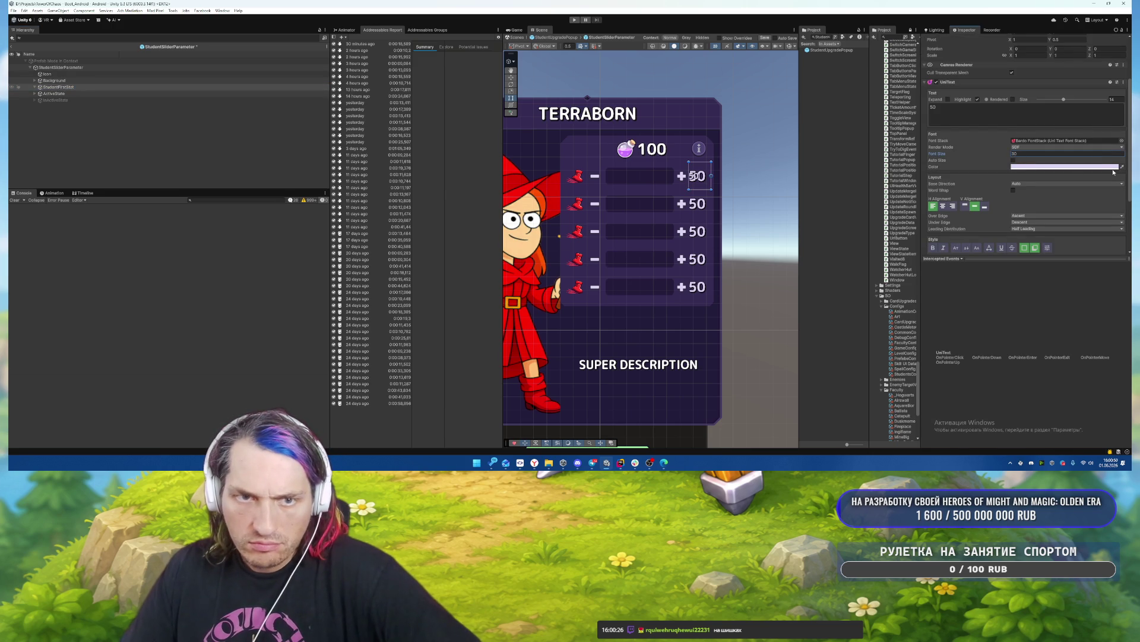
key(ctrl+s)
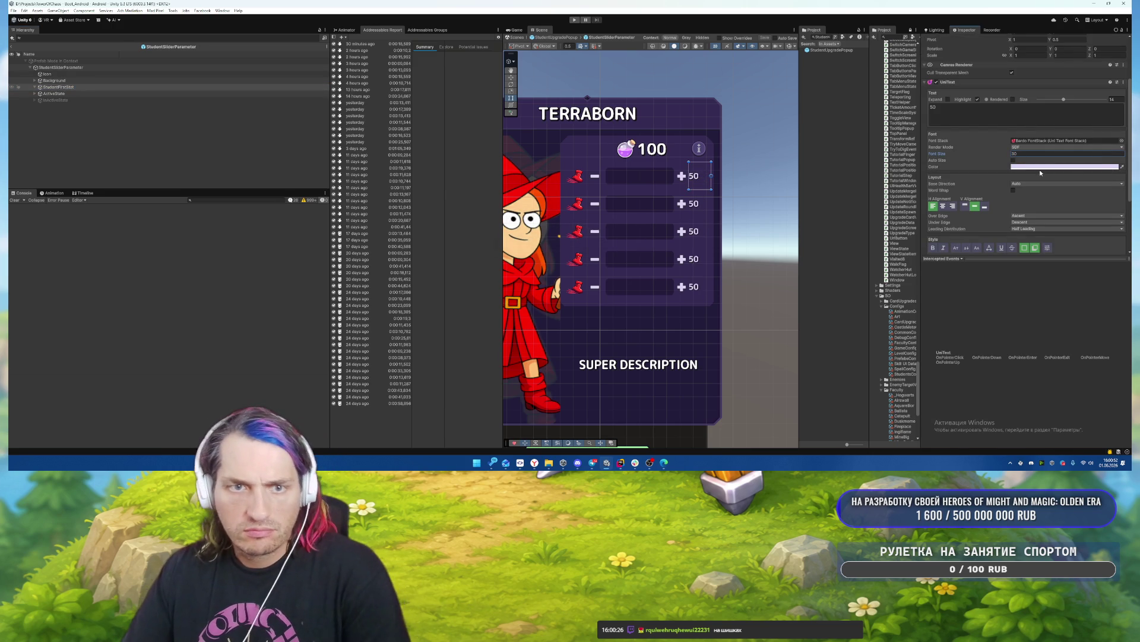
text(40)
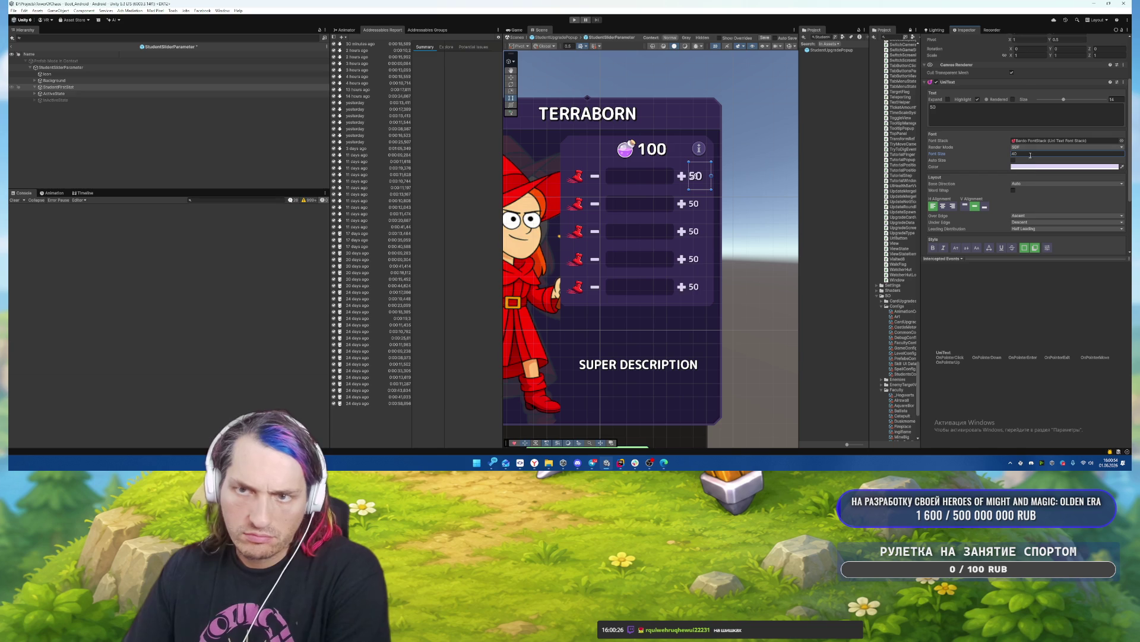
key(ctrl+s)
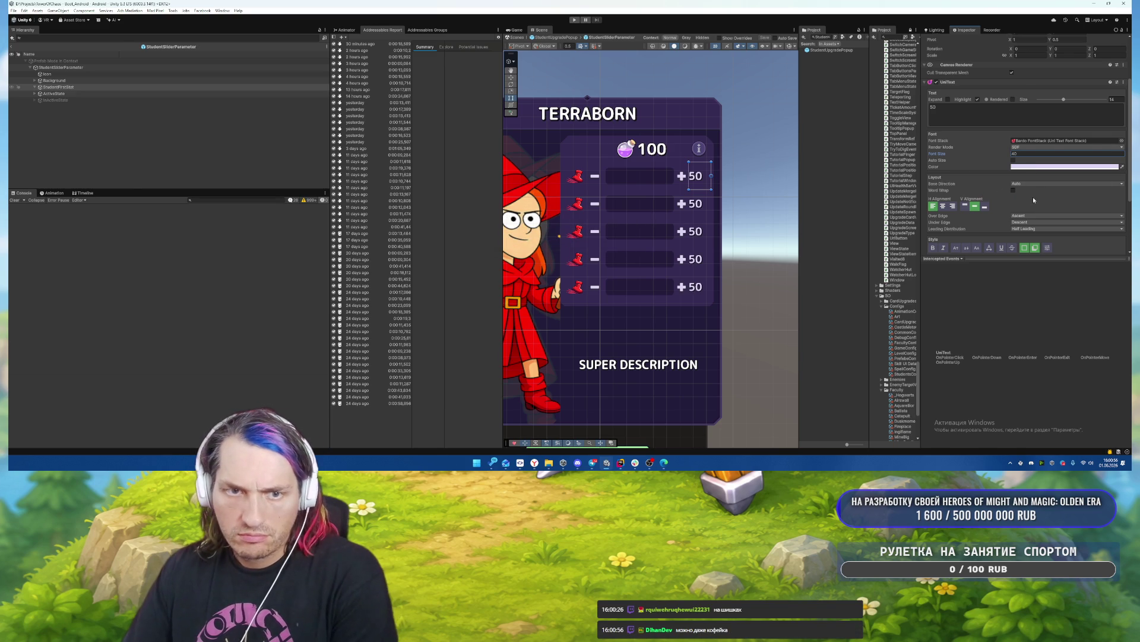
double_click(1031, 153)
text(55)
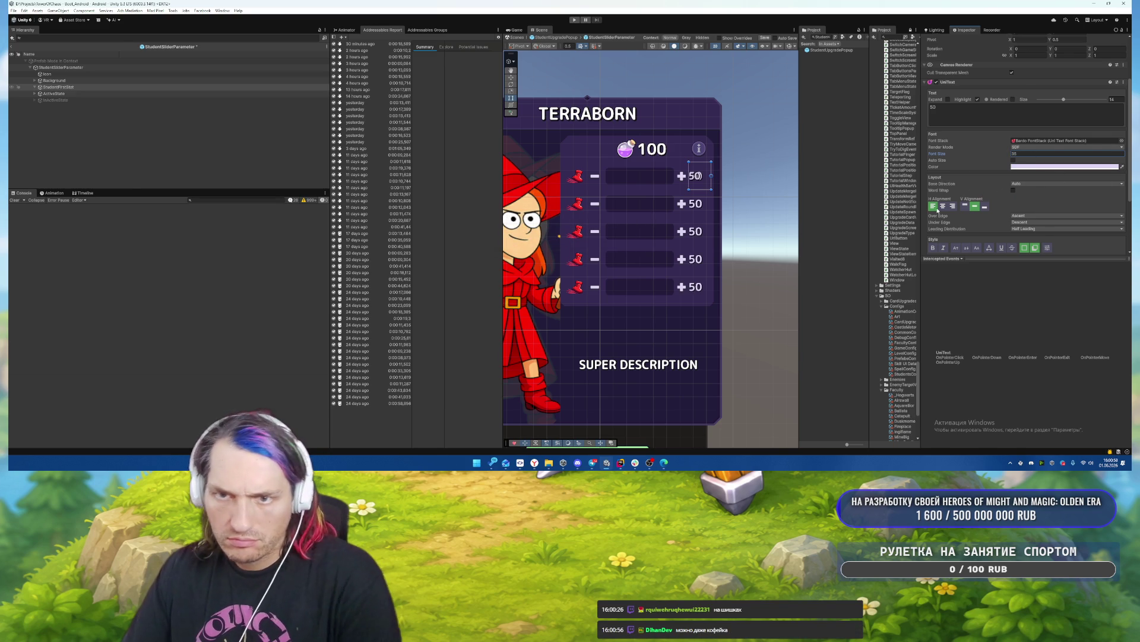
key(ctrl+s)
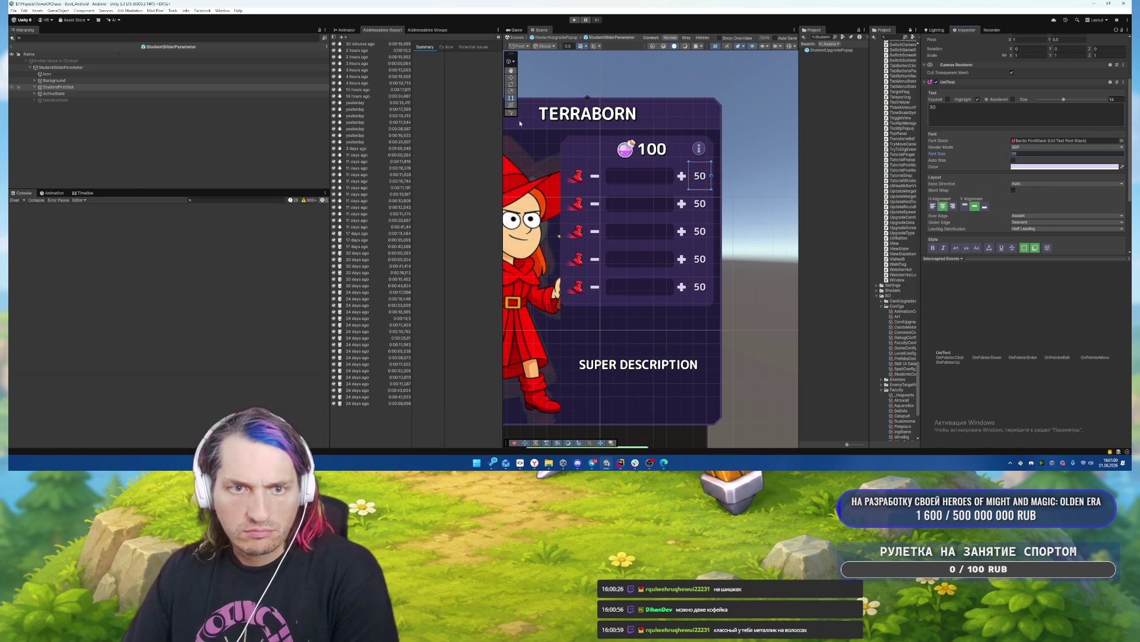
click(553, 37)
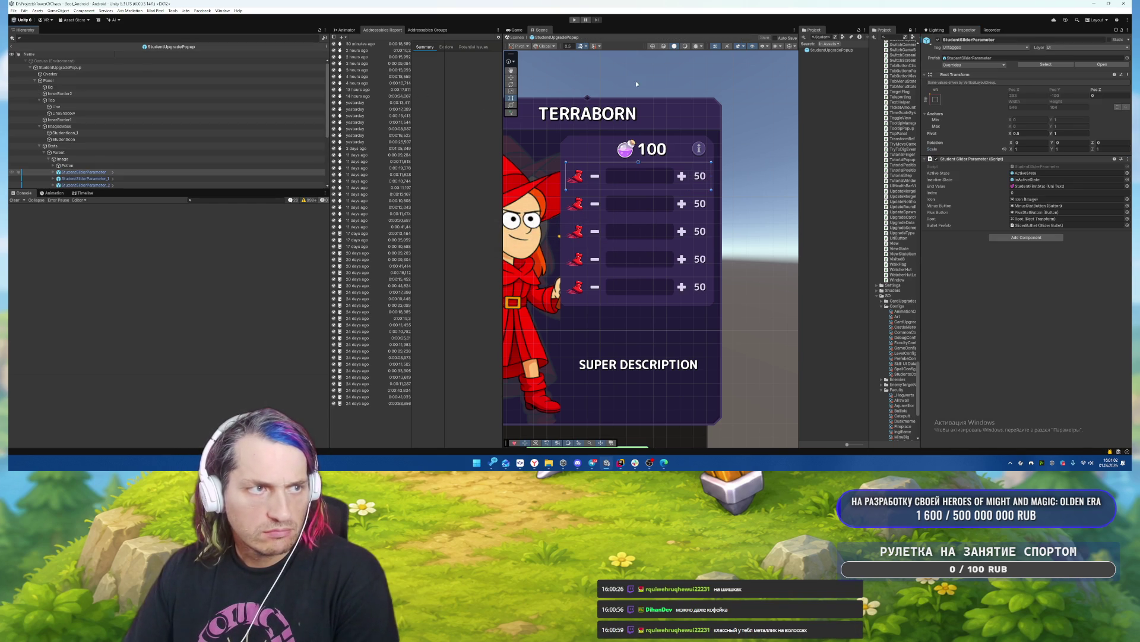
key(ctrl+p)
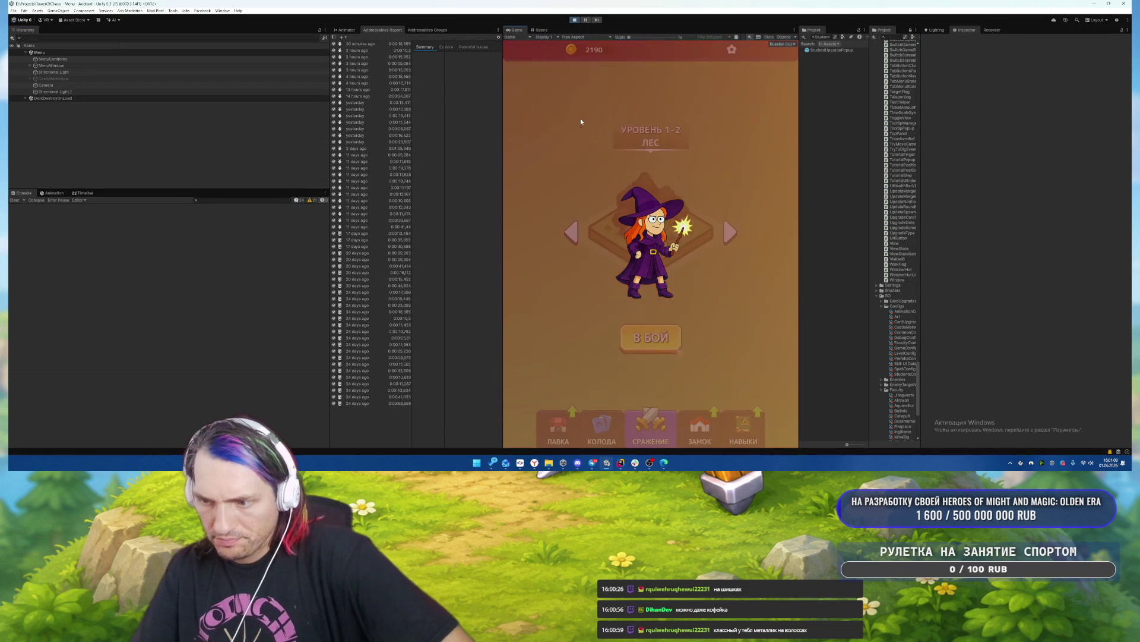
Open the castle screen and spend both Terraborn points on its last stat, raising it to 12,0.
click(707, 418)
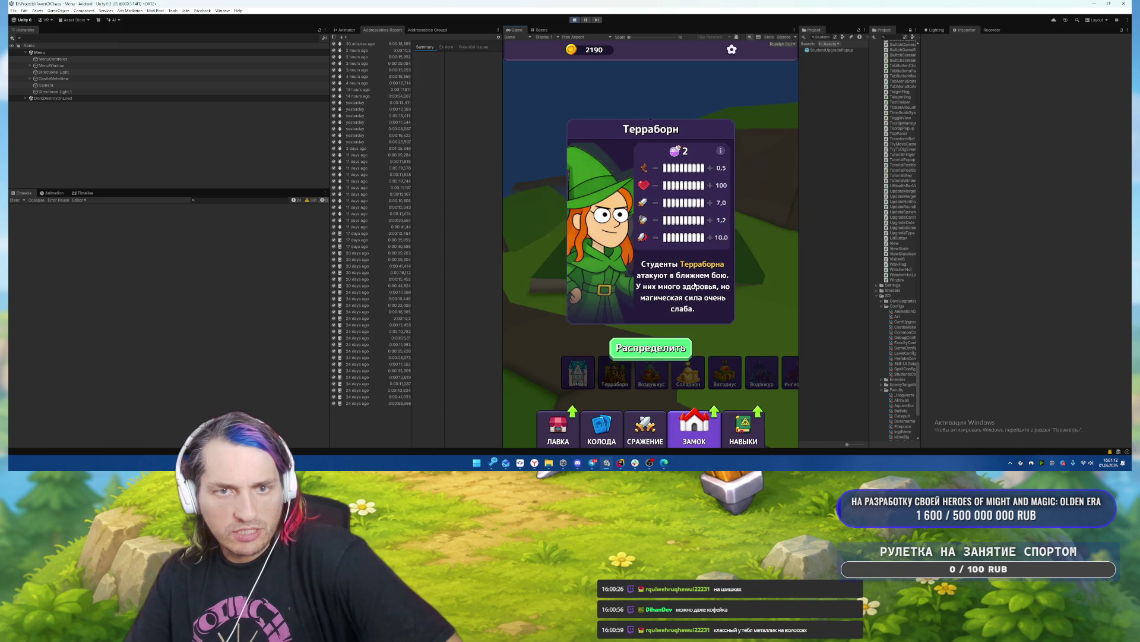
click(652, 355)
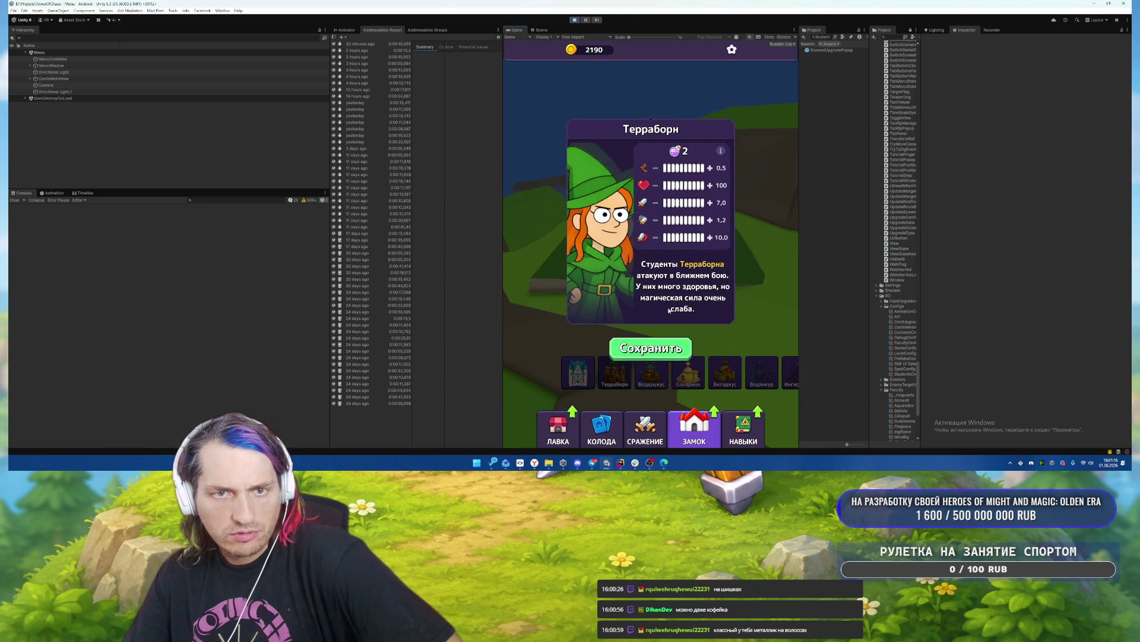
click(709, 237)
click(709, 237)
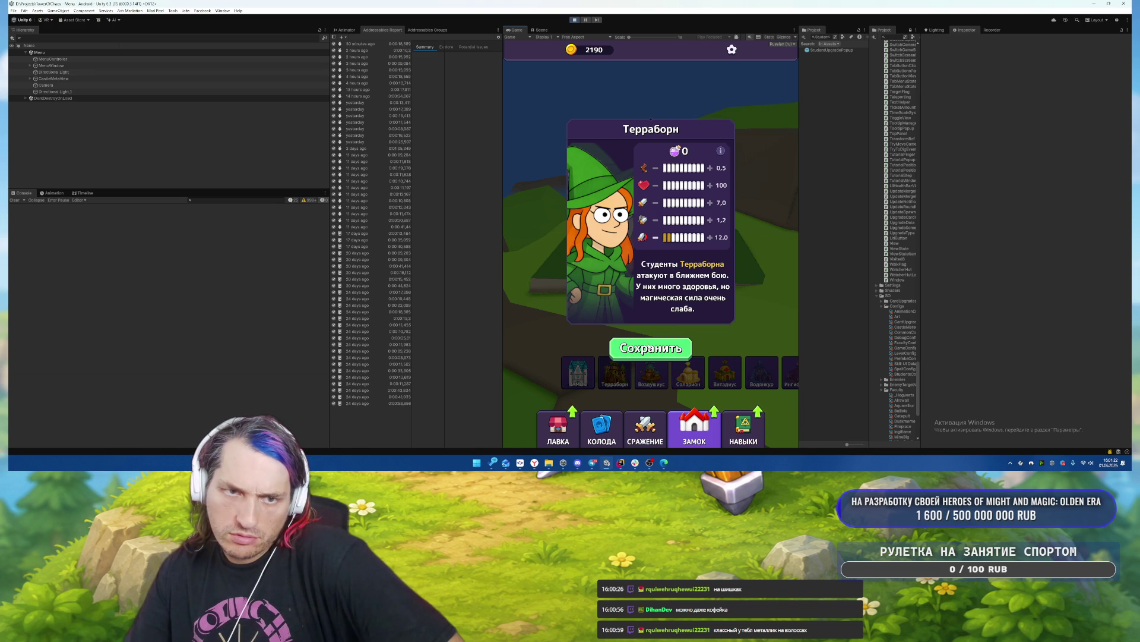
Check the points hint, then save the distribution and reopen Распределить.
click(721, 153)
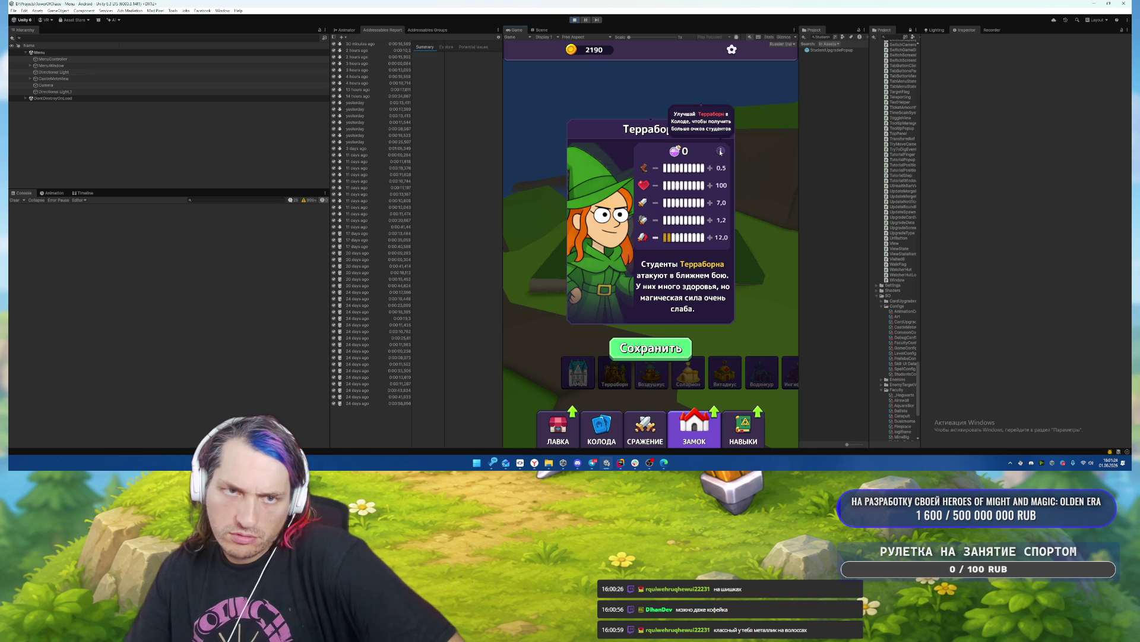
click(721, 154)
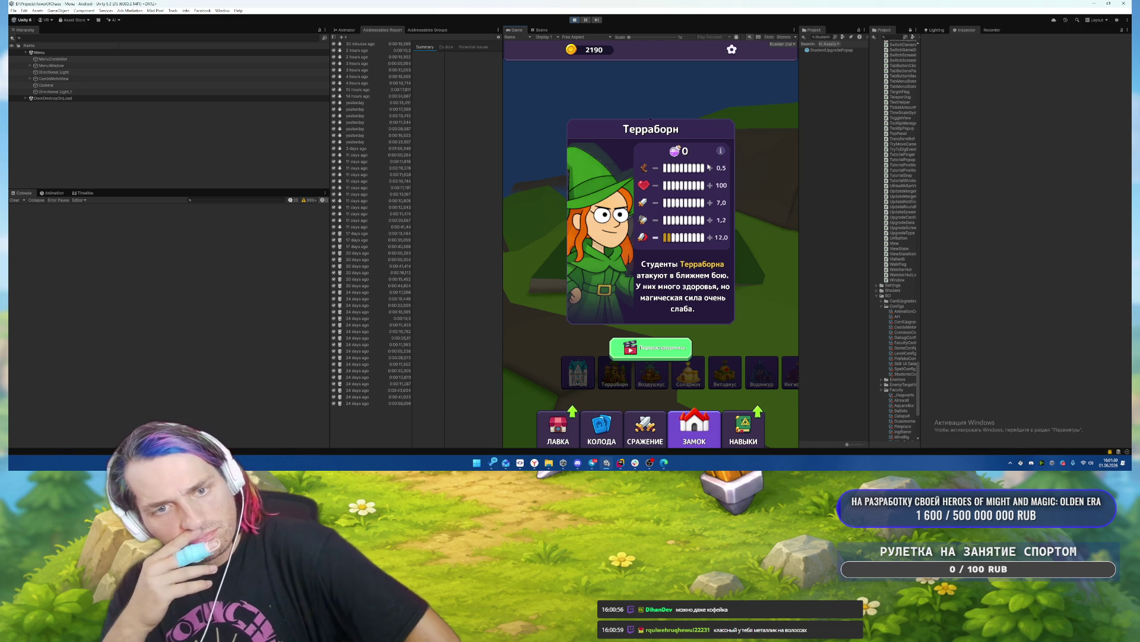
click(672, 357)
click(650, 355)
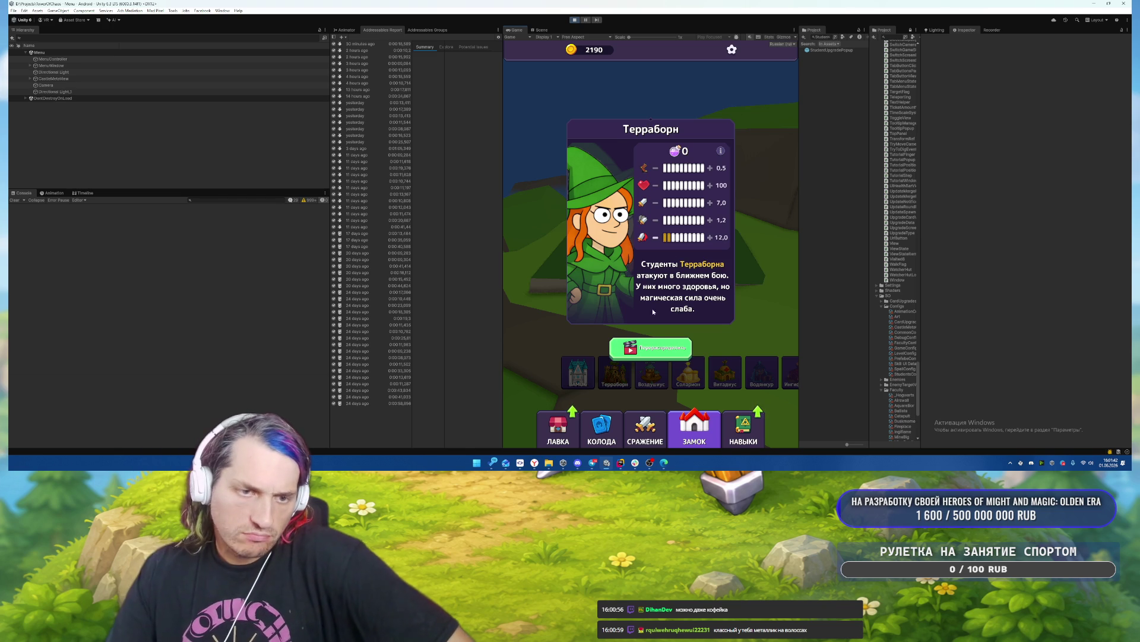
click(650, 347)
Stop play mode and switch to the code editor.
click(574, 20)
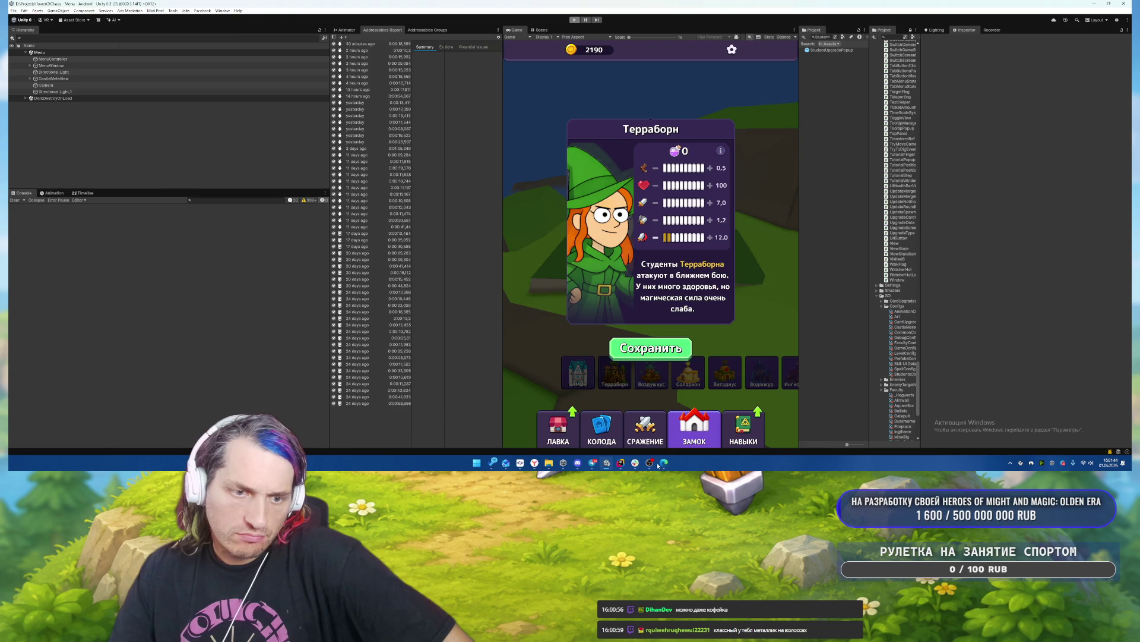
click(620, 462)
scroll(660, 165, down, 3)
Search the project for StudentParametersPopup, open the script and scroll through its code.
scroll(672, 142, up, 4)
click(677, 127)
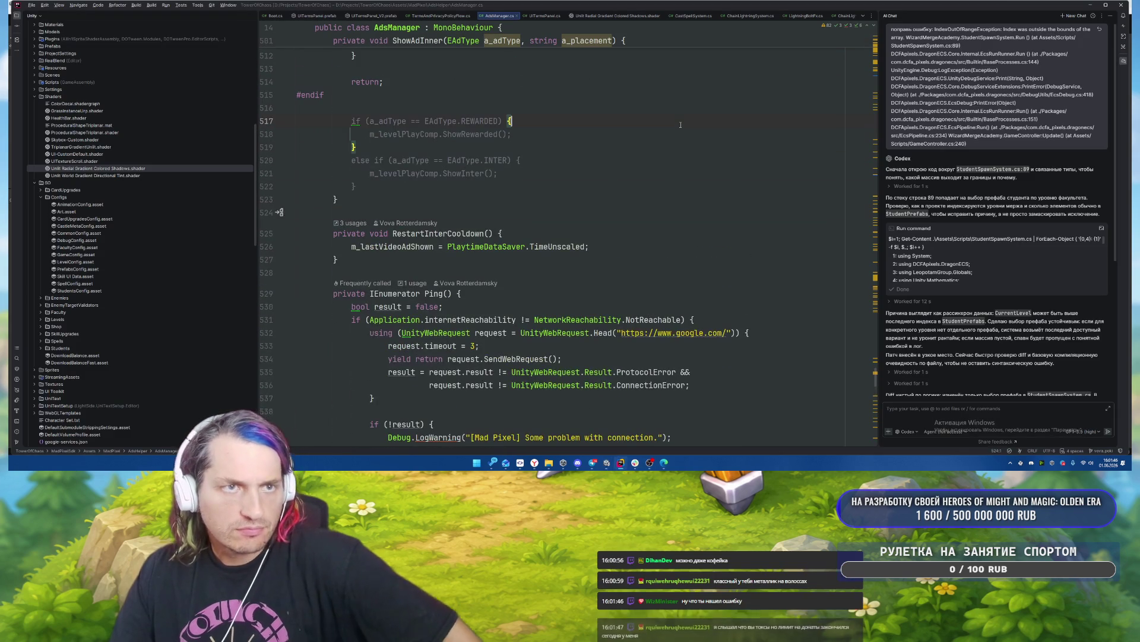
key(ctrl+t)
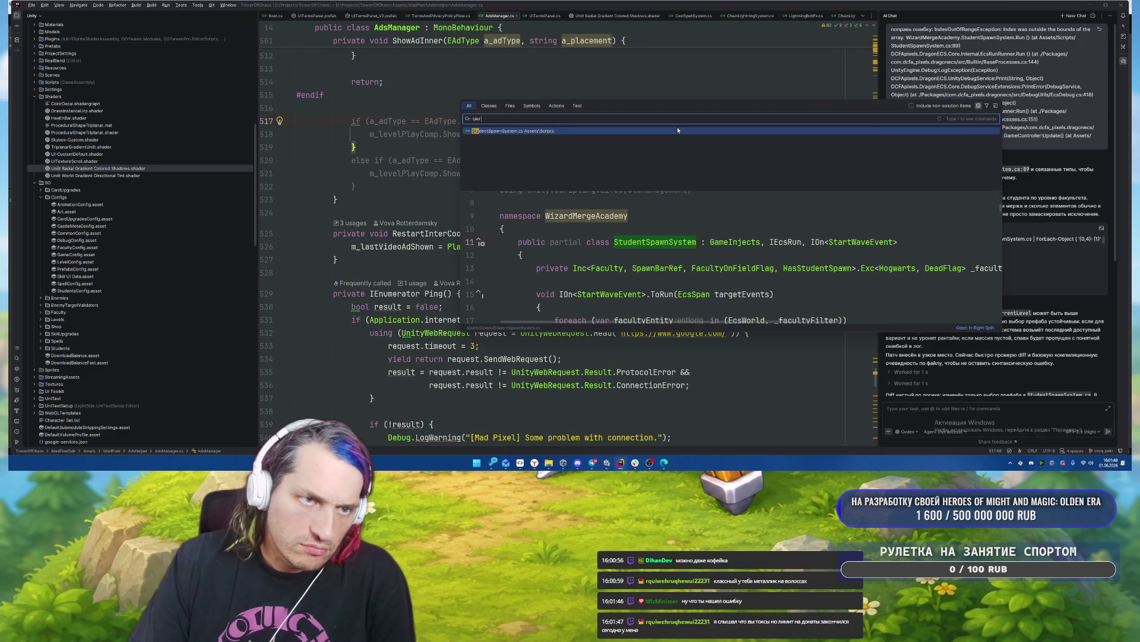
text(Student)
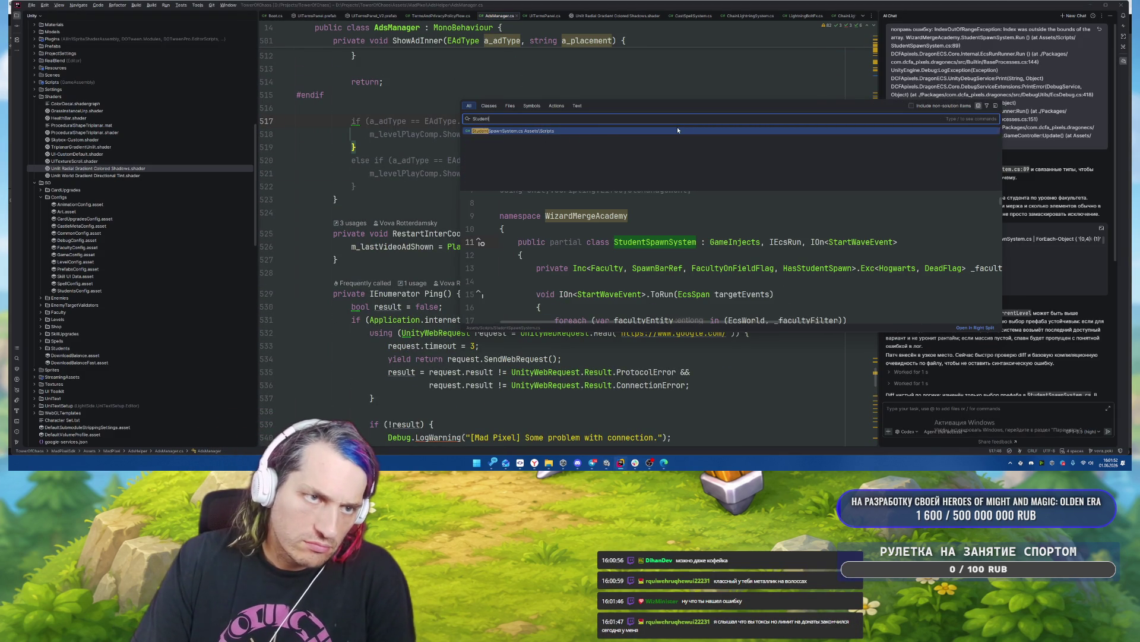
text(Up)
key(BackSpace)
key(BackSpace)
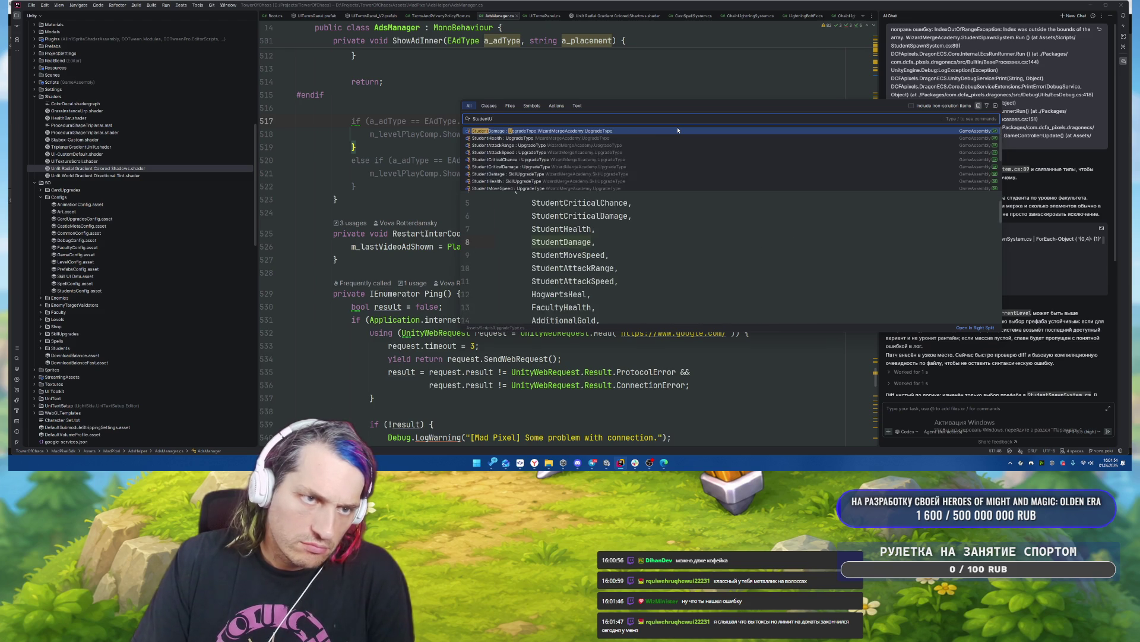
text(P)
key(Return)
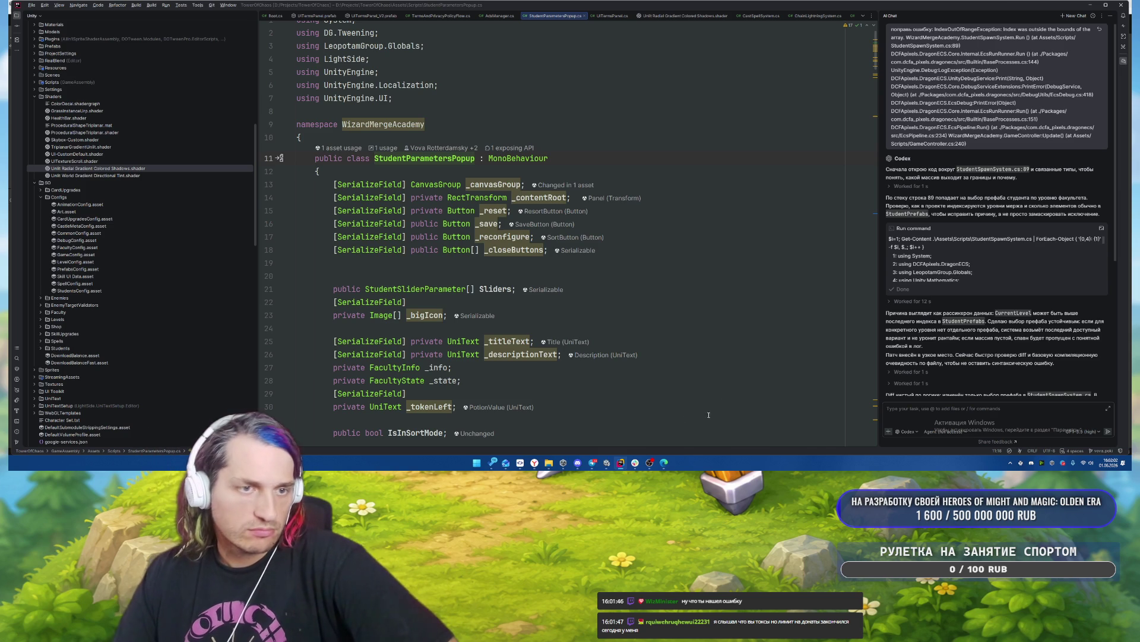
scroll(712, 250, down, 4)
scroll(712, 250, down, 7)
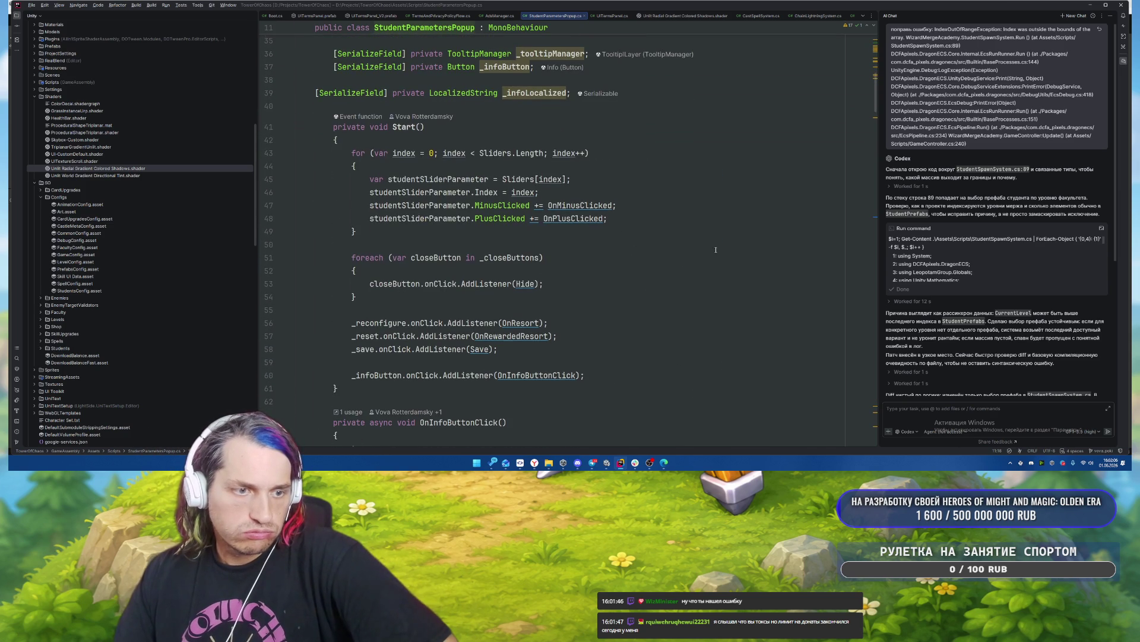
scroll(716, 251, down, 3)
scroll(713, 251, up, 13)
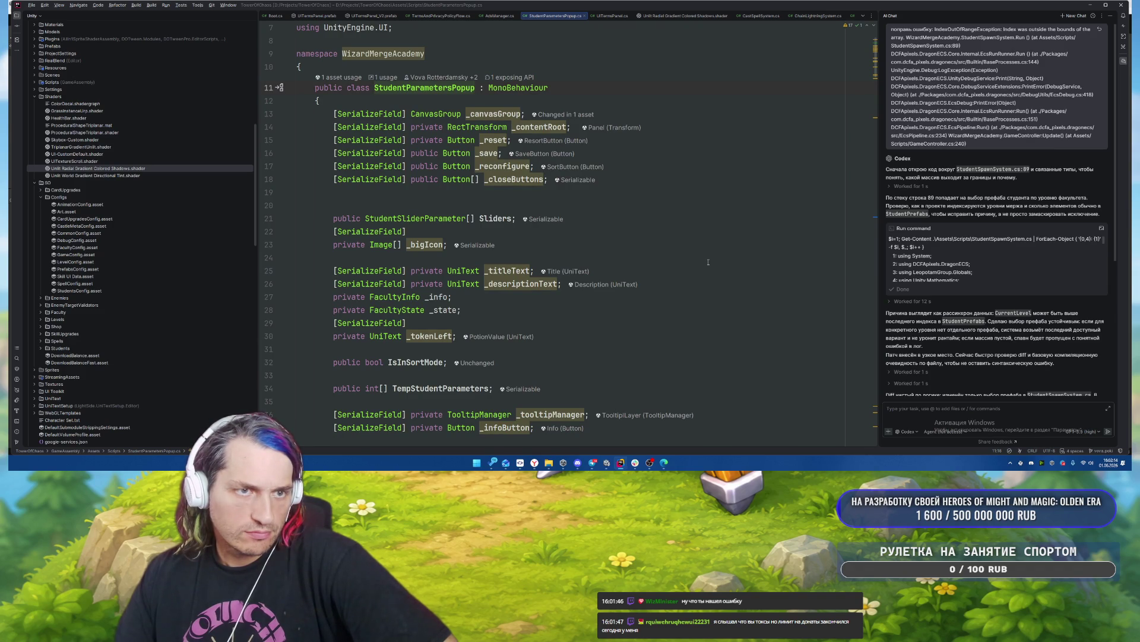
Open StudentSliderParameter, find usages of its Init method and jump to the Sliders[0].Init call.
ctrl+click(439, 219)
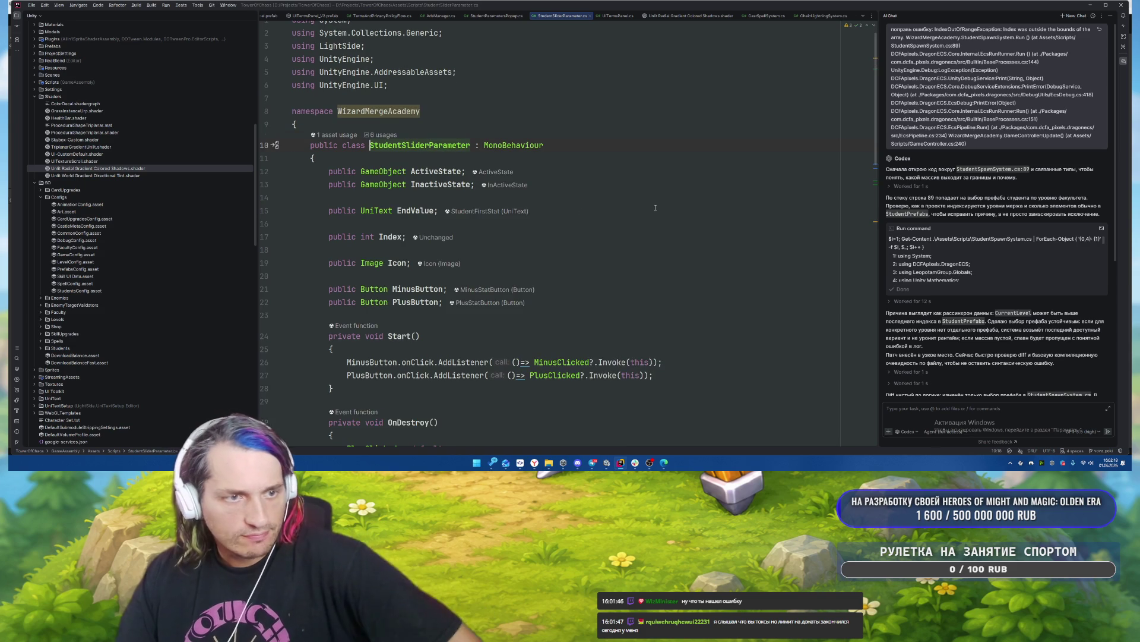
scroll(655, 212, down, 4)
scroll(655, 212, down, 8)
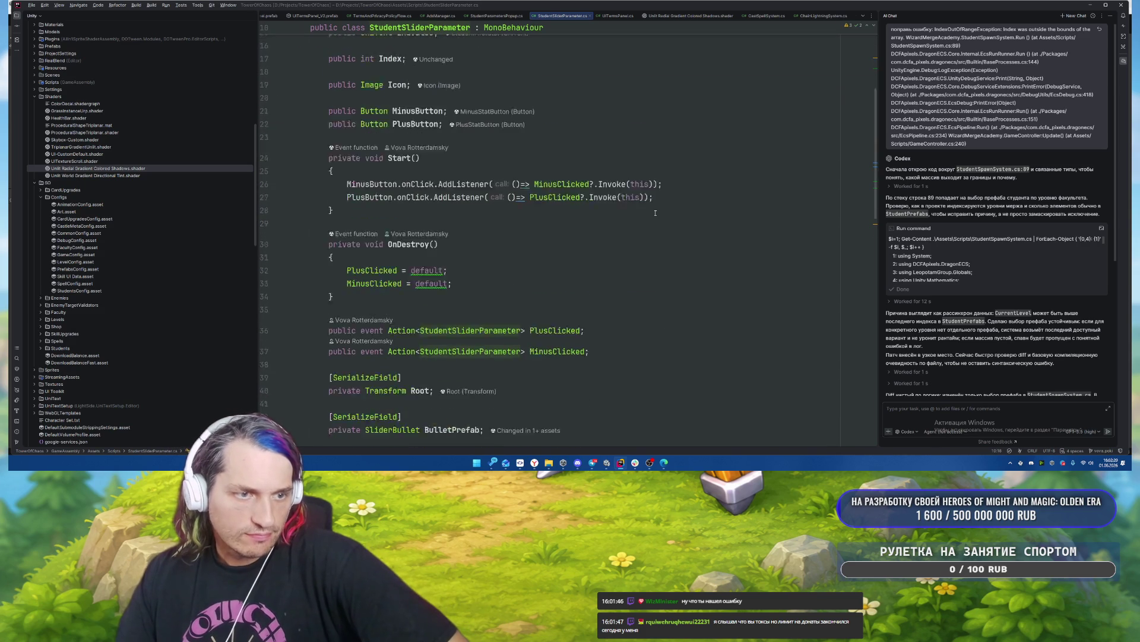
scroll(666, 286, down, 10)
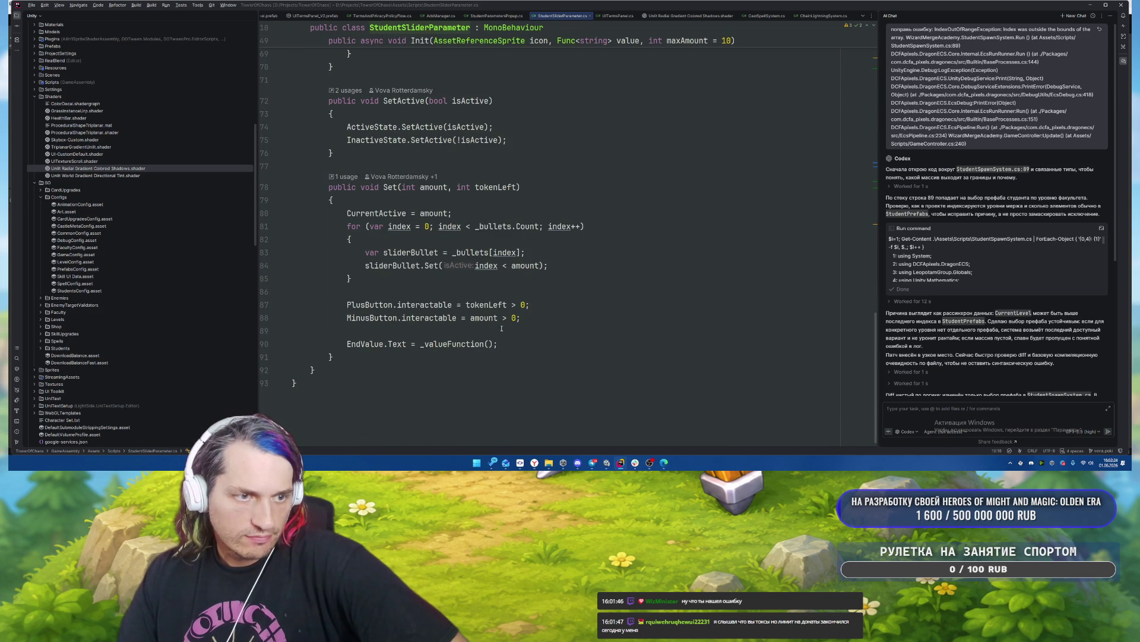
click(462, 344)
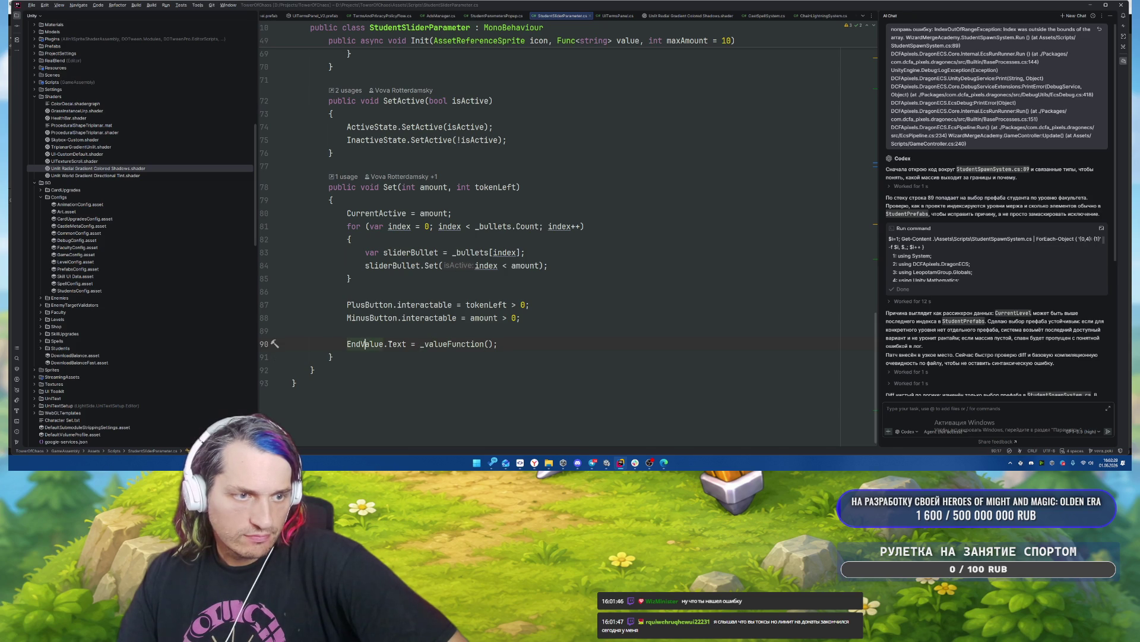
scroll(495, 331, up, 11)
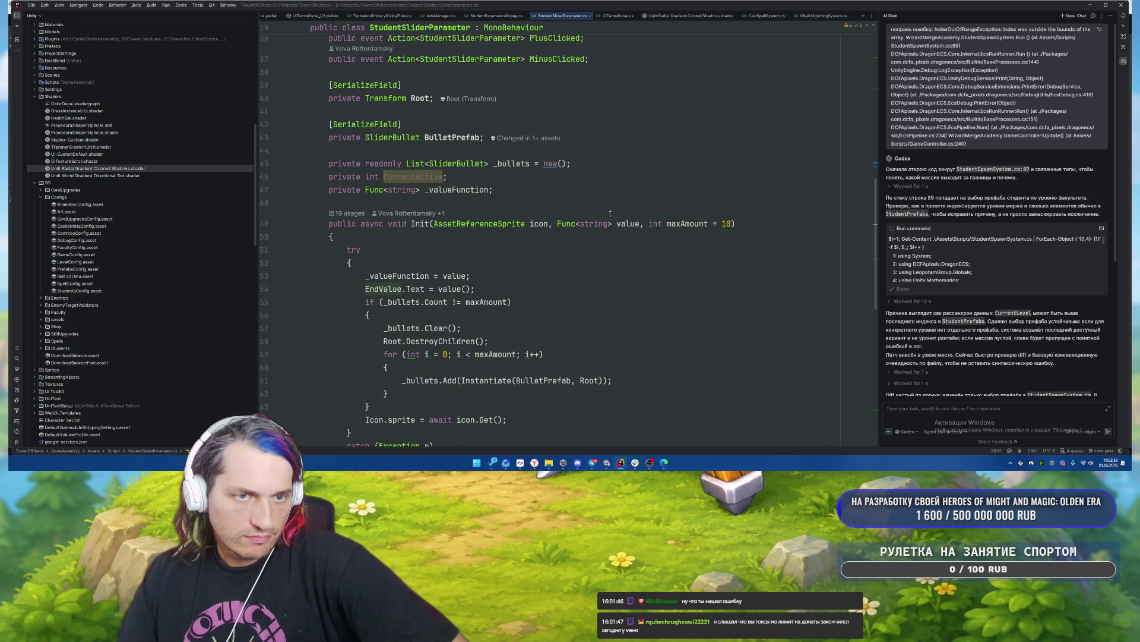
right_click(419, 224)
click(451, 256)
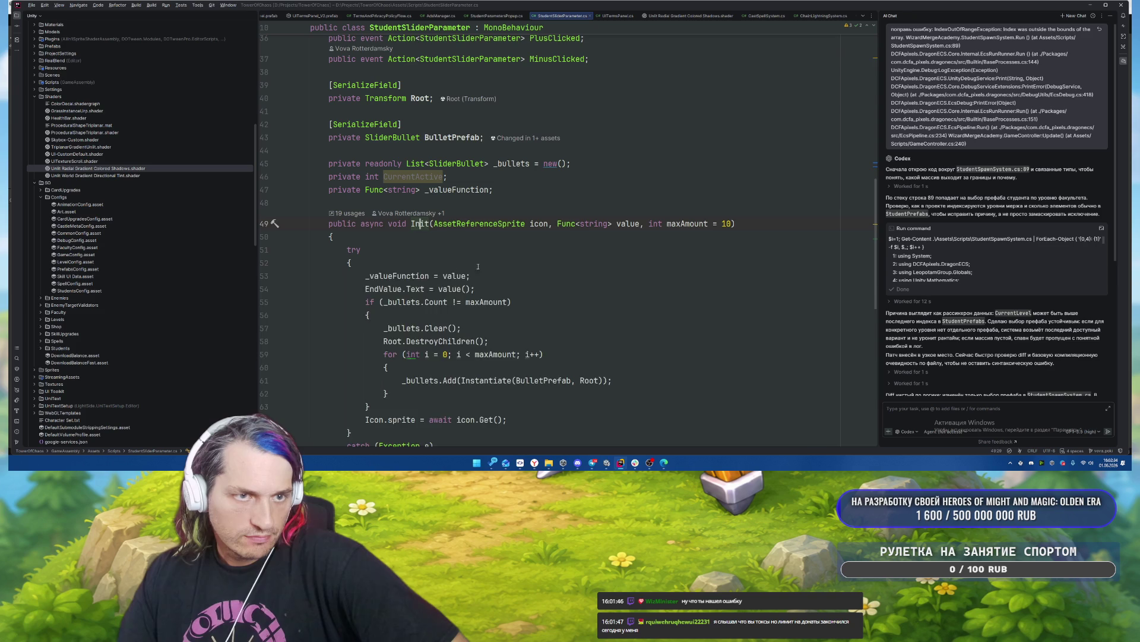
double_click(533, 353)
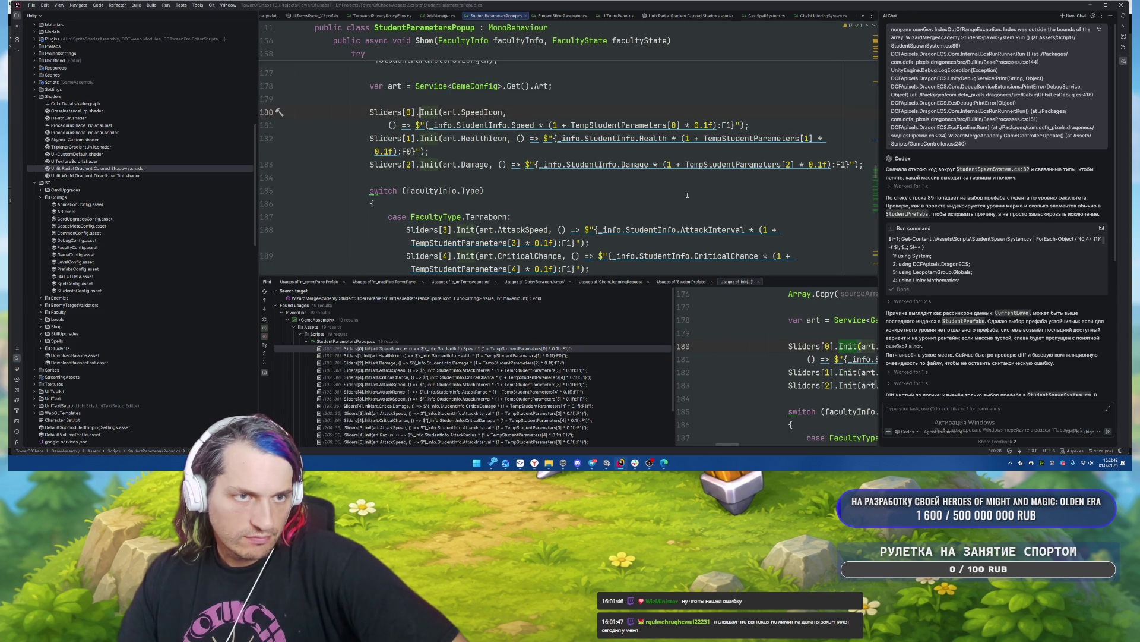
Commit all changed files with the message 'фиксы в попапы' and return to Rider.
click(520, 462)
key(ctrl+a)
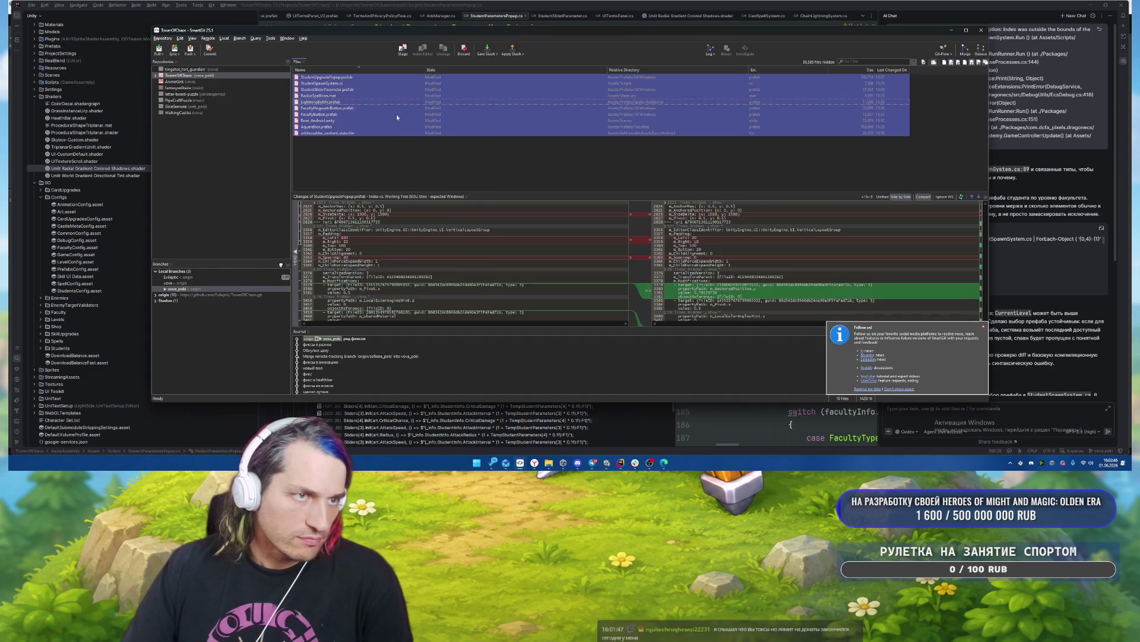
right_click(377, 102)
click(396, 145)
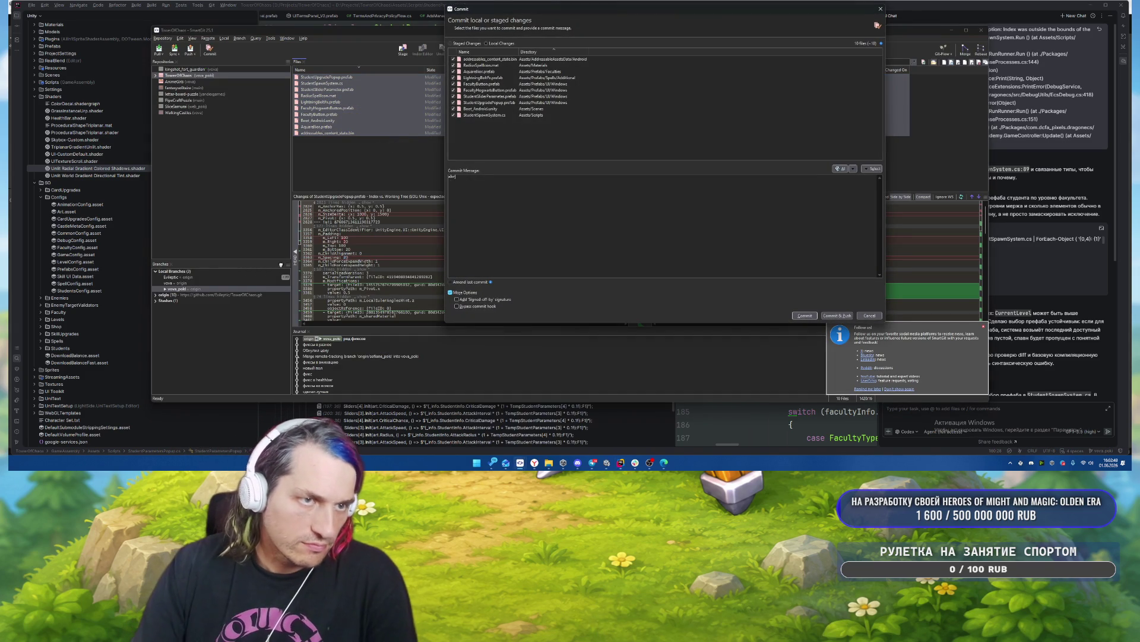
text(фиксы в попапы)
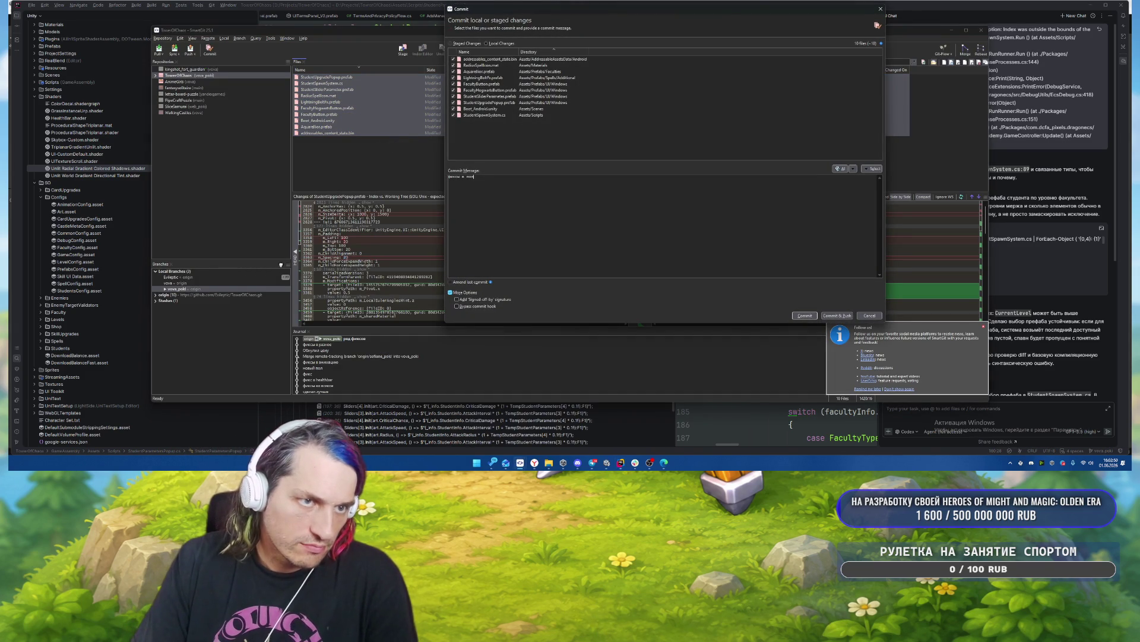
click(803, 318)
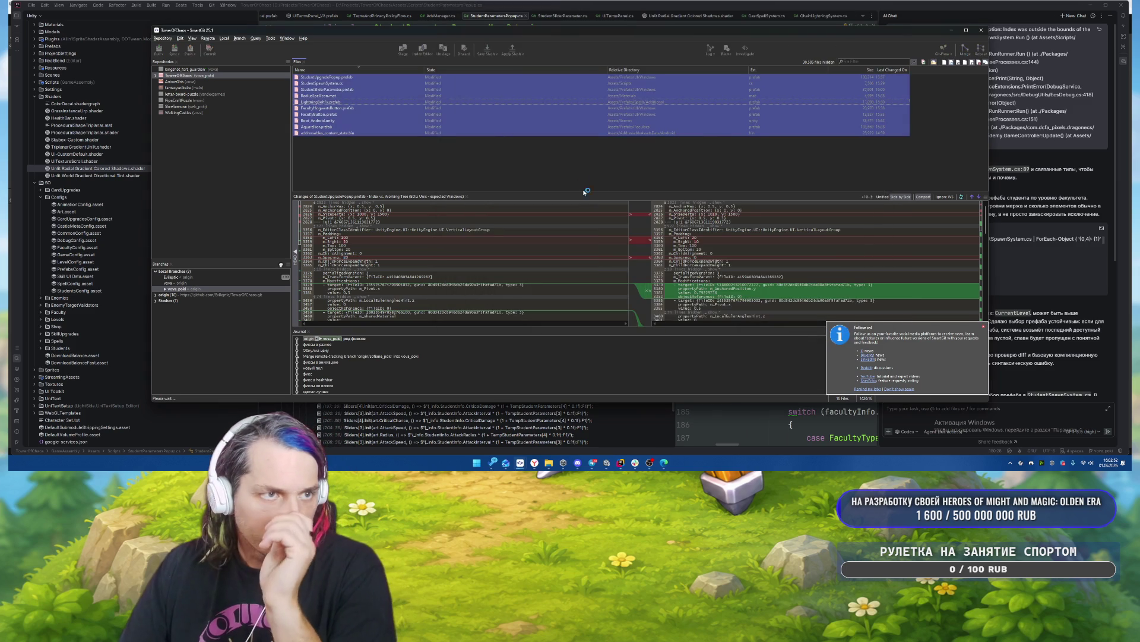
click(865, 383)
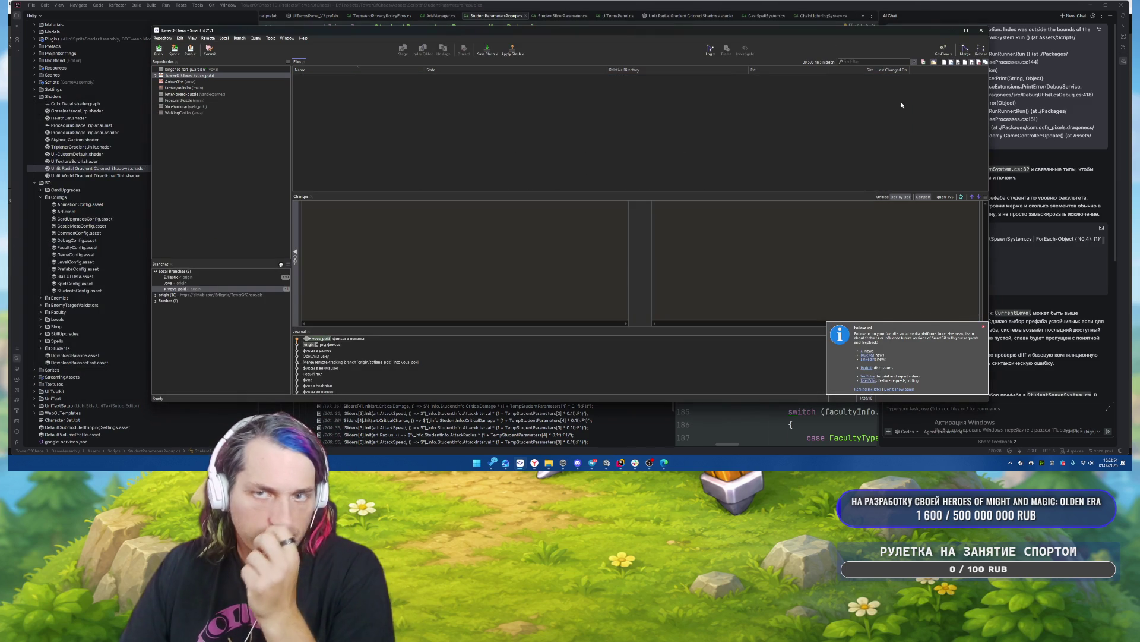
key(alt+Tab)
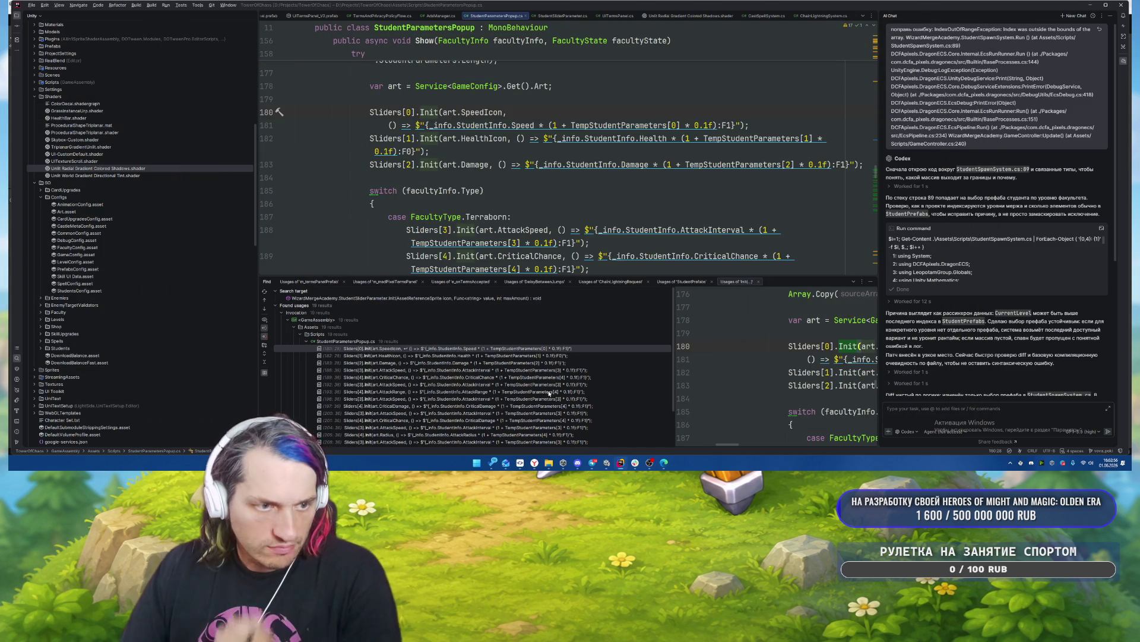
Start a new AI chat beside StudentParametersPopup.cs, selecting the class name and focusing the message box.
scroll(493, 150, up, 10)
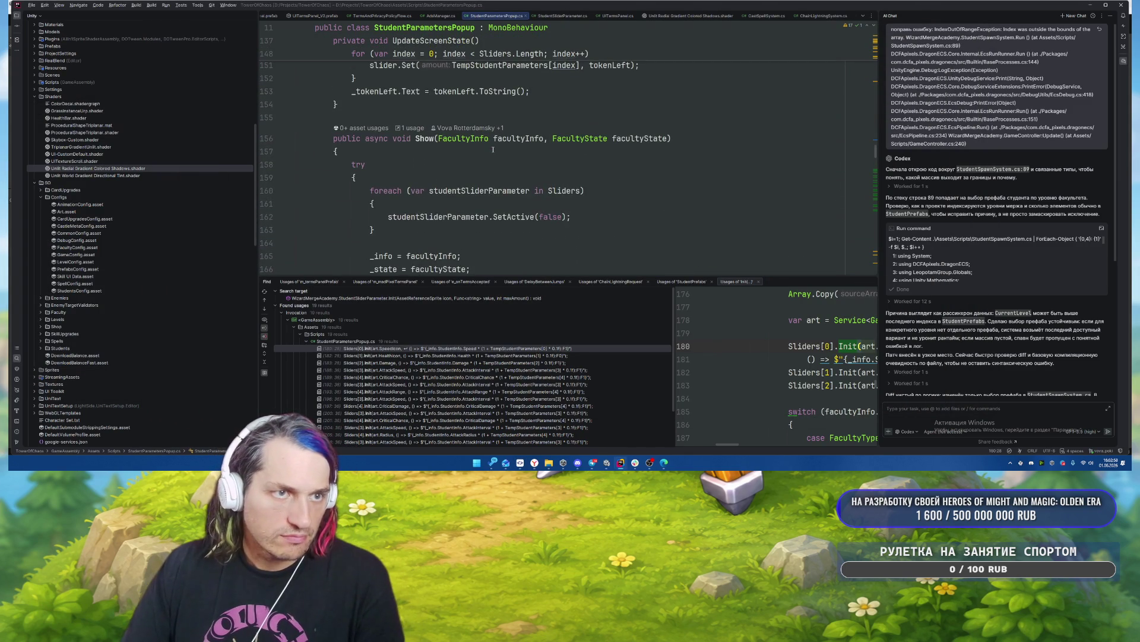
double_click(423, 138)
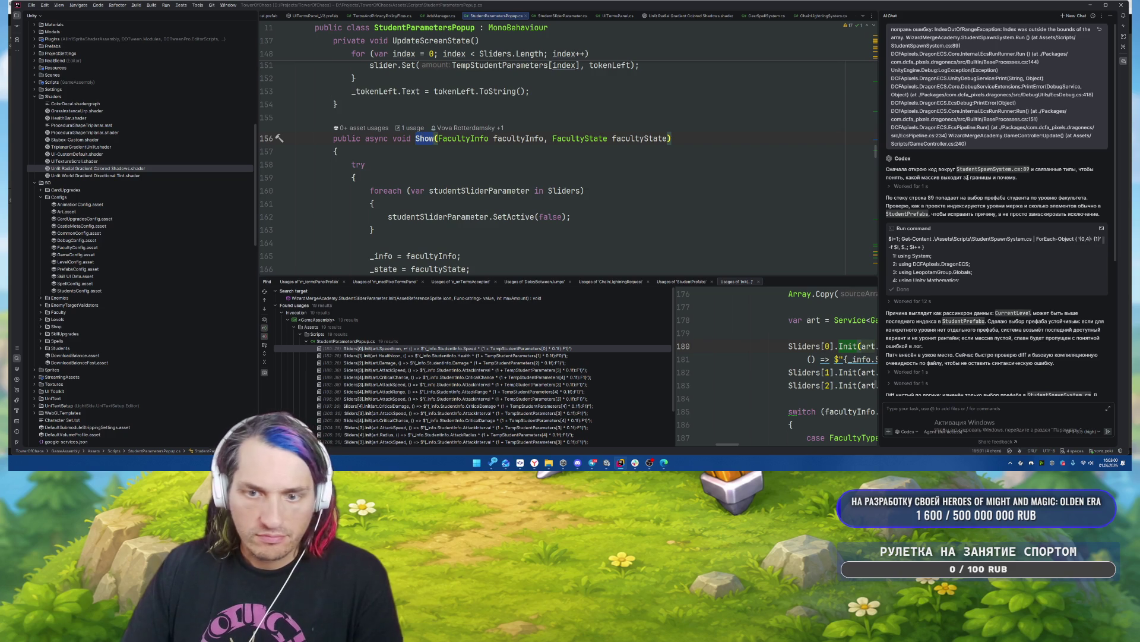
click(1076, 15)
scroll(401, 135, up, 15)
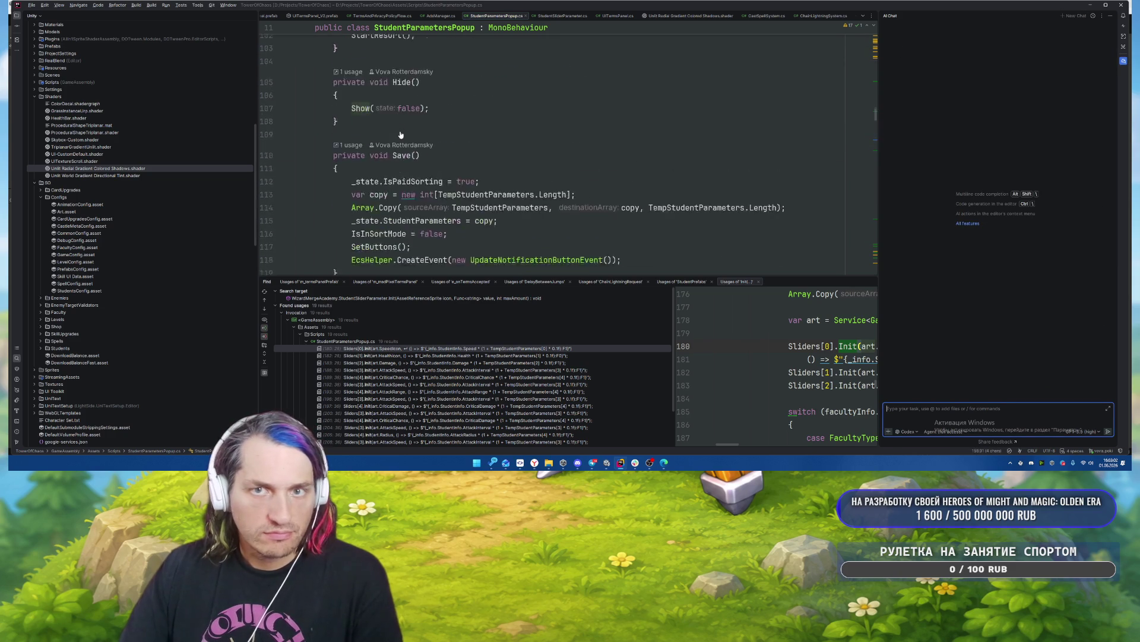
scroll(401, 135, up, 20)
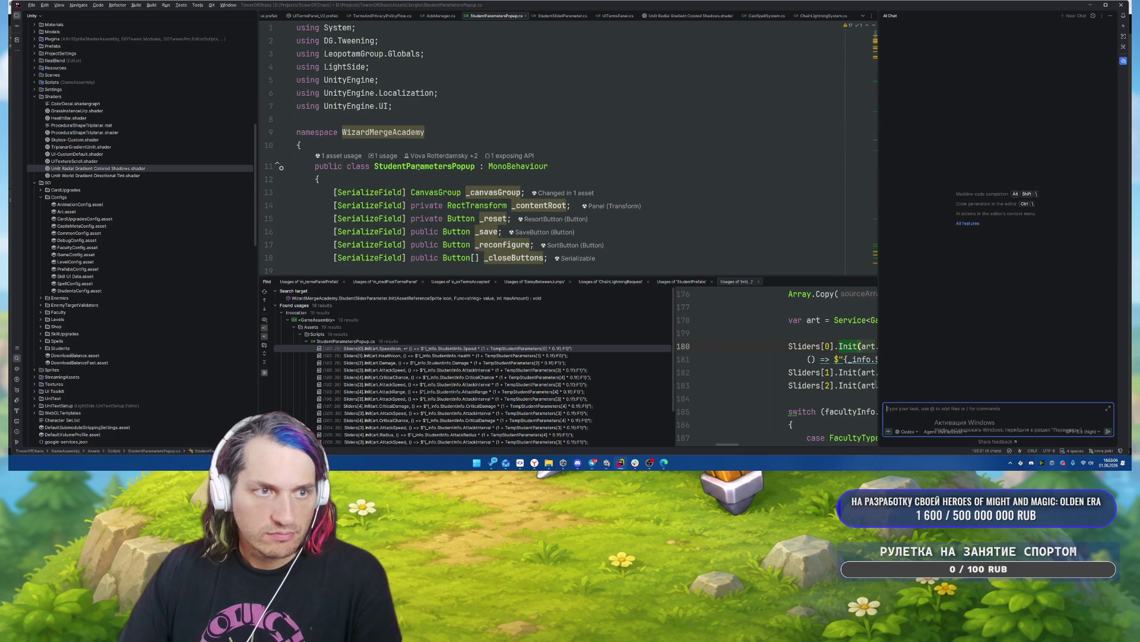
double_click(418, 167)
click(935, 410)
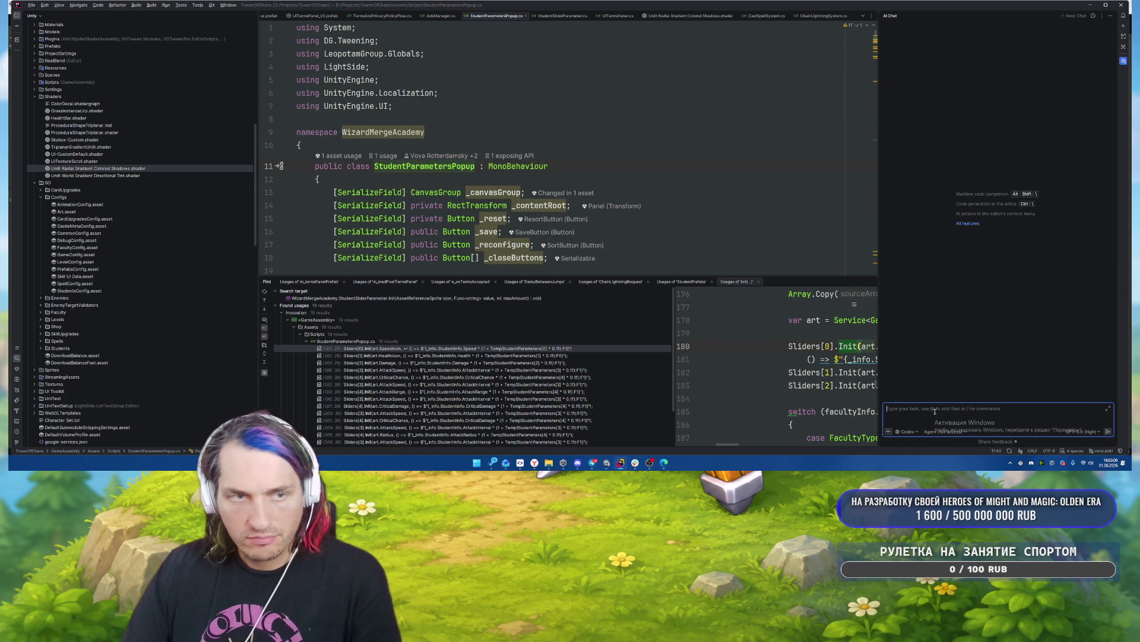
Paste the StudentParametersPopup reference into the chat and mention the Show method.
key(ctrl+v)
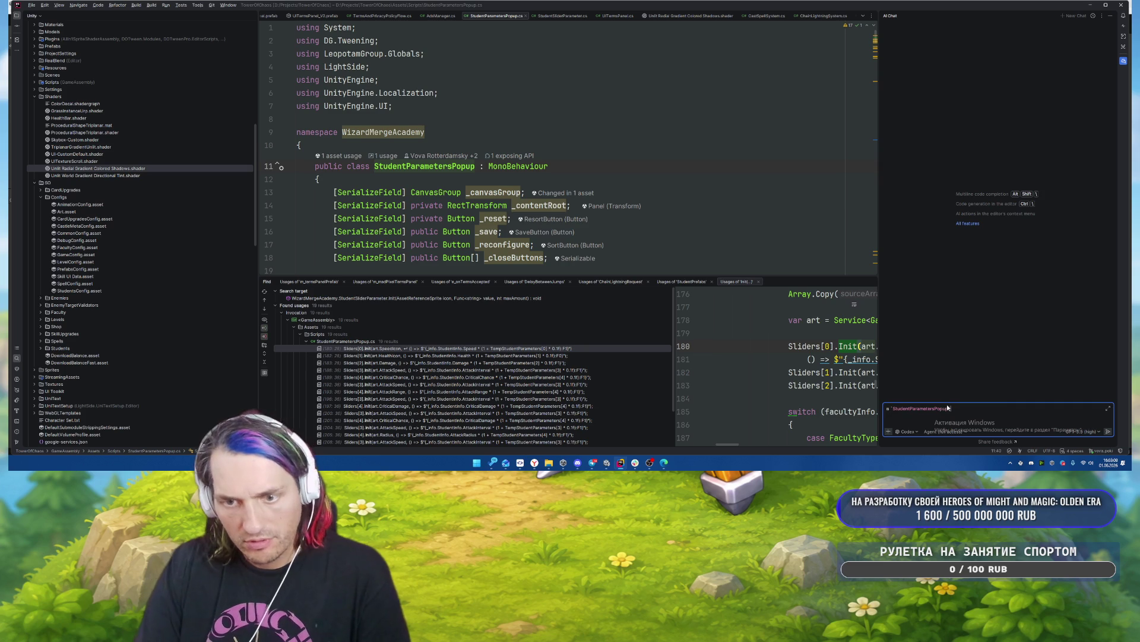
text( a)
scroll(570, 181, down, 20)
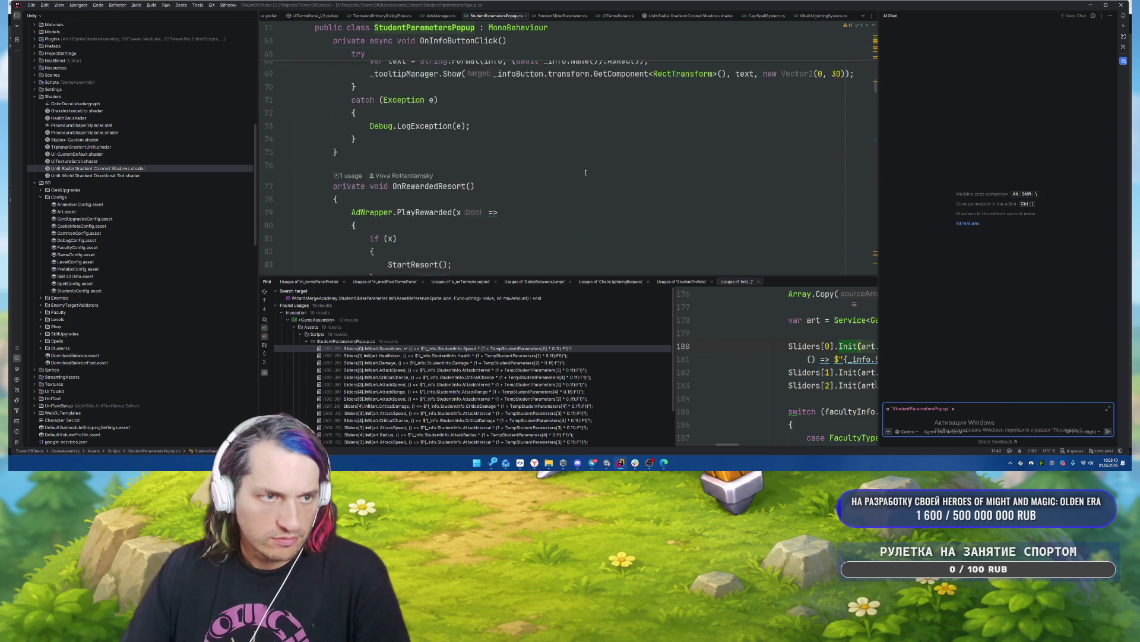
scroll(585, 173, down, 10)
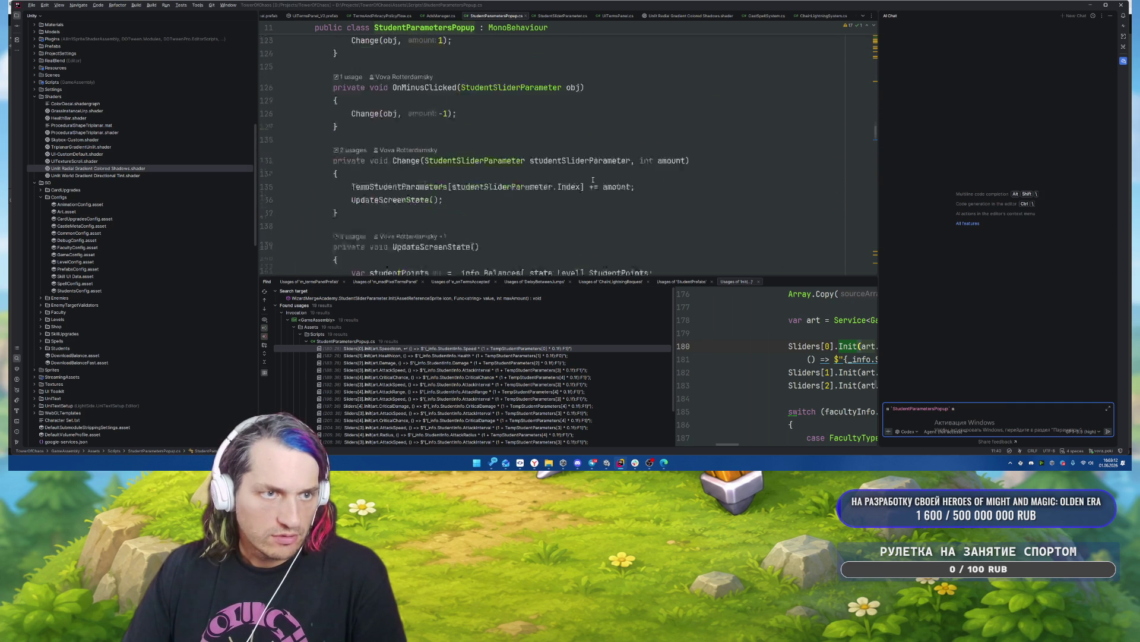
scroll(593, 179, down, 12)
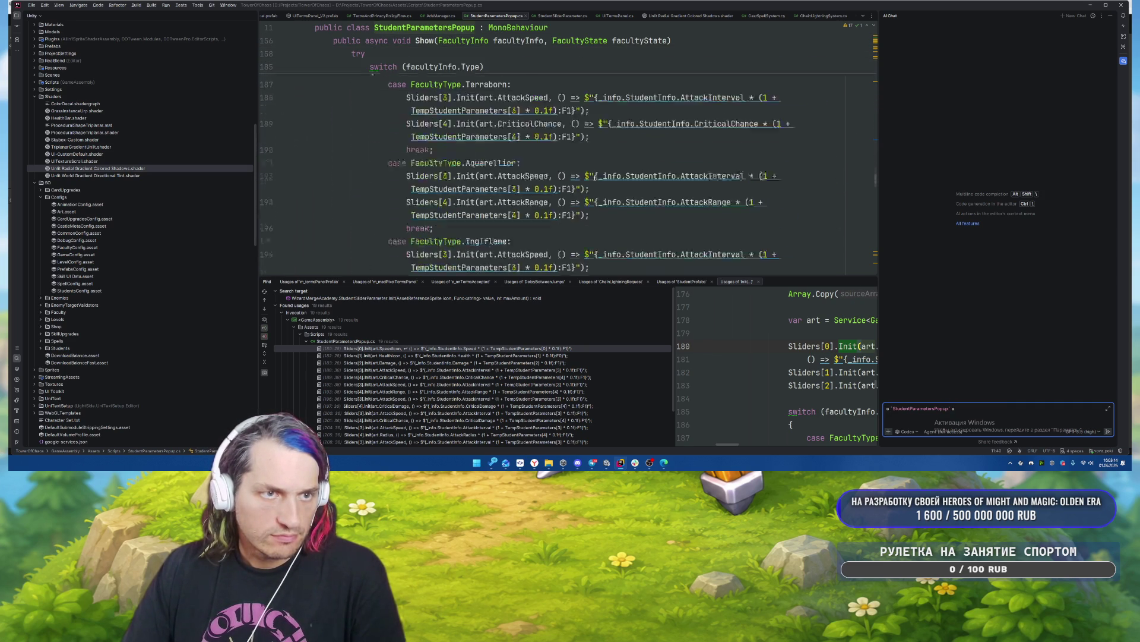
scroll(594, 178, up, 8)
scroll(595, 177, up, 5)
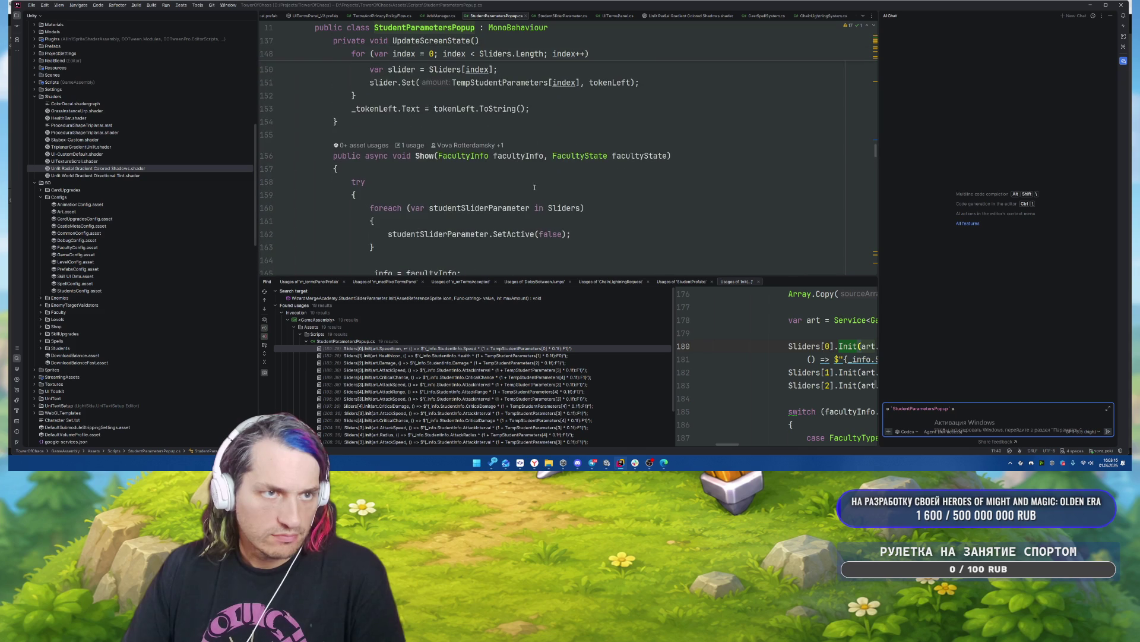
click(423, 157)
click(984, 411)
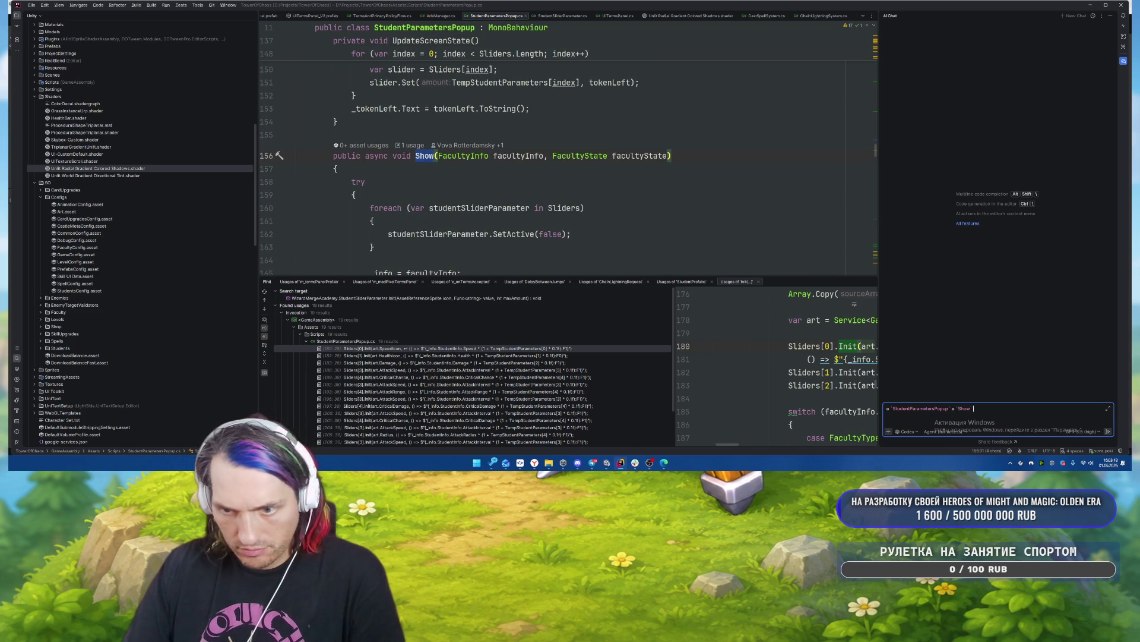
text(метода для вс)
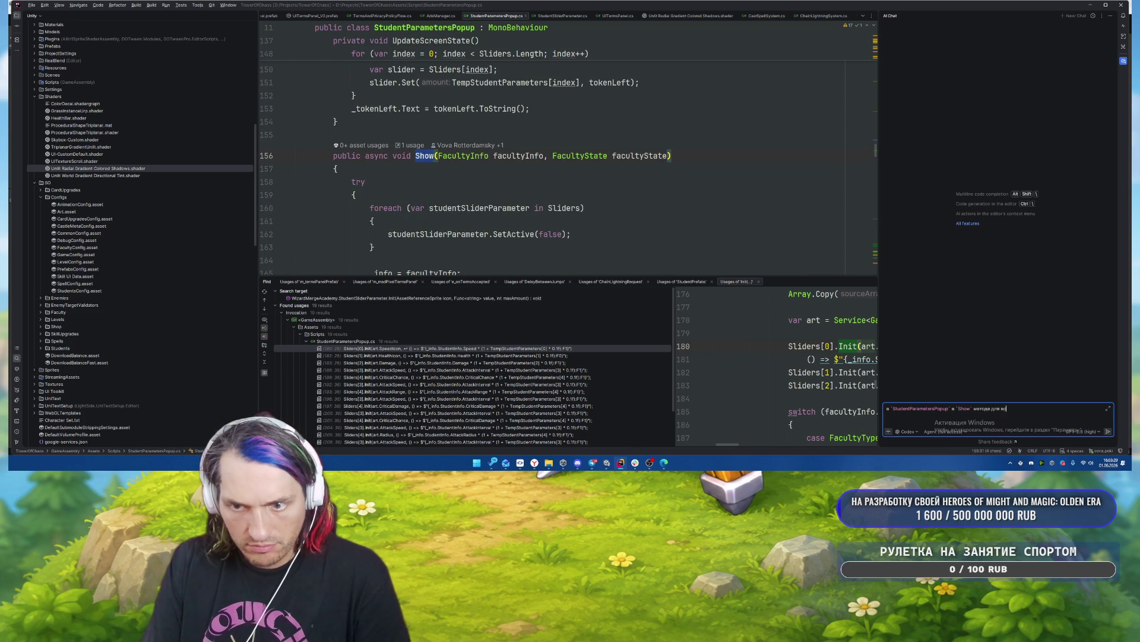
text(ех)
Add the Sliders and Init references to the chat request.
scroll(554, 180, down, 8)
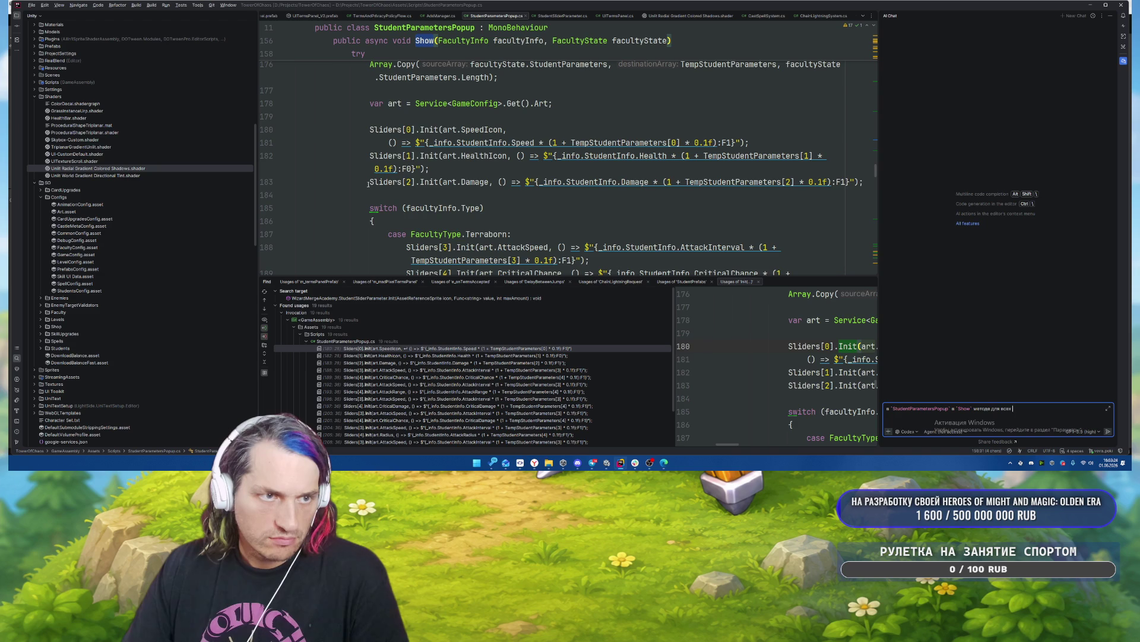
double_click(372, 129)
click(1039, 408)
text(`Sliders` в методе)
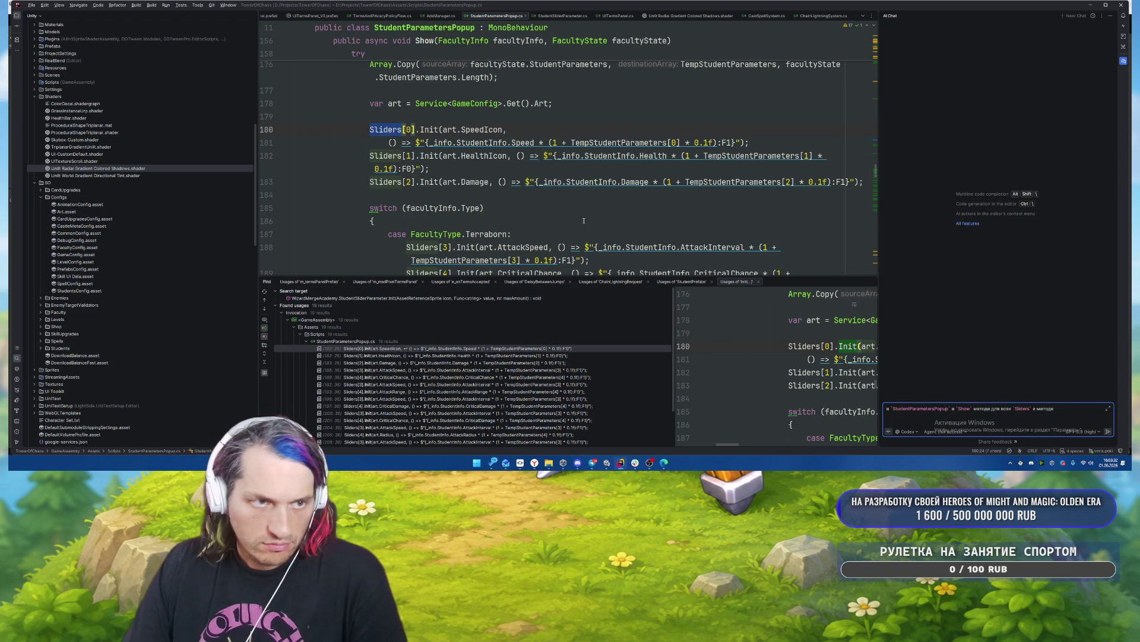
double_click(430, 181)
click(1072, 408)
text(`Init` куда)
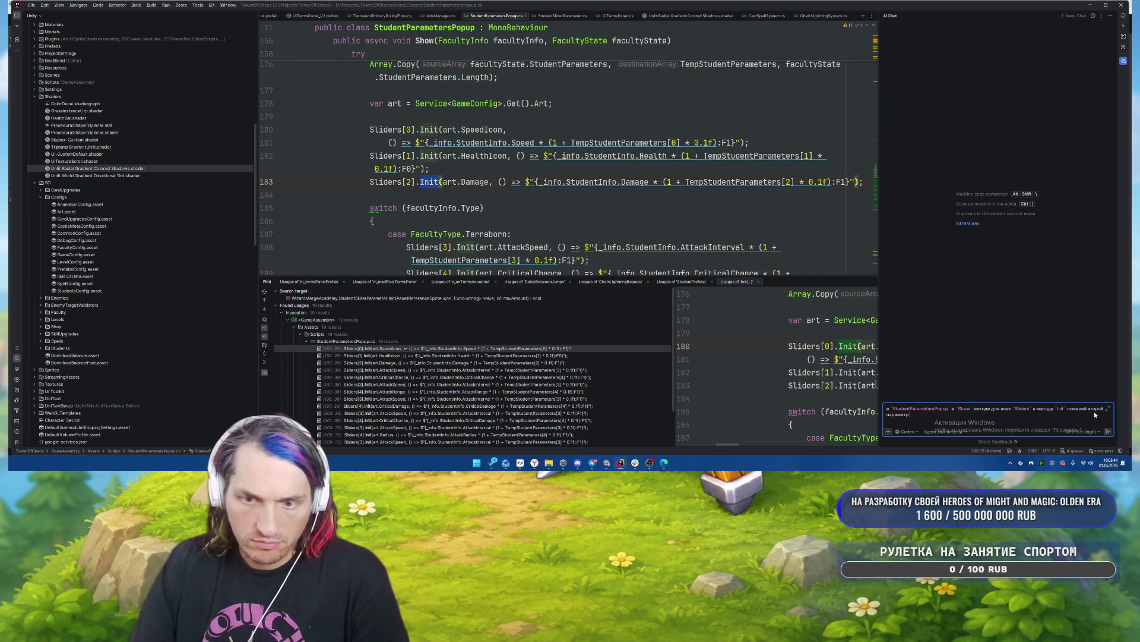
Check Init's Func<string> value parameter via Go to Declaration, then continue typing the request.
click(428, 185)
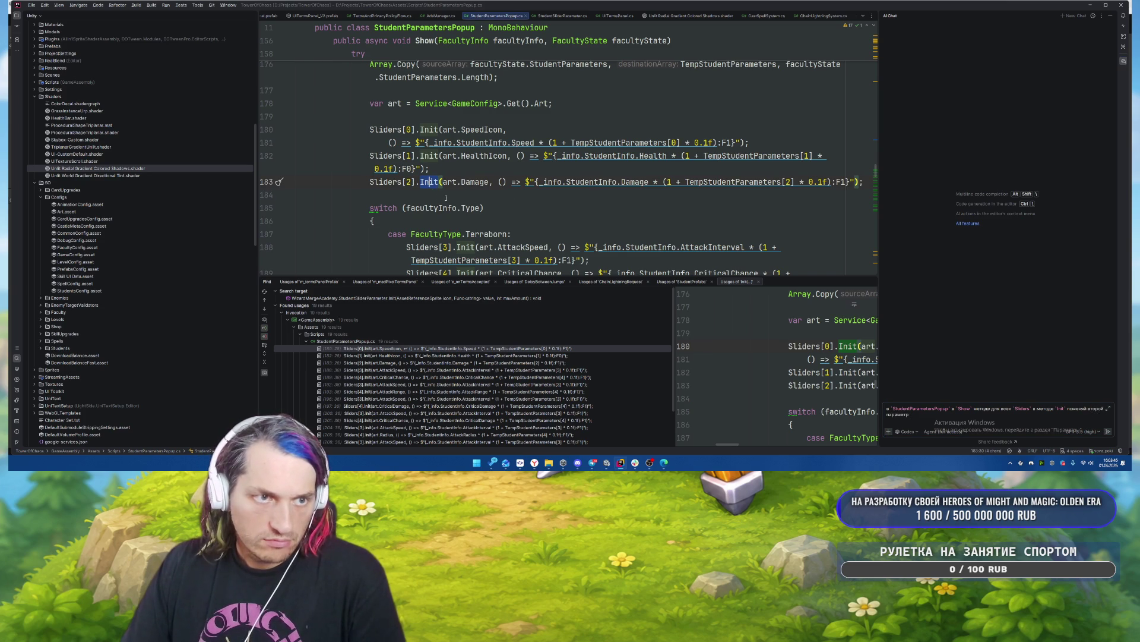
key(F12)
drag(557, 120, 639, 120)
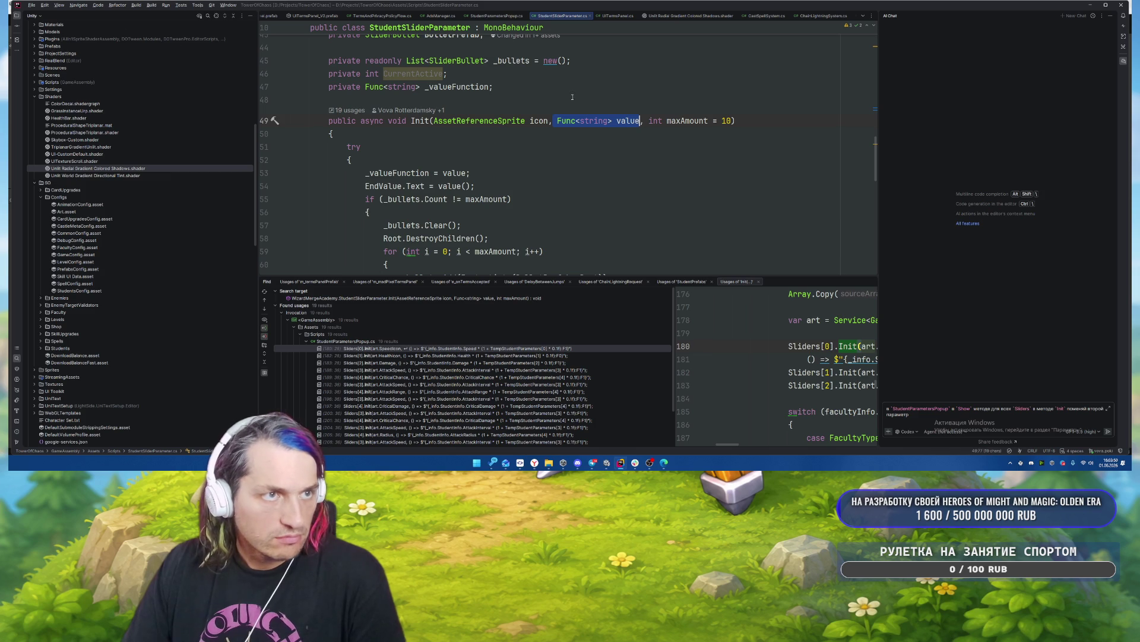
key(ctrl+minus)
key(ctrl+minus)
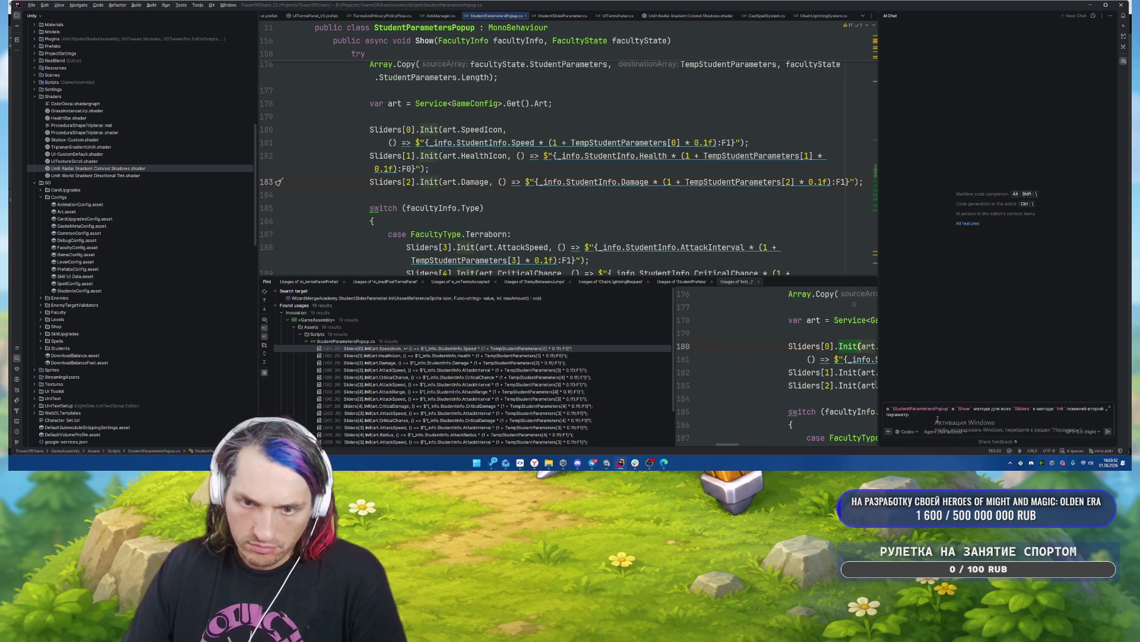
click(950, 418)
text(таким образом чтоб)
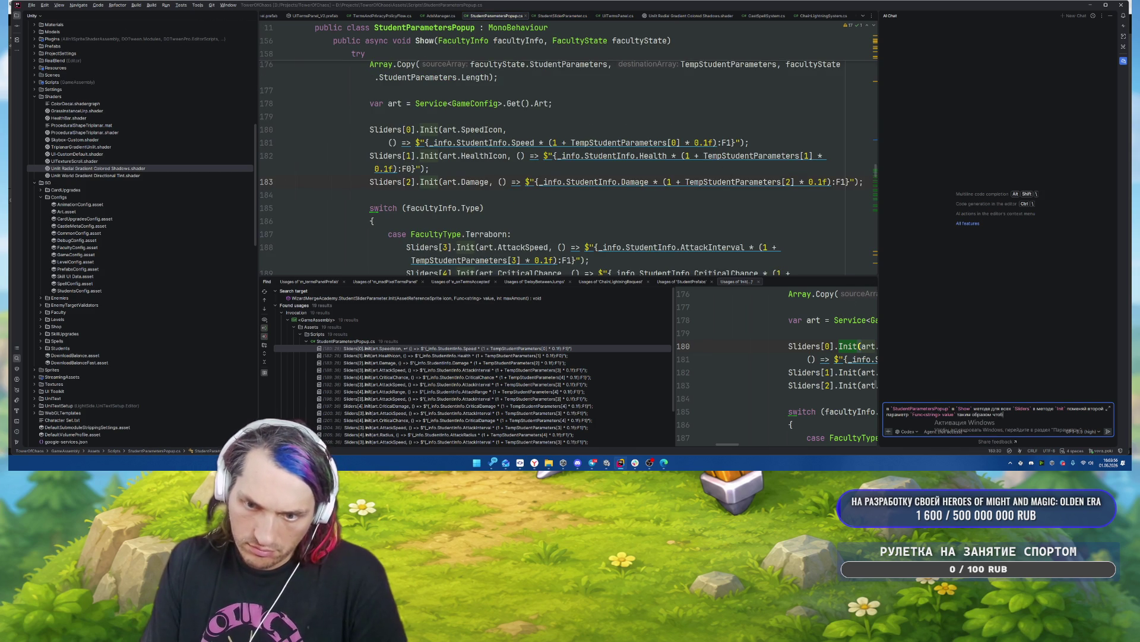
text(ы он не просто число)
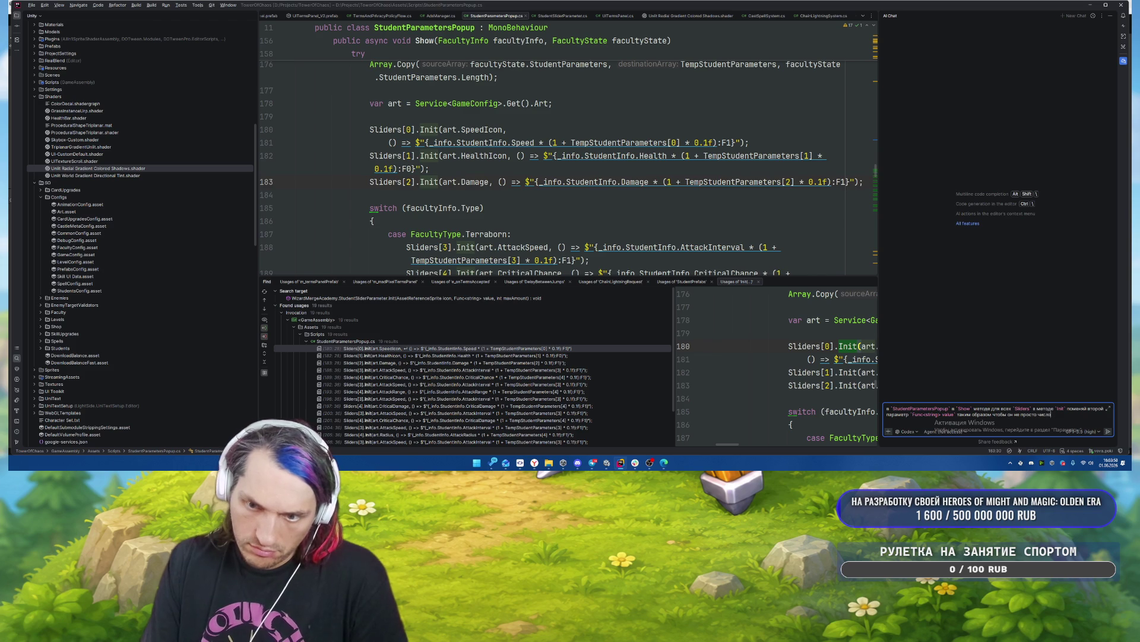
text( выдавал а с п)
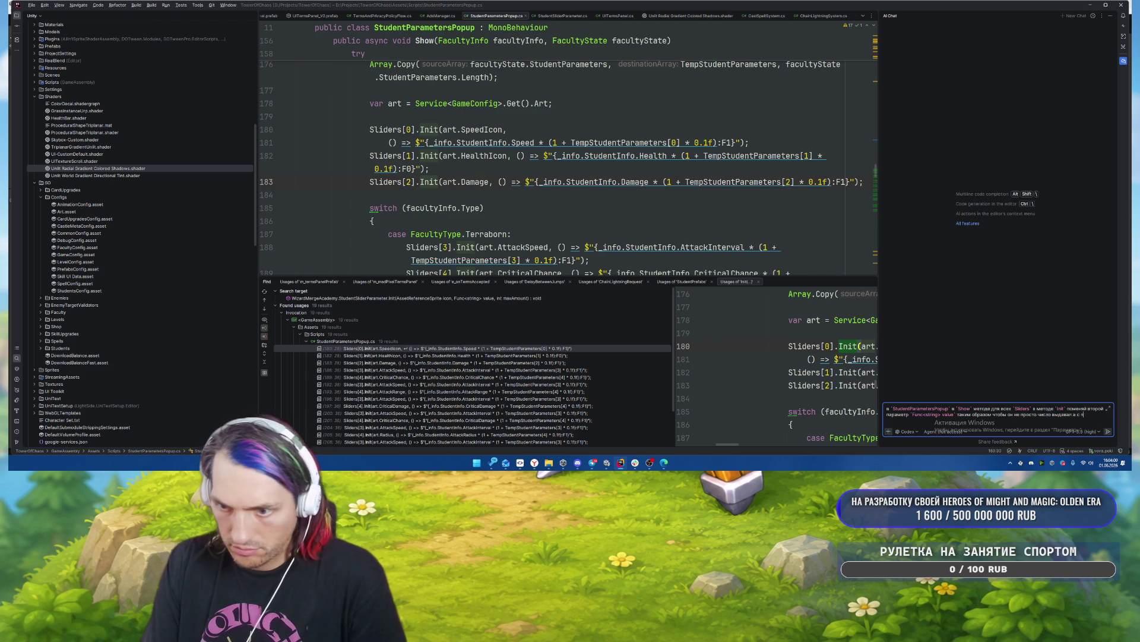
text(кой)
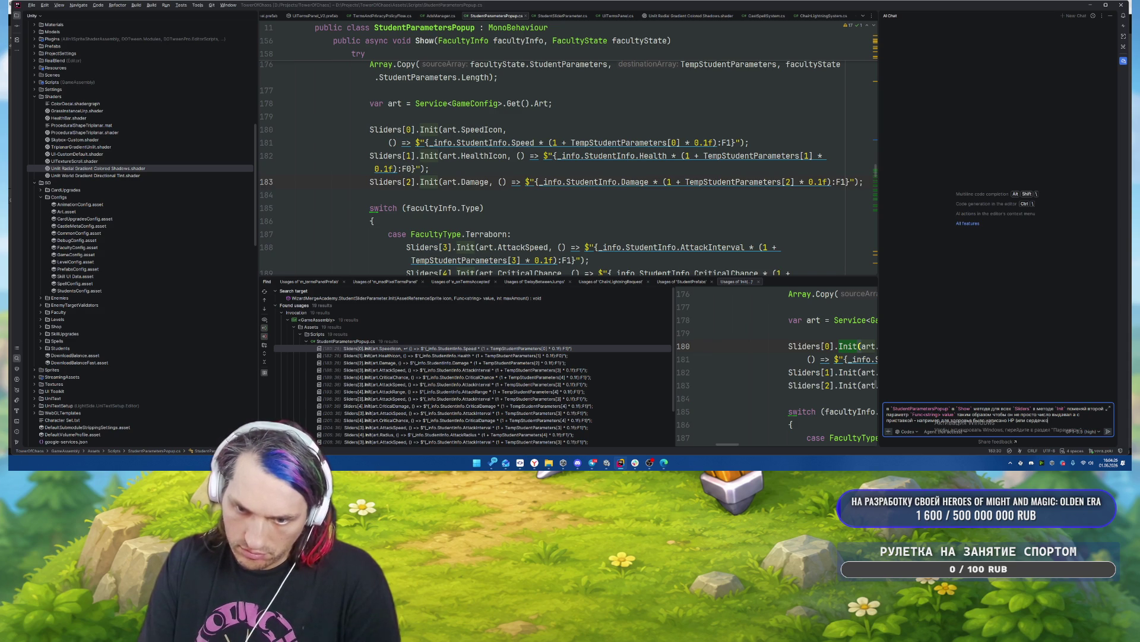
Switch back to Unity and run the game in Play mode.
key(alt+Tab)
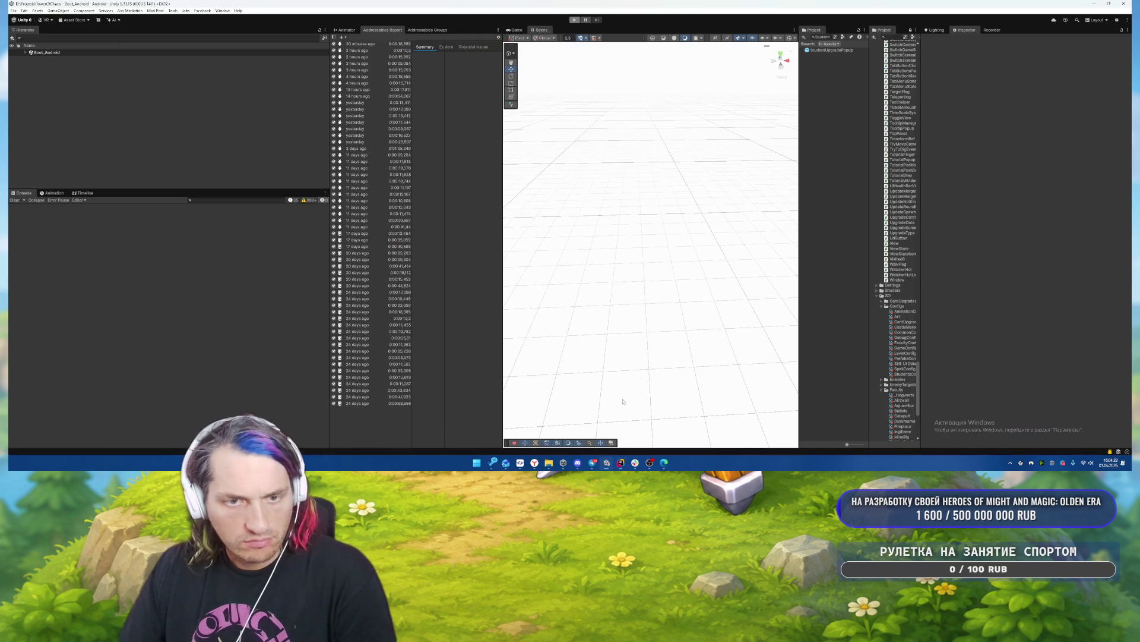
click(580, 20)
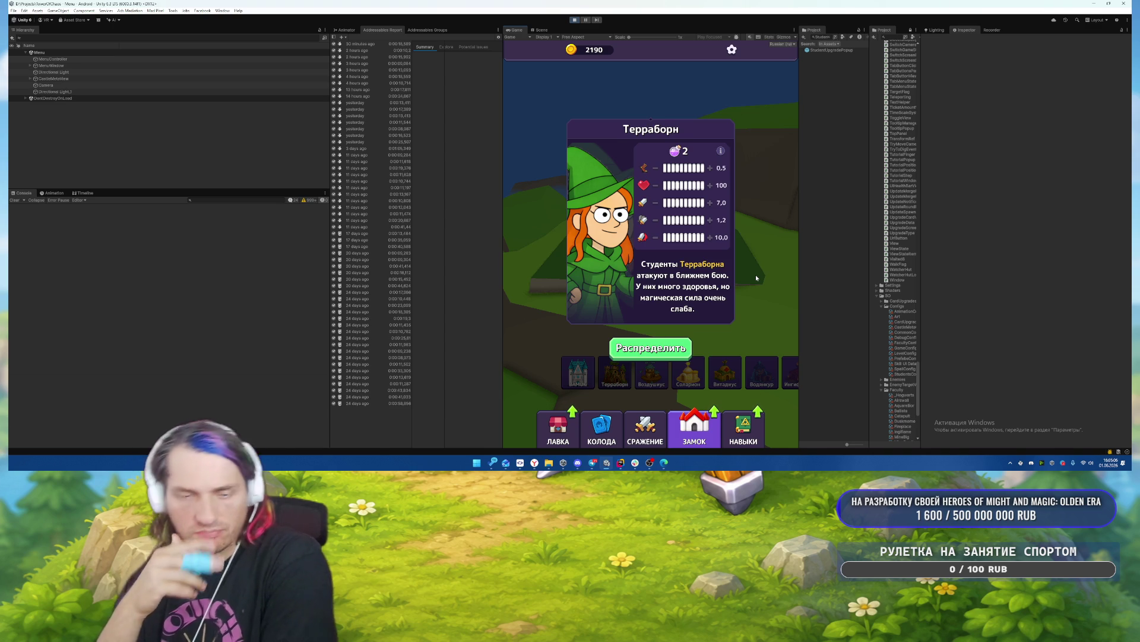
Spend Terraborn's available stat points on its first stat and save the card.
click(683, 349)
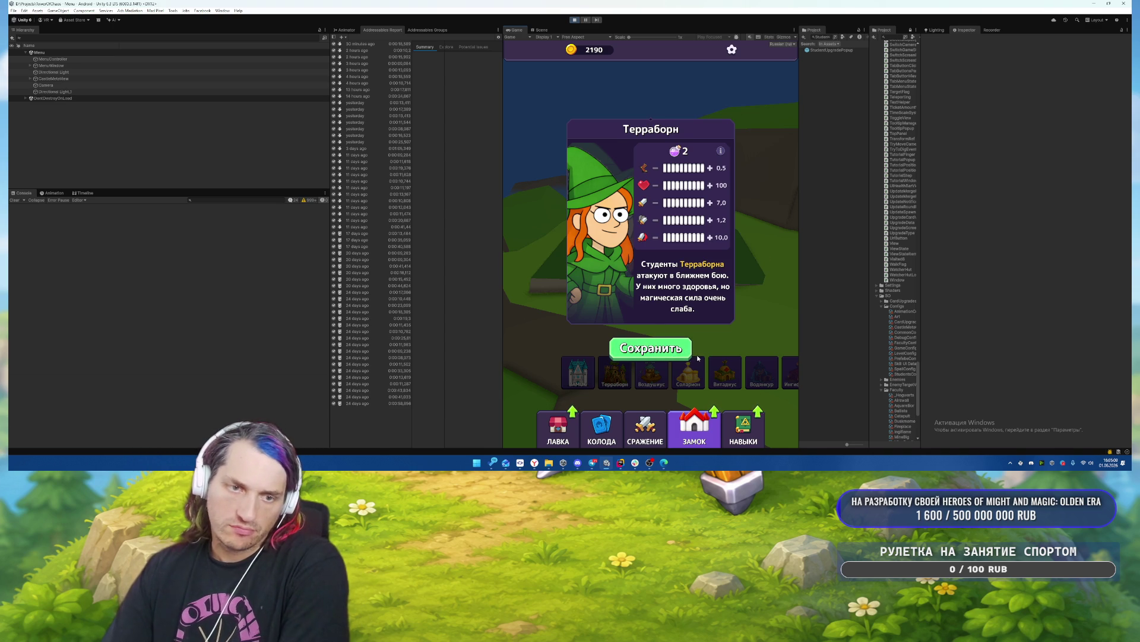
click(667, 168)
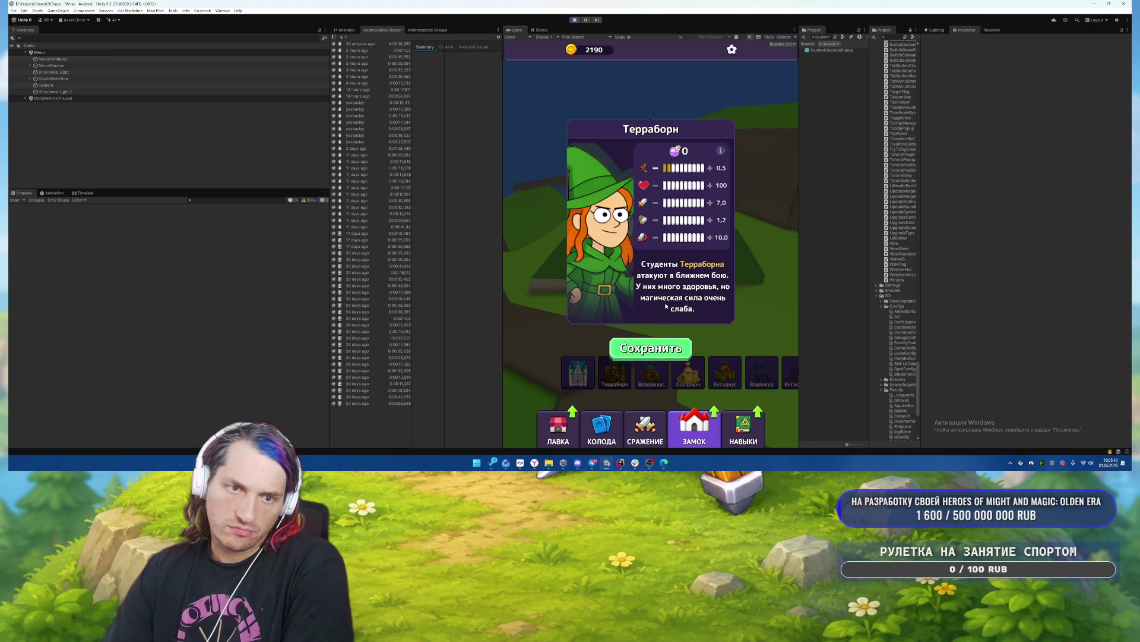
click(651, 348)
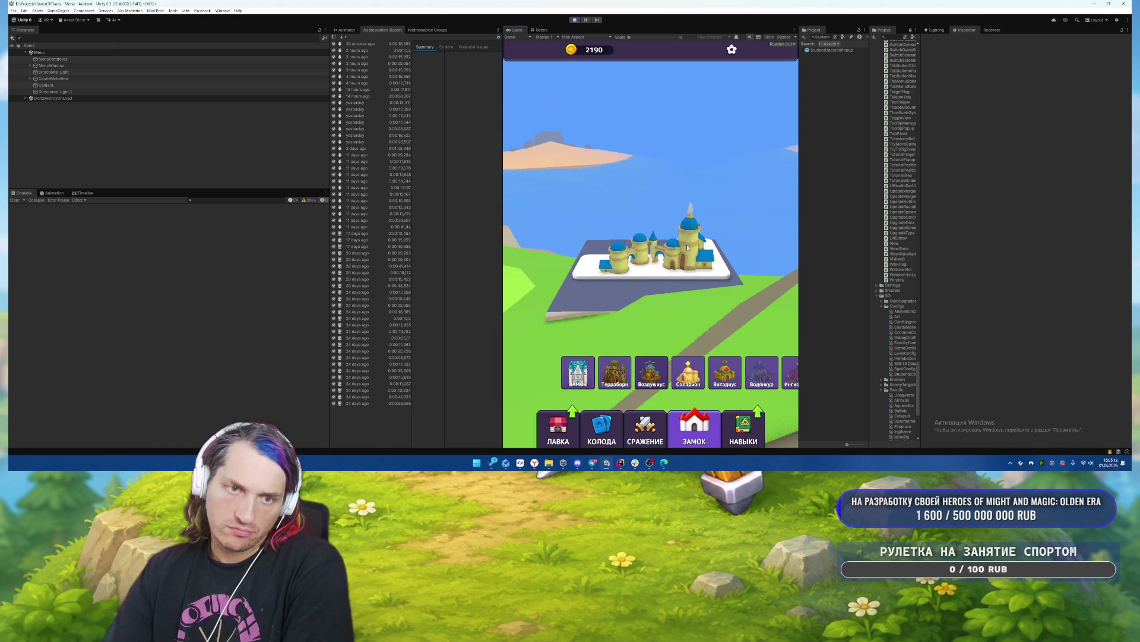
Raise Воздушиус faculty health from 50 to 54, save, and go to the ЛАВКА shop.
click(688, 247)
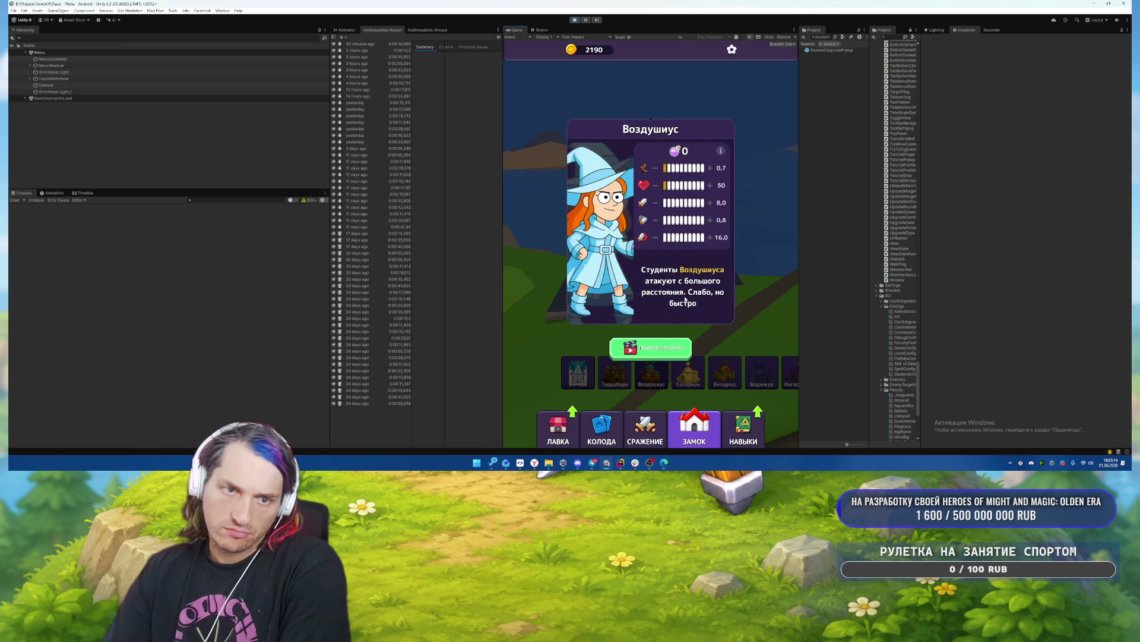
click(711, 185)
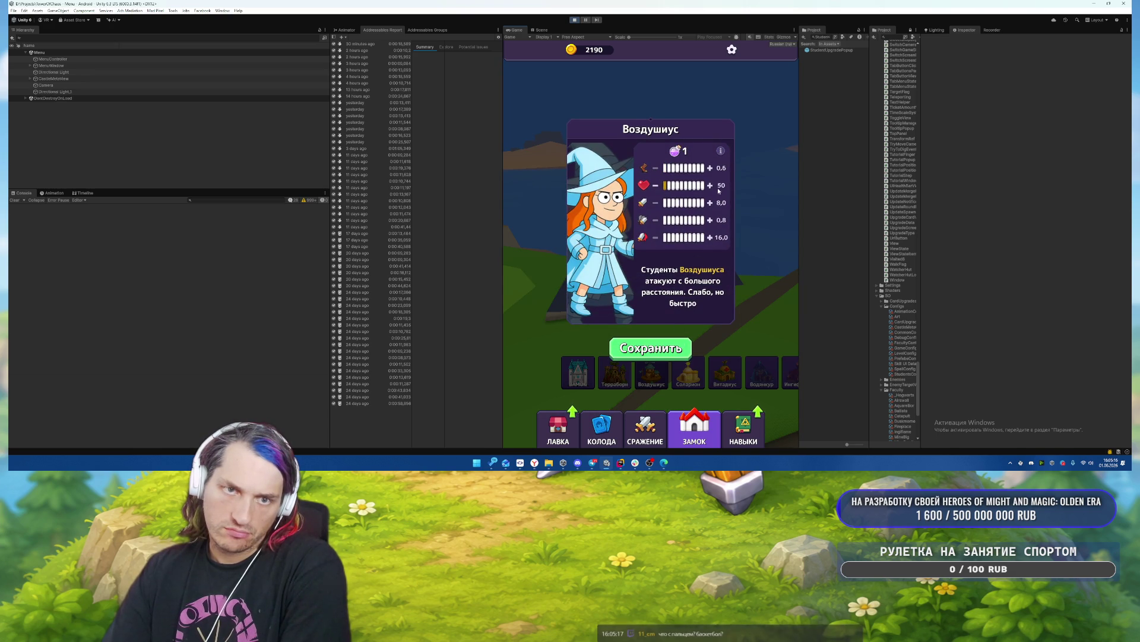
click(686, 350)
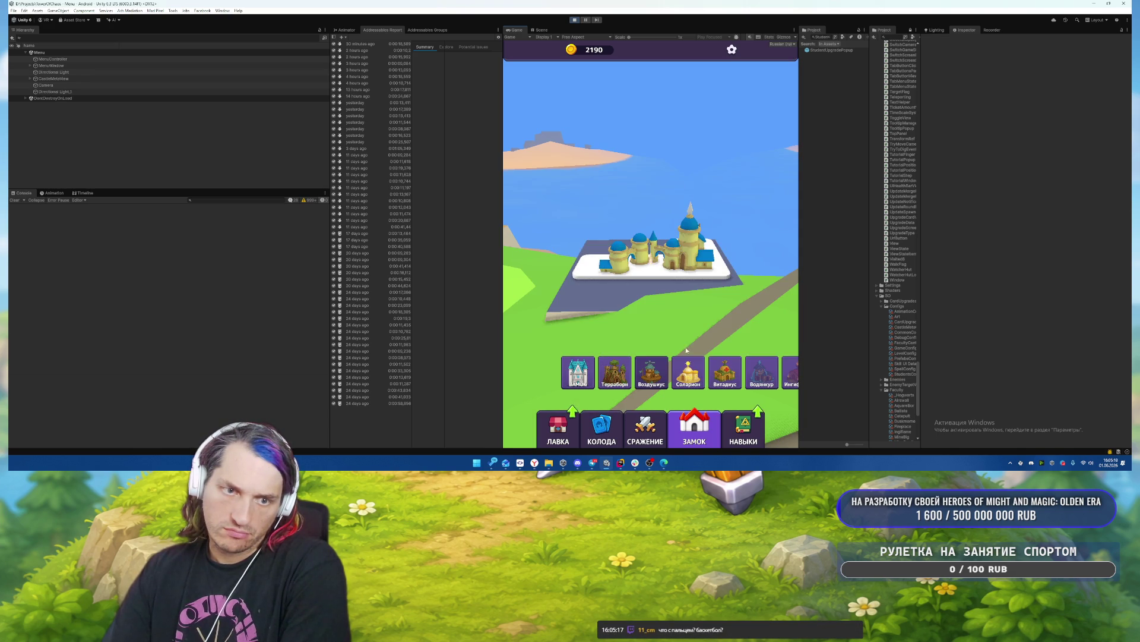
click(555, 435)
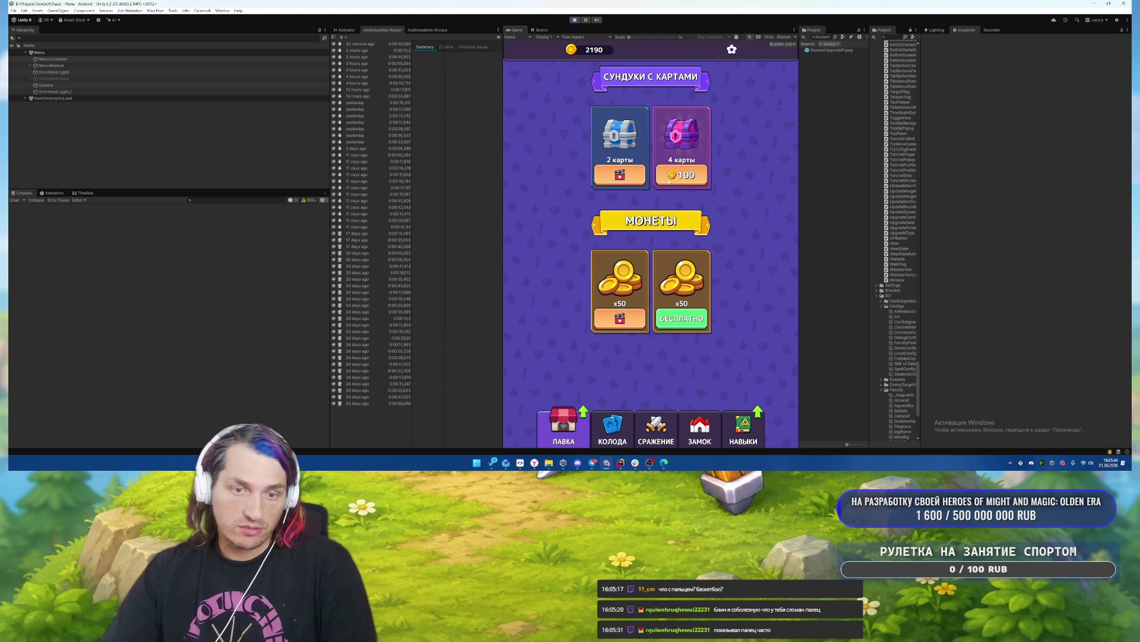
Buy skill upgrades: student health, crit damage, spell cooldown, spell radius and spell damage.
click(744, 423)
scroll(694, 229, down, 2)
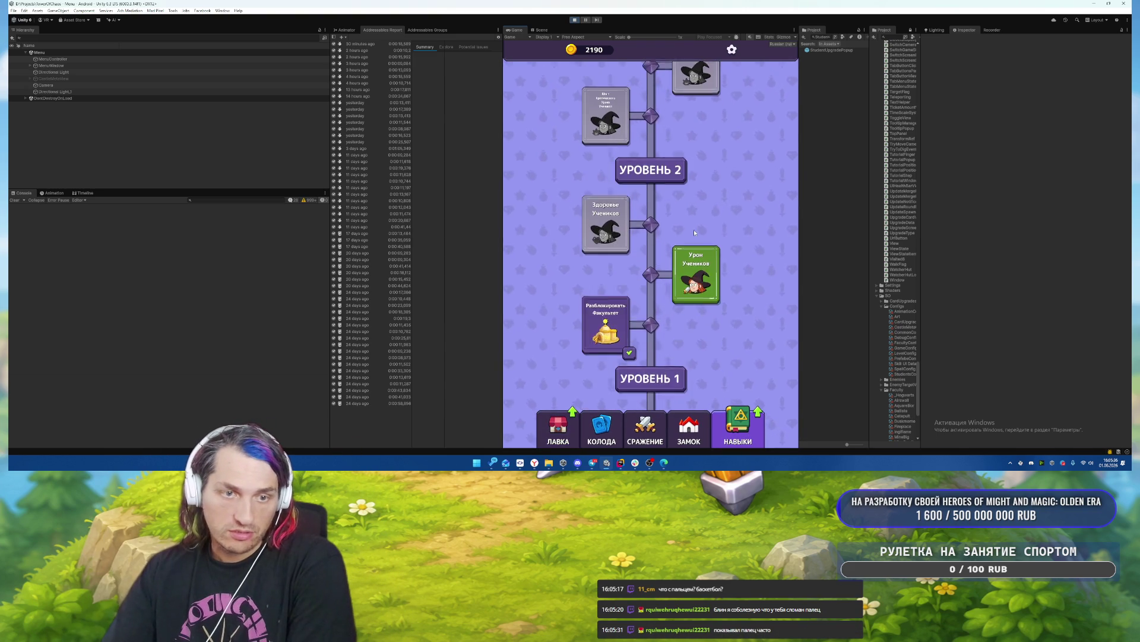
click(698, 298)
click(651, 272)
scroll(698, 285, up, 3)
click(696, 297)
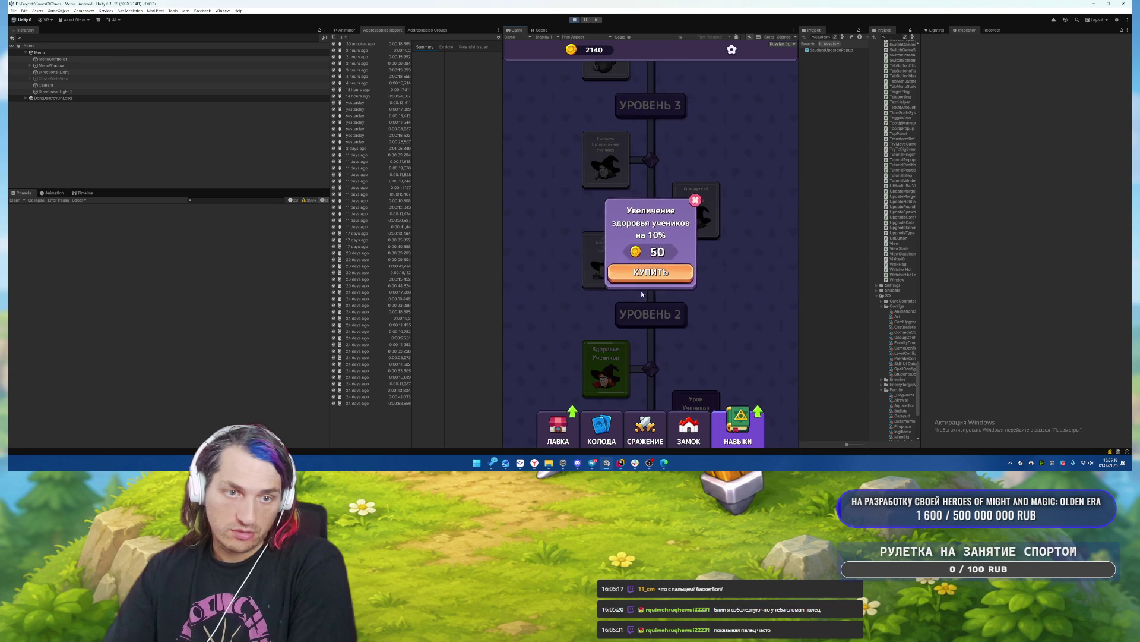
click(654, 276)
click(703, 283)
click(651, 273)
scroll(660, 279, up, 2)
click(696, 333)
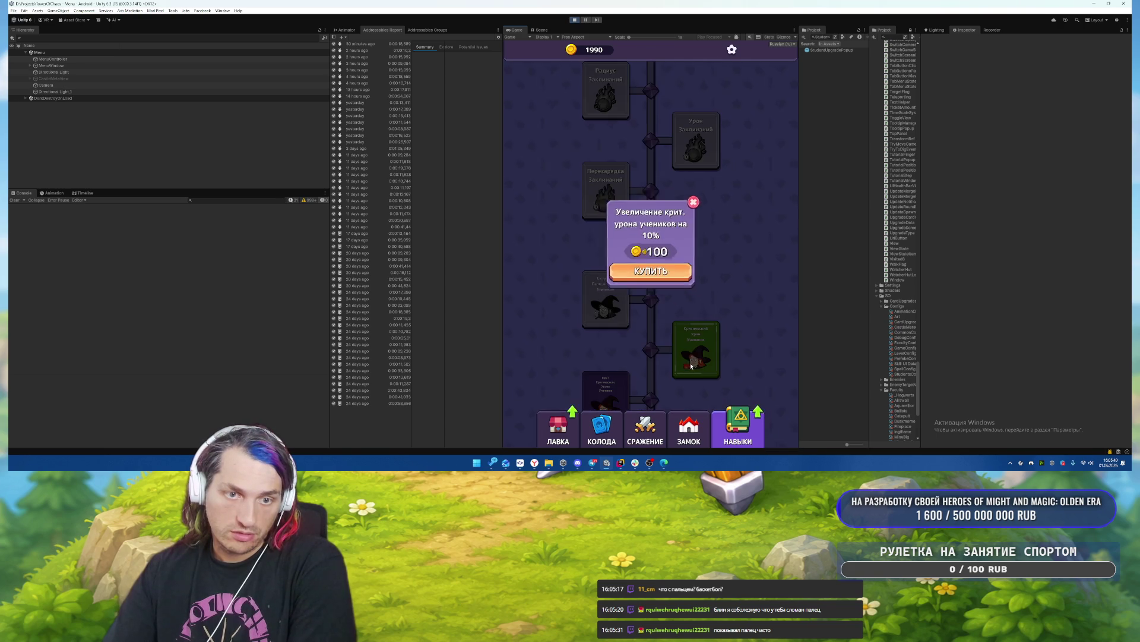
click(661, 278)
click(606, 333)
click(651, 272)
scroll(650, 279, up, 3)
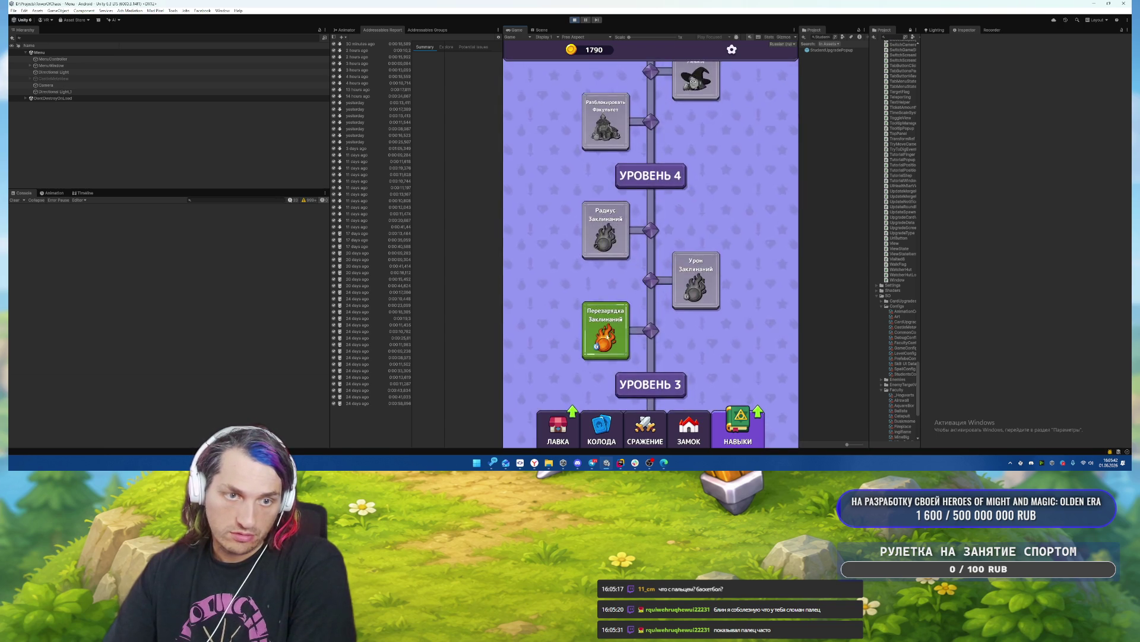
click(606, 329)
click(650, 272)
scroll(651, 279, up, 3)
click(606, 321)
click(650, 272)
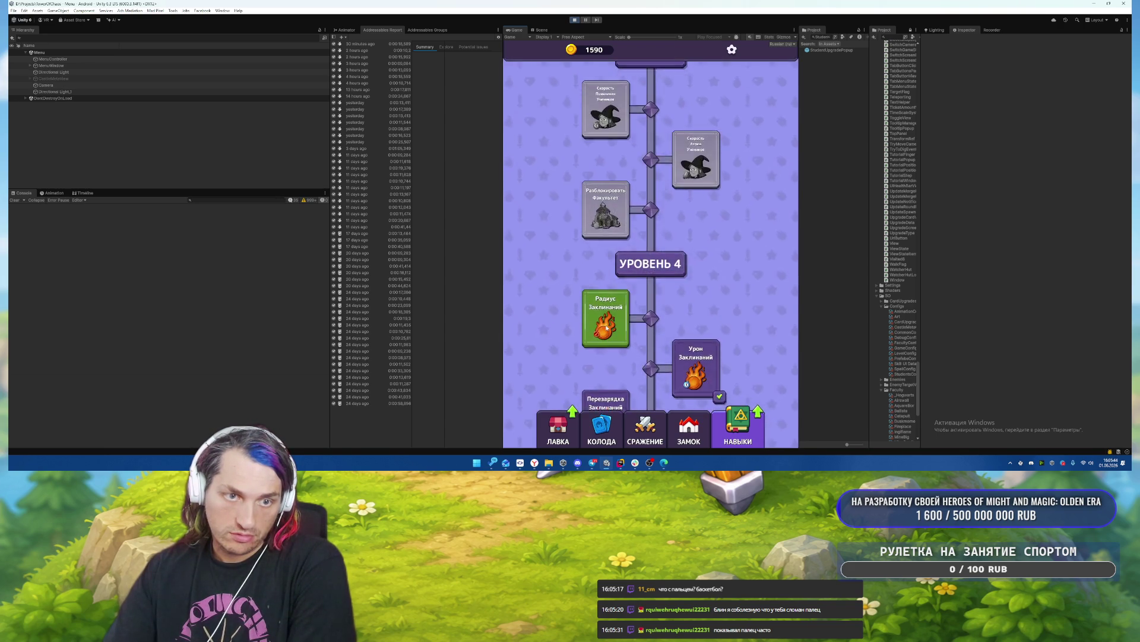
click(606, 321)
Unlock the Водянкур faculty and drag its card into the deck.
click(651, 272)
scroll(651, 279, up, 3)
click(654, 332)
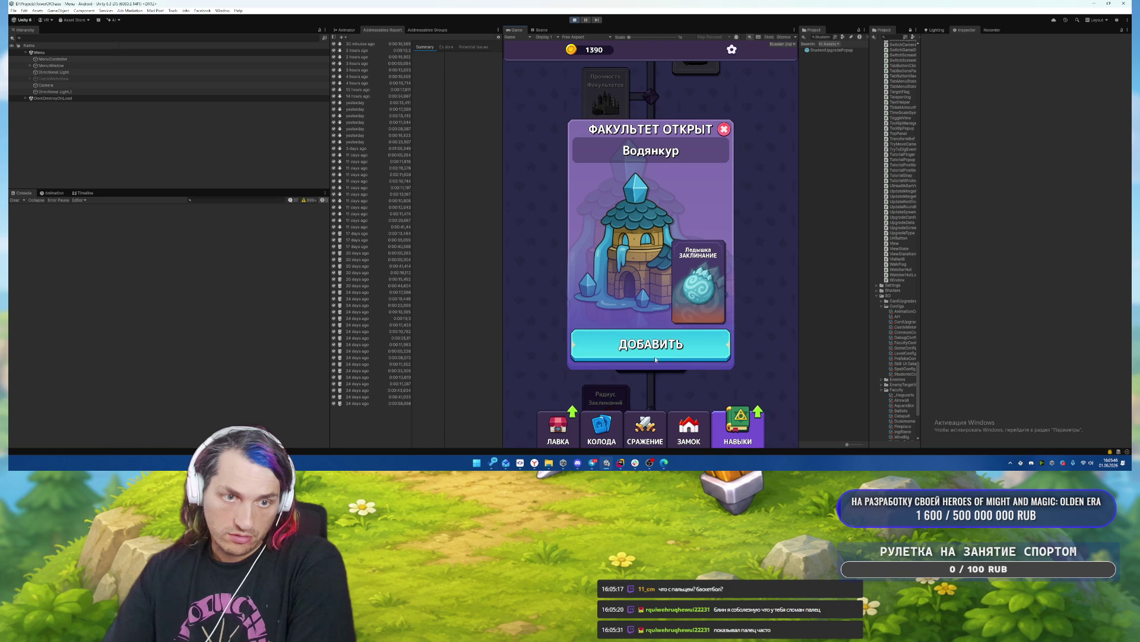
click(660, 358)
drag(615, 217, 598, 139)
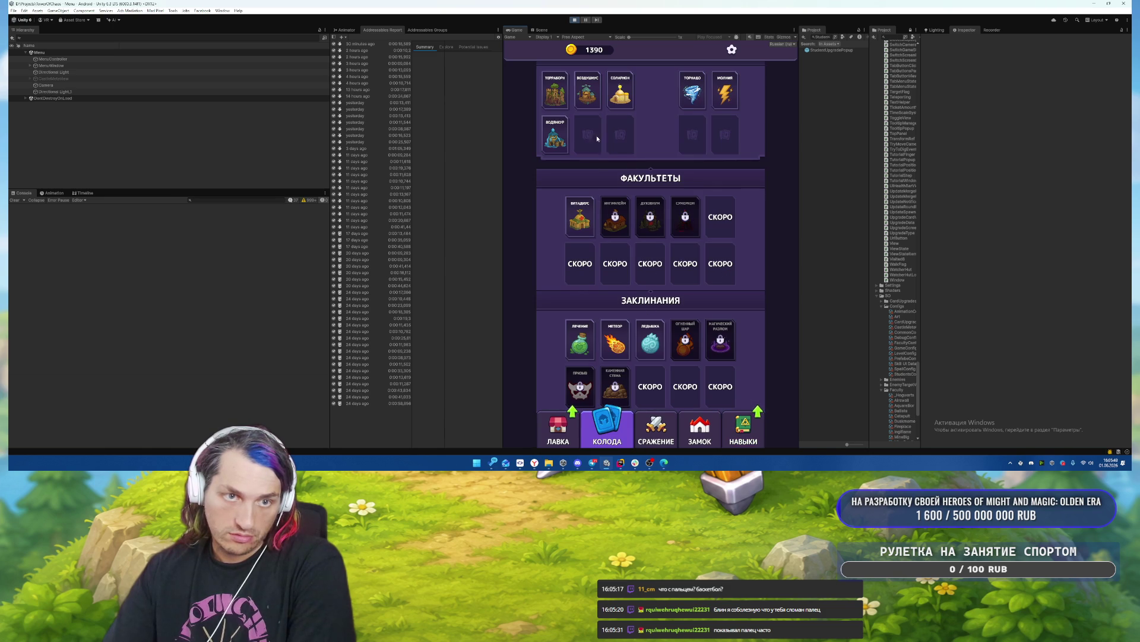
Buy student spawn speed, faculty durability, castle durability and coins skill upgrades.
click(744, 441)
click(695, 302)
scroll(653, 297, up, 1)
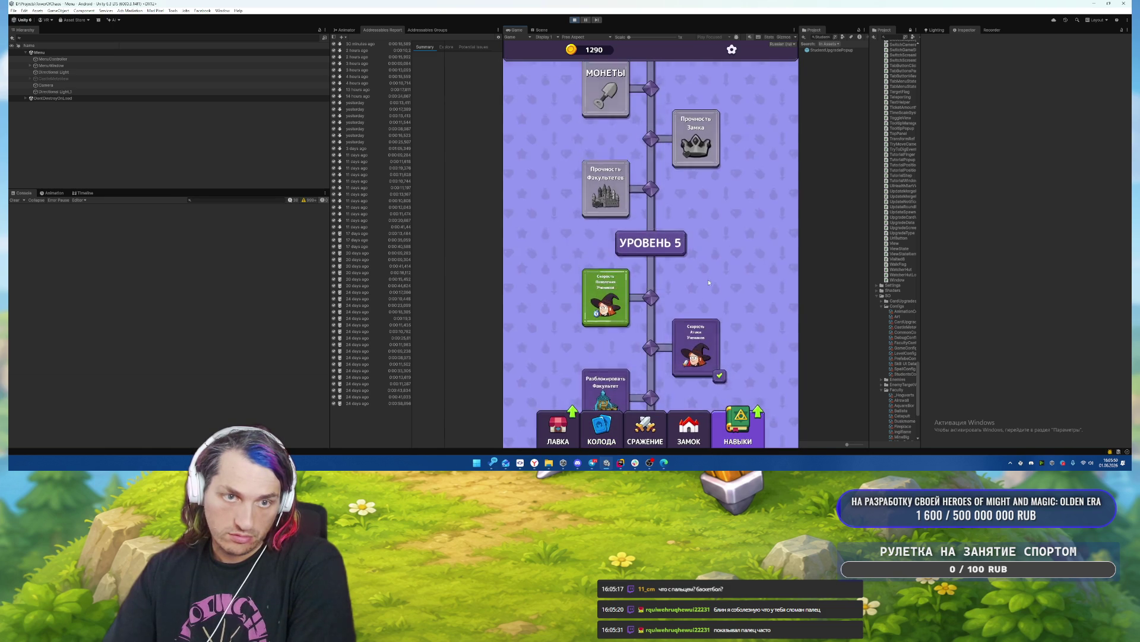
click(625, 297)
click(651, 271)
click(606, 275)
click(651, 274)
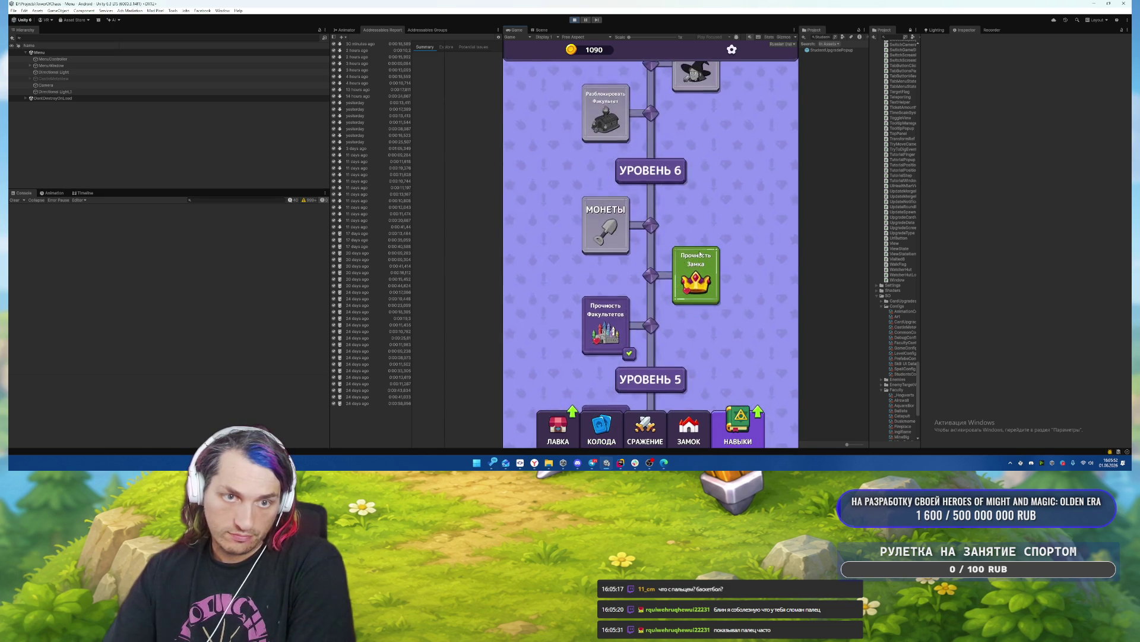
click(695, 273)
click(651, 272)
click(606, 262)
Unlock the Ингифлейм faculty for 100 coins.
click(654, 273)
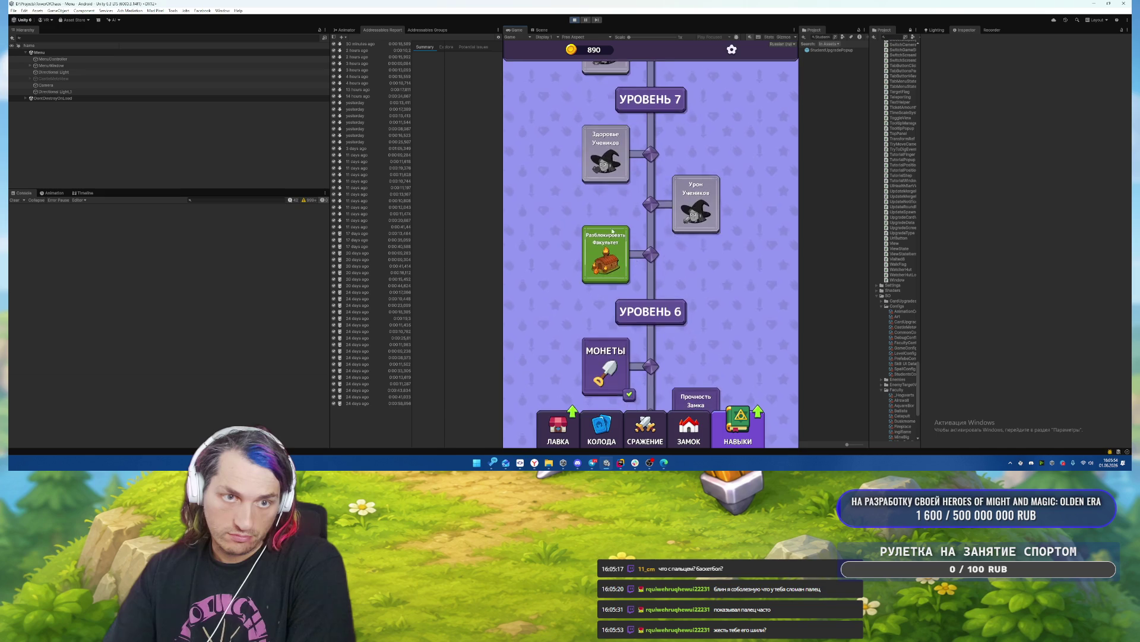
click(664, 313)
click(659, 344)
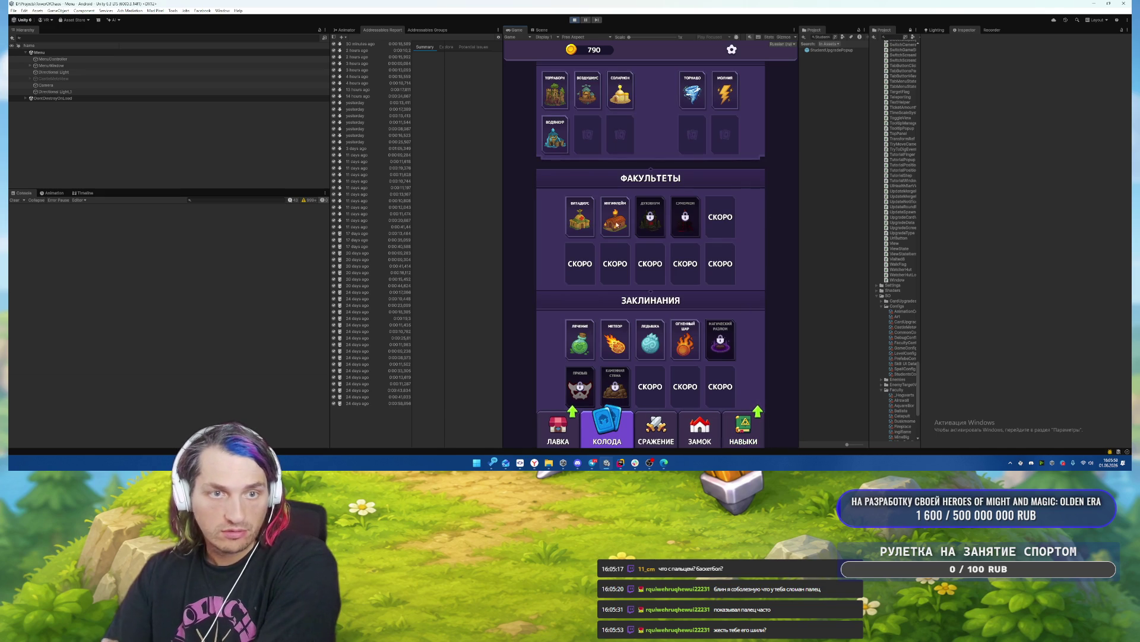
Buy student damage, student health, crit chance and critical damage upgrades.
click(743, 429)
click(693, 249)
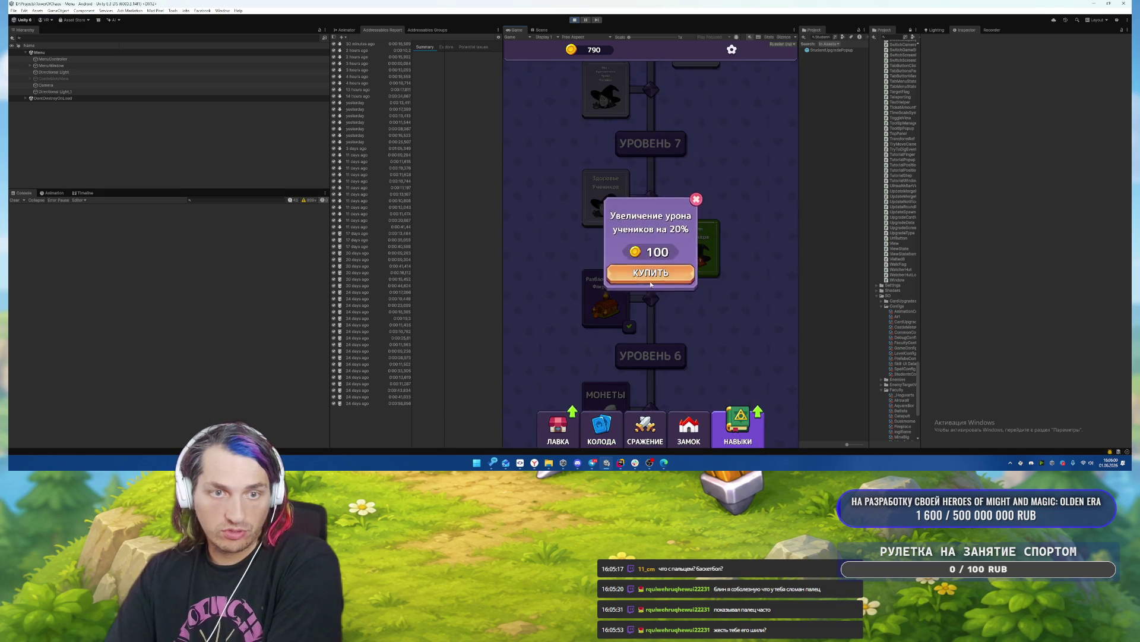
click(650, 279)
click(626, 256)
click(650, 276)
scroll(611, 209, up, 3)
click(611, 209)
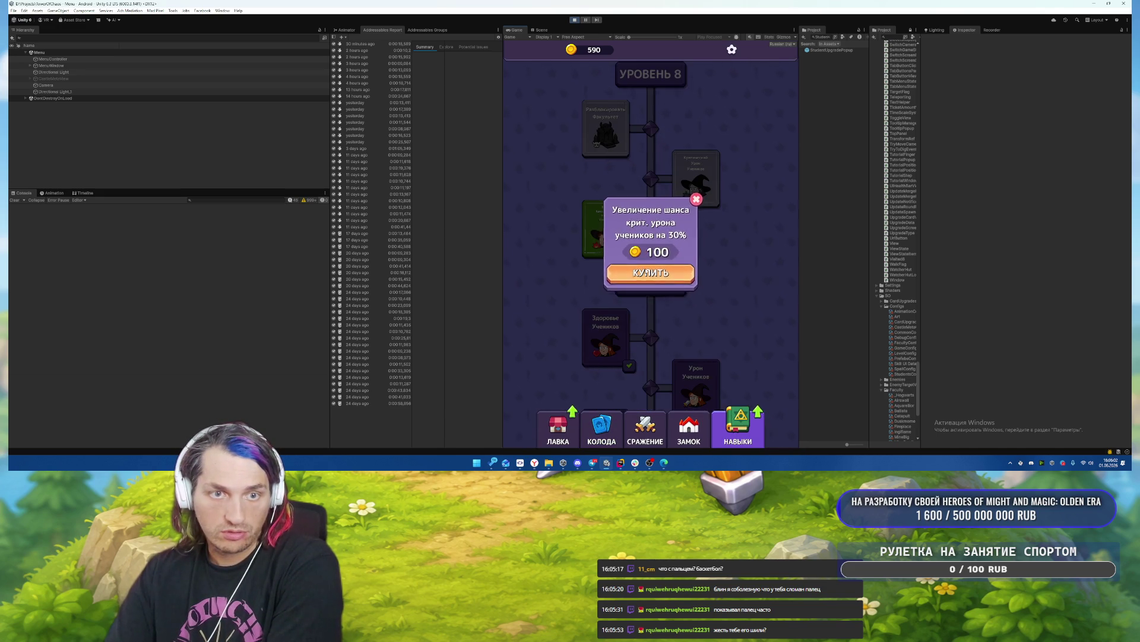
click(651, 276)
click(698, 250)
Unlock the Духовнум faculty for 100 coins and exit Play mode.
click(651, 276)
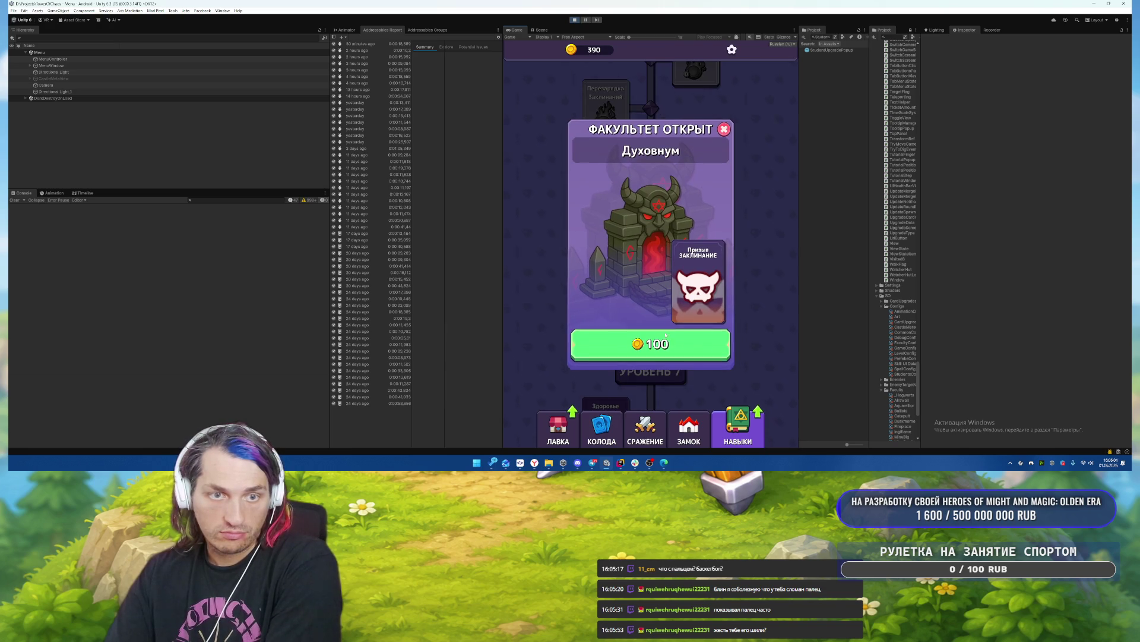
click(604, 196)
click(651, 344)
scroll(698, 187, up, 10)
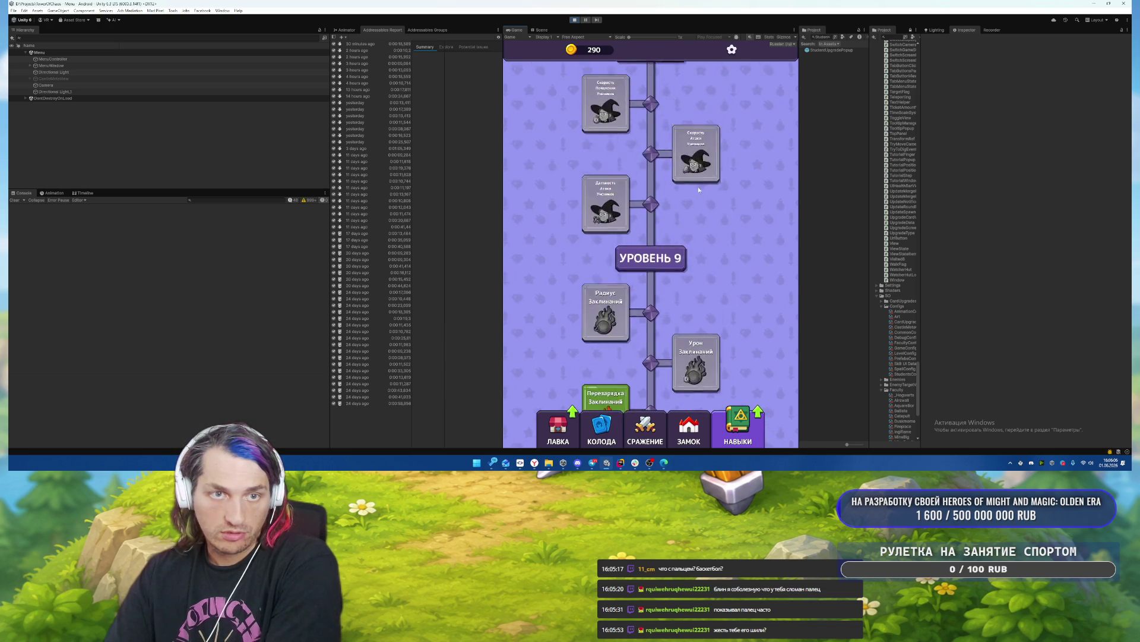
click(575, 21)
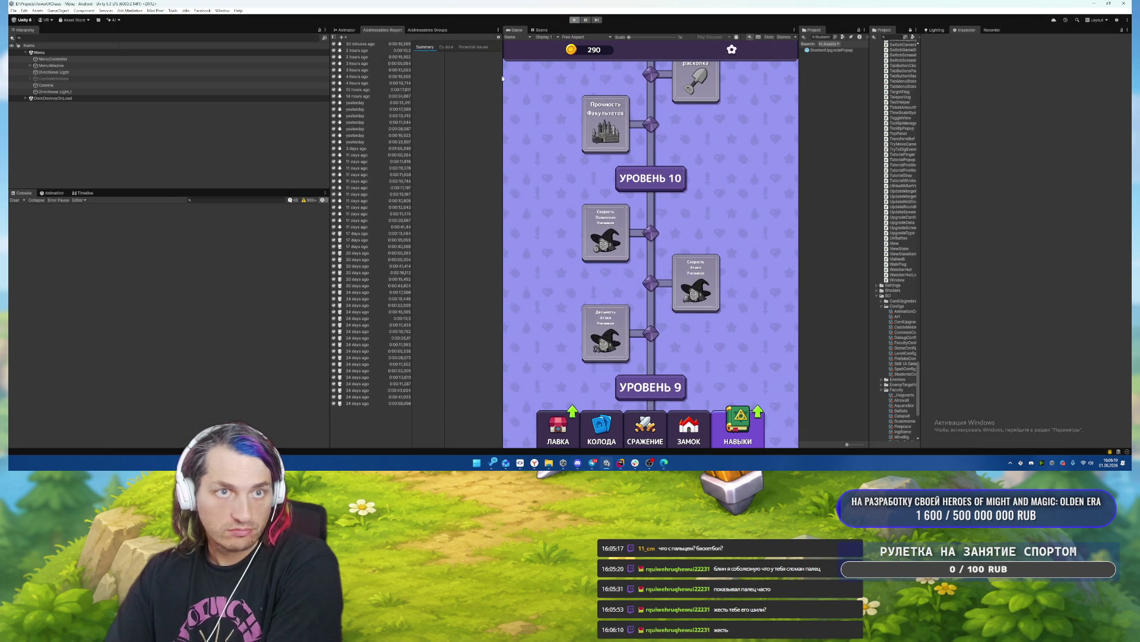
click(13, 11)
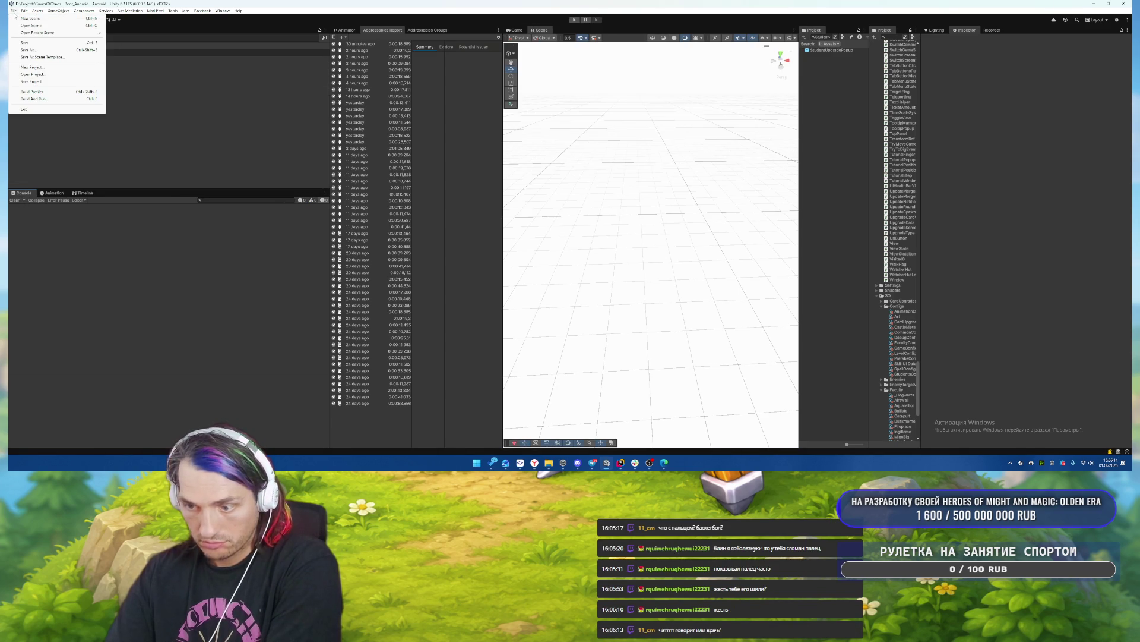
Build and run the Android app, overwriting the existing apk build file.
click(53, 99)
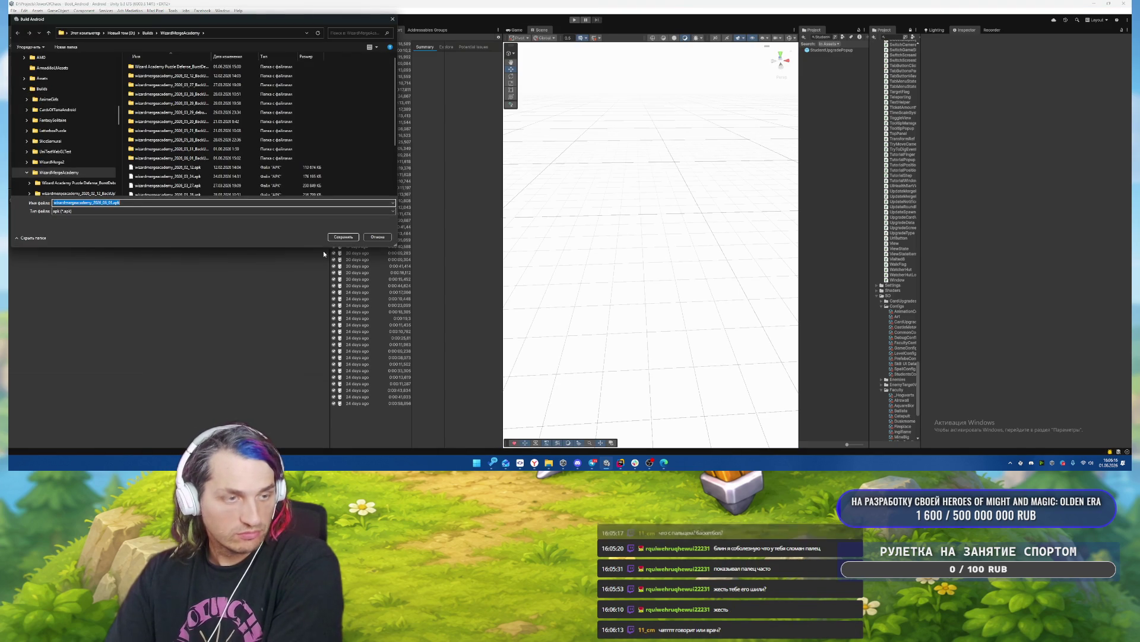
click(344, 236)
click(586, 230)
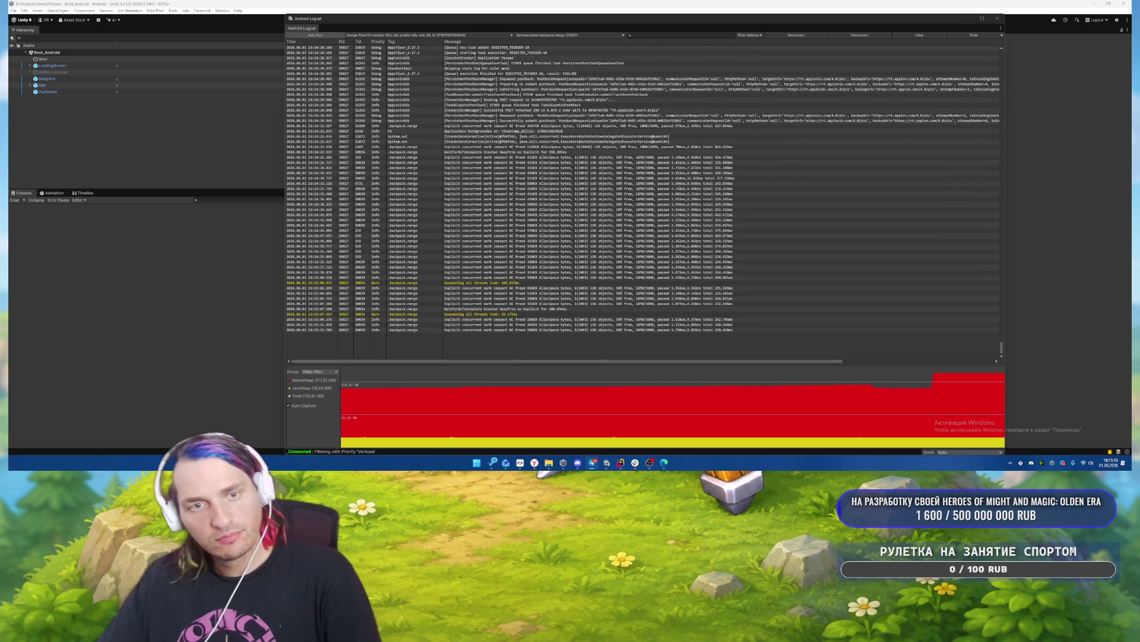
Close the Android Logcat window to get back to the Addressables Report.
click(997, 20)
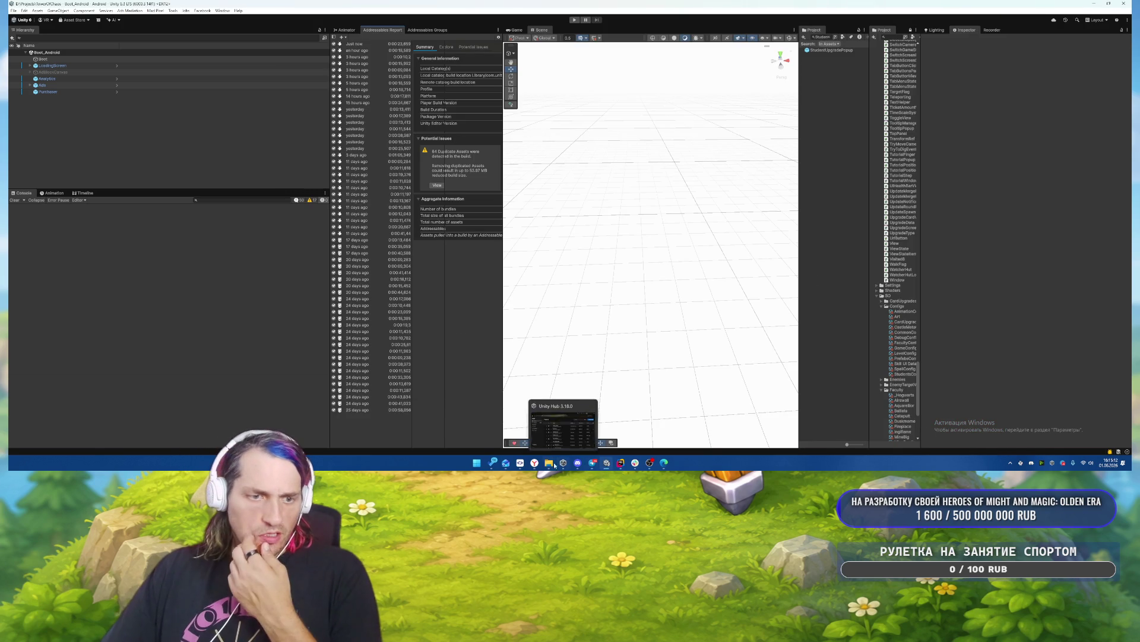
mouse_move(487, 469)
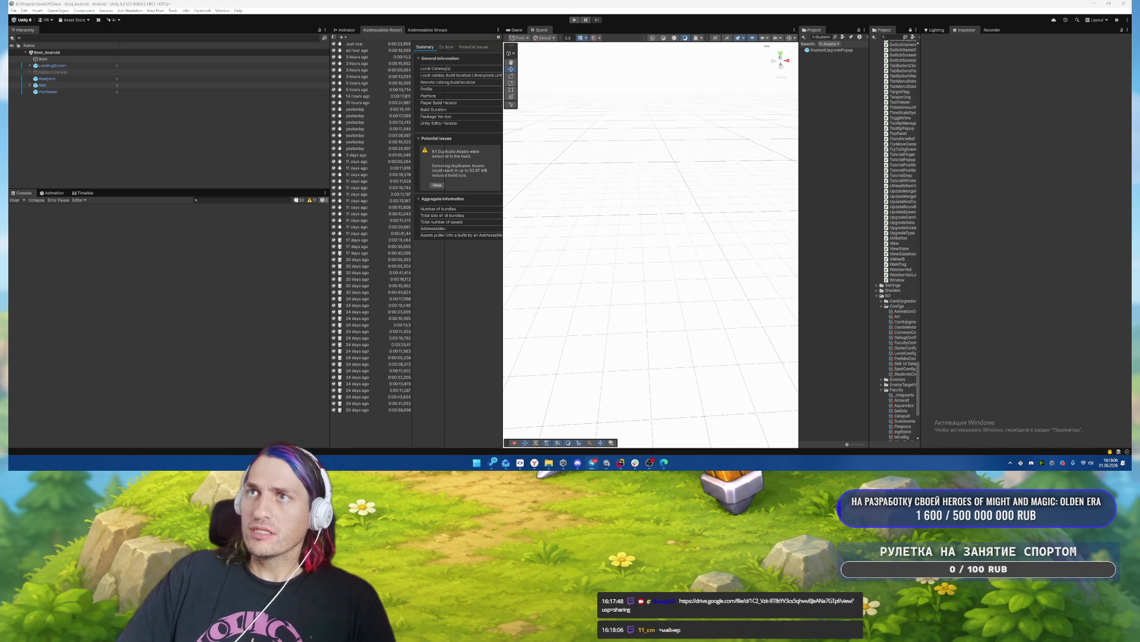
Bring Telegram forward, widen the chat pane and take the window out of full screen.
click(592, 462)
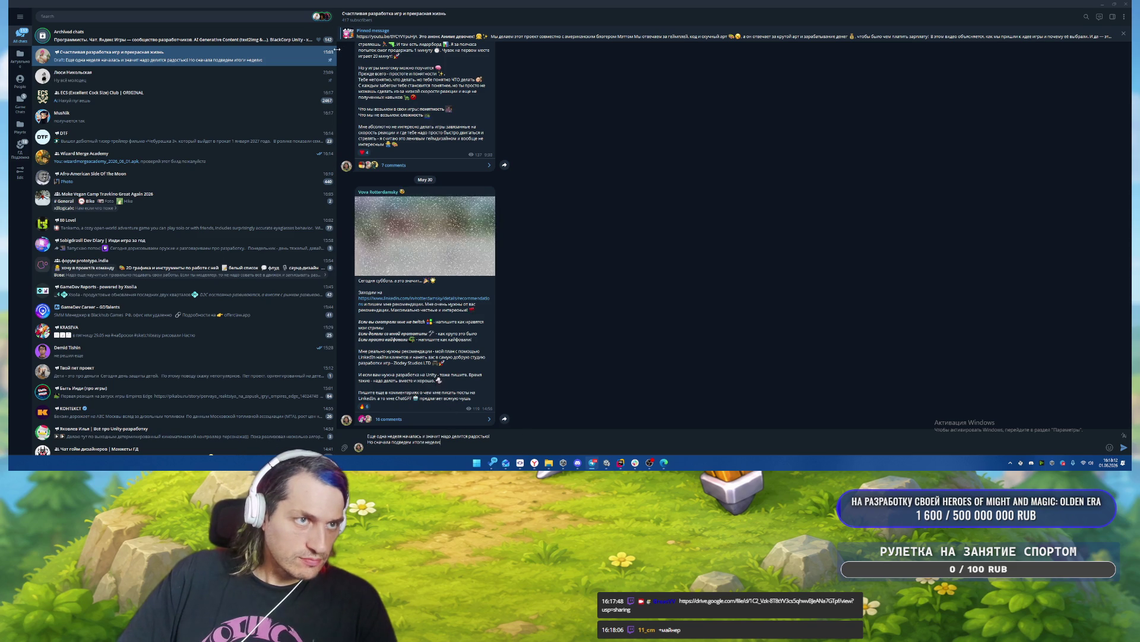
drag(337, 50, 119, 54)
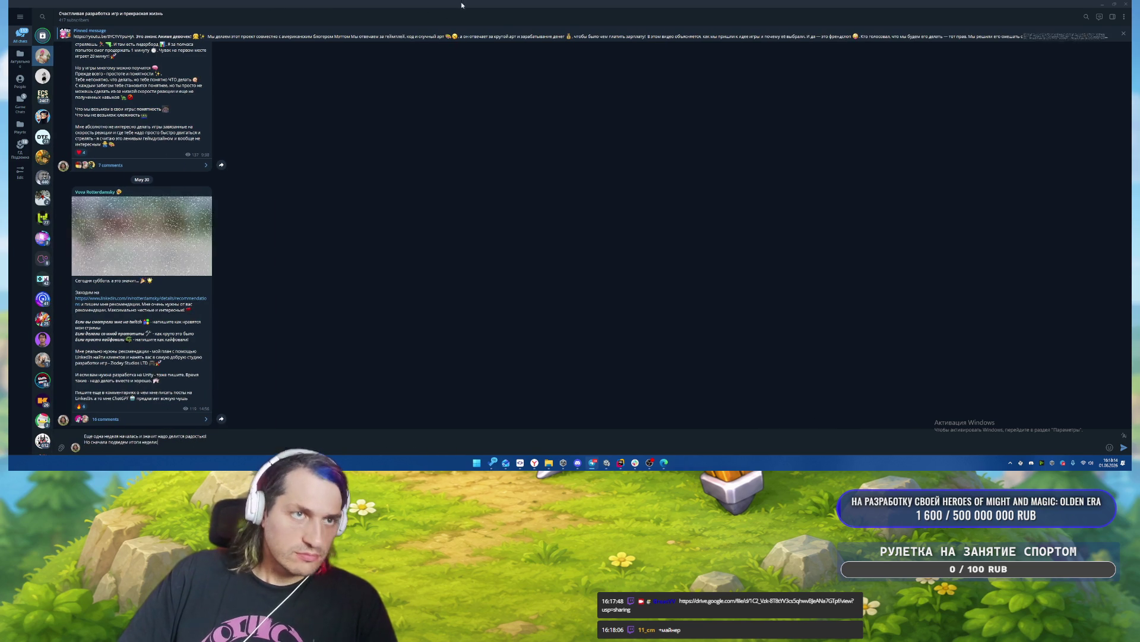
mouse_move(462, 6)
mouse_down()
mouse_move(599, 6)
mouse_move(675, 38)
mouse_move(597, 7)
mouse_move(587, 40)
mouse_move(618, 18)
mouse_move(660, 17)
mouse_up()
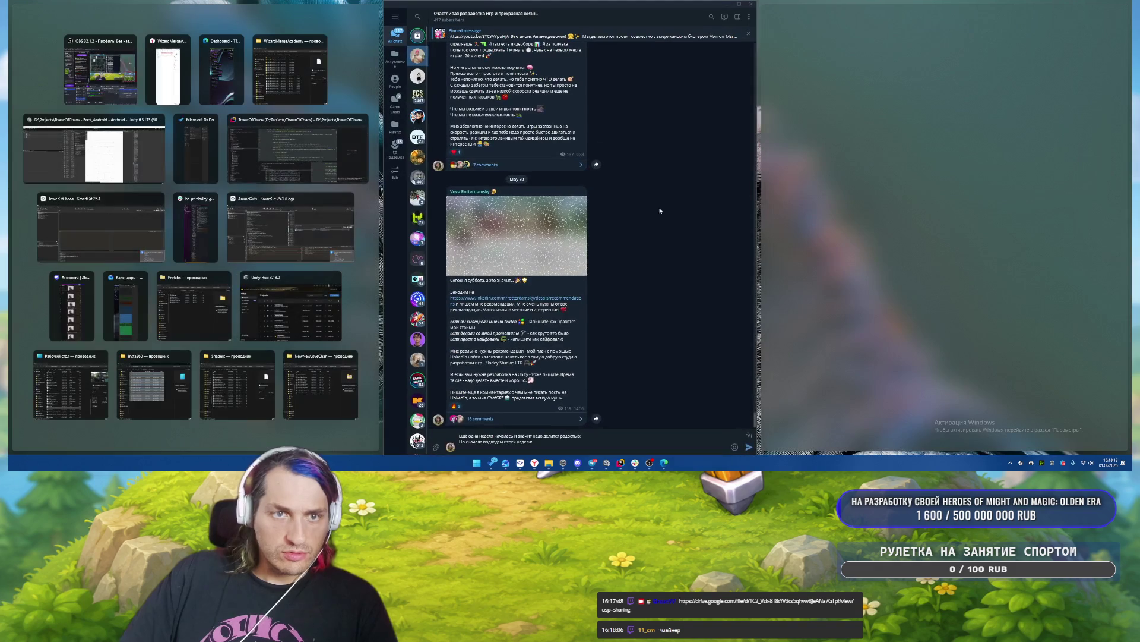
click(643, 244)
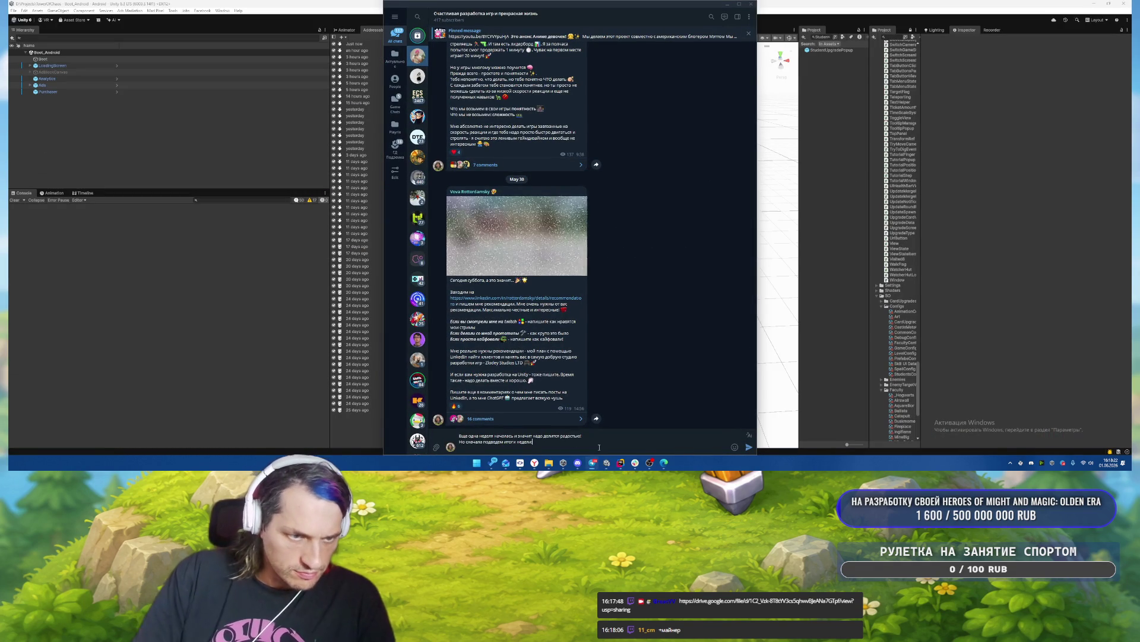
Change 'недели' to 'прошлой' in the draft and add a new line 'У нас было'.
text(:)
key(shift+Return)
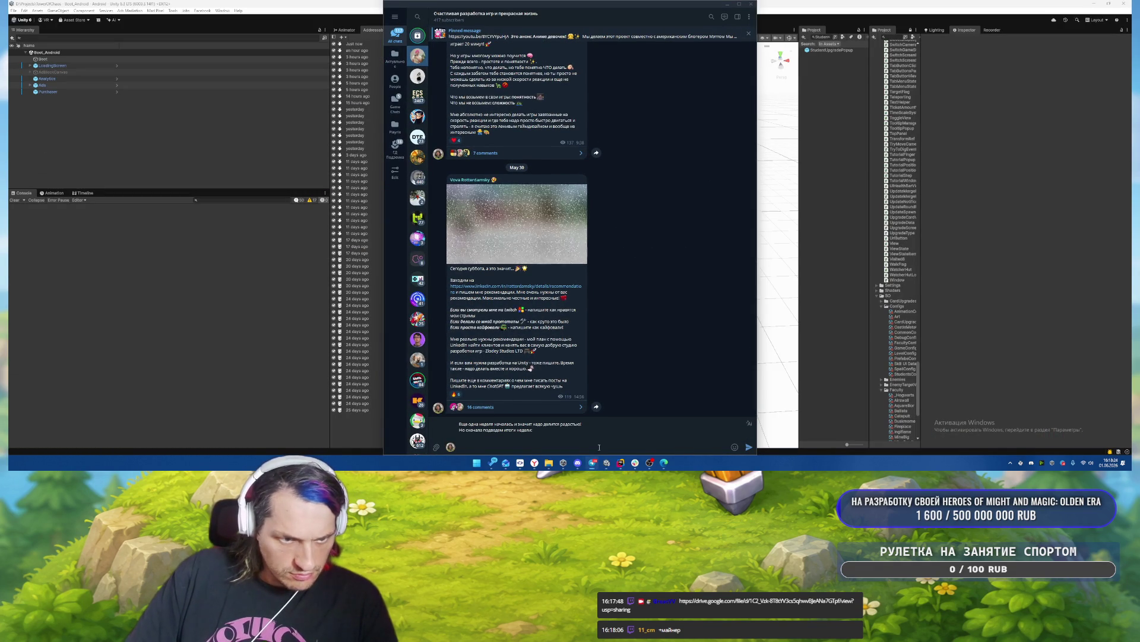
key(ctrl+BackSpace)
text(прошл)
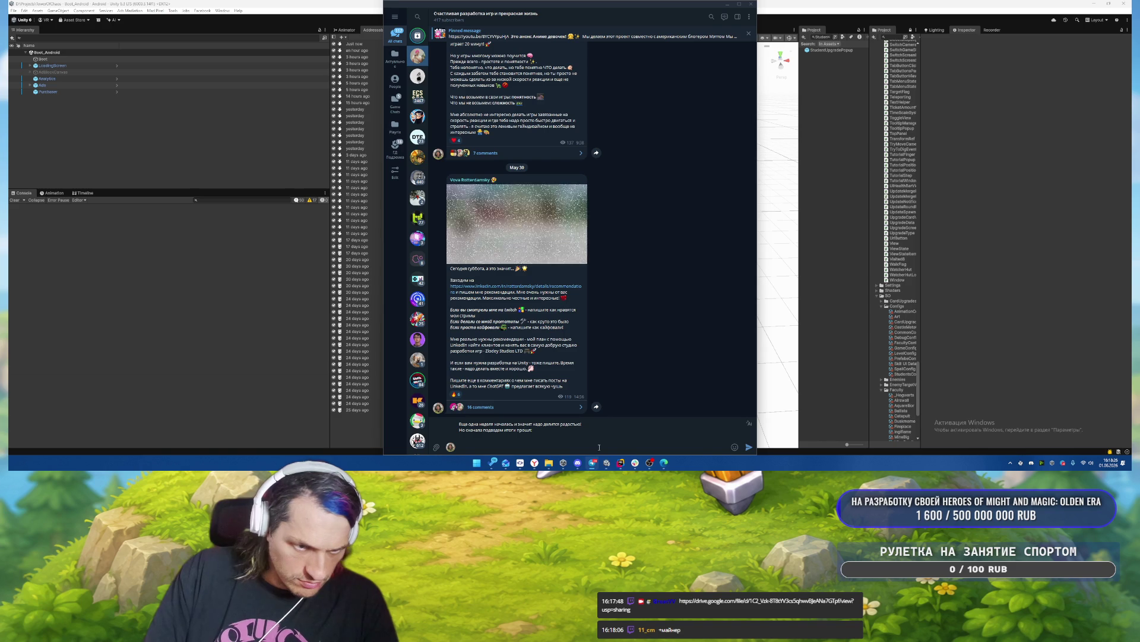
text(ой)
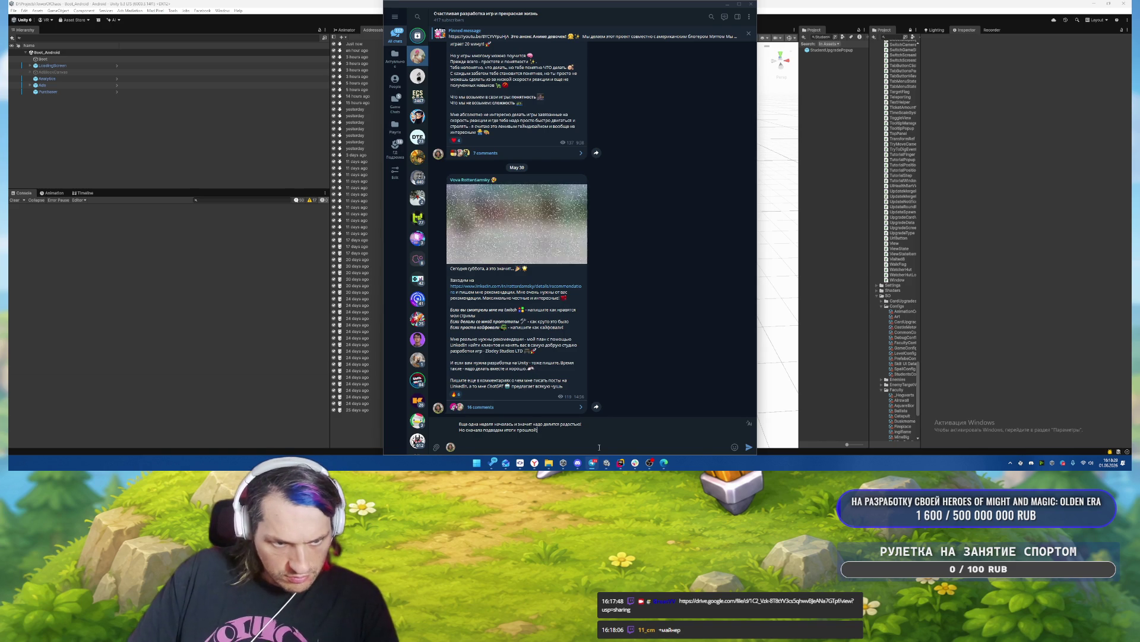
key(shift+Return)
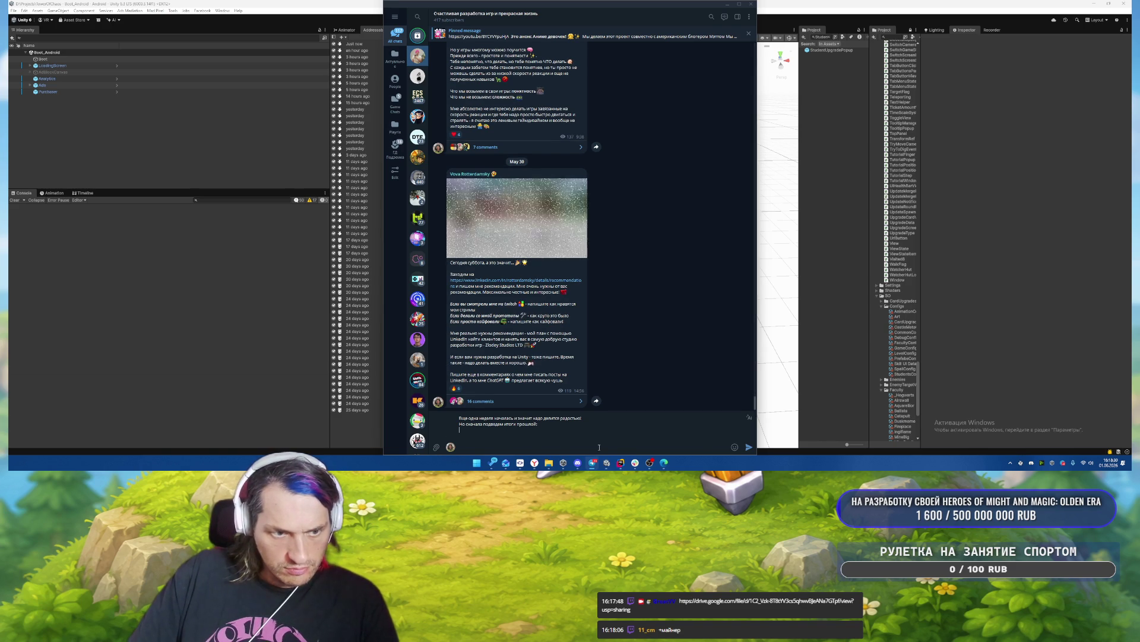
text(У)
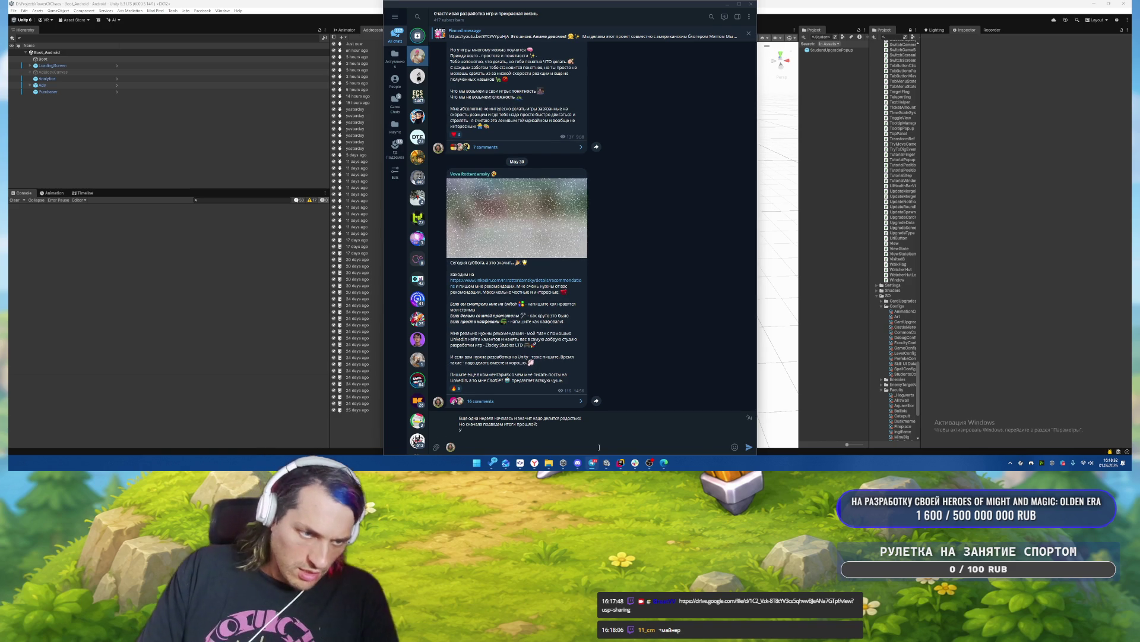
text( нас)
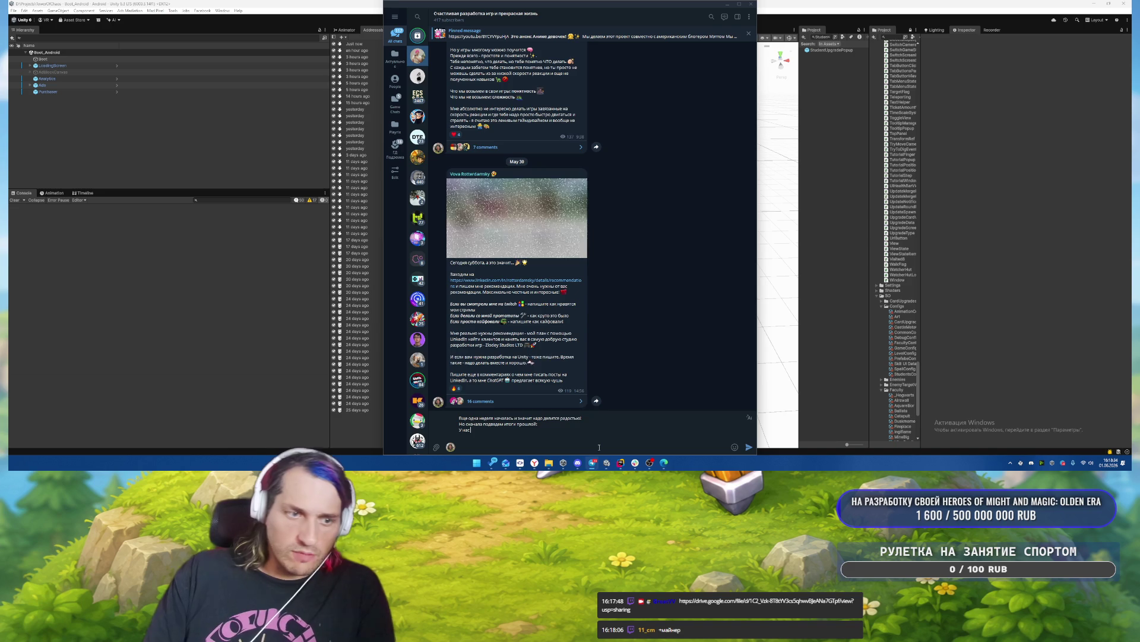
text( было:)
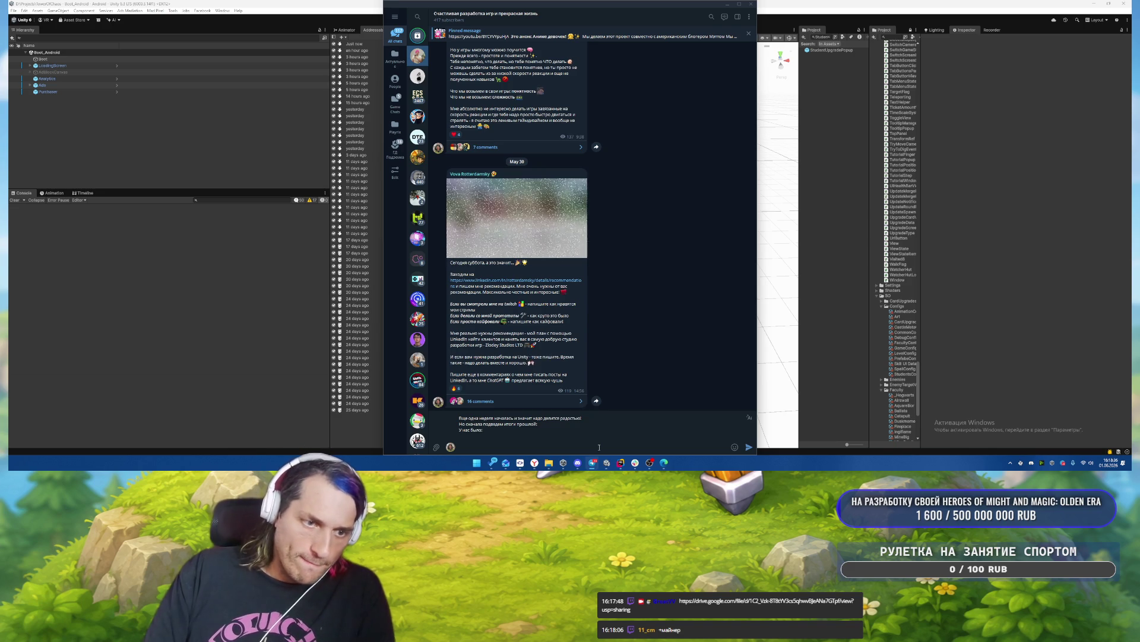
key(BackSpace)
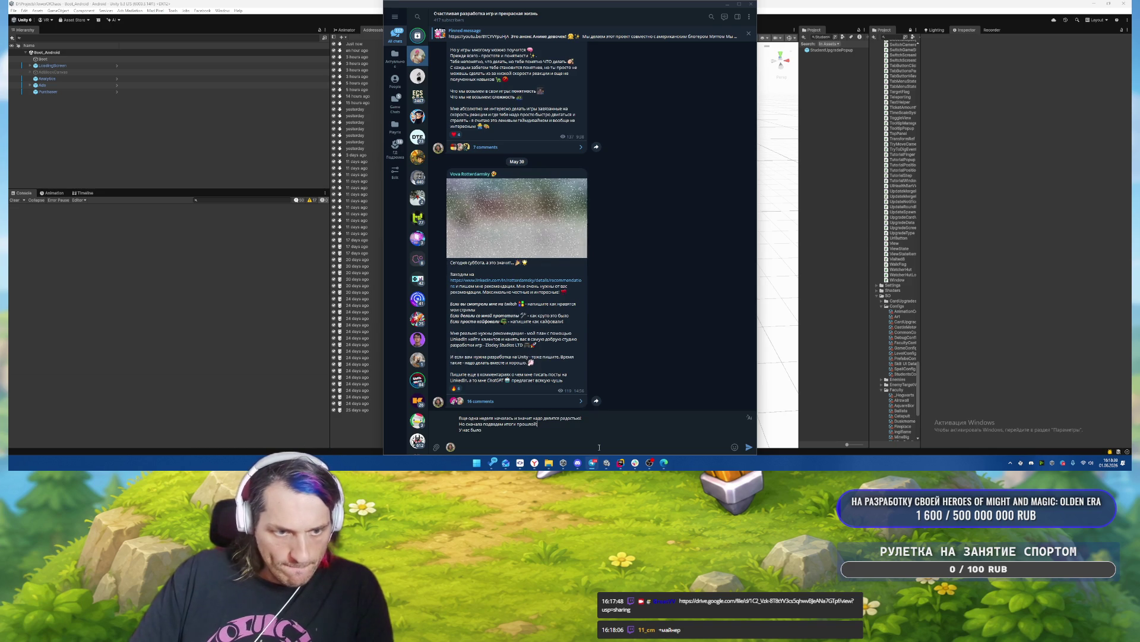
End the 'У нас было' line with a colon and select last week's plans list in the May 23 post.
text(:)
key(shift+Return)
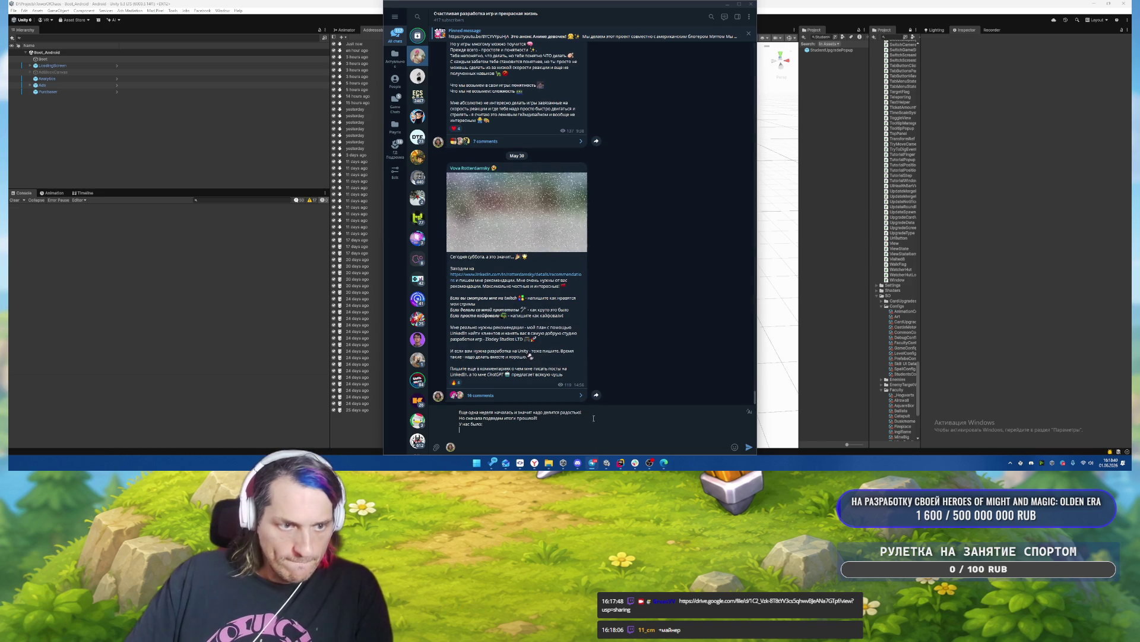
scroll(638, 309, up, 20)
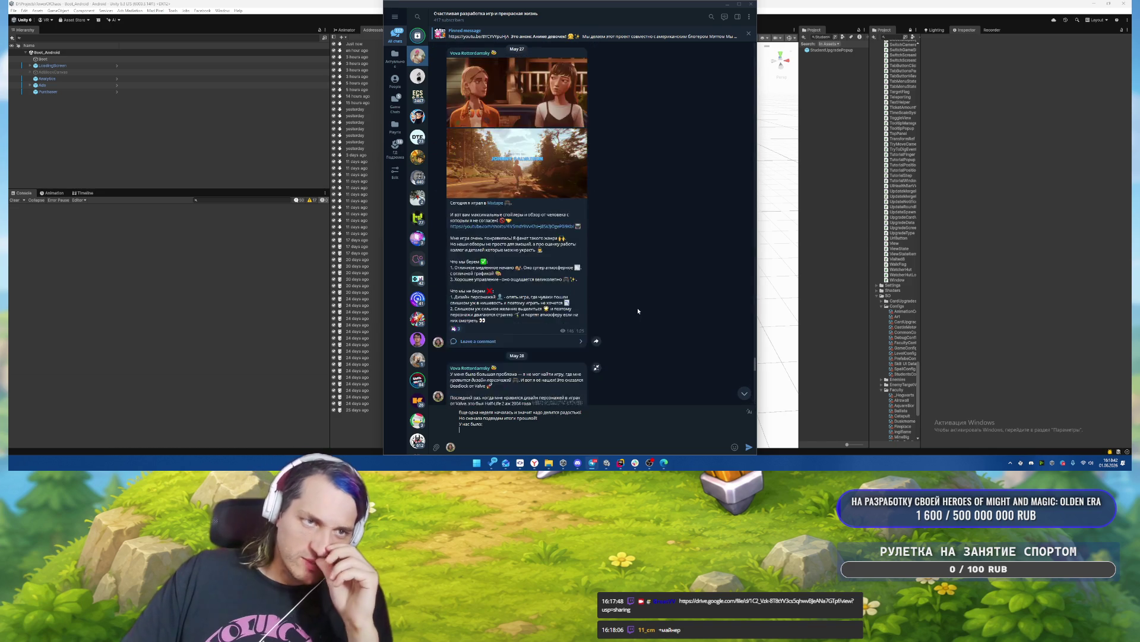
scroll(638, 311, up, 15)
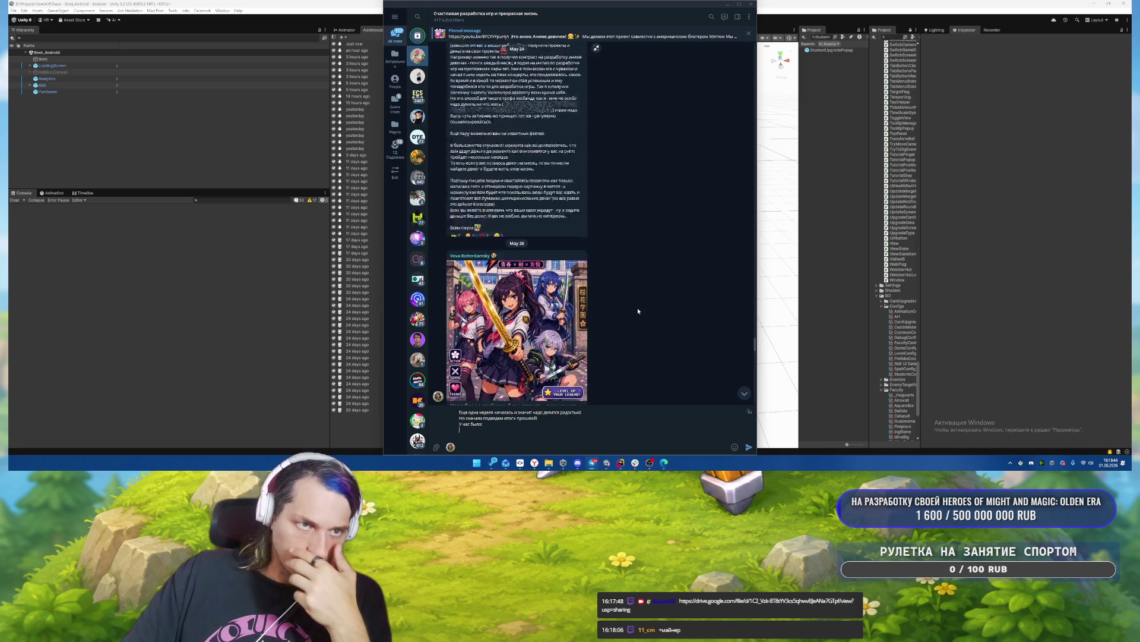
scroll(638, 310, up, 12)
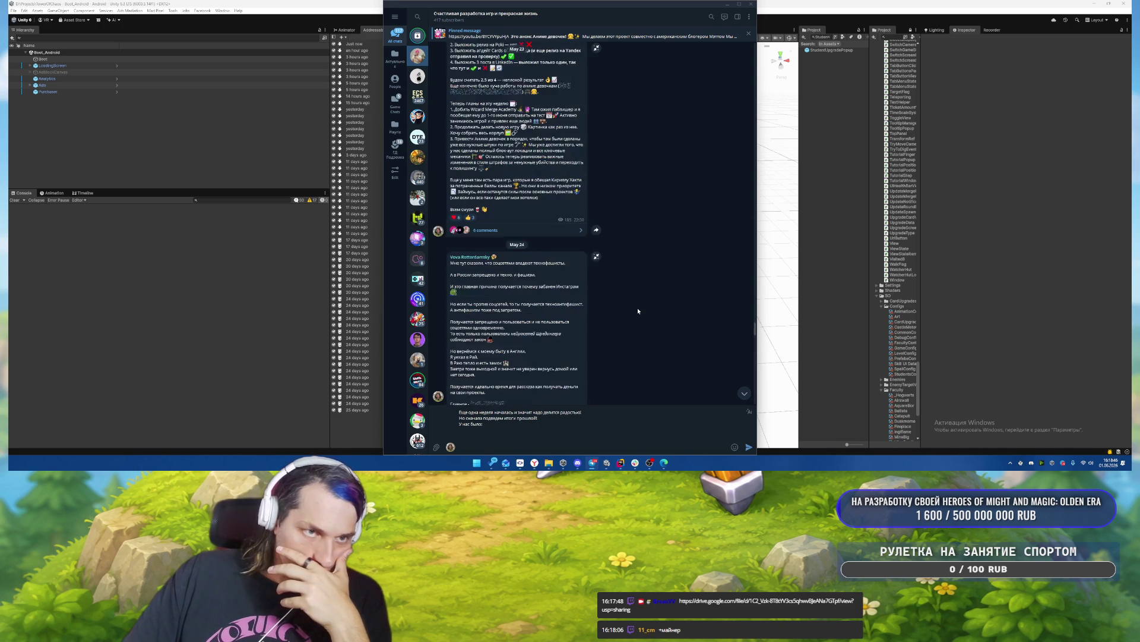
scroll(638, 311, up, 2)
scroll(641, 252, up, 1)
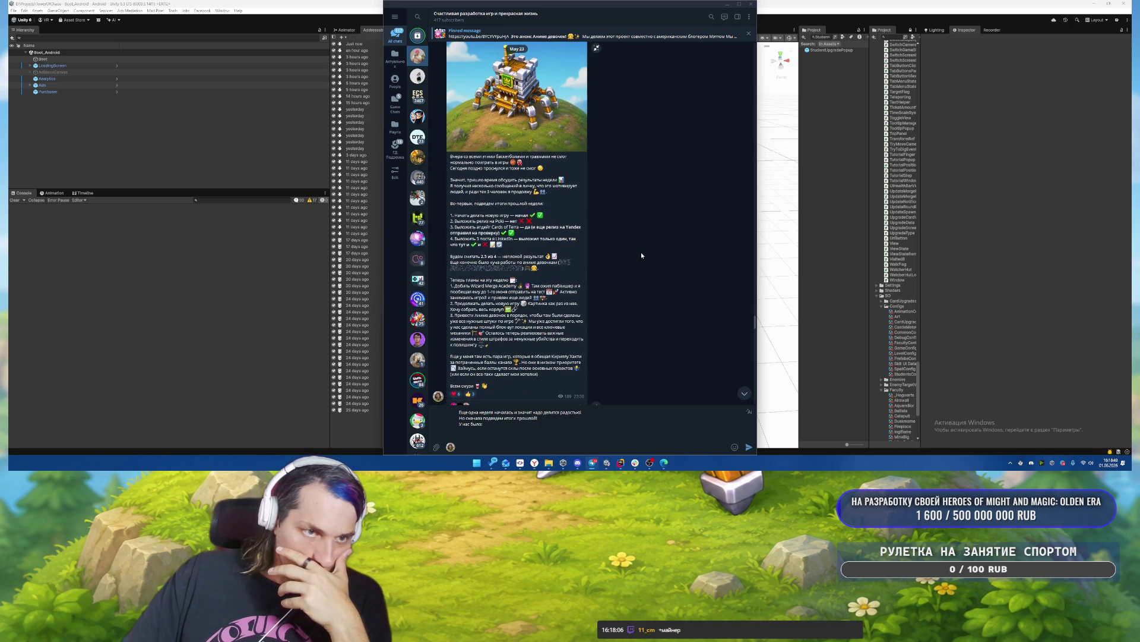
scroll(640, 251, down, 1)
mouse_move(483, 292)
mouse_down()
mouse_move(454, 205)
mouse_move(450, 227)
mouse_up()
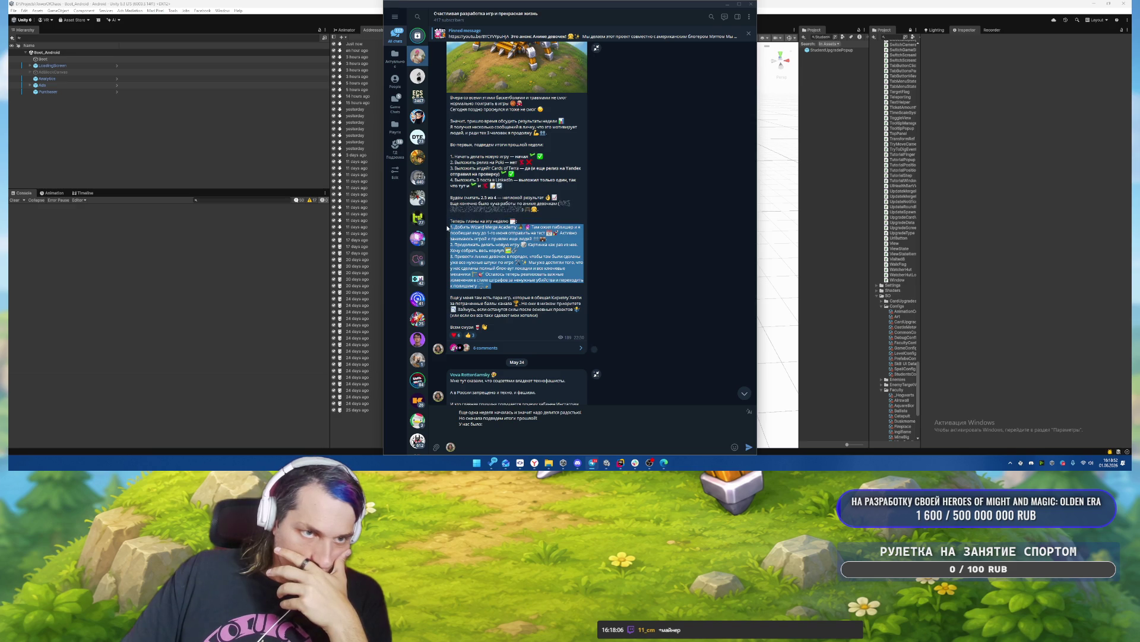
Paste last week's copied plans list into the draft.
key(ctrl+c)
click(530, 430)
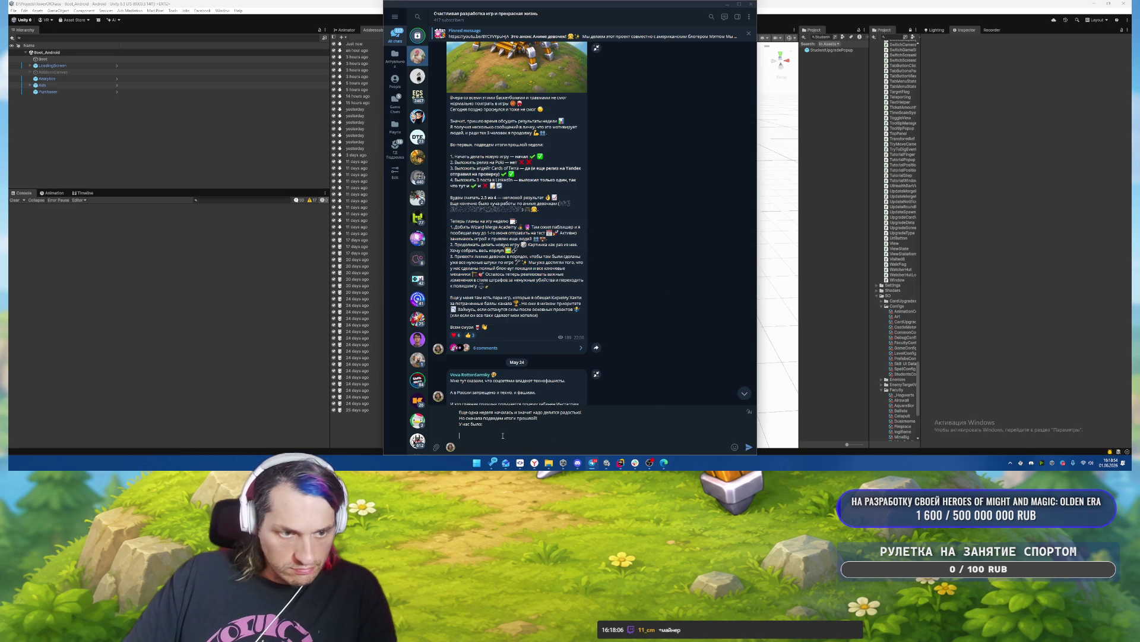
key(ctrl+v)
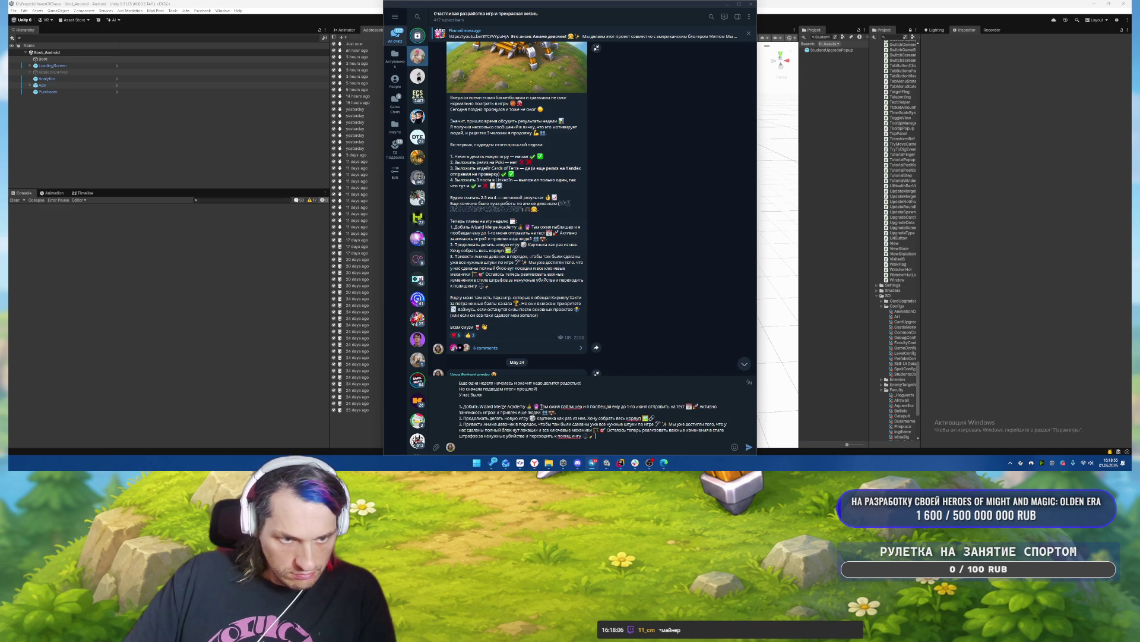
drag(527, 406, 628, 438)
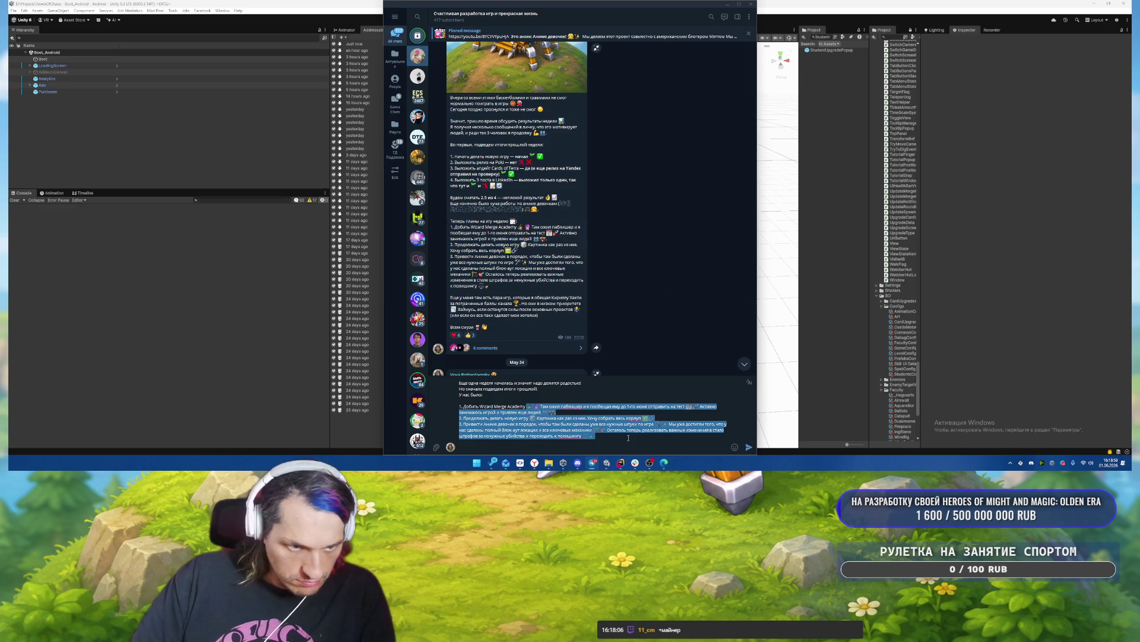
click(605, 411)
Replace item 1's description with a bold 'нет, но вот сегодня добиваю'.
drag(527, 406, 573, 412)
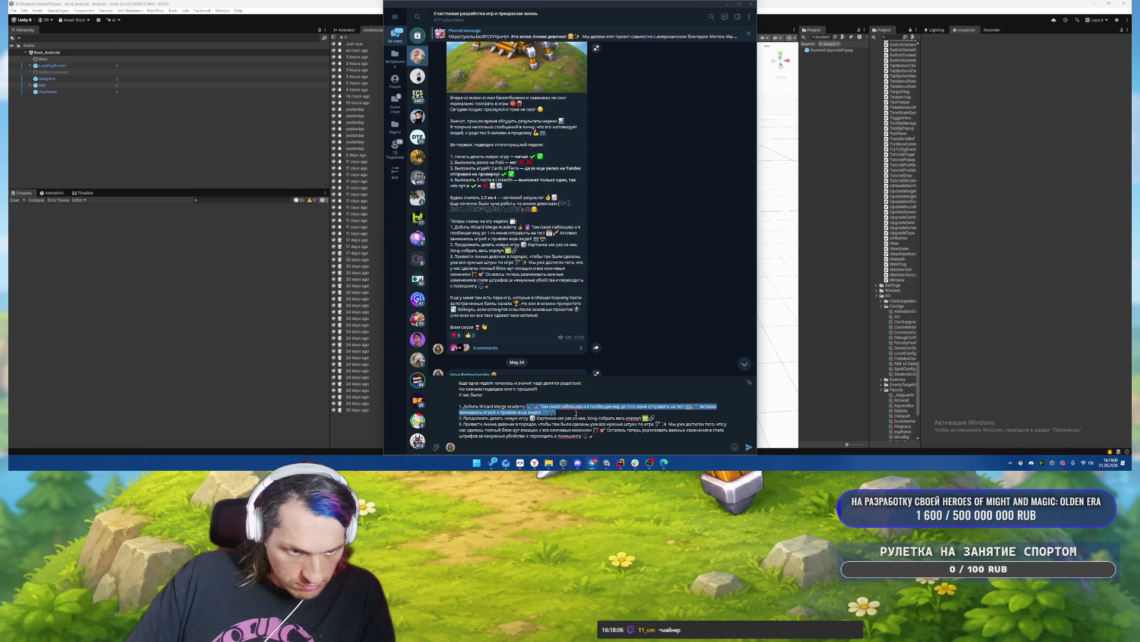
key(BackSpace)
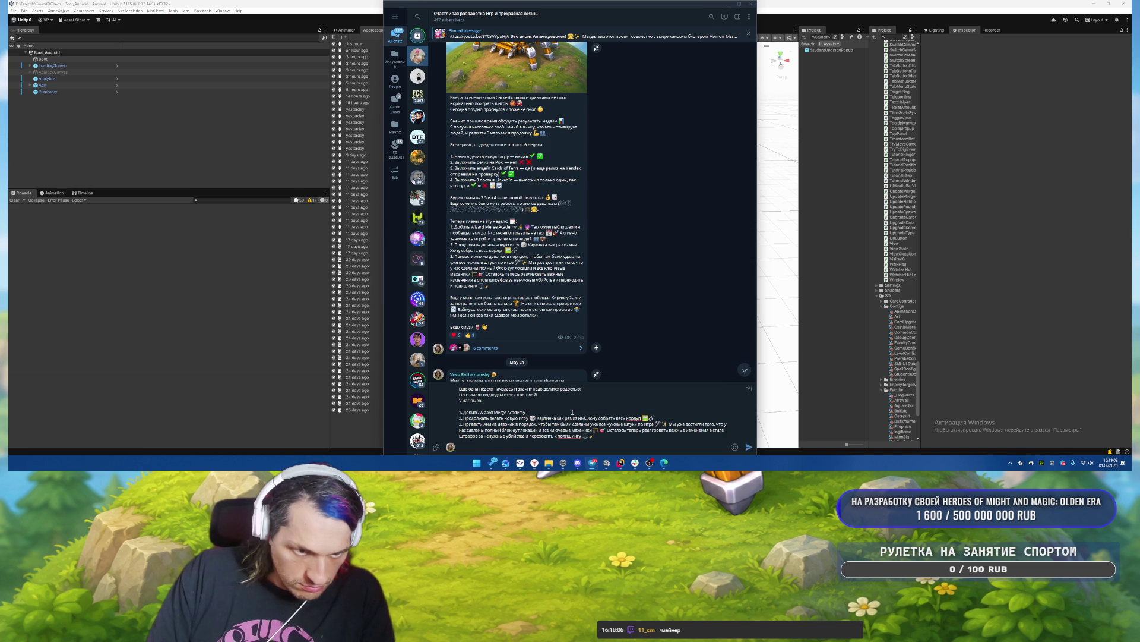
text( нет, но вот)
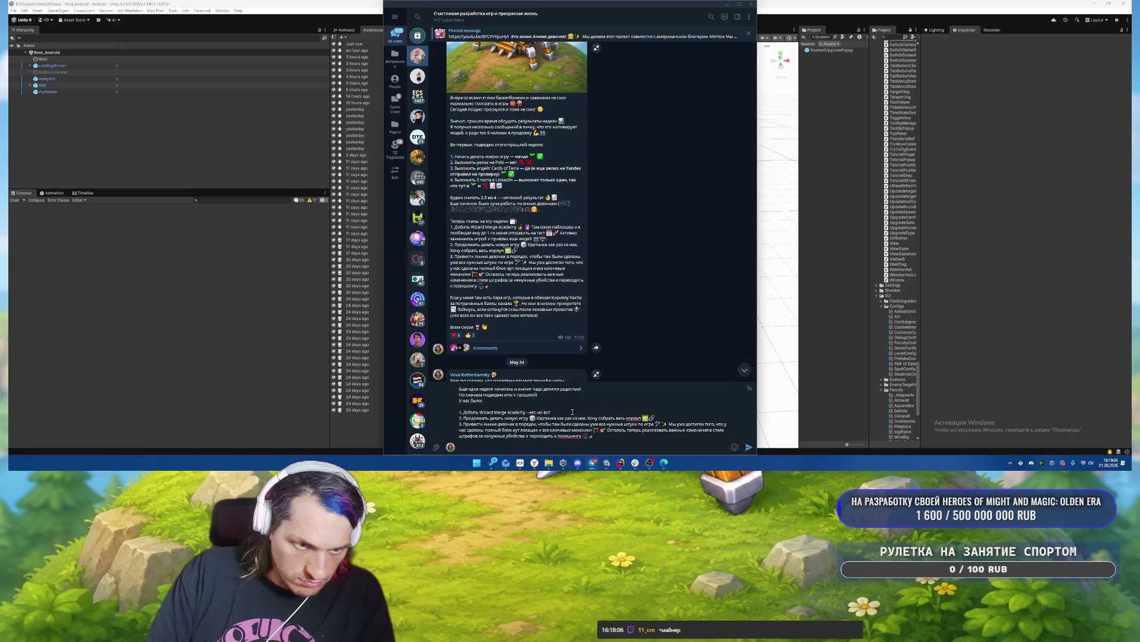
text( сегодня добиваю)
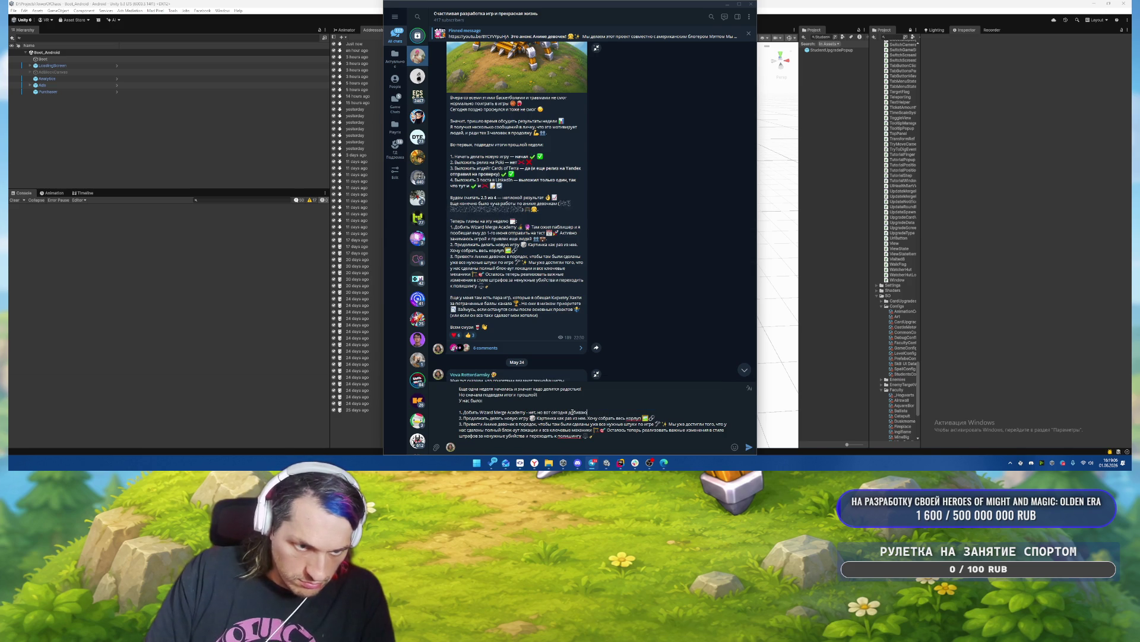
key(ctrl+shift+Left)
key(ctrl+shift+Left)
key(ctrl+shift+Left)
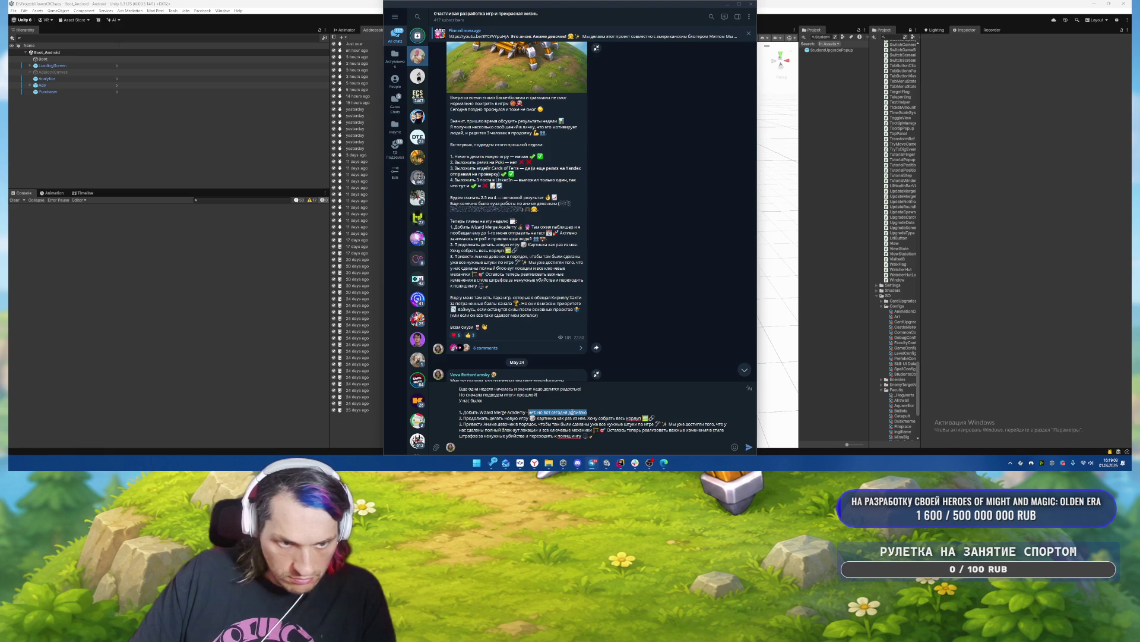
key(ctrl+b)
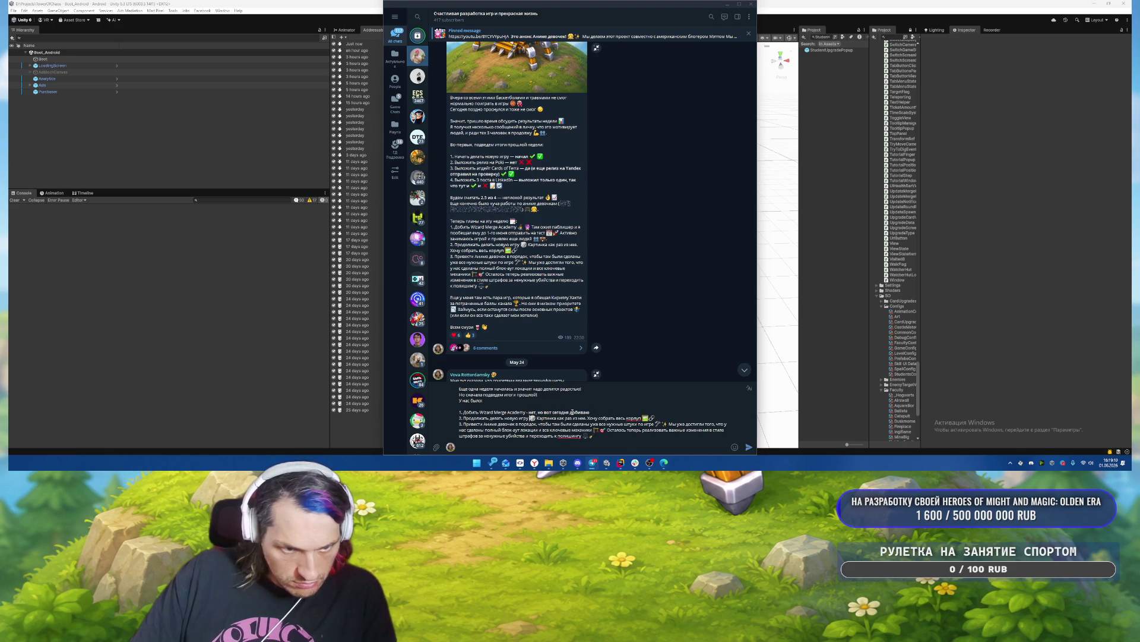
Trim item 2 after 'новую игру' with a short status, and cut item 3 down to end with 'сделано'.
key(shift+End)
key(BackSpace)
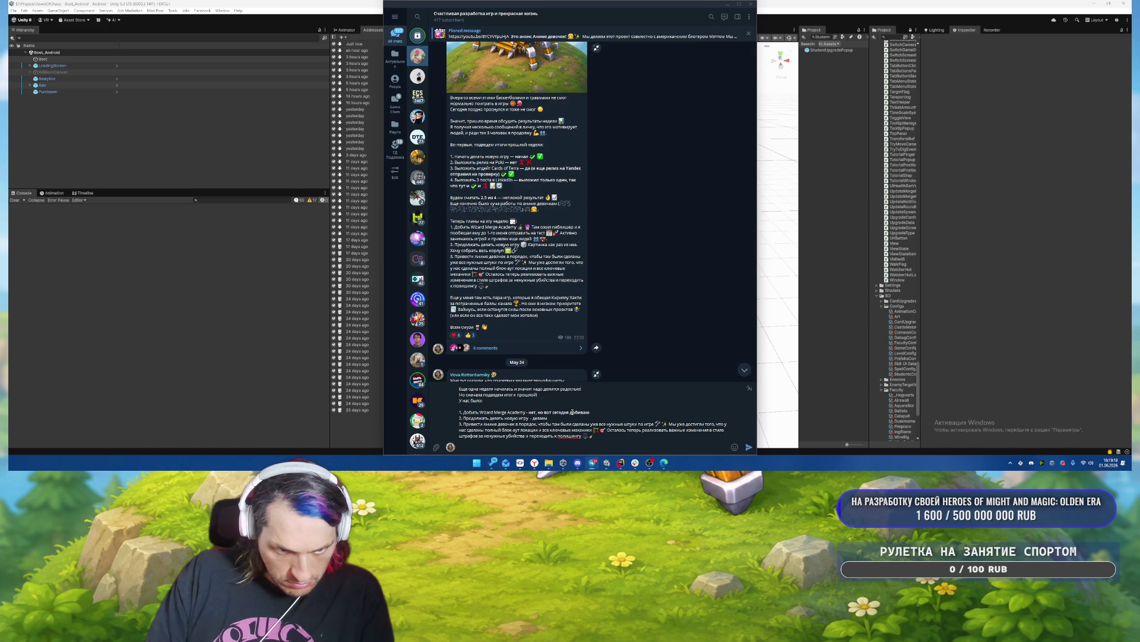
text(, сегод)
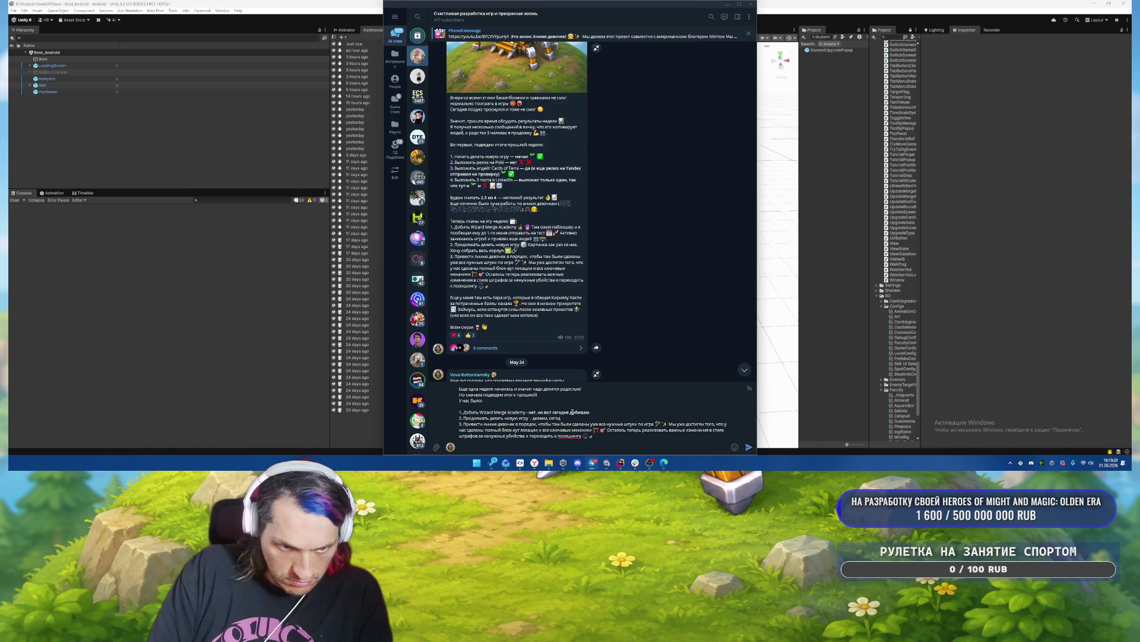
text(ня тоже будем)
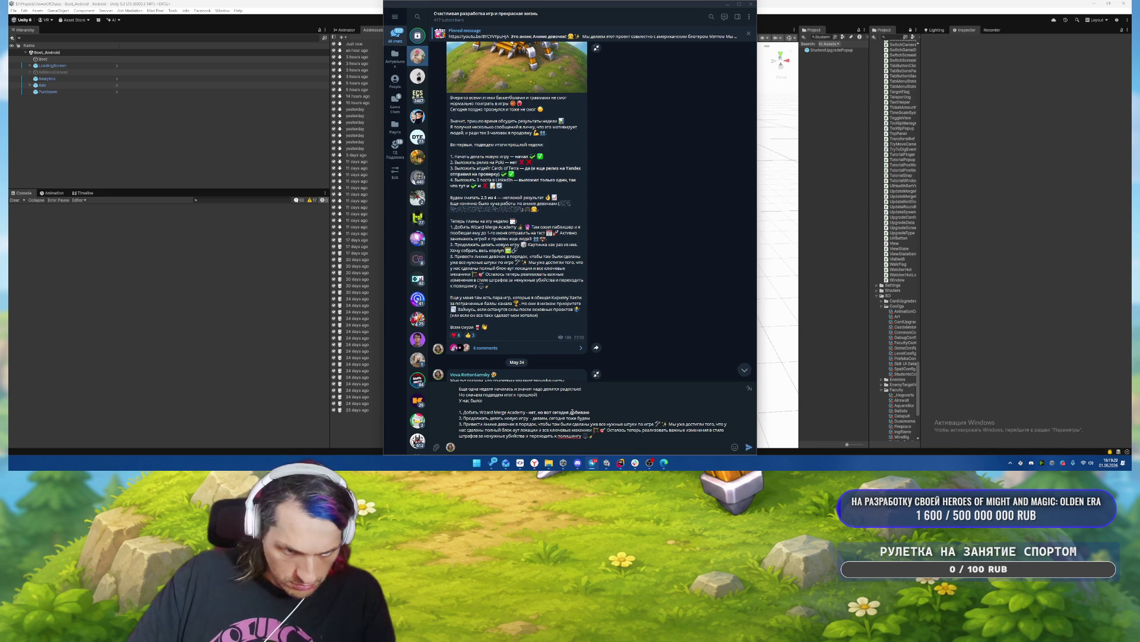
drag(655, 423, 724, 429)
key(BackSpace)
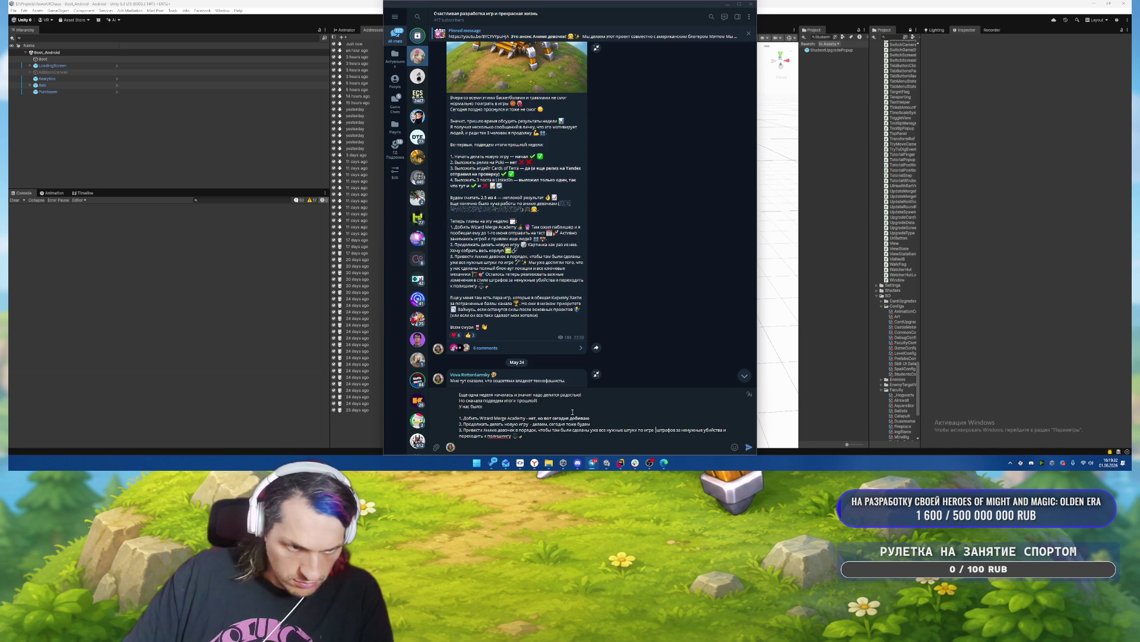
key(ctrl+shift+End)
key(BackSpace)
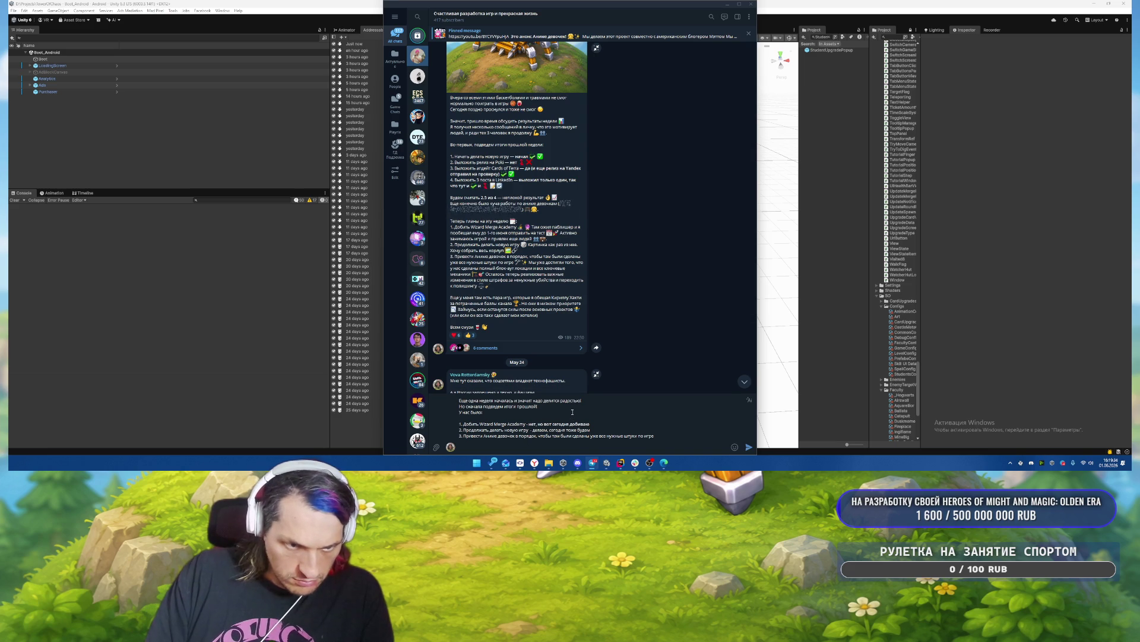
text( - сдела)
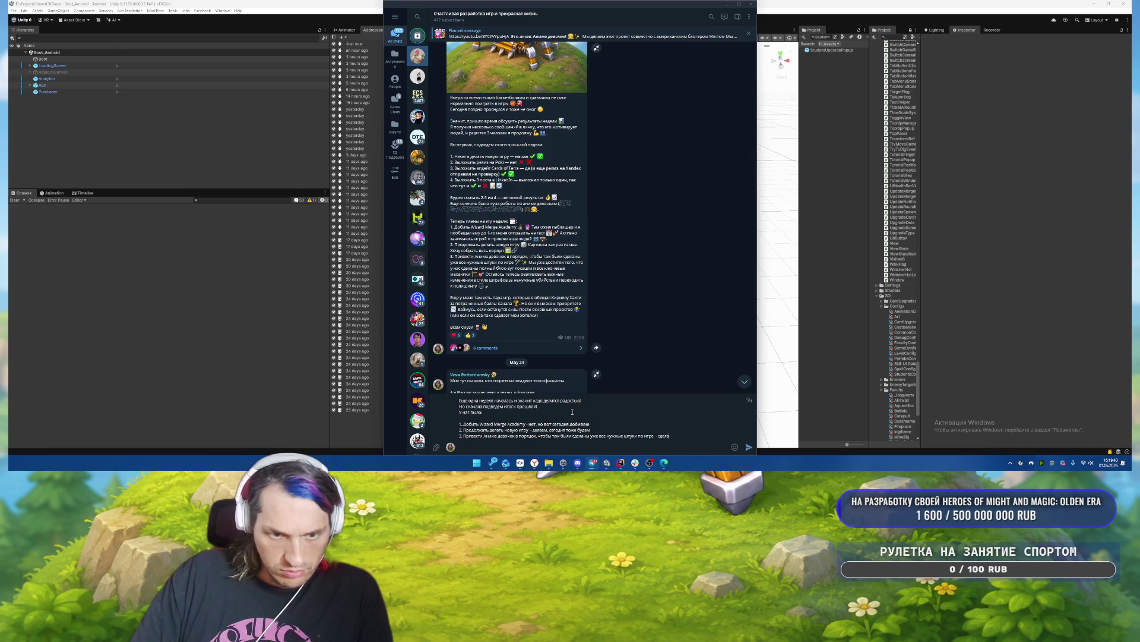
text(лино)
Recheck the words 'сегодня тоже будем' in item 2 and start a new line at the draft's end.
key(Up)
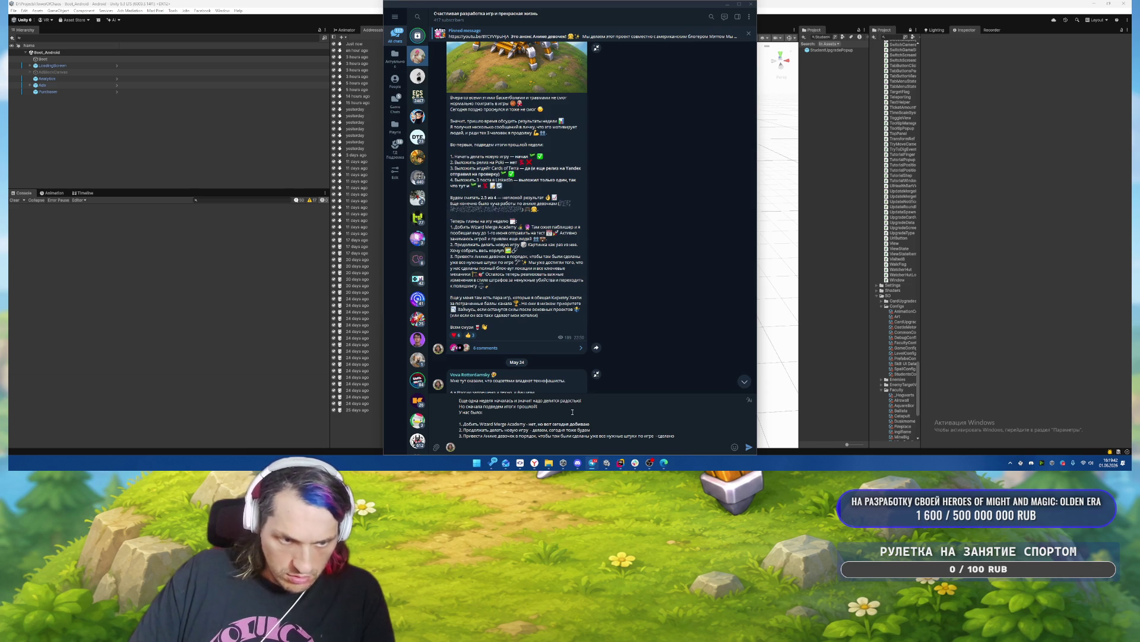
key(ctrl+shift+Left)
key(ctrl+shift+Left)
key(ctrl+shift+Left)
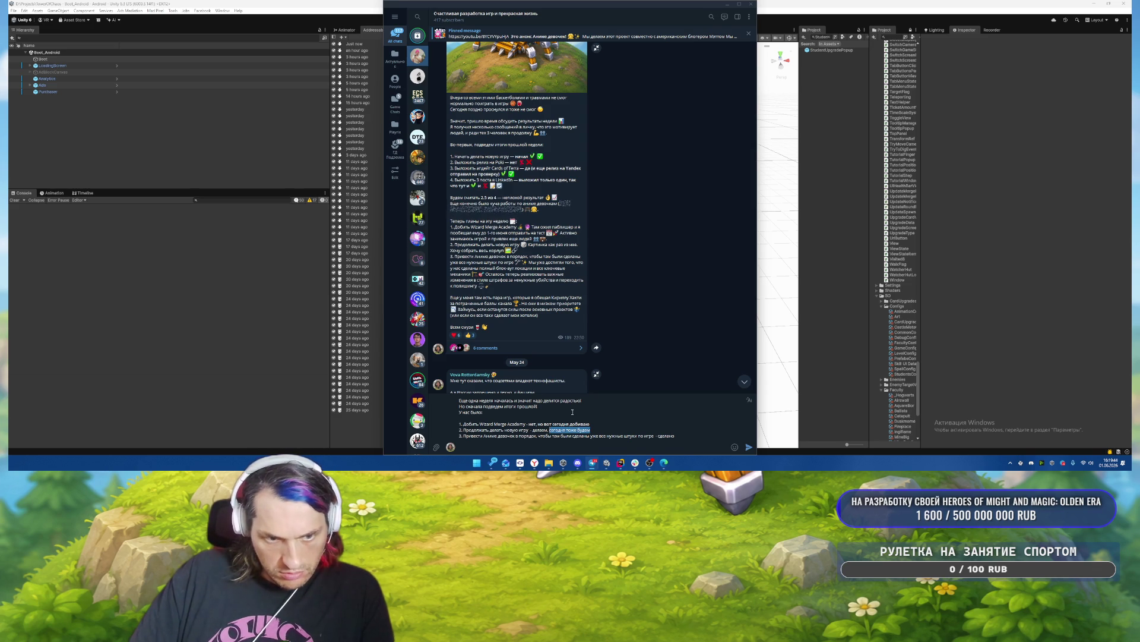
key(Right)
key(ctrl+shift+Left)
key(ctrl+shift+Left)
key(ctrl+shift+Left)
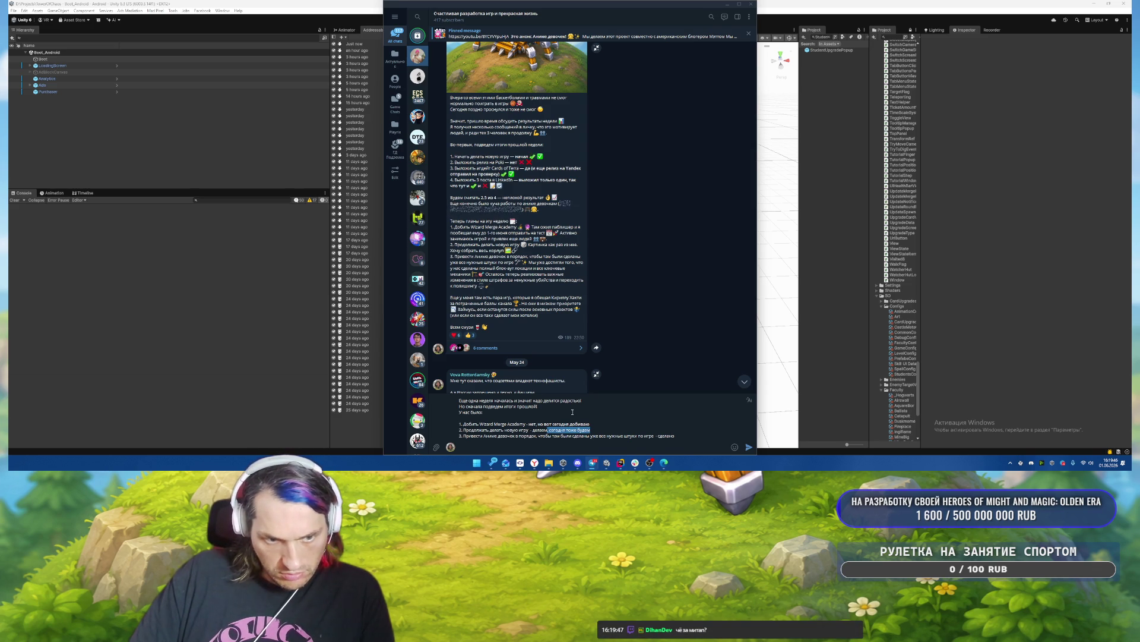
key(Right)
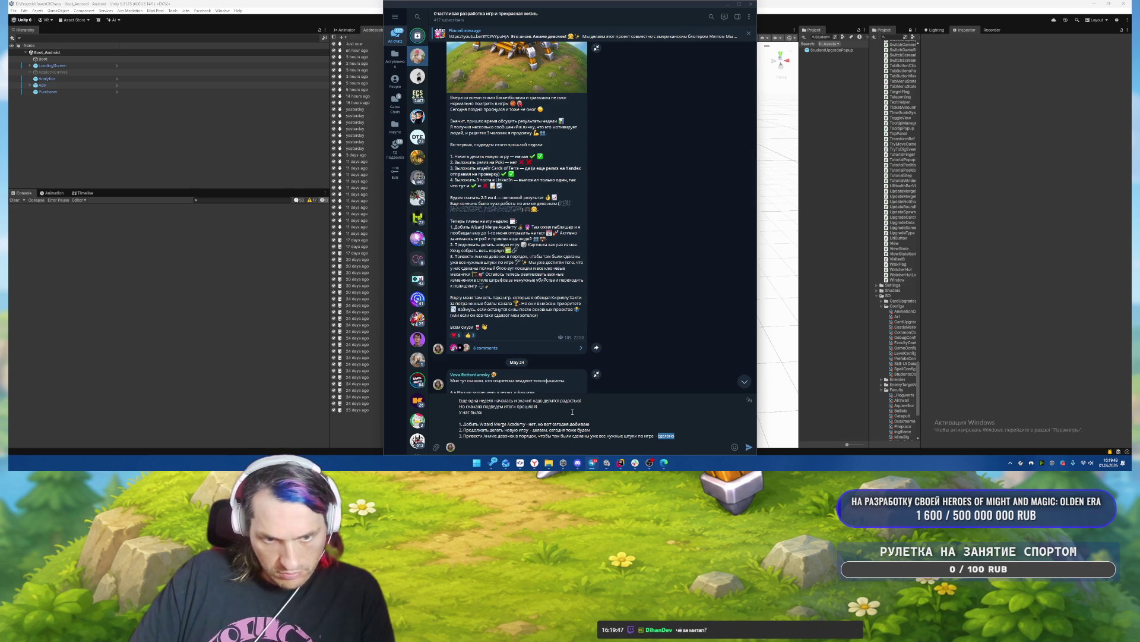
key(shift+Return)
key(shift+Return)
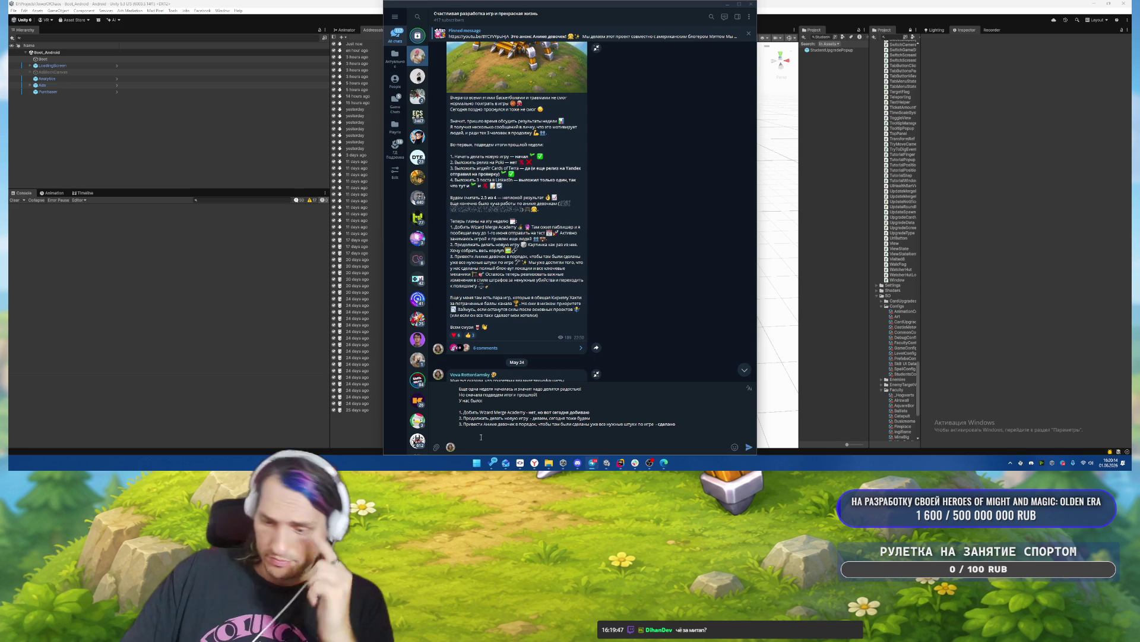
Add heading 'Значит планы на эту неделю:' with item 1 'Сделать игру про ходячие замки чтобы полностью игралась', then start '2.'.
text(4.начит)
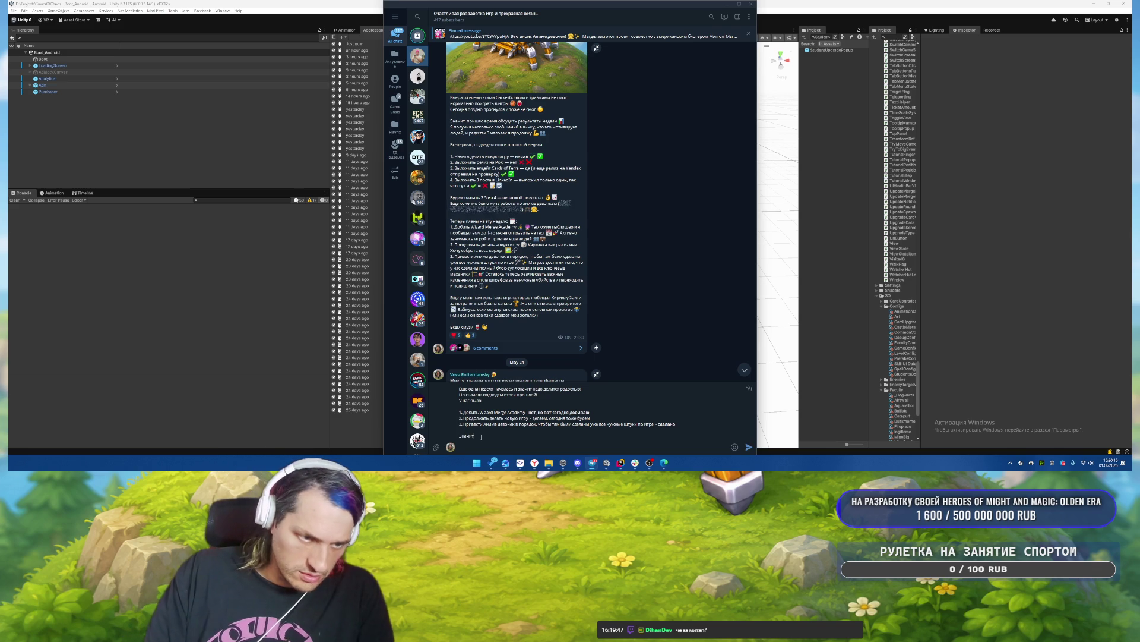
text( планы на)
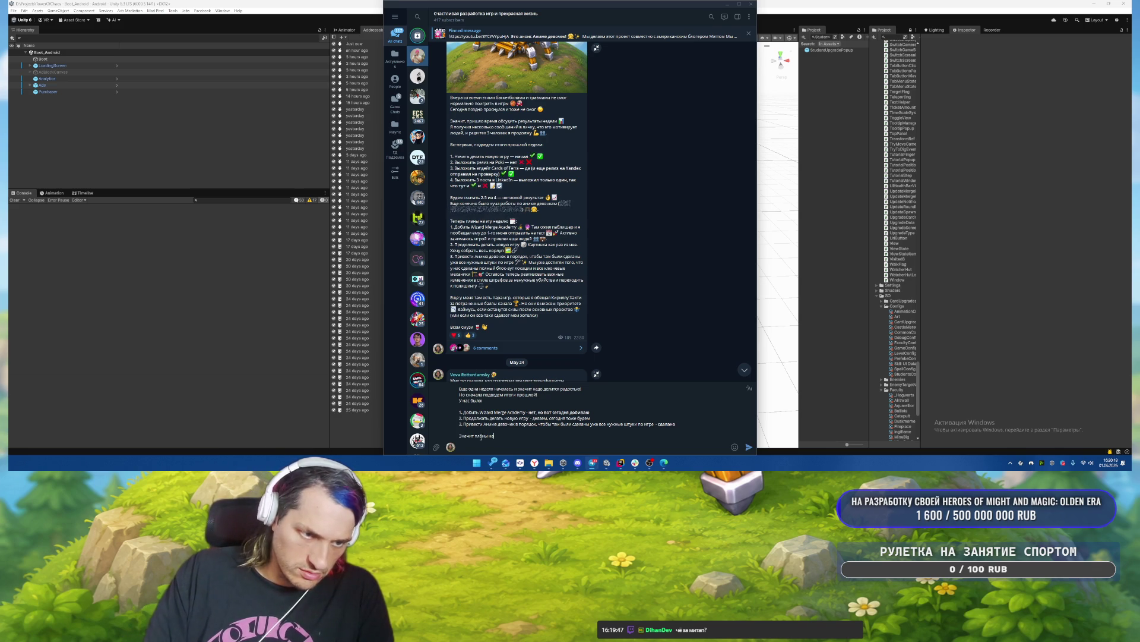
text( эту неделю:)
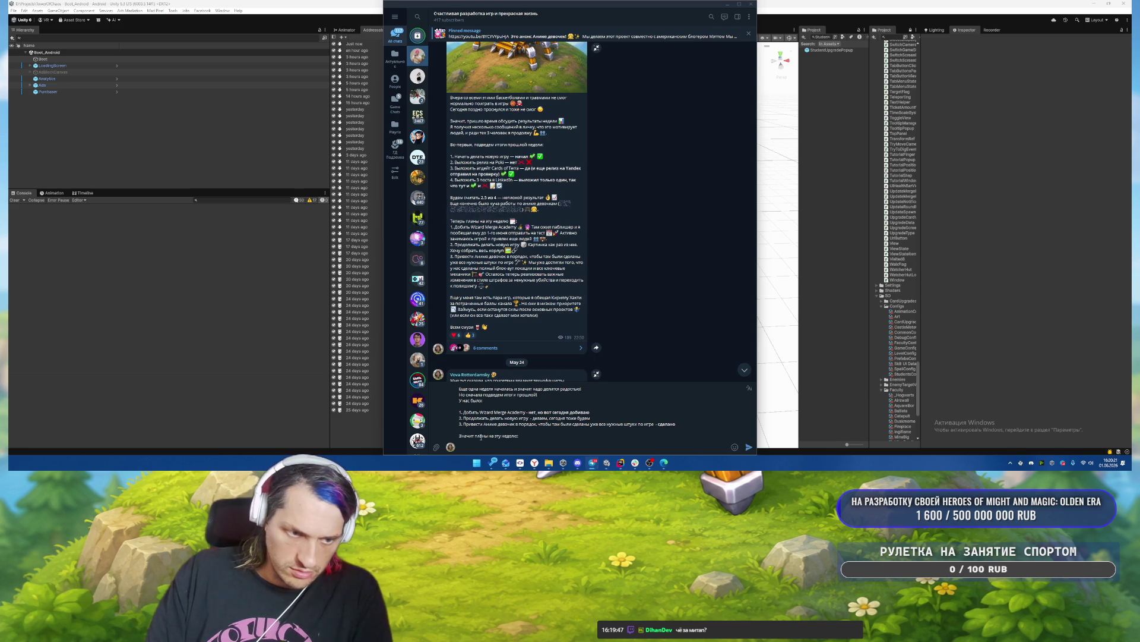
key(shift+Return)
text(1. Сдел)
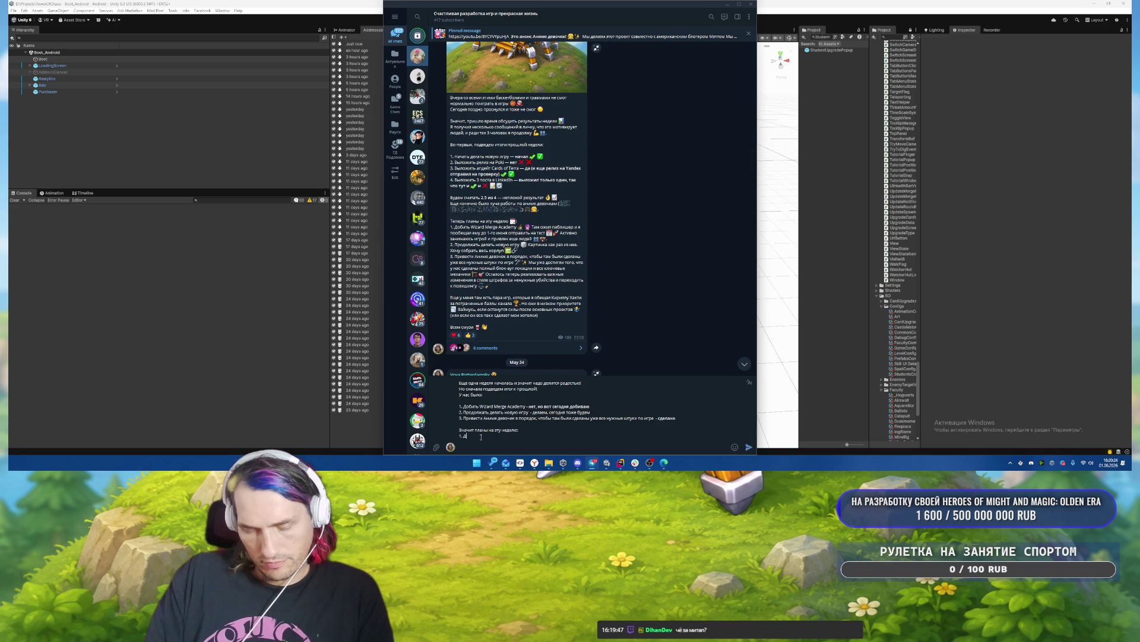
text(ать игру )
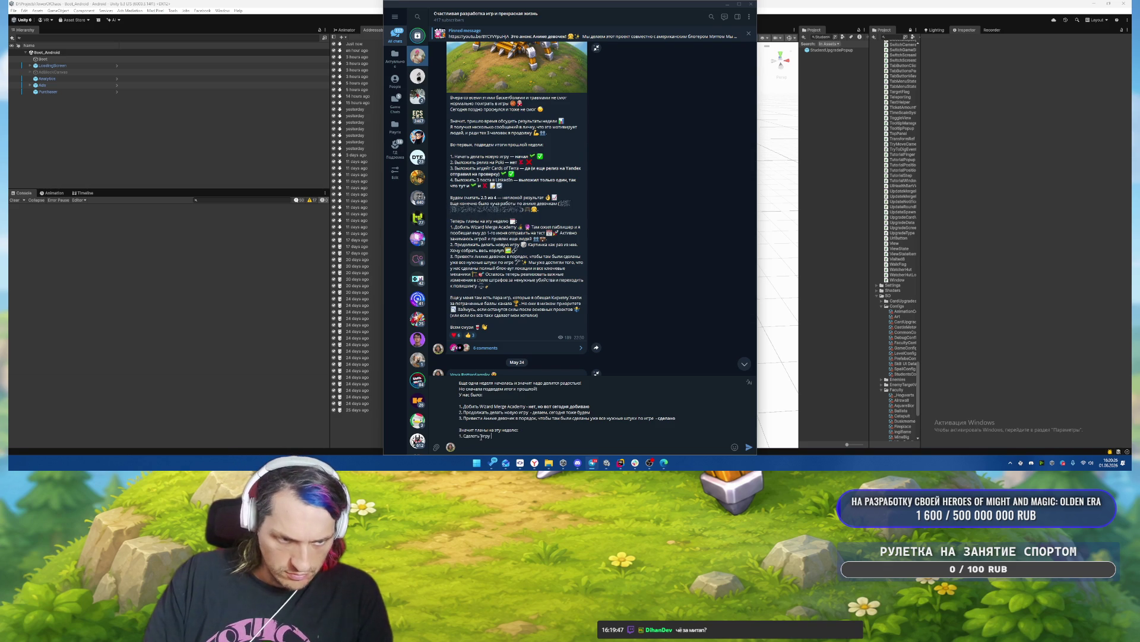
text(про ходячие замки)
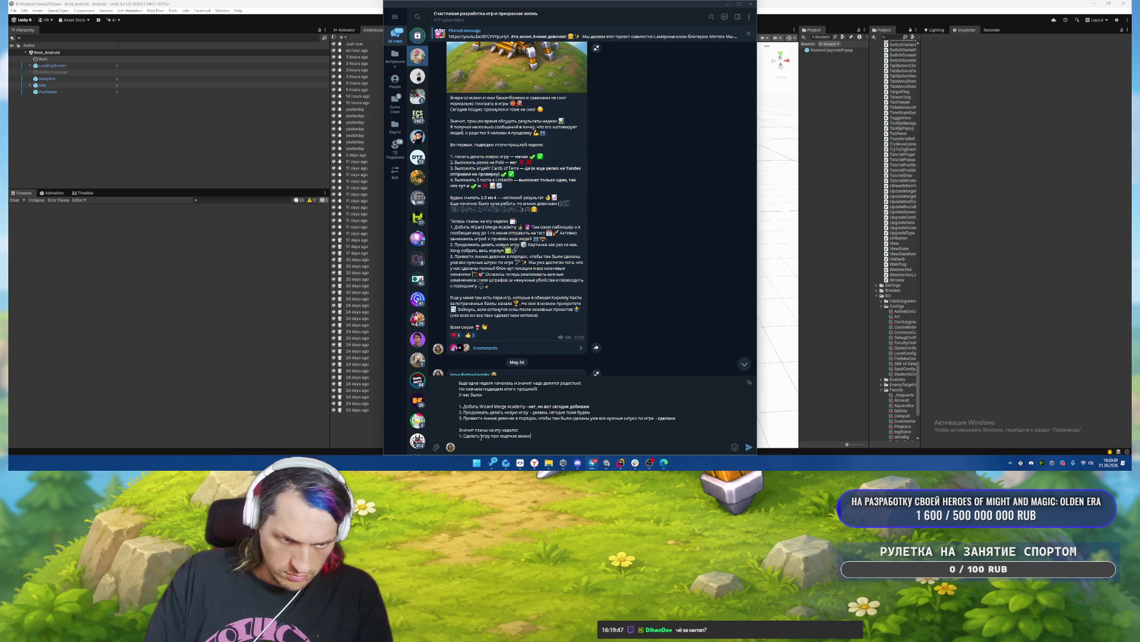
text( чтобы полно)
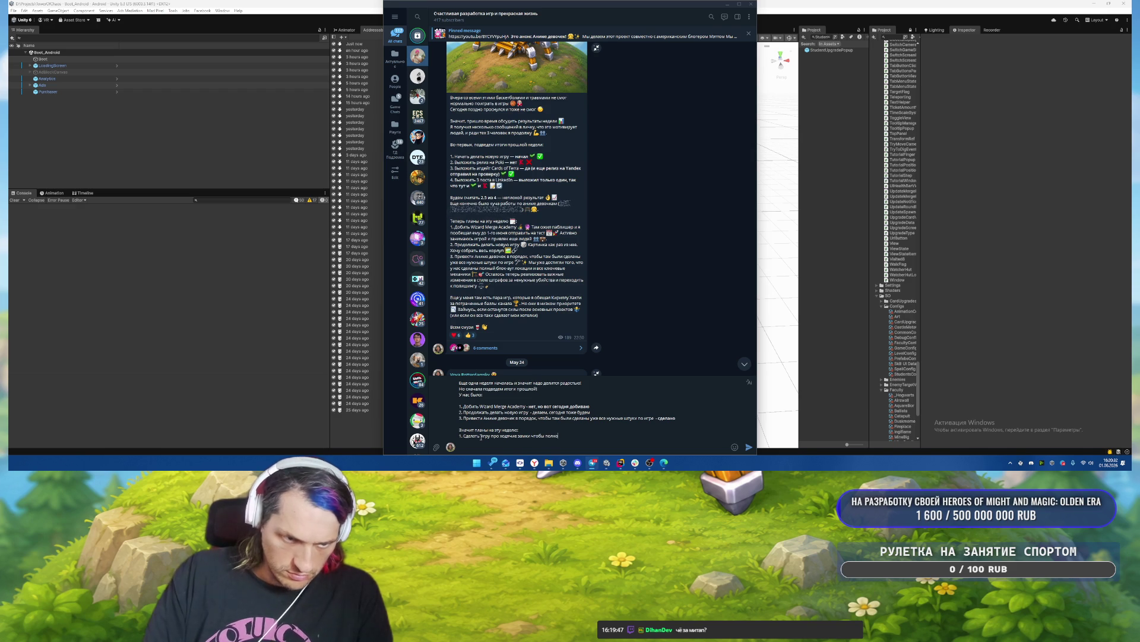
text(стью игралась)
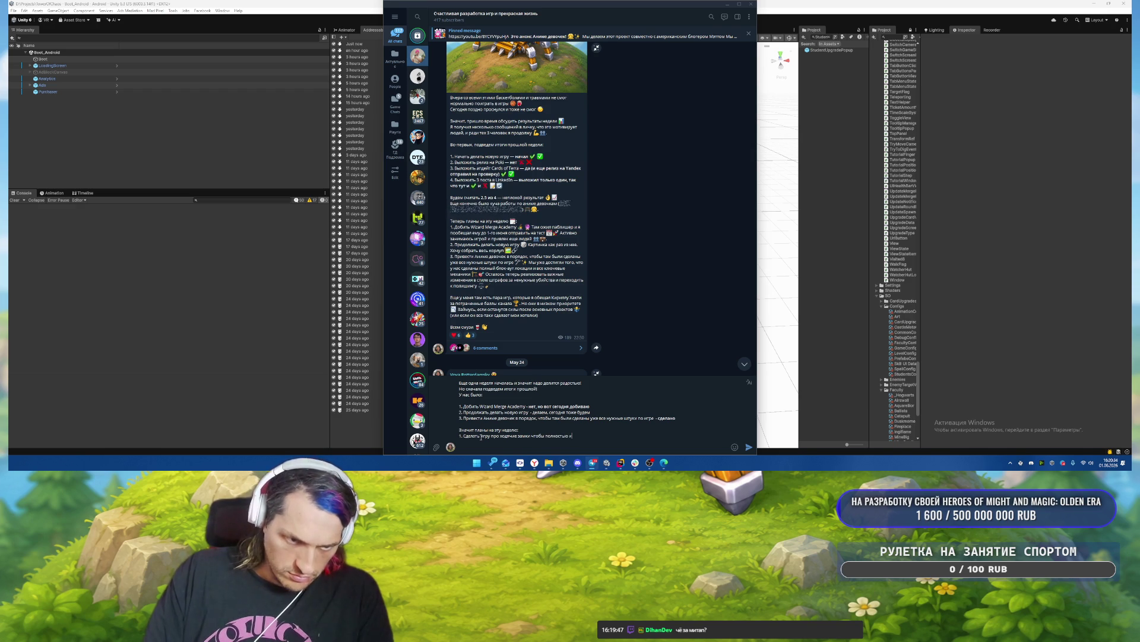
key(shift+Return)
text(2.)
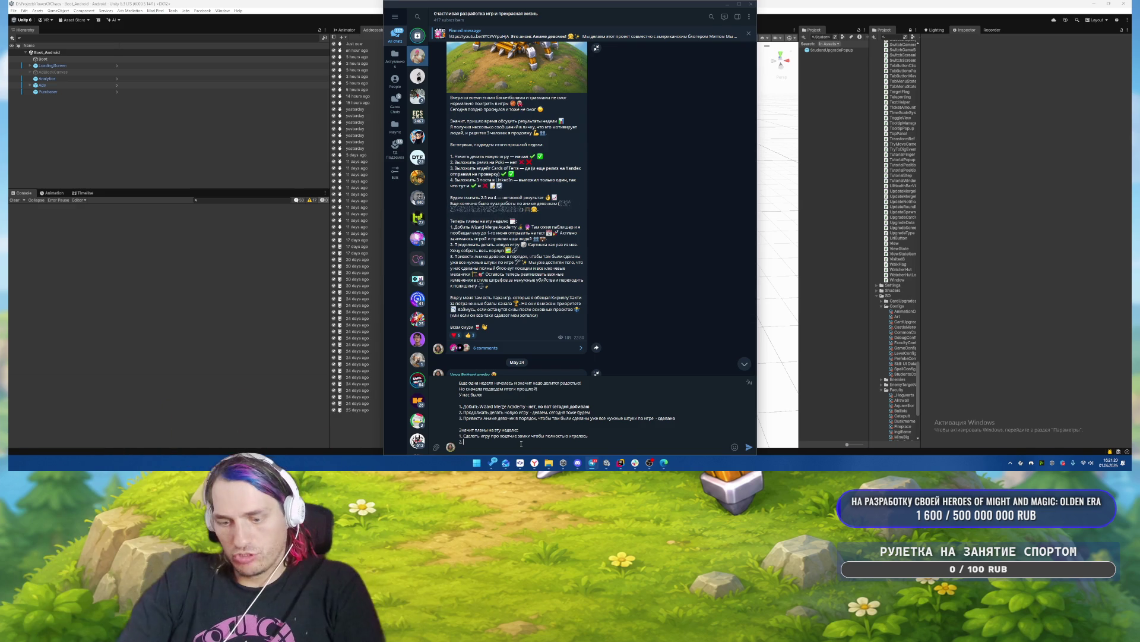
Write plan item 2 about Steam integration with a note, and start a link on 'новый package от Unity'.
text(Интегра)
text(ироват)
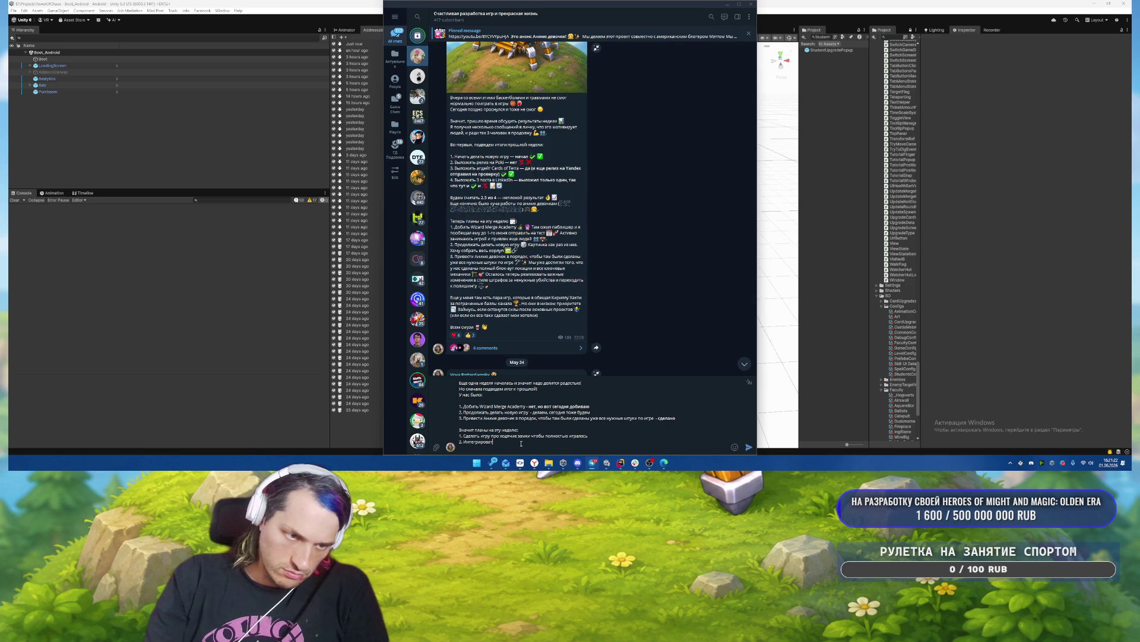
text(ь Steam d fy)
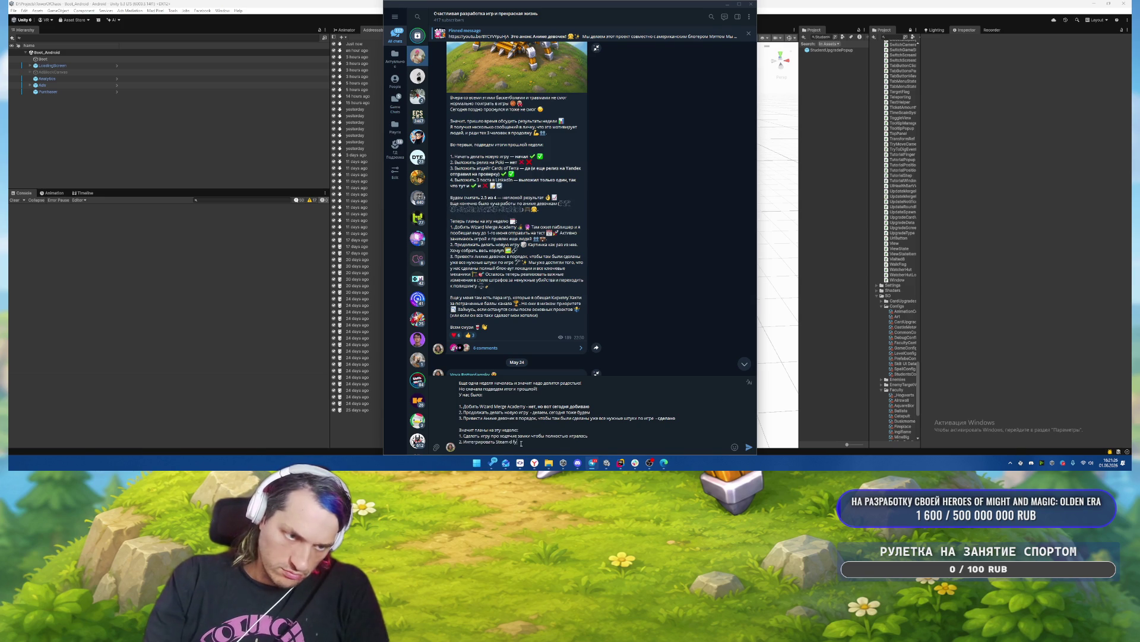
key(BackSpace)
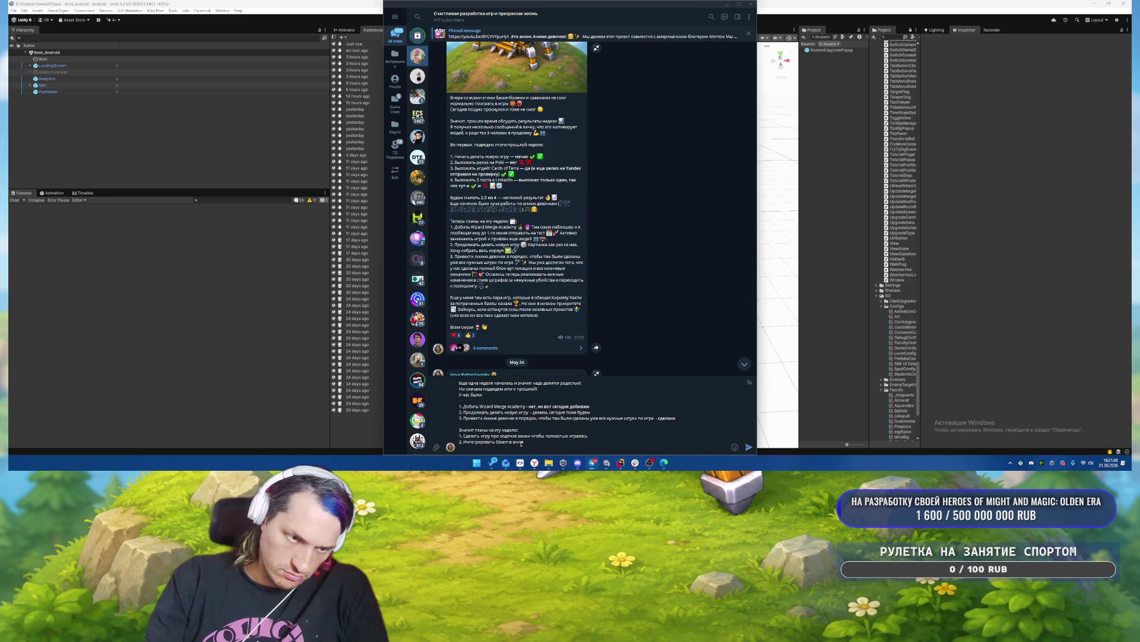
text( девочек и зал)
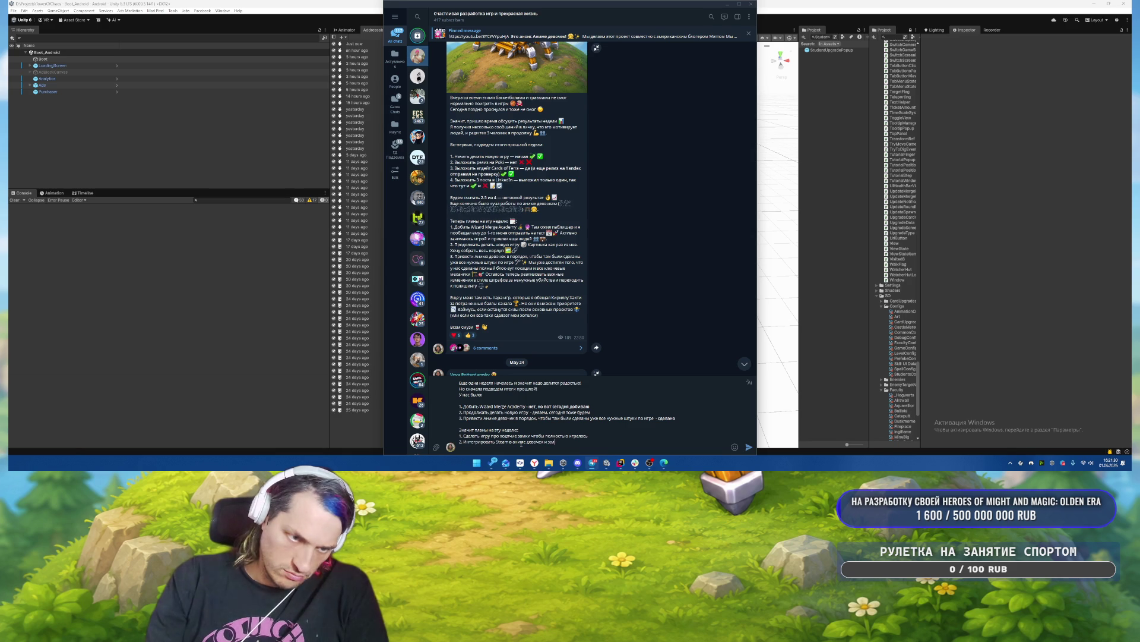
text(первый билд туда для теста)
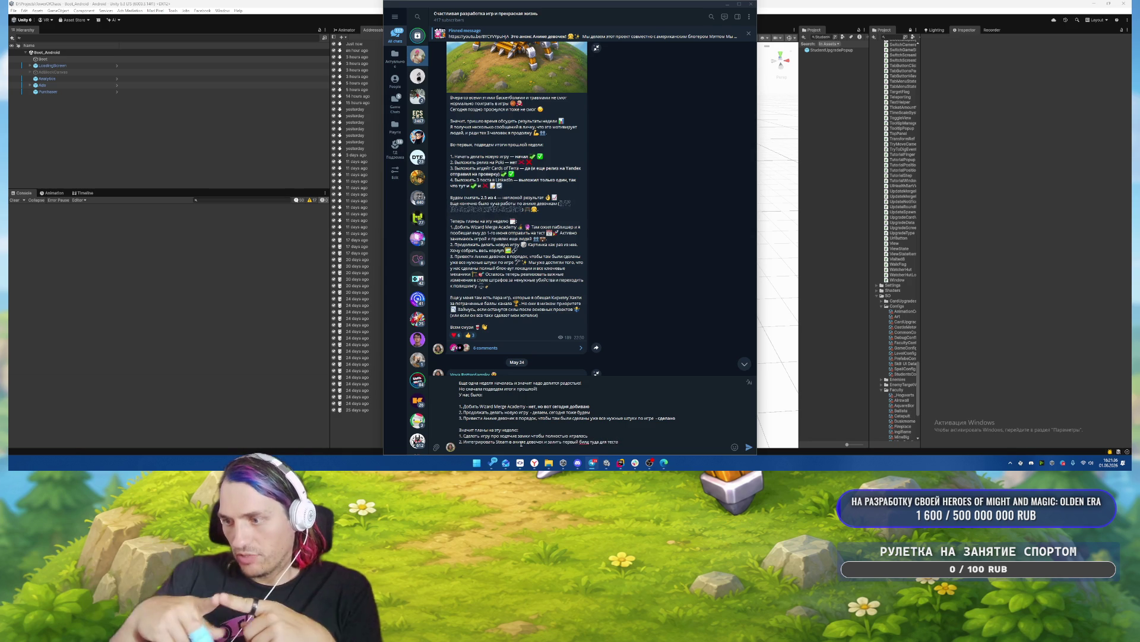
key(shift+Return)
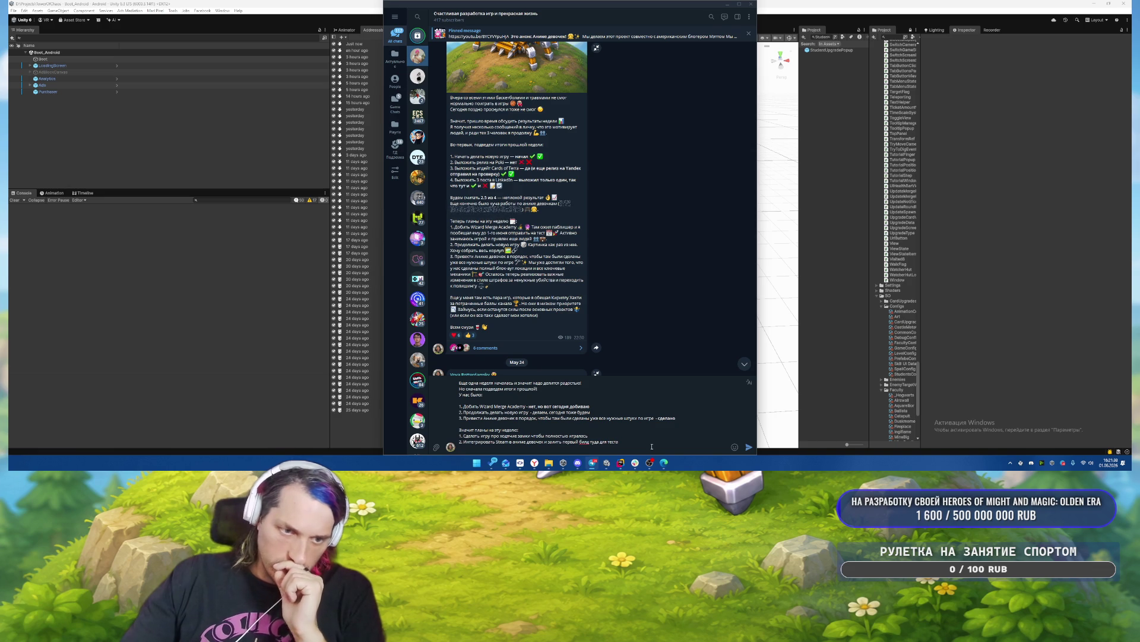
text(()
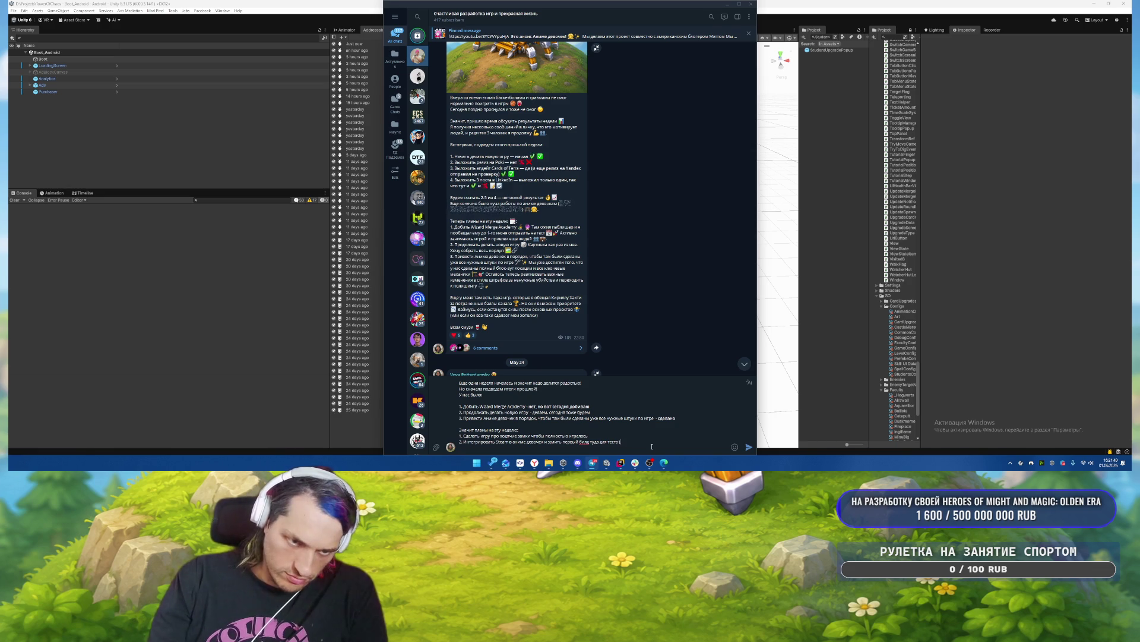
text(зачу попробова)
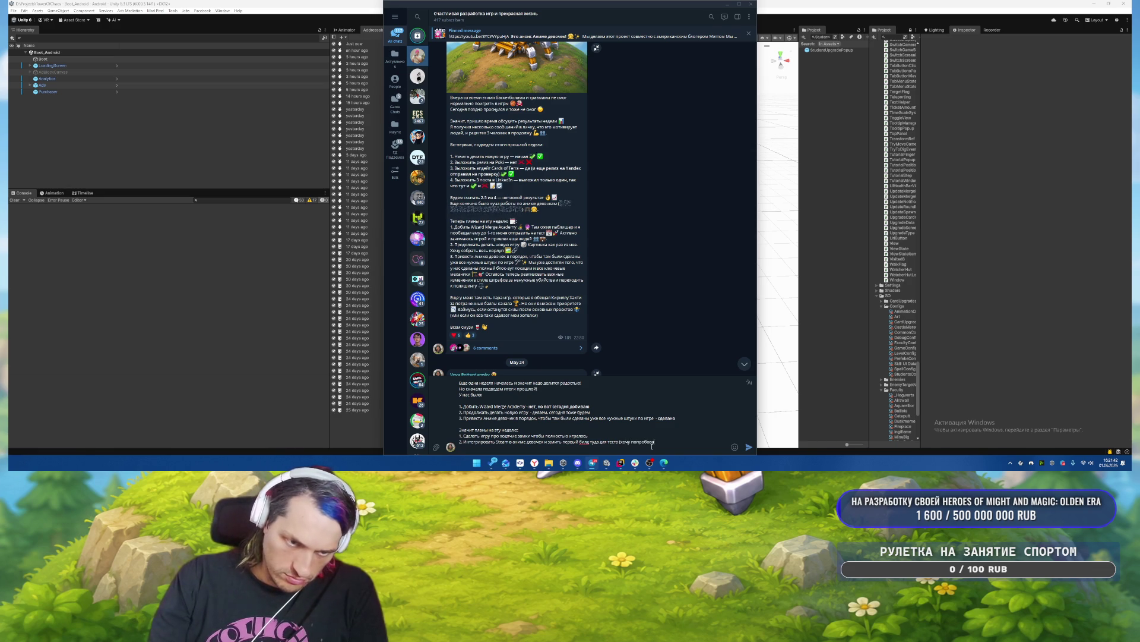
text(ть новый package от U)
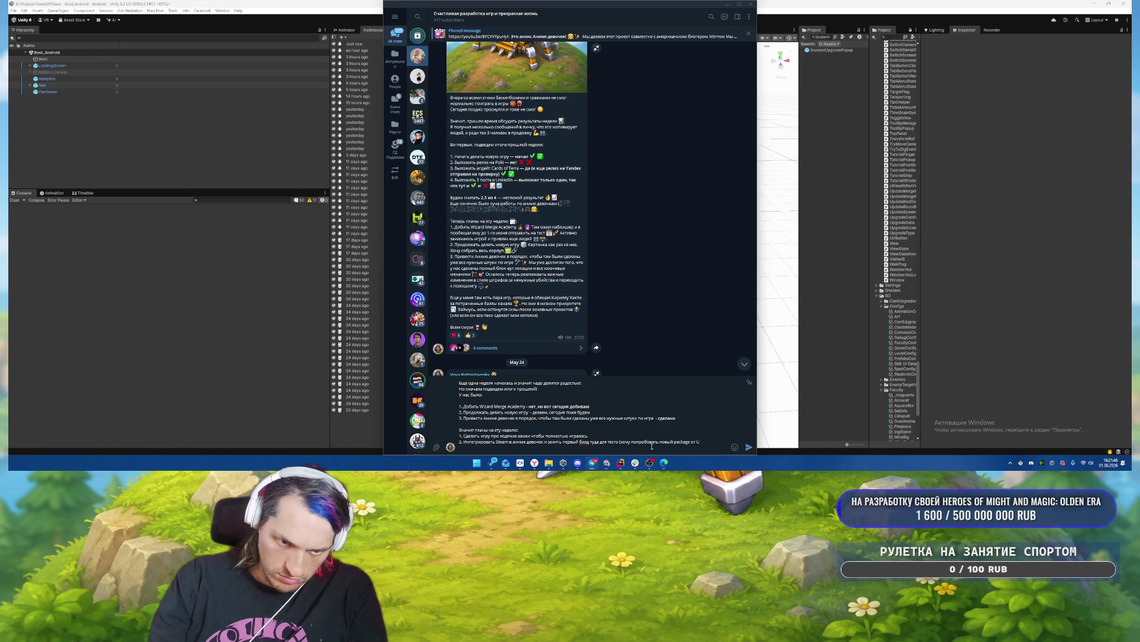
text(нтер)
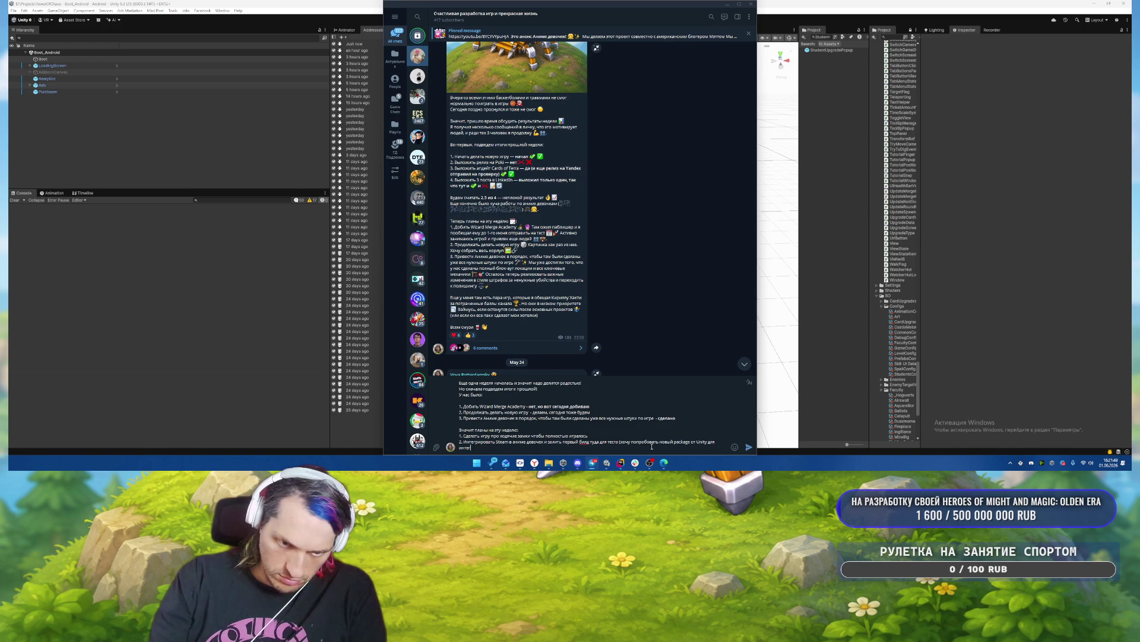
text(ции))
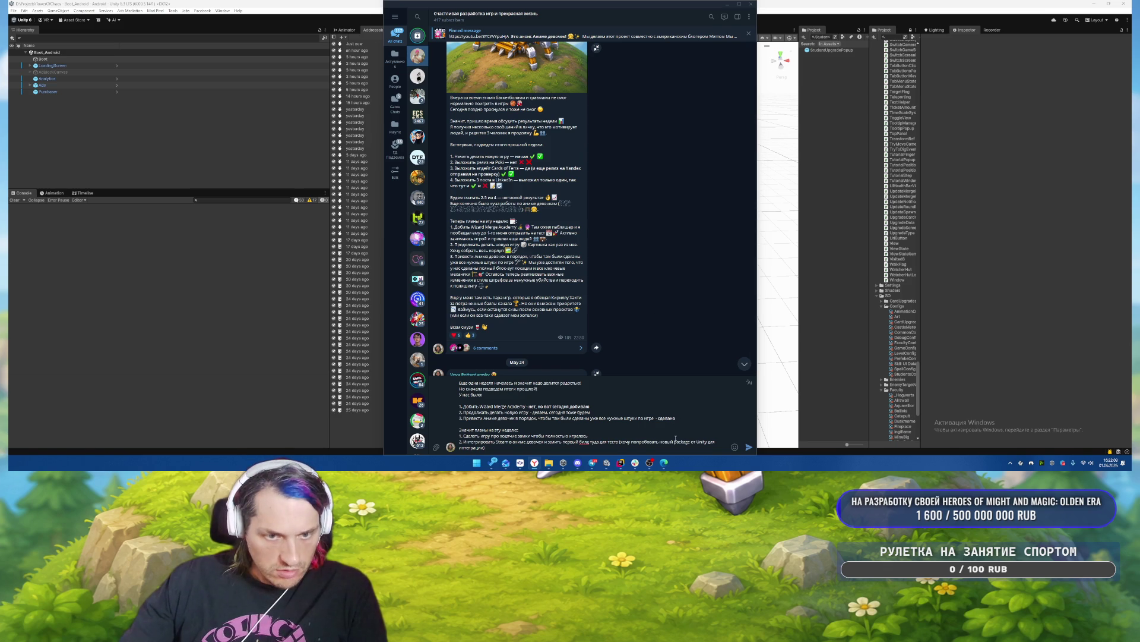
drag(661, 442, 709, 442)
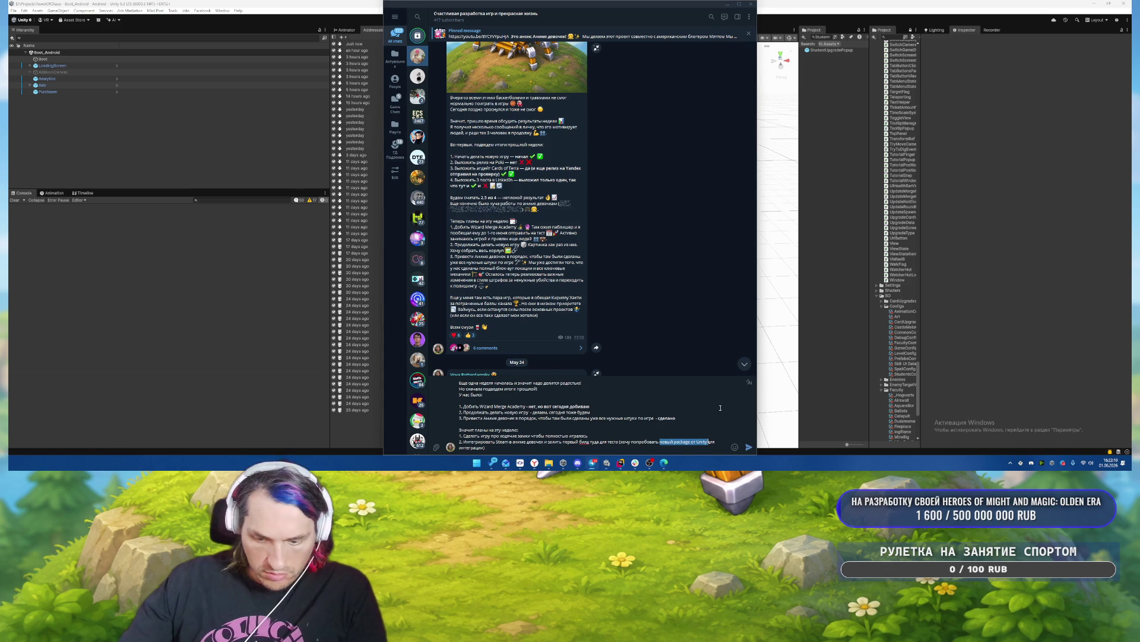
key(ctrl+k)
Confirm the link on 'новый package от Unity' and take the browser's current search query.
click(605, 259)
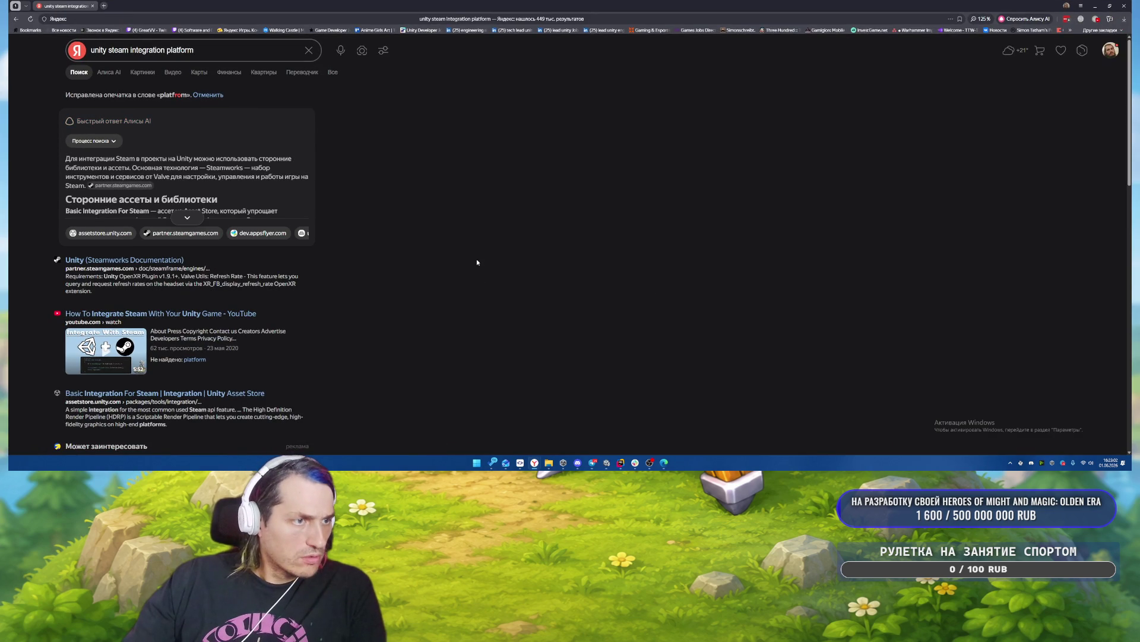
scroll(505, 256, down, 3)
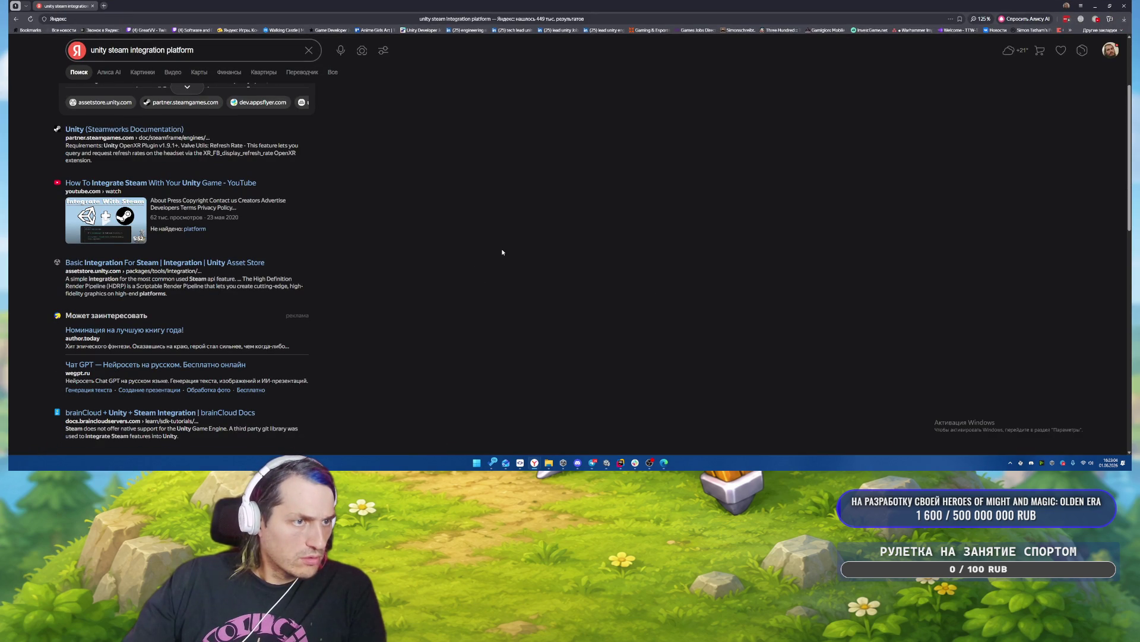
scroll(444, 236, up, 2)
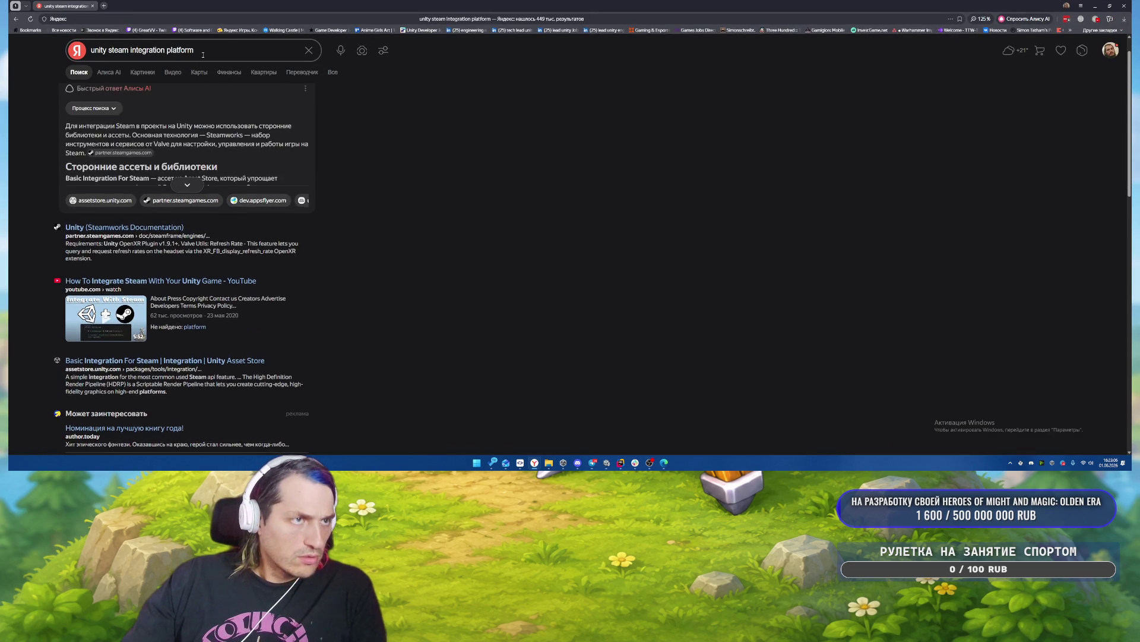
click(142, 50)
click(590, 221)
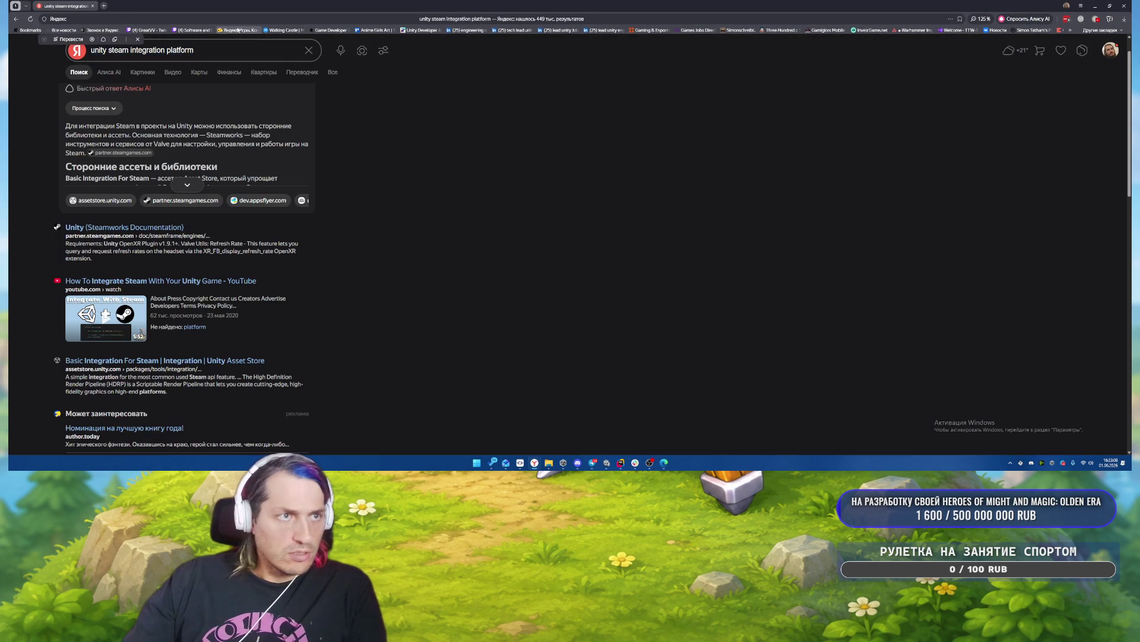
Search Google for 'unity steam integration platform' and open the Steam Authentication Unity Docs page in a new tab.
click(228, 18)
key(ctrl+c)
text(google.com)
key(Return)
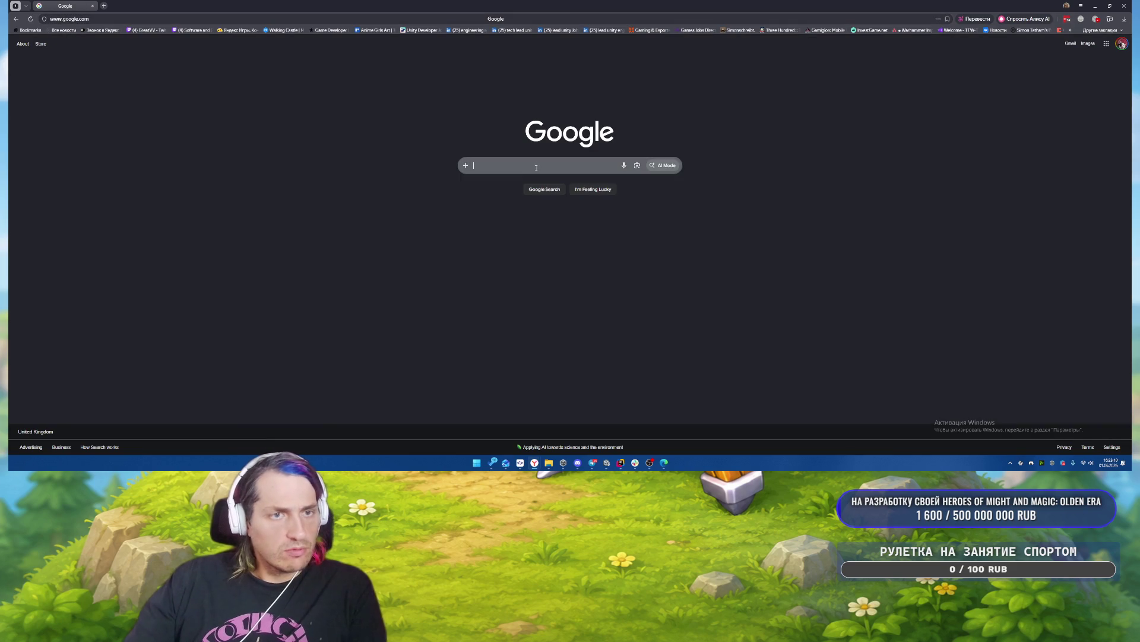
key(ctrl+v)
key(Return)
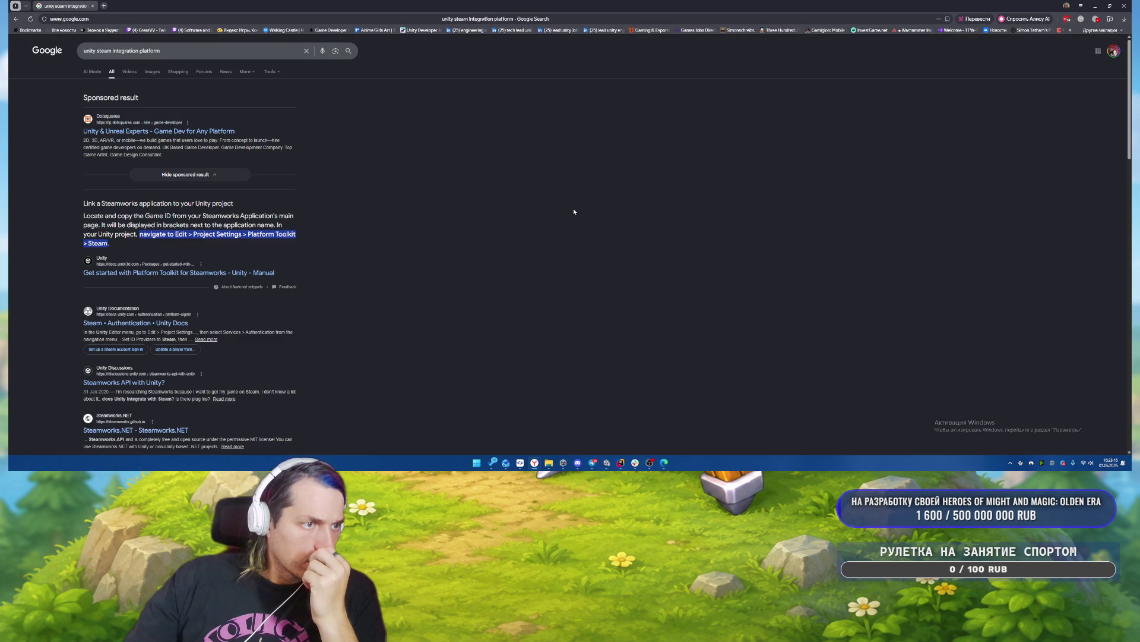
middle_click(164, 324)
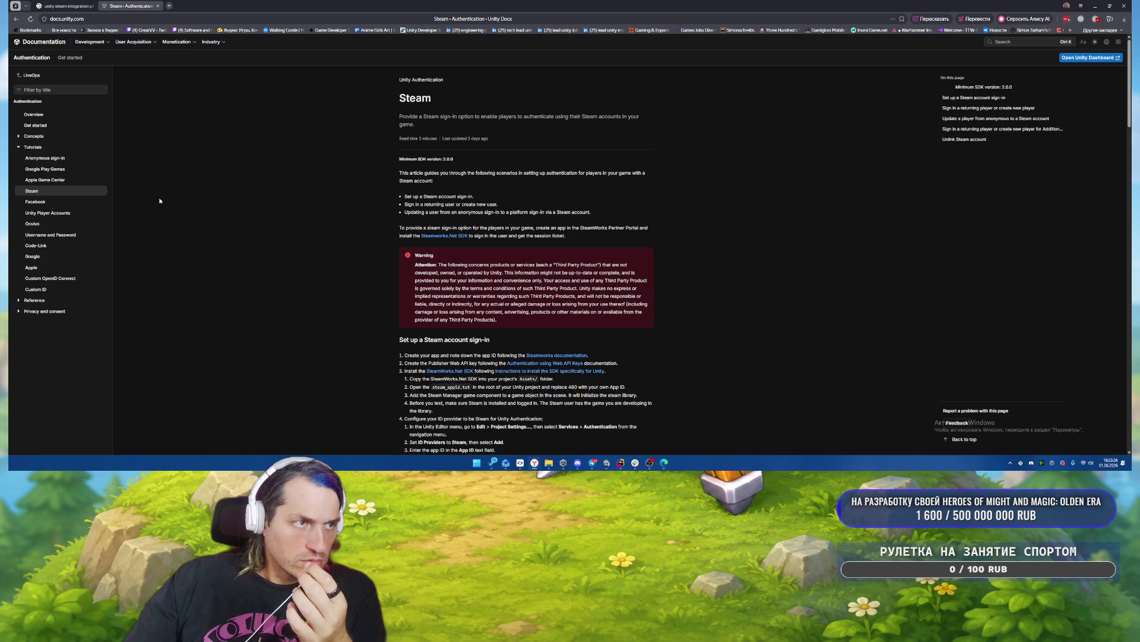
Glance at the Unity Editor and Telegram, then go back to the Steam docs in the browser.
click(607, 462)
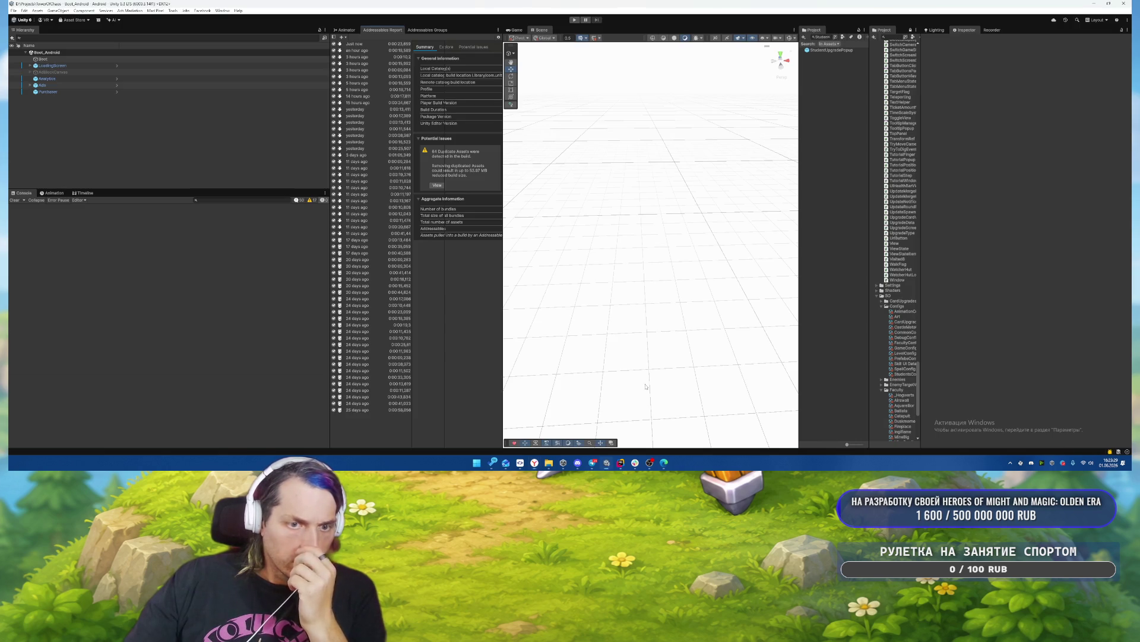
click(593, 463)
click(593, 463)
mouse_move(630, 467)
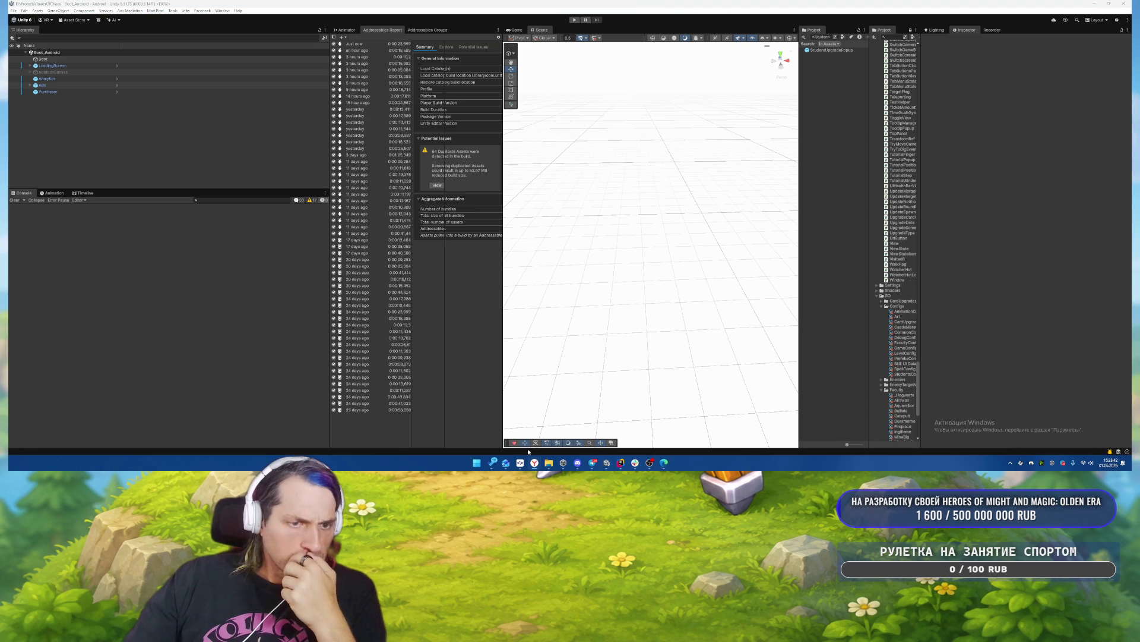
mouse_move(535, 462)
click(559, 426)
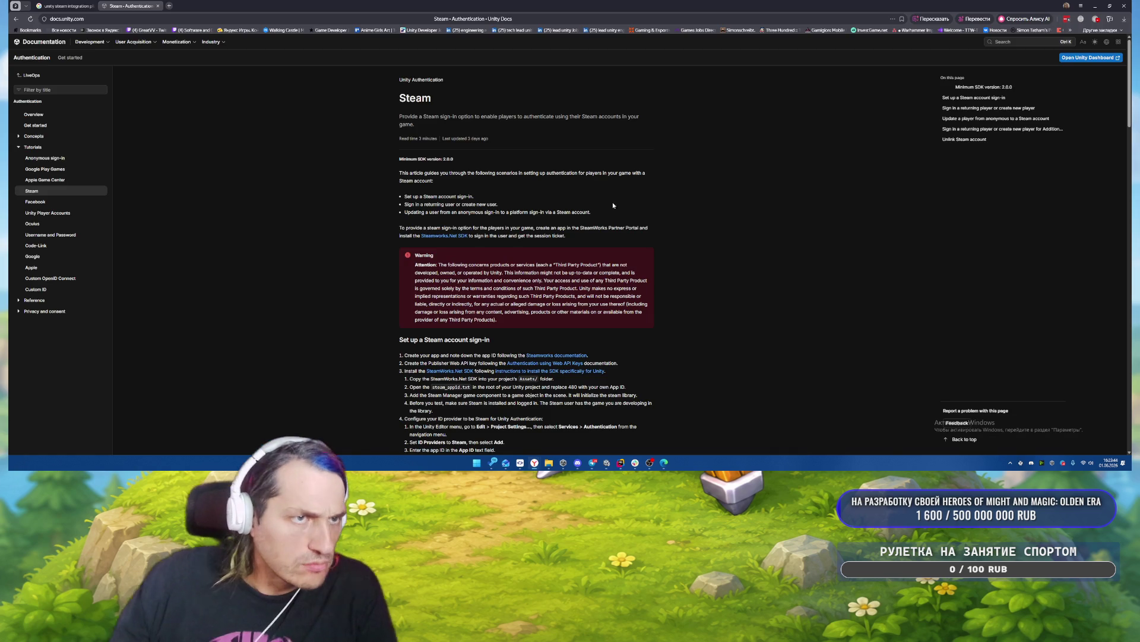
Go up to the Unity Authentication overview page and scroll through it.
click(422, 82)
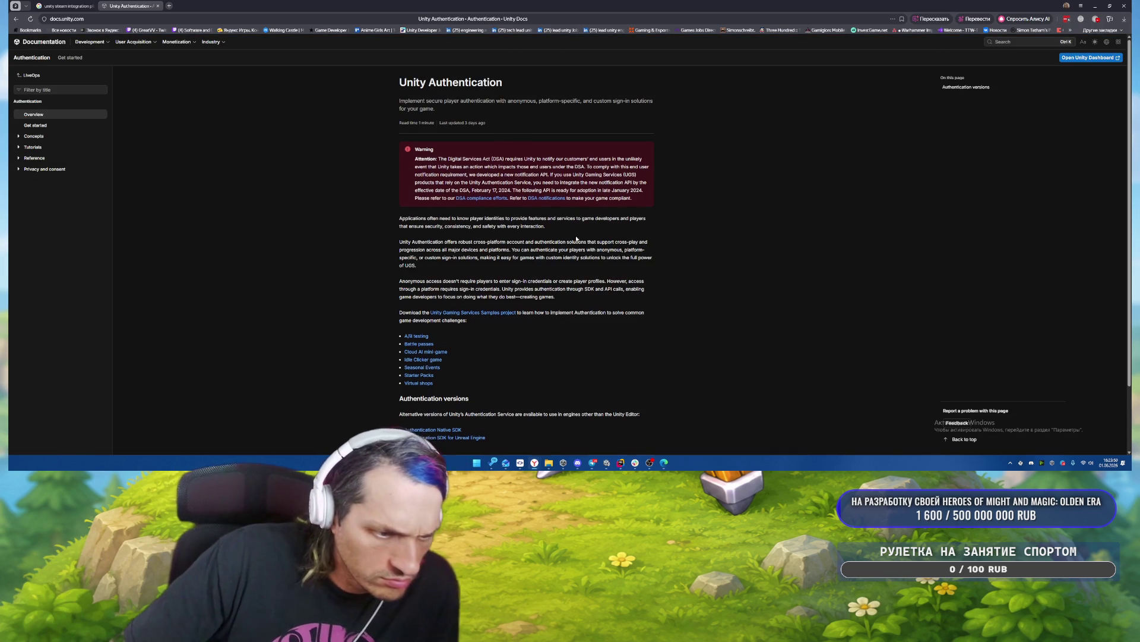
scroll(552, 238, down, 1)
scroll(571, 239, up, 1)
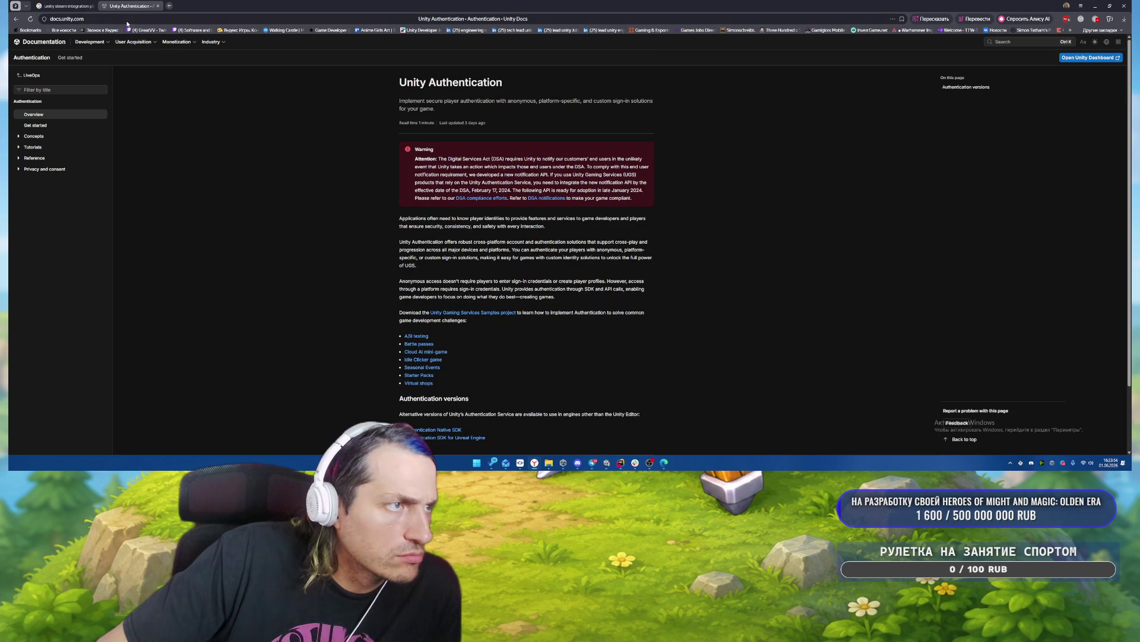
Return to the Google results for 'unity steam integration platform' and open the Tools time-range filter.
click(65, 6)
scroll(481, 278, down, 2)
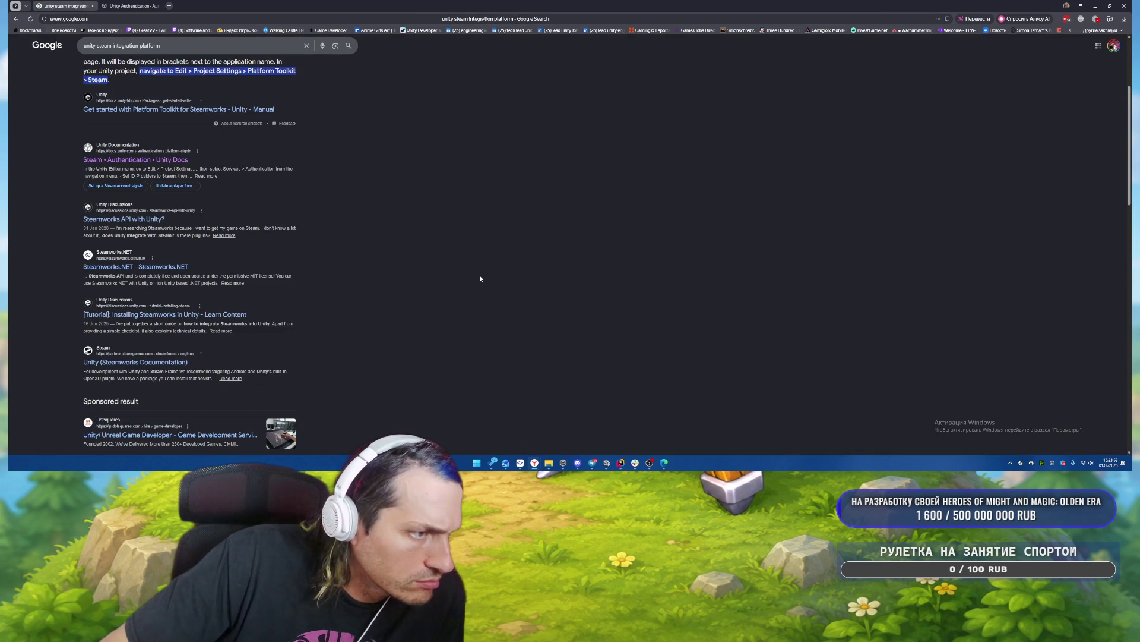
scroll(480, 278, down, 2)
scroll(479, 279, up, 5)
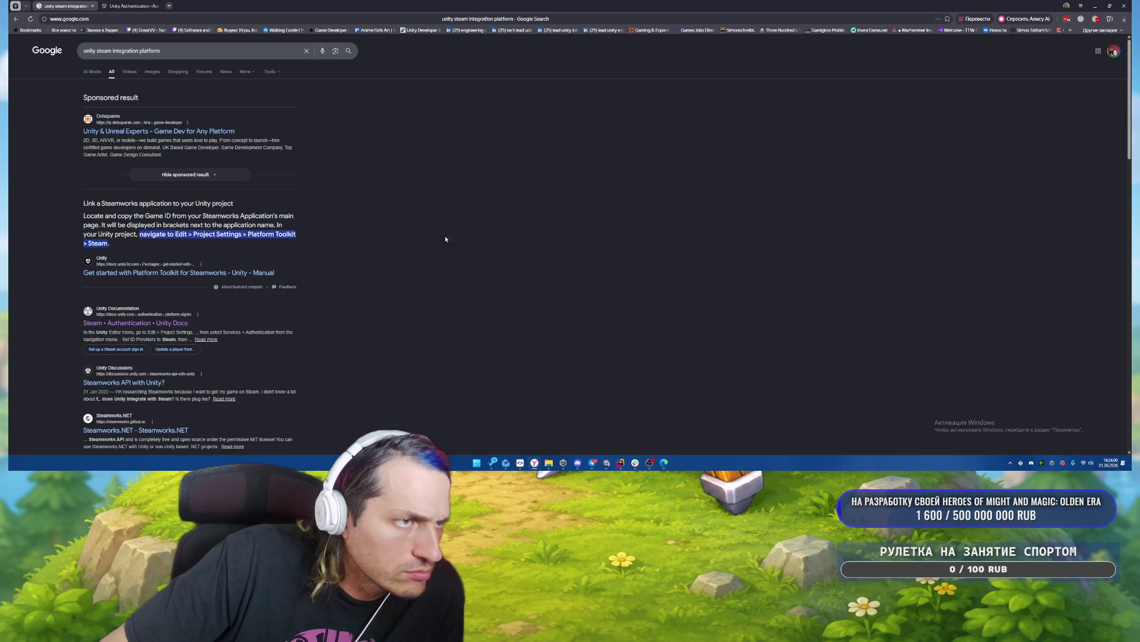
click(270, 71)
mouse_move(302, 88)
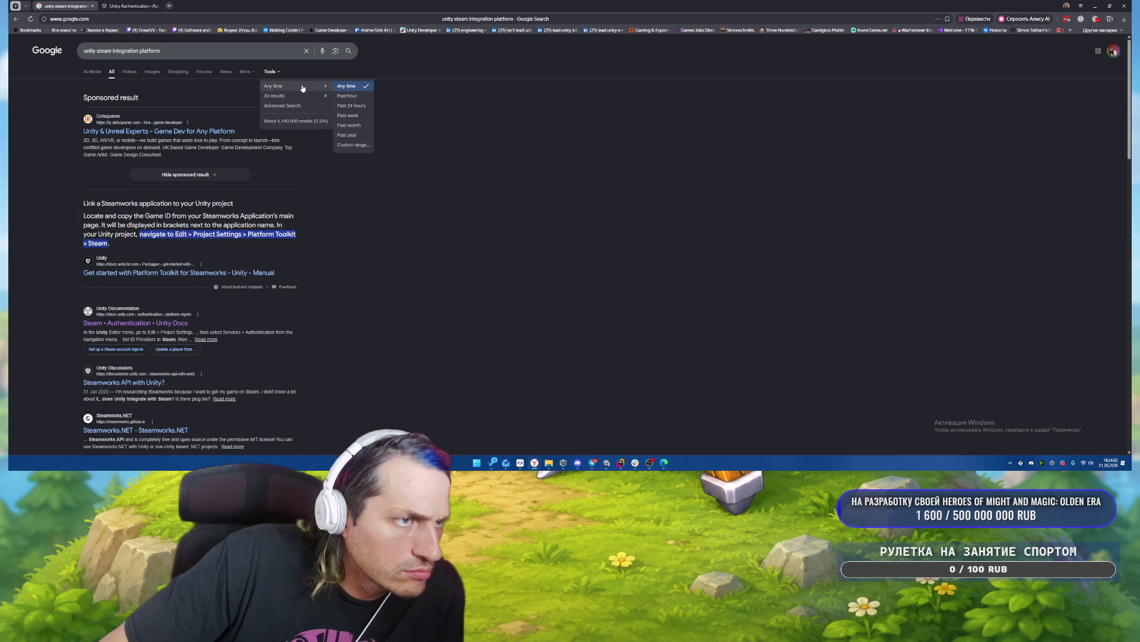
Limit results to Past year, open the Platform Toolkit for Steamworks guide in a new tab, and check its versions.
click(348, 134)
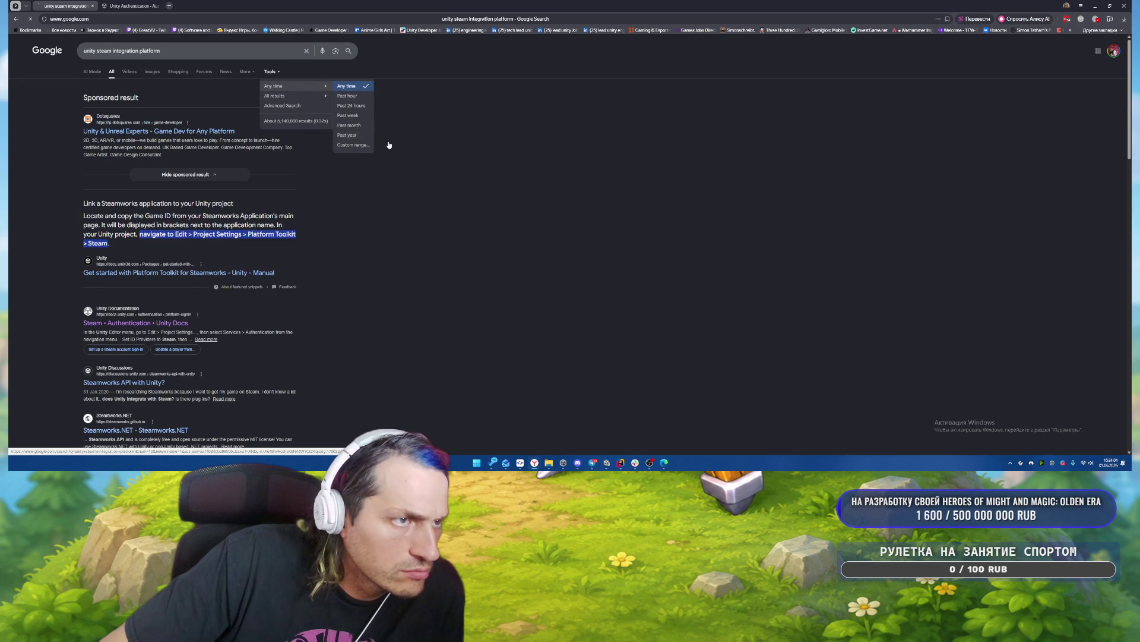
middle_click(199, 108)
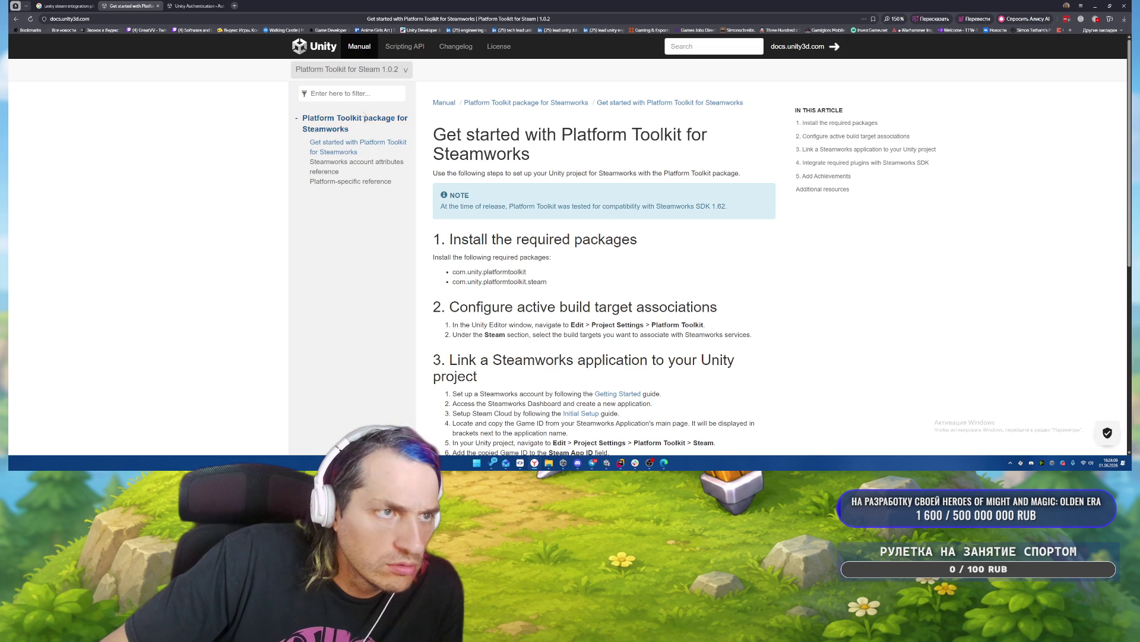
click(367, 69)
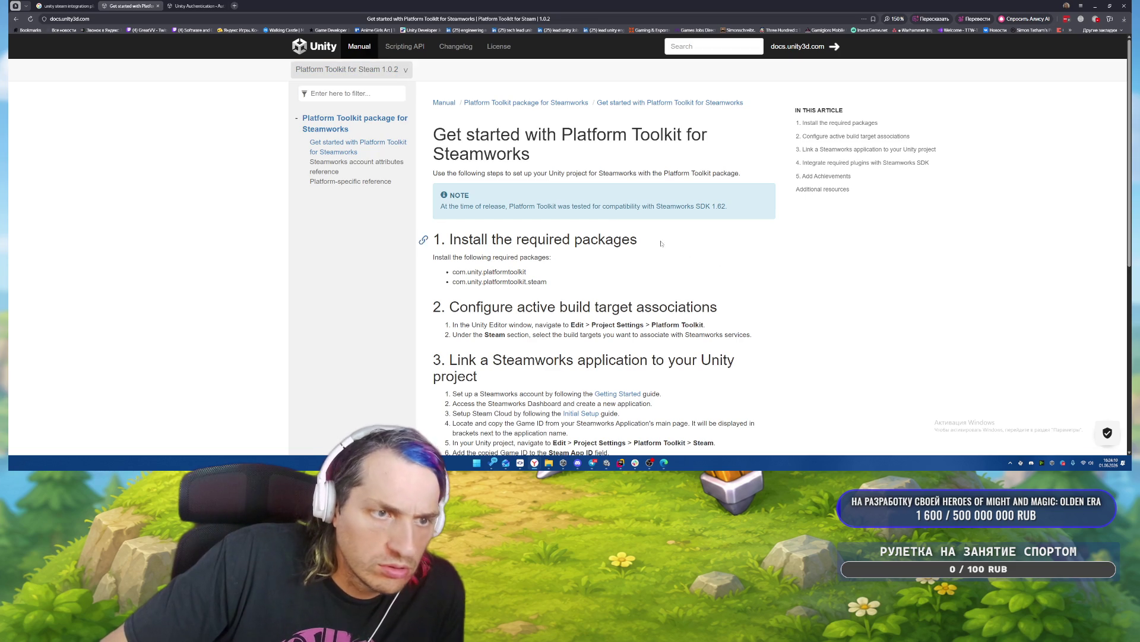
scroll(612, 210, down, 2)
scroll(612, 210, down, 1)
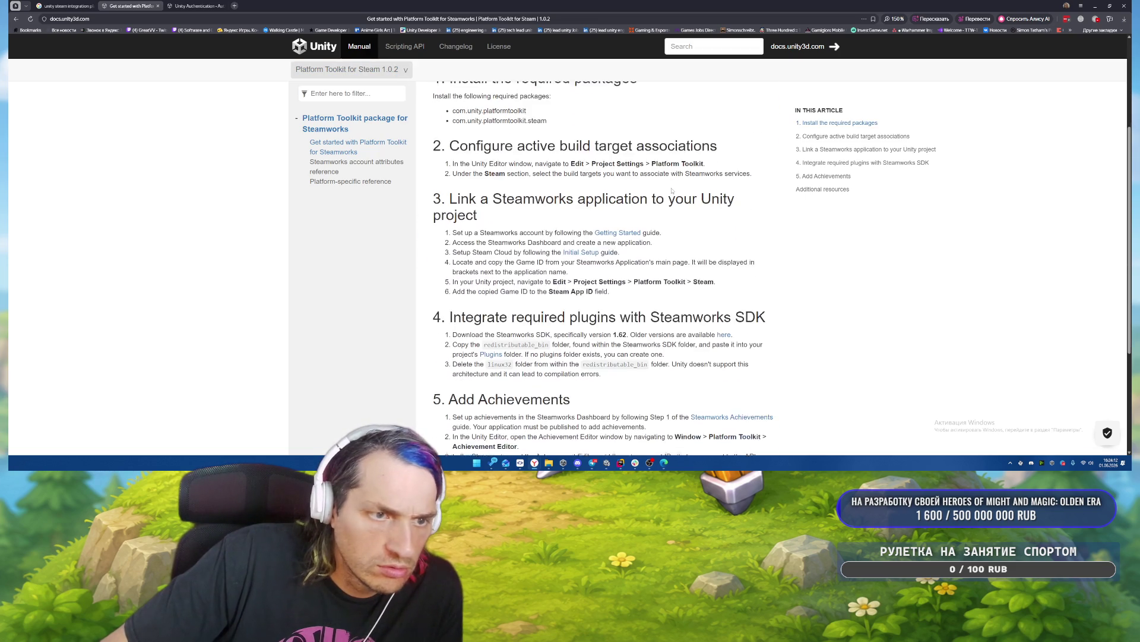
scroll(685, 171, down, 2)
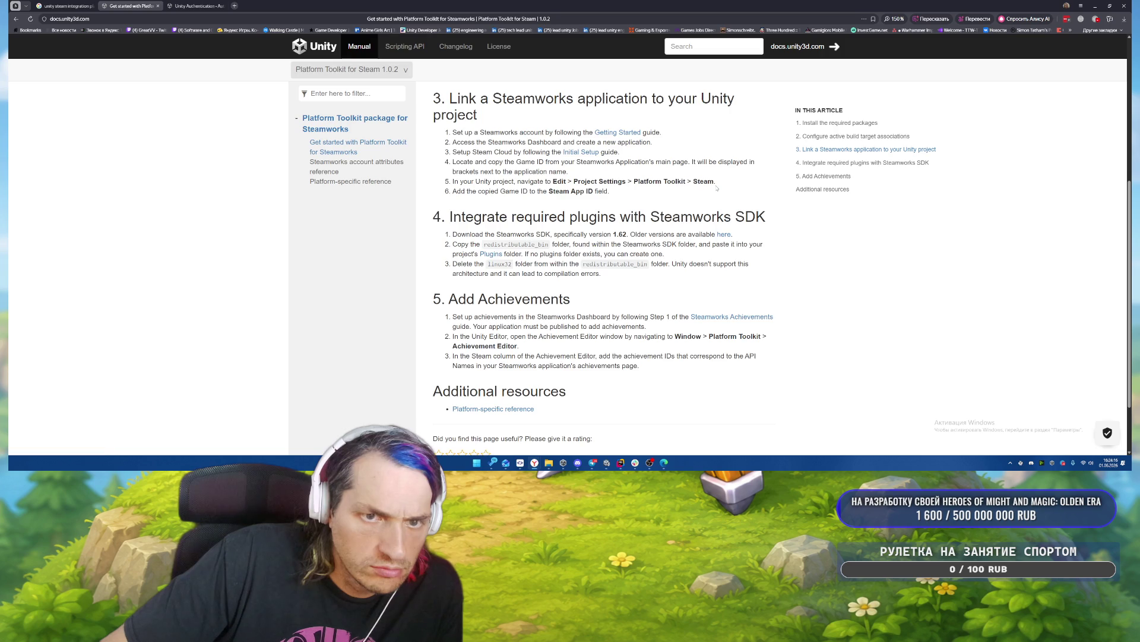
scroll(717, 188, down, 1)
scroll(722, 232, up, 6)
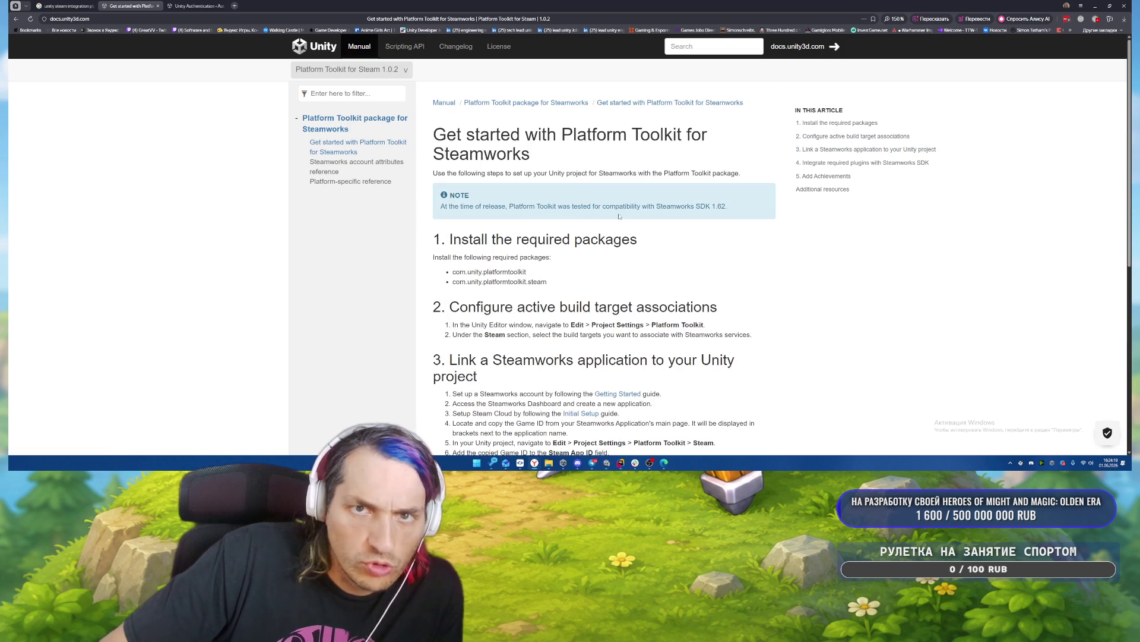
click(356, 70)
click(481, 79)
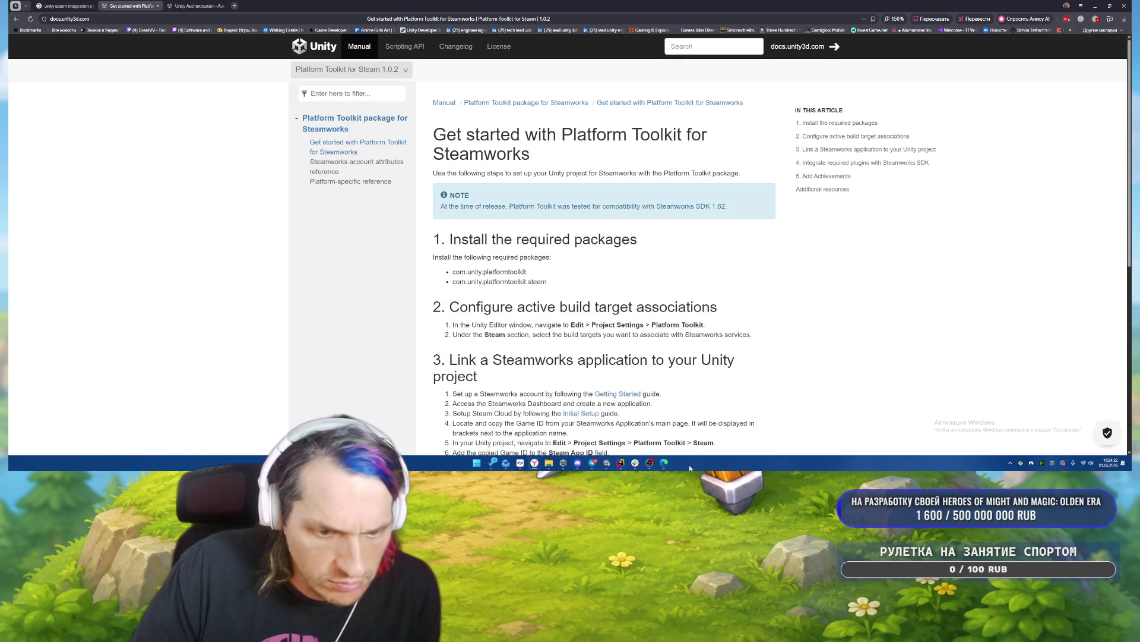
Relink 'новый package от Unity' to the get-started-with-pt-and-steamworks URL and save the link.
click(592, 463)
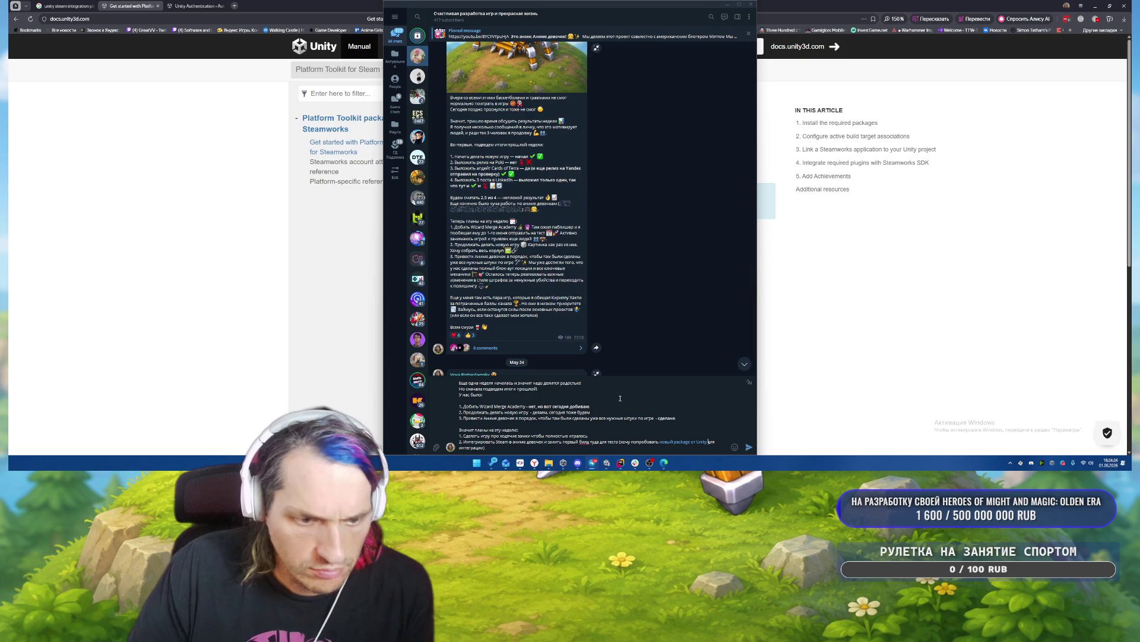
right_click(676, 442)
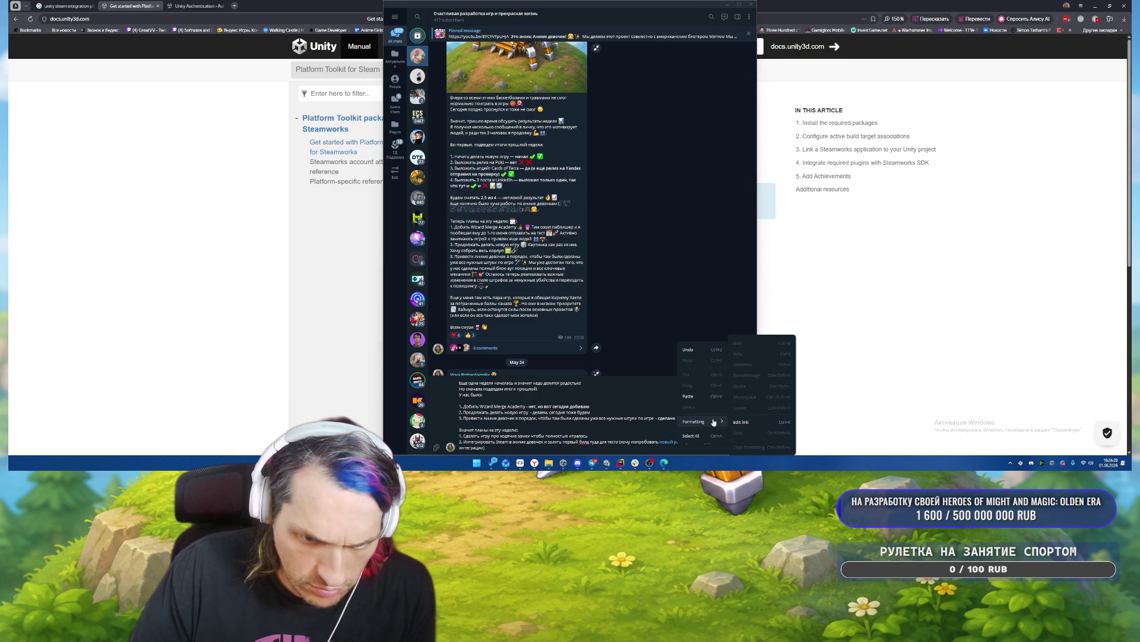
click(748, 423)
key(ctrl+v)
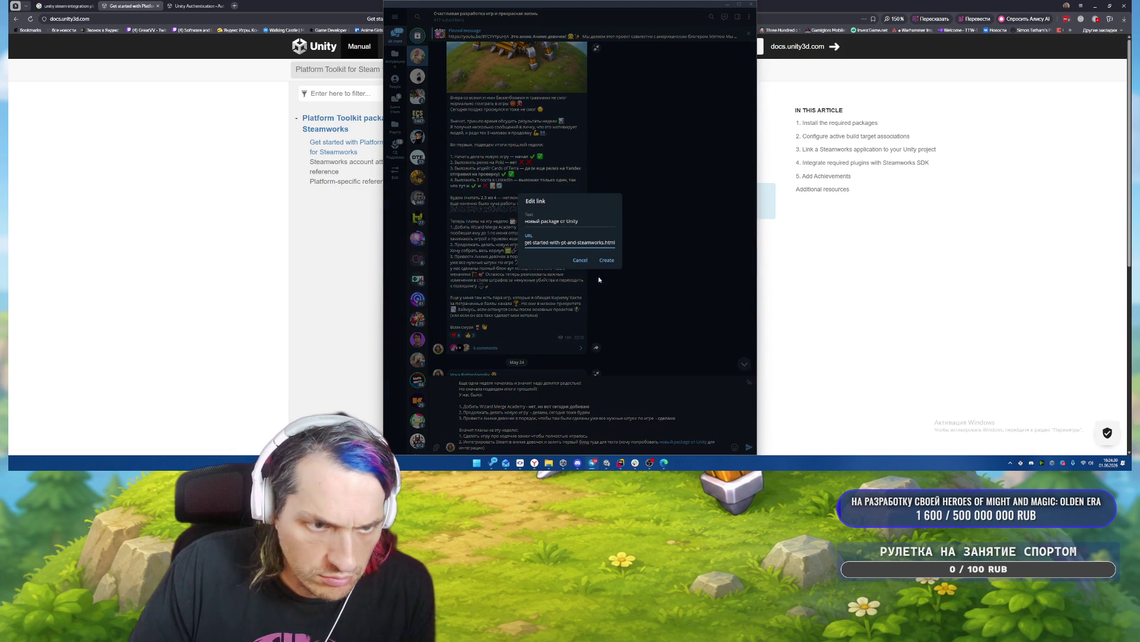
click(606, 260)
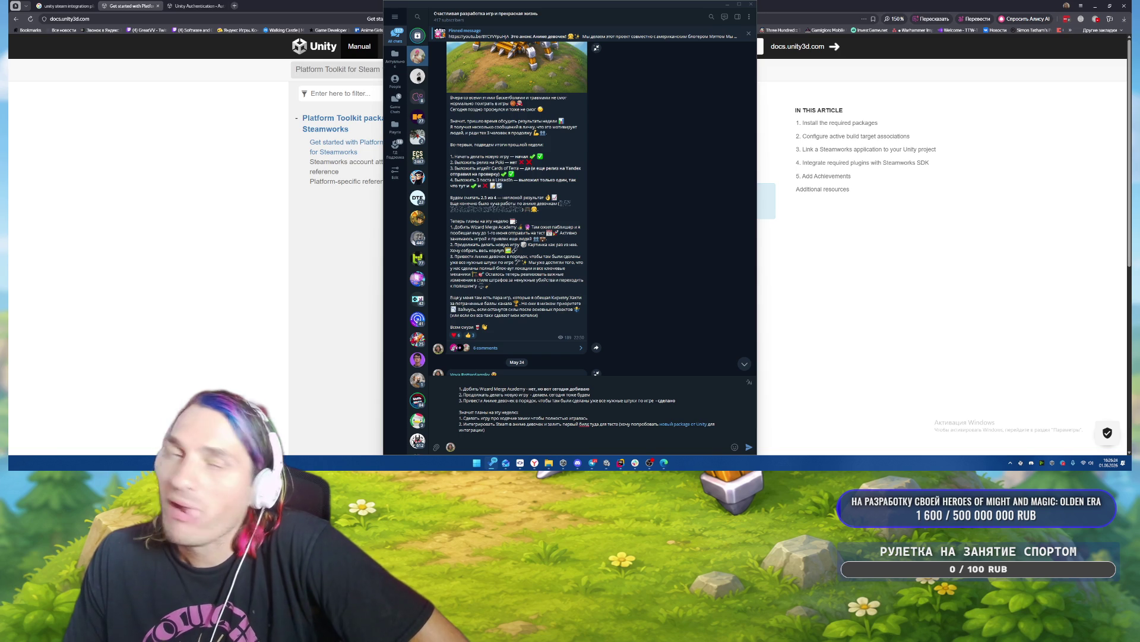
Add item 3 about releasing Wizard Merge Academy, italicise its bracketed remark, and start a new line.
click(524, 438)
text(3. Зарегист)
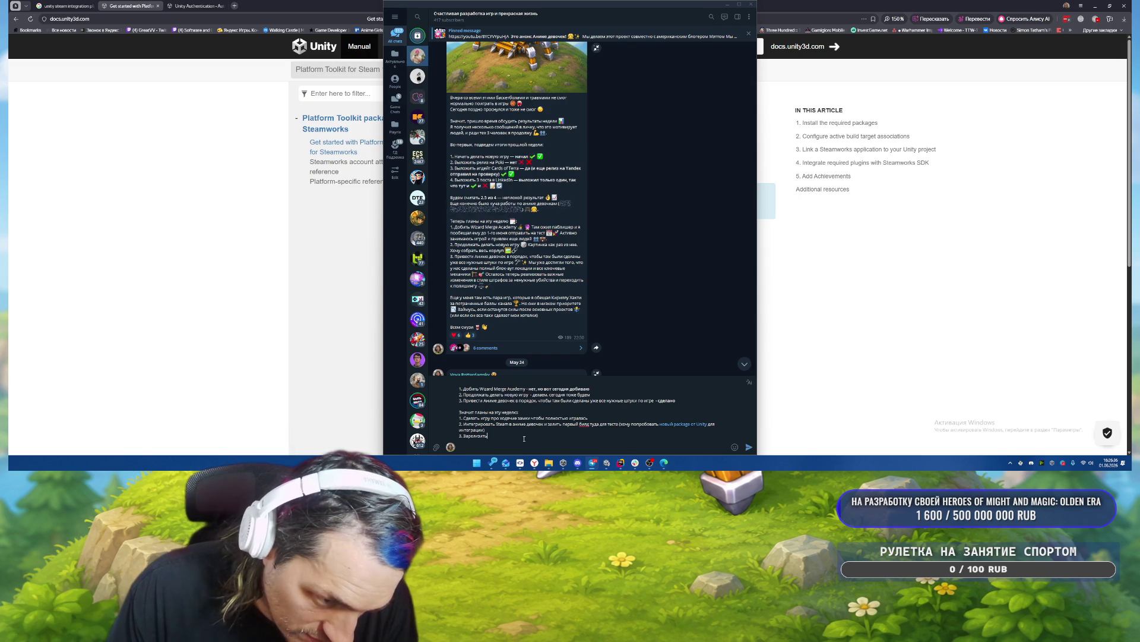
text(W)
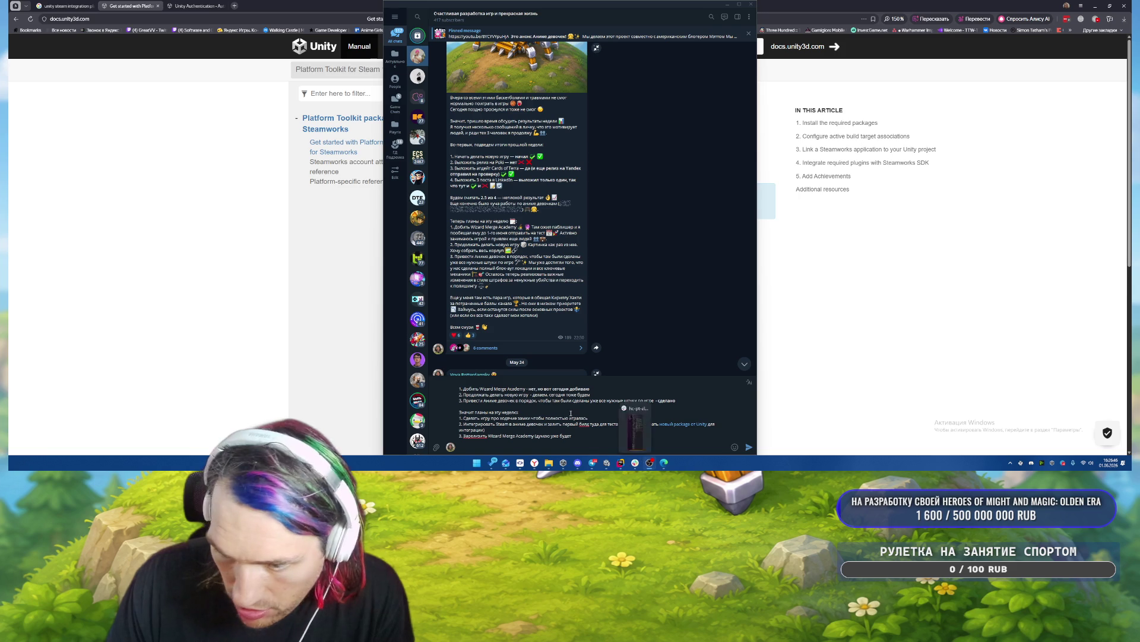
click(615, 430)
text(сегодня, но от этого не мало практик))
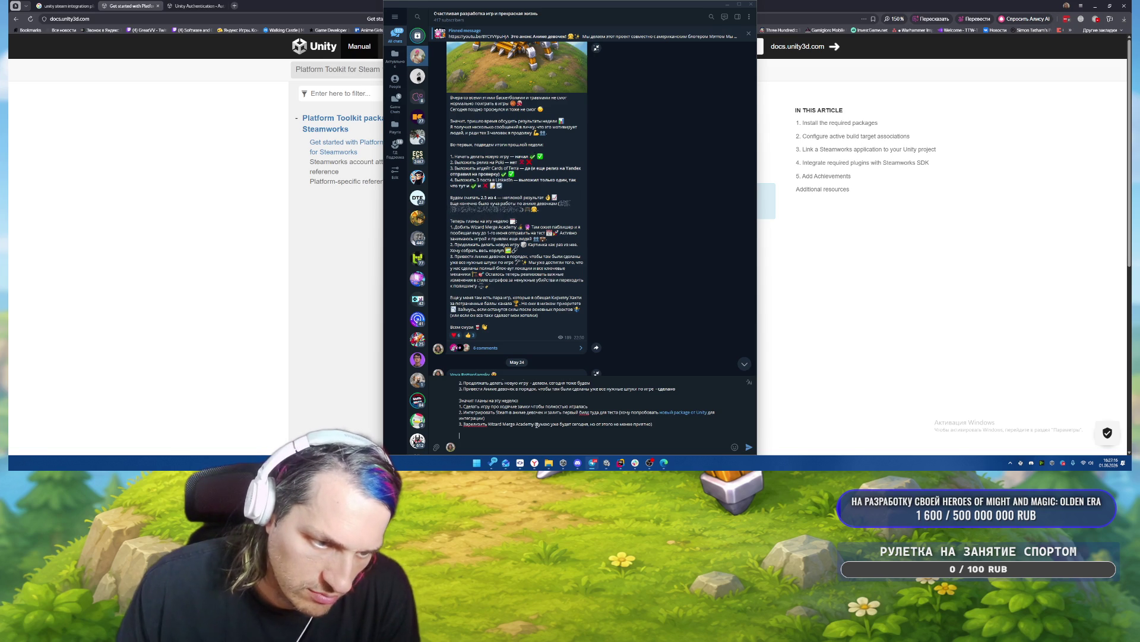
drag(536, 424, 656, 425)
key(ctrl+i)
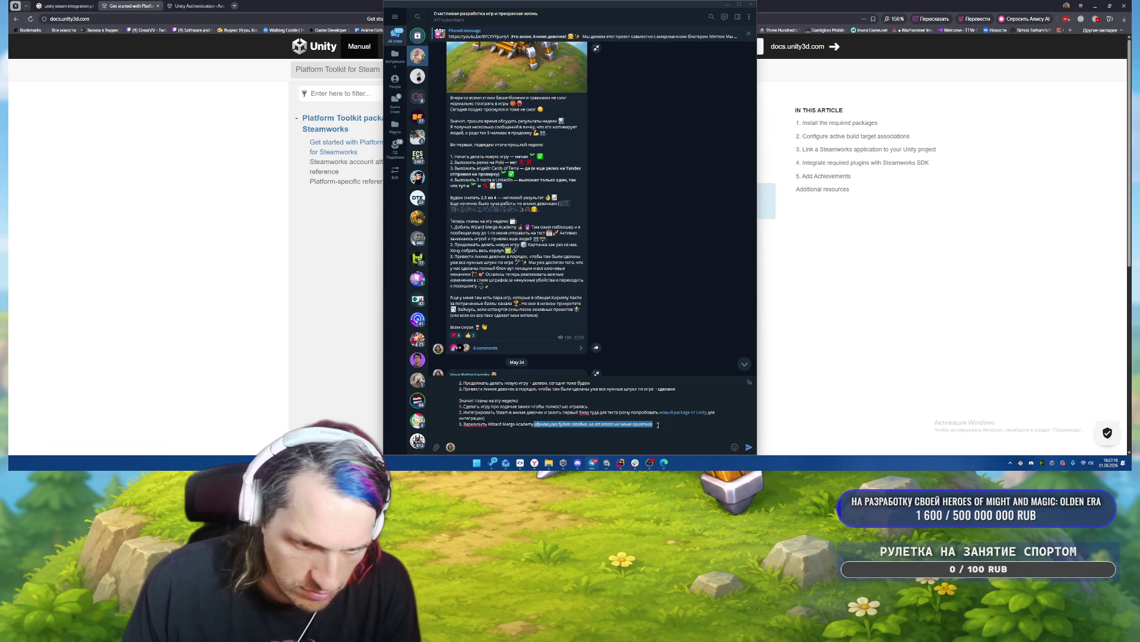
click(658, 425)
key(shift+Return)
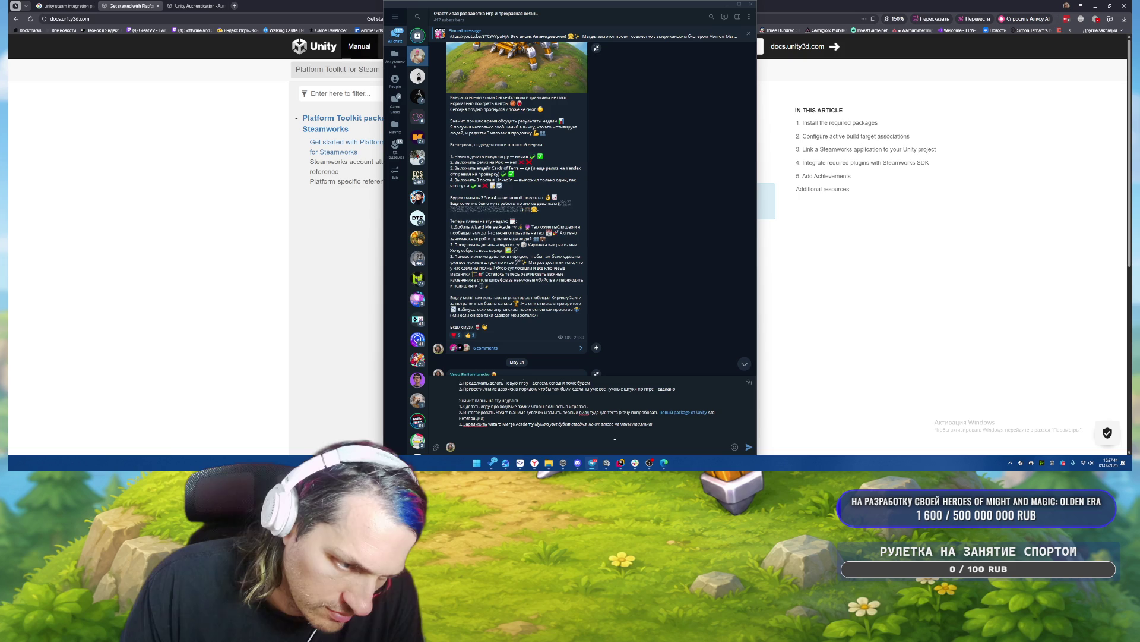
Add the closing line 'Вот такие планы на неделю.' and insert item 4 about English LinkedIn posts.
text(Вот такие)
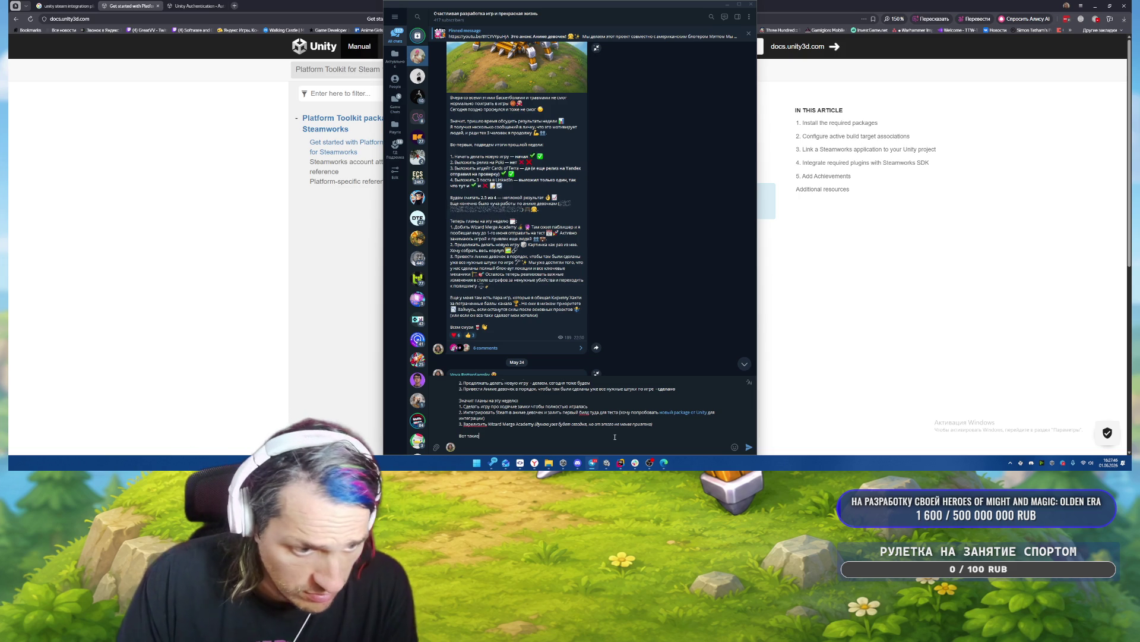
text( планы на неделю.)
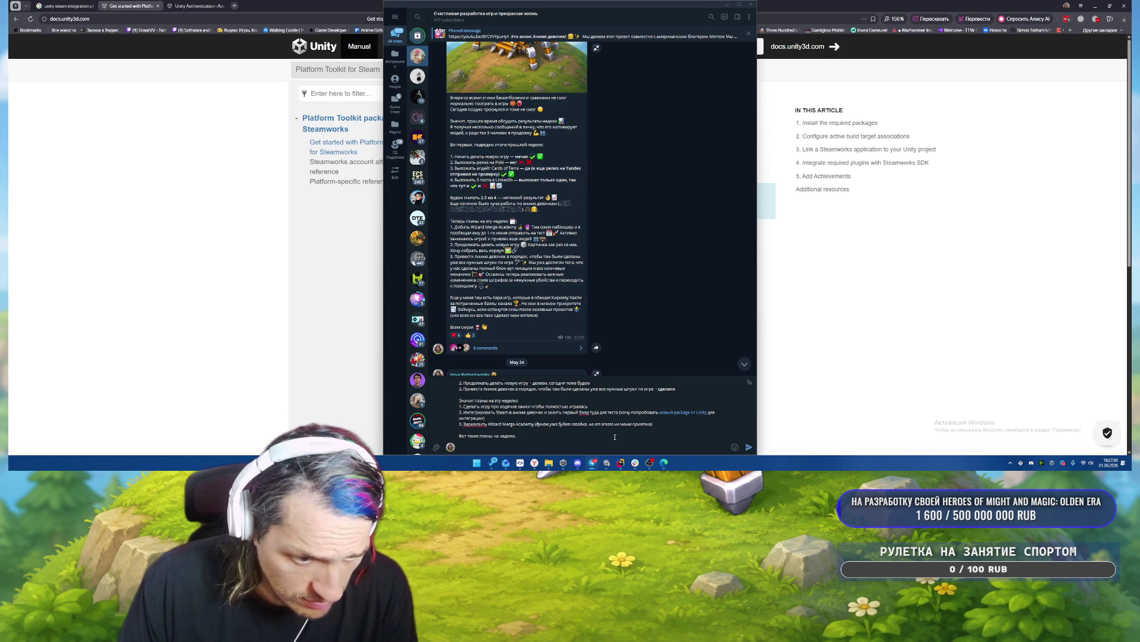
key(Up)
key(Up)
key(End)
key(shift+Return)
text(4. И)
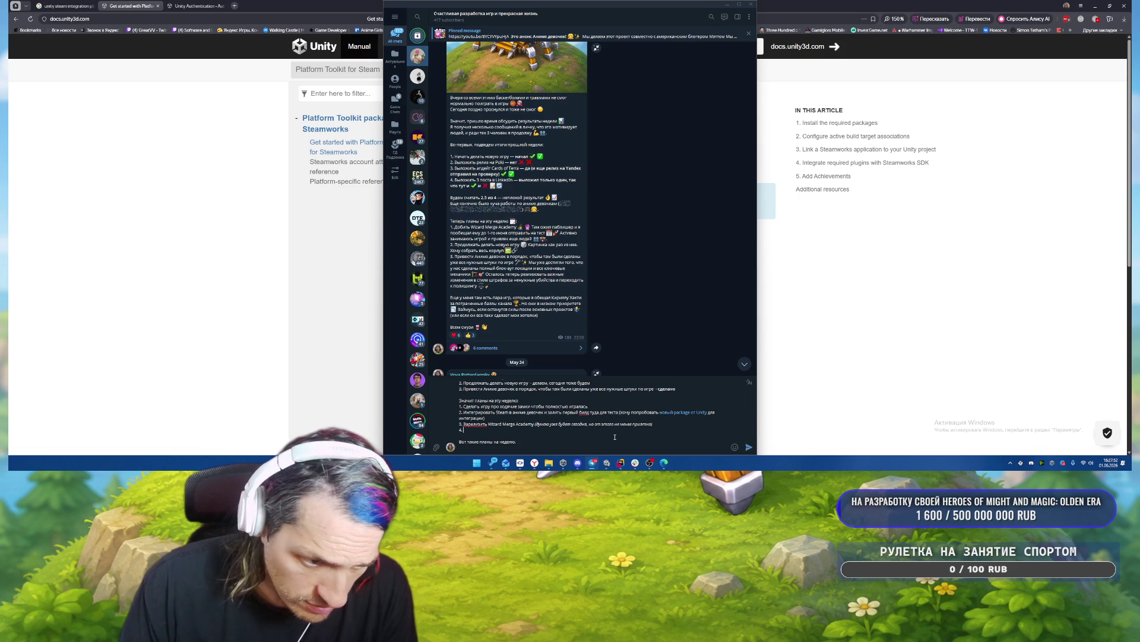
key(BackSpace)
key(BackSpace)
key(BackSpace)
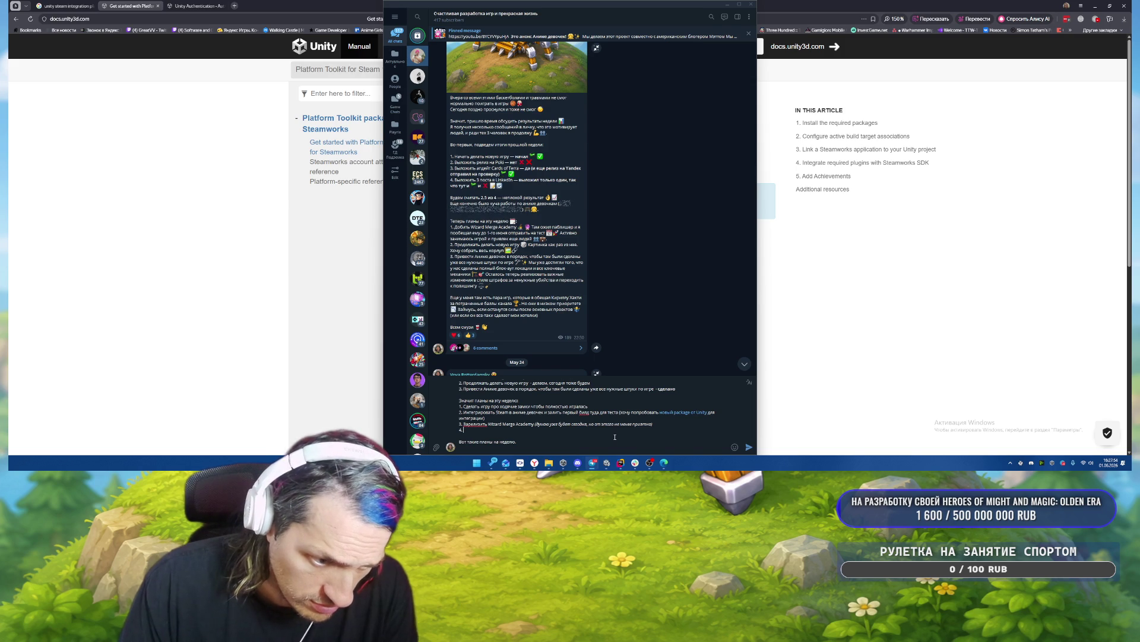
text(Написать минимум)
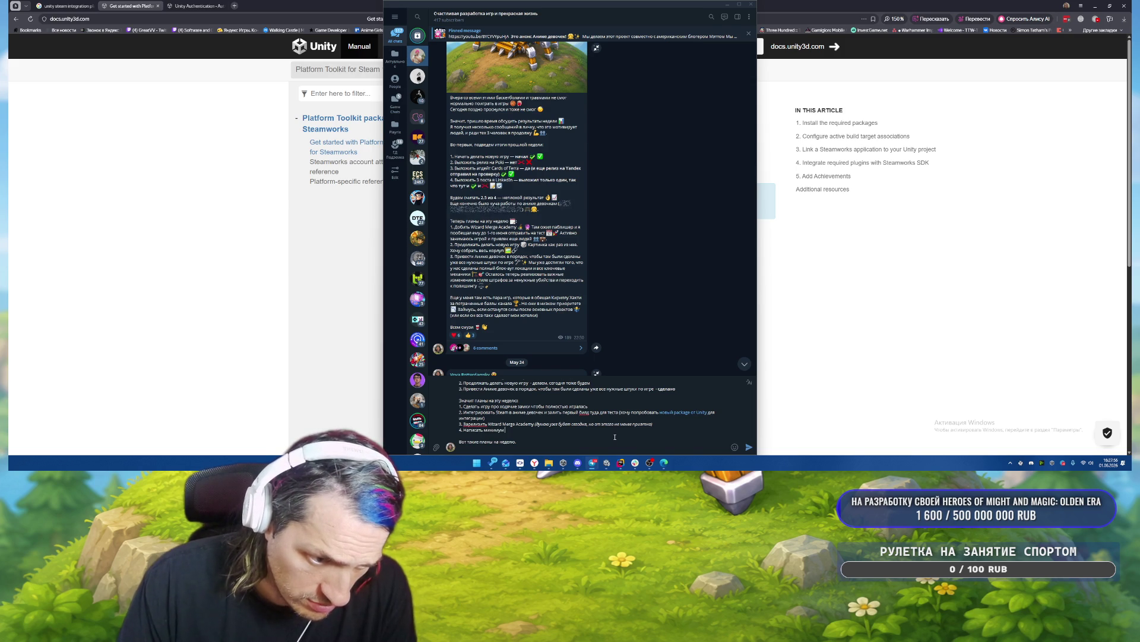
text( 2 поста в LinkedIn)
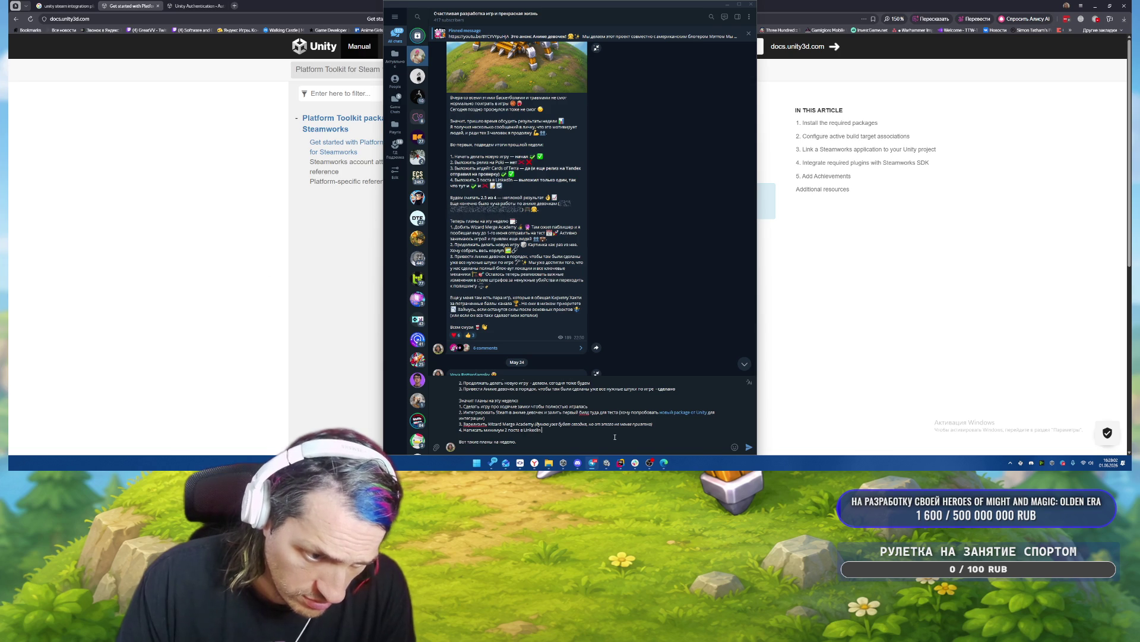
text( на)
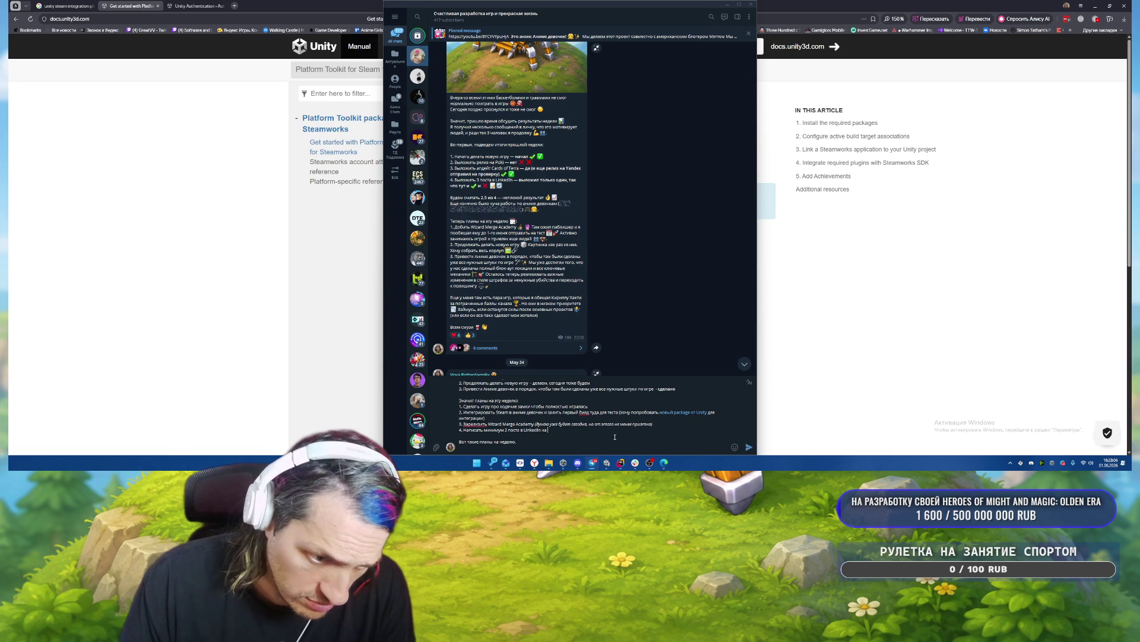
text( английском)
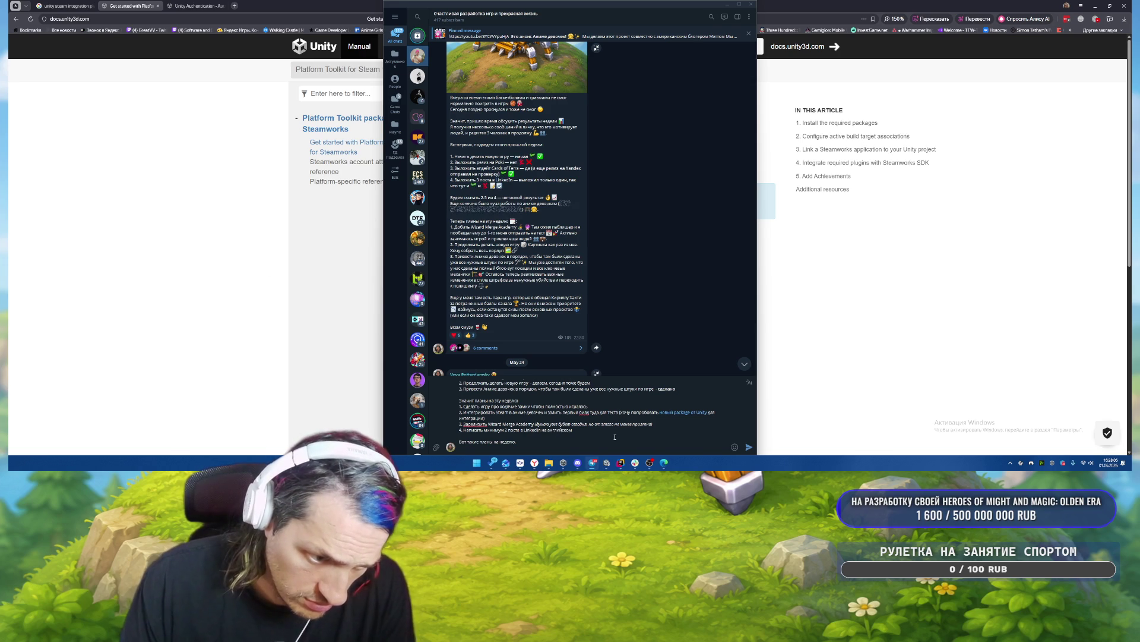
Add the capitalised LinkedIn reminder and a final afterthought line, then select that line.
key(shift+Return)
text(н)
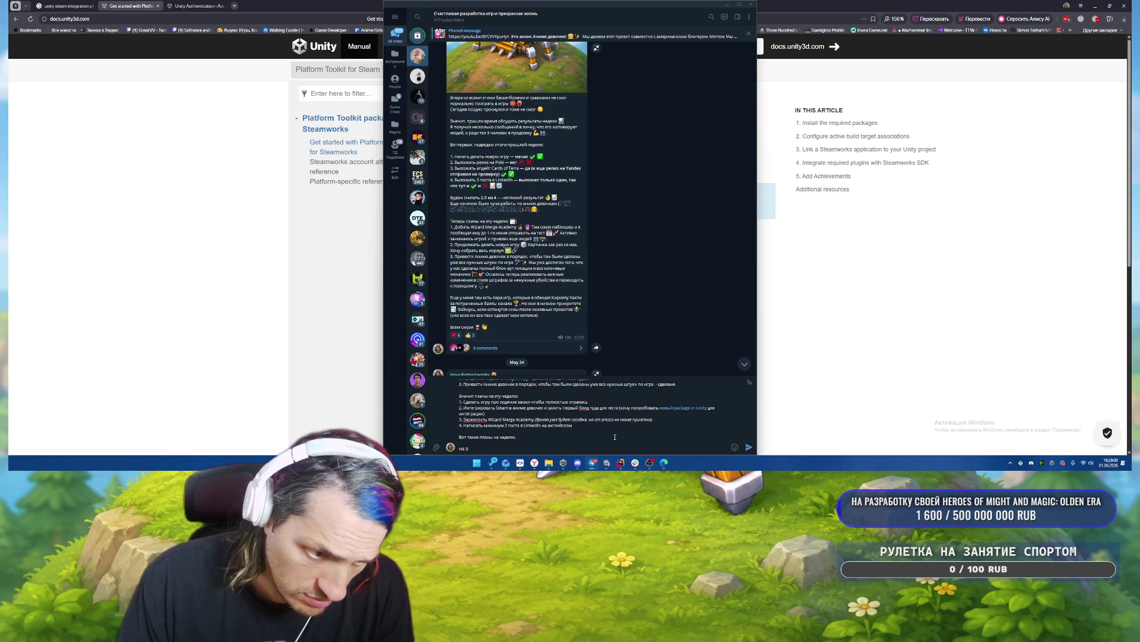
text( пис)
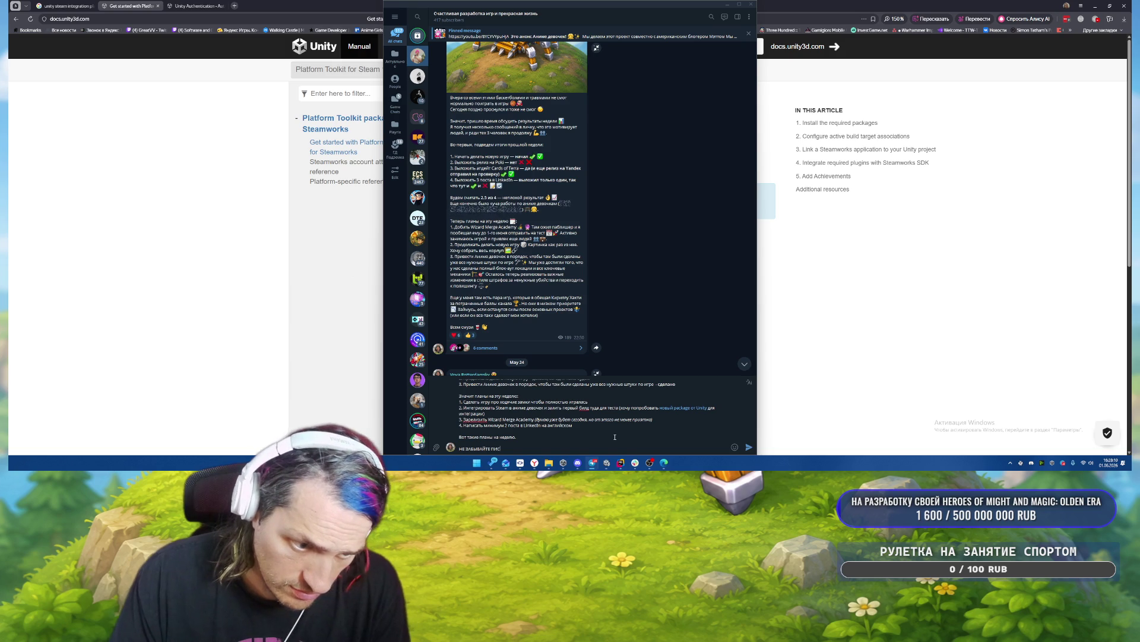
text( мнеевь)
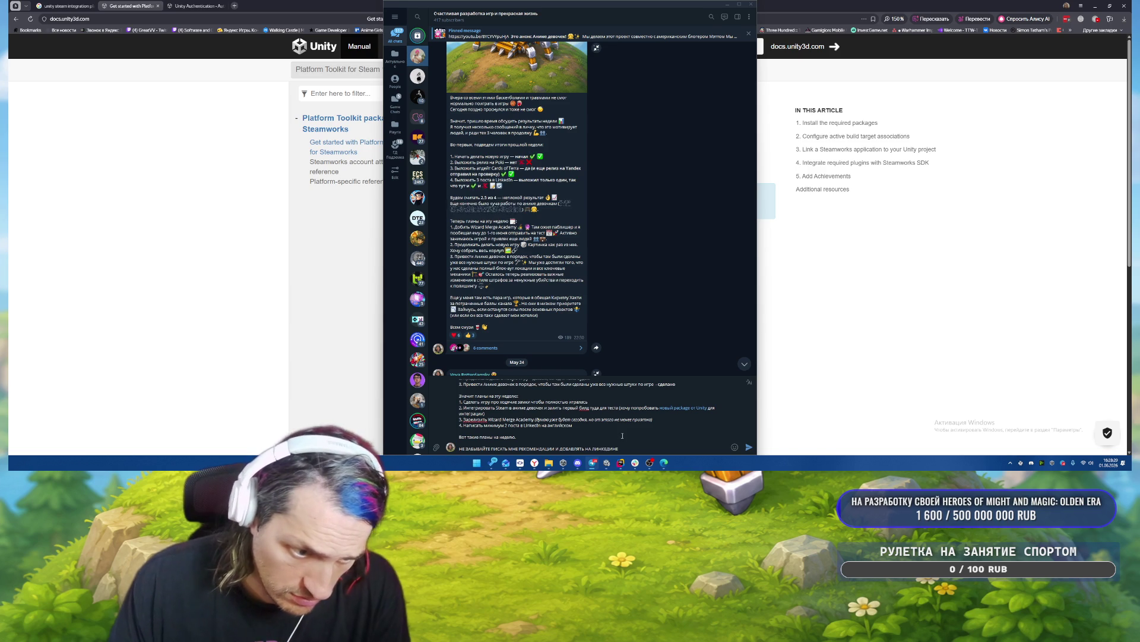
key(shift+Return)
key(shift+Return)
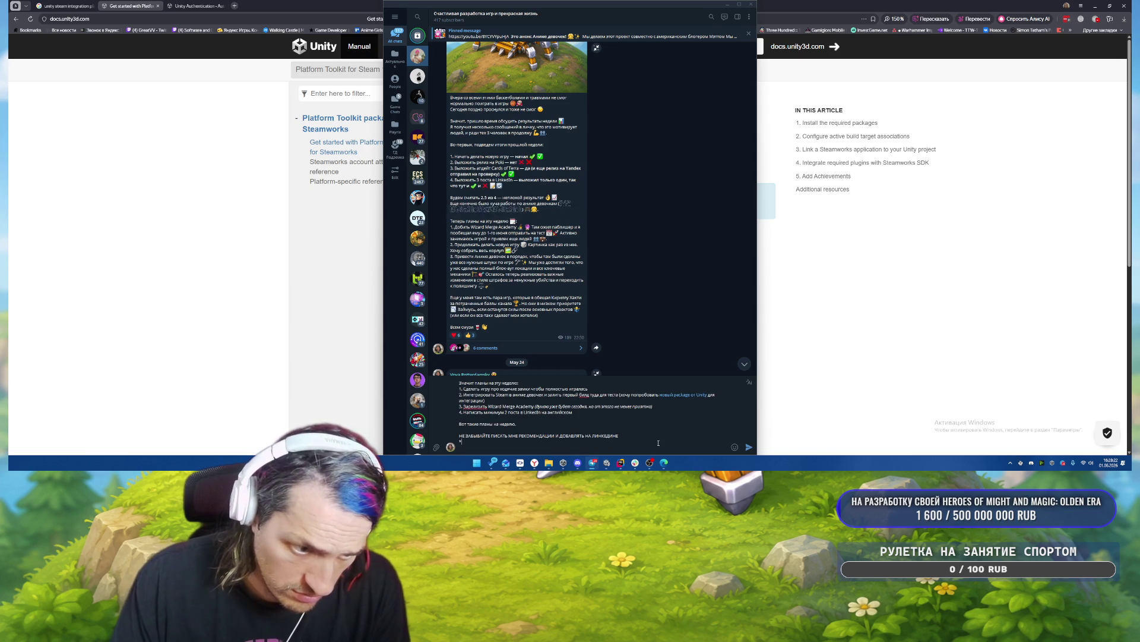
text(покричал и легч)
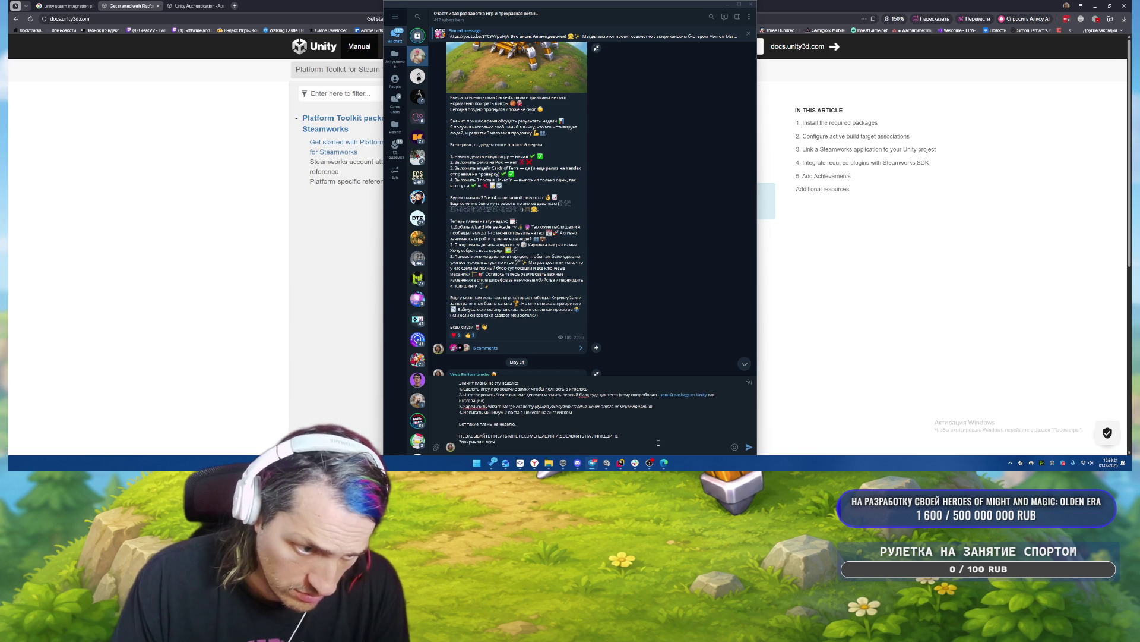
text(е стал)
key(ctrl+shift+Left)
key(ctrl+shift+Left)
key(ctrl+shift+Left)
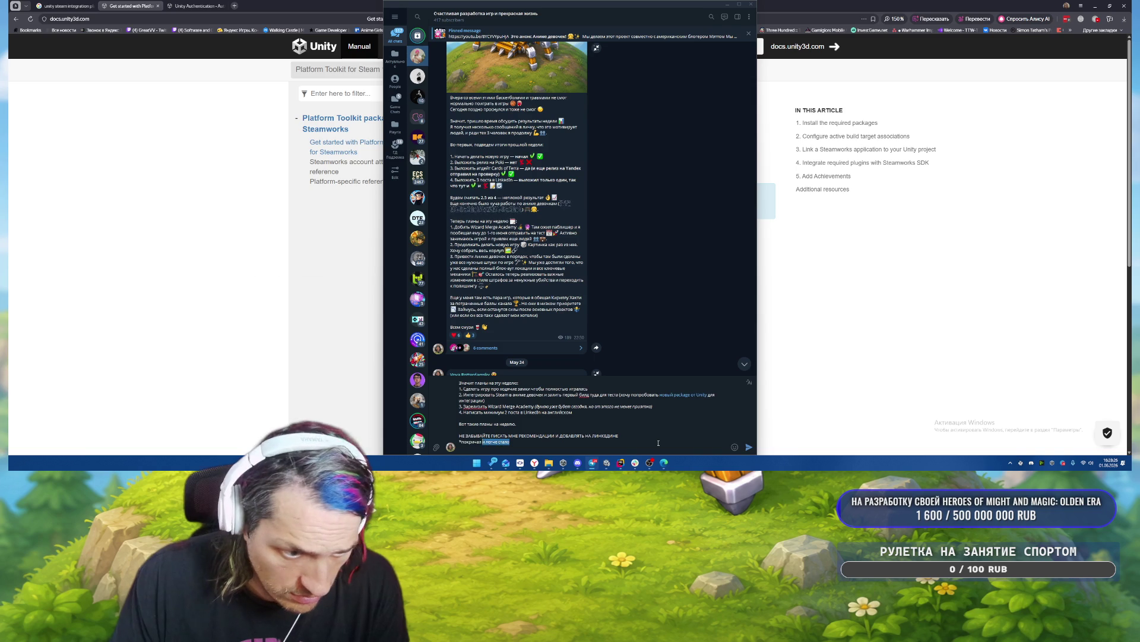